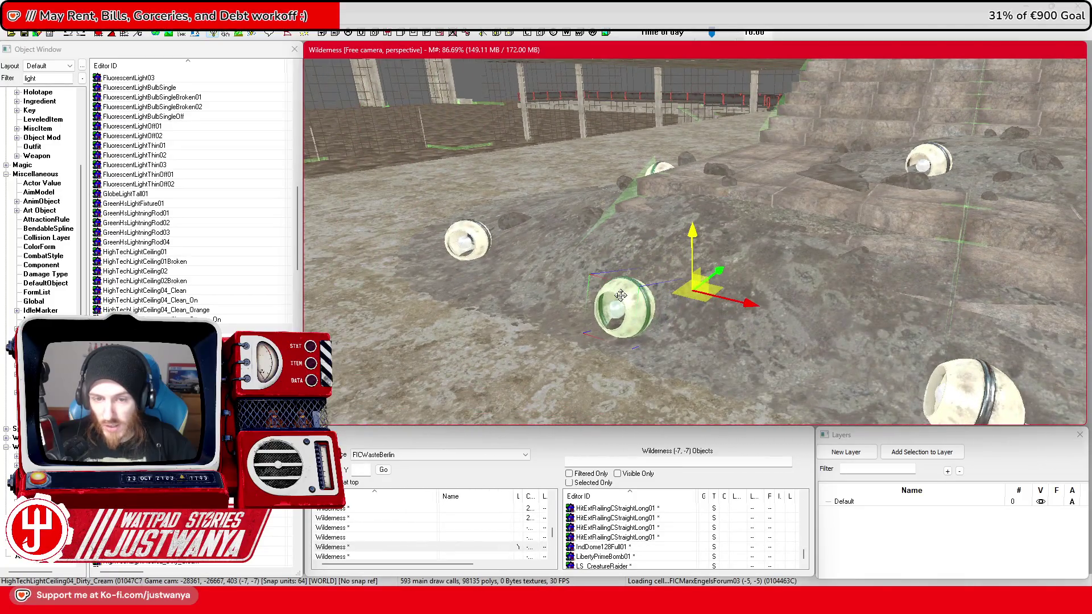
Step: Place another HighTechLightCeiling04_Dirty_Cream light on the rubble floor and rotate it into position
key("shift")
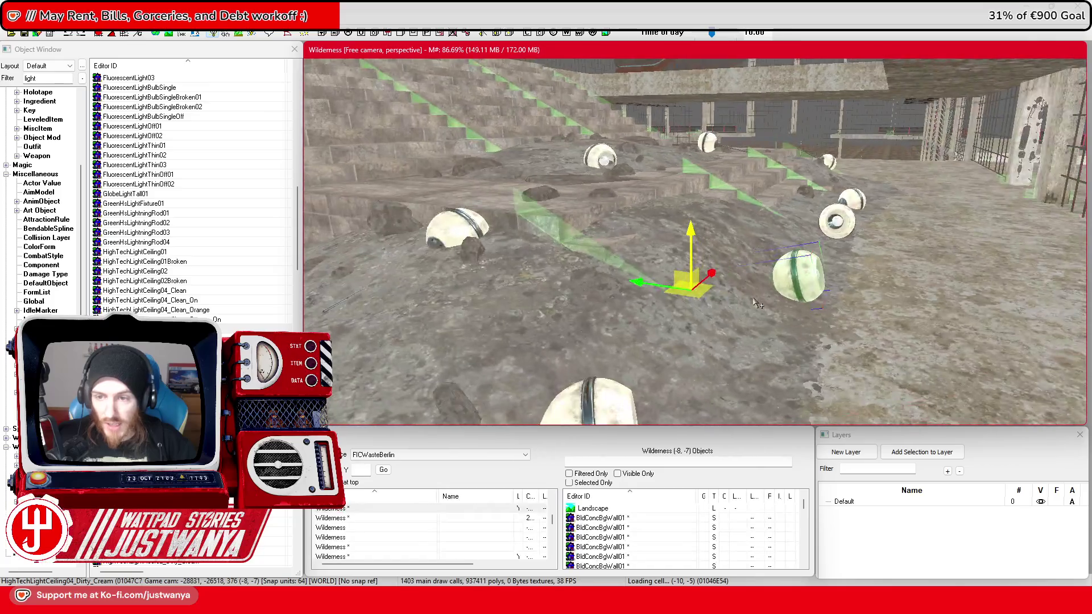
left_click(745, 313)
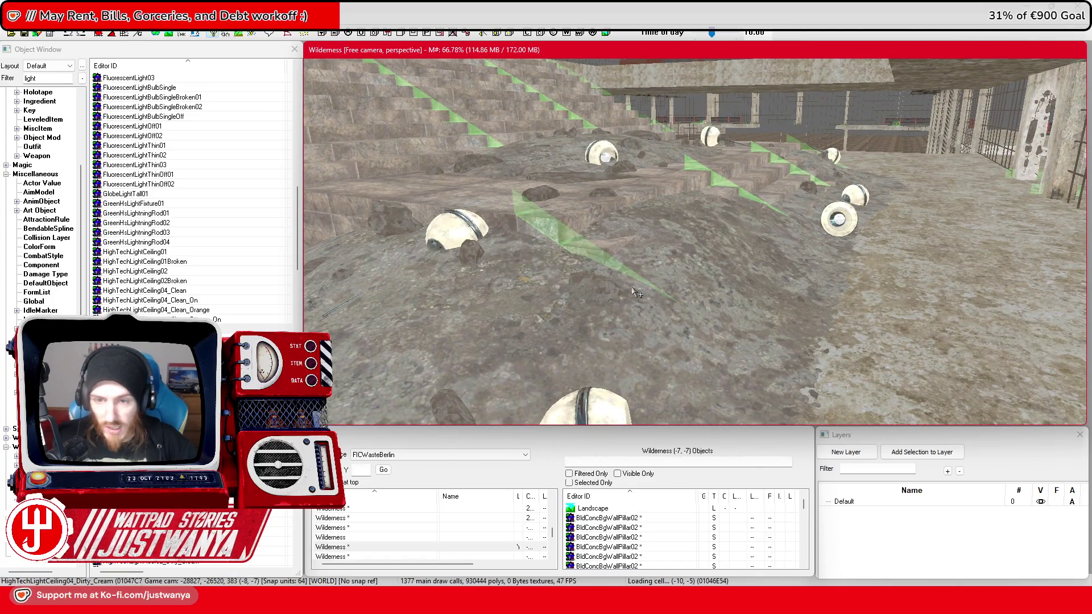
key("shift")
scroll(632, 300, "up", 3)
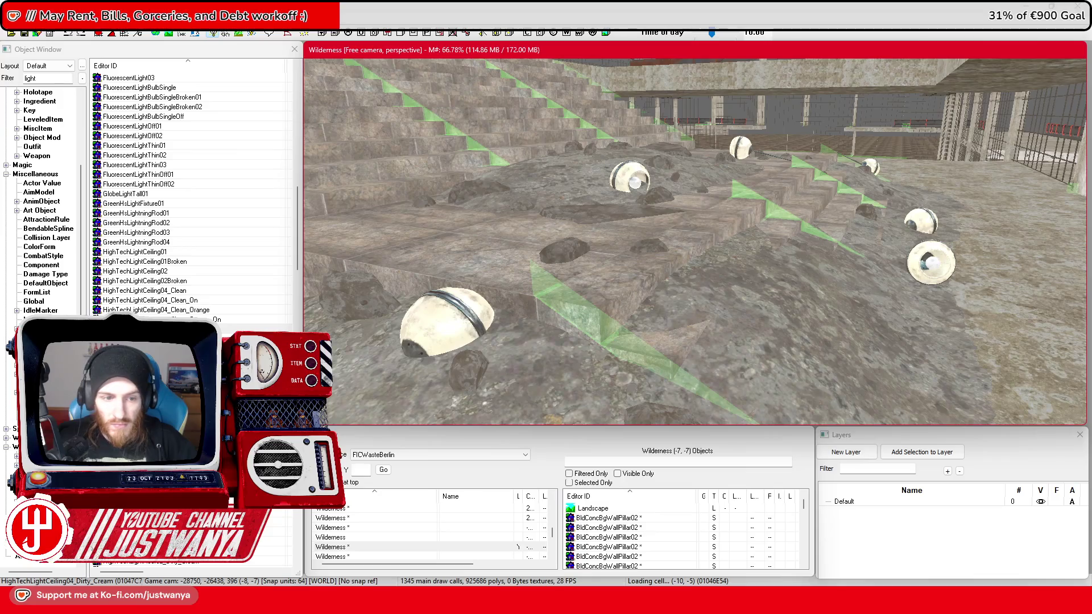
left_click_drag(148, 328, 525, 322)
left_click_drag(724, 285, 724, 285)
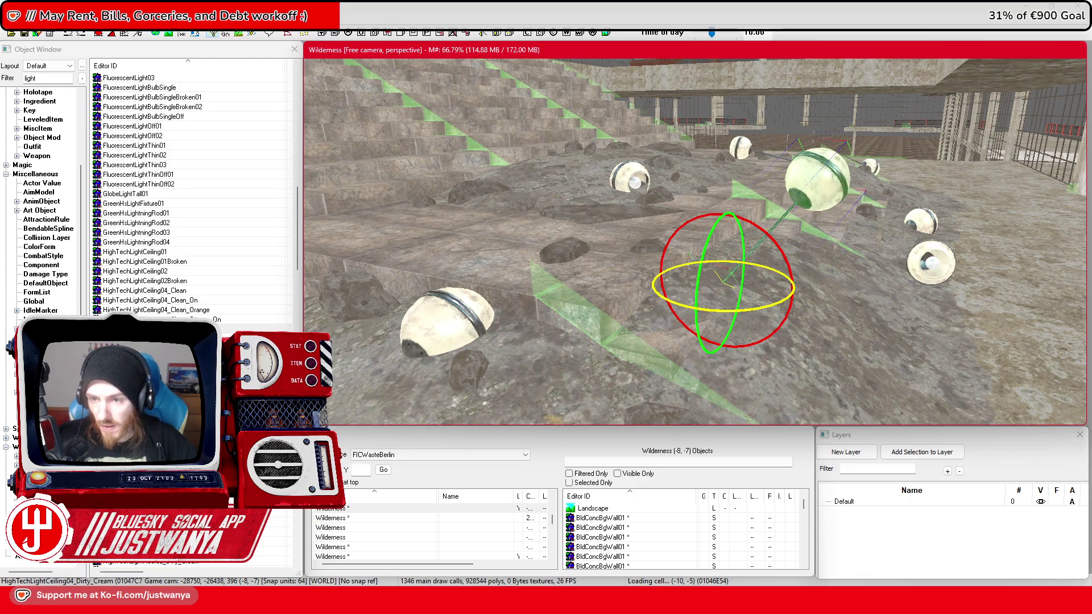
key("2")
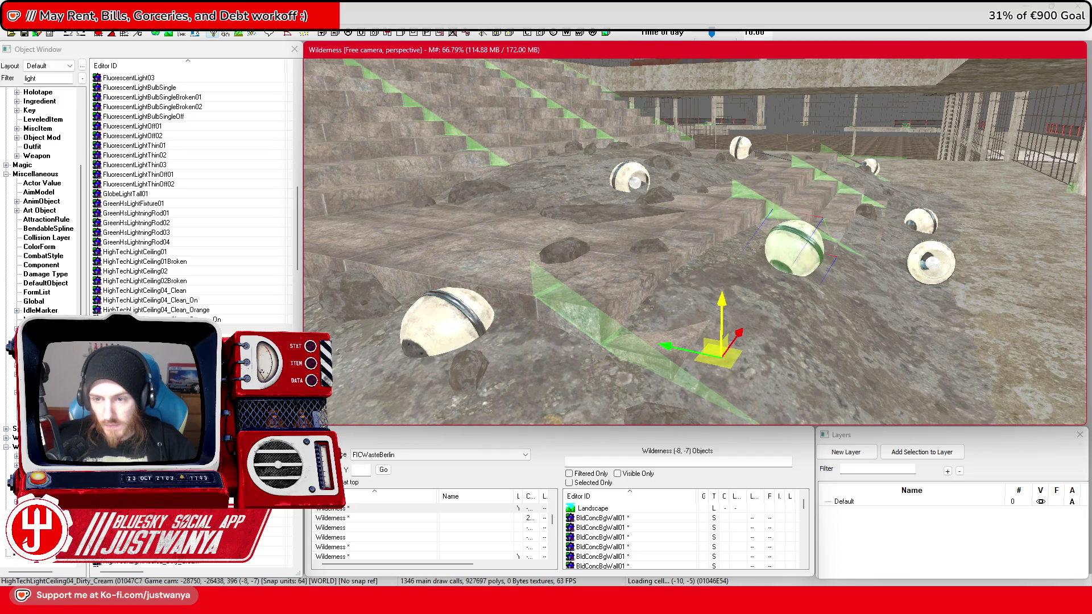
mouse_move(818, 262)
left_mouse_down()
mouse_move(719, 331)
mouse_move(829, 345)
mouse_move(724, 351)
mouse_move(788, 341)
left_mouse_up()
left_click(160, 329)
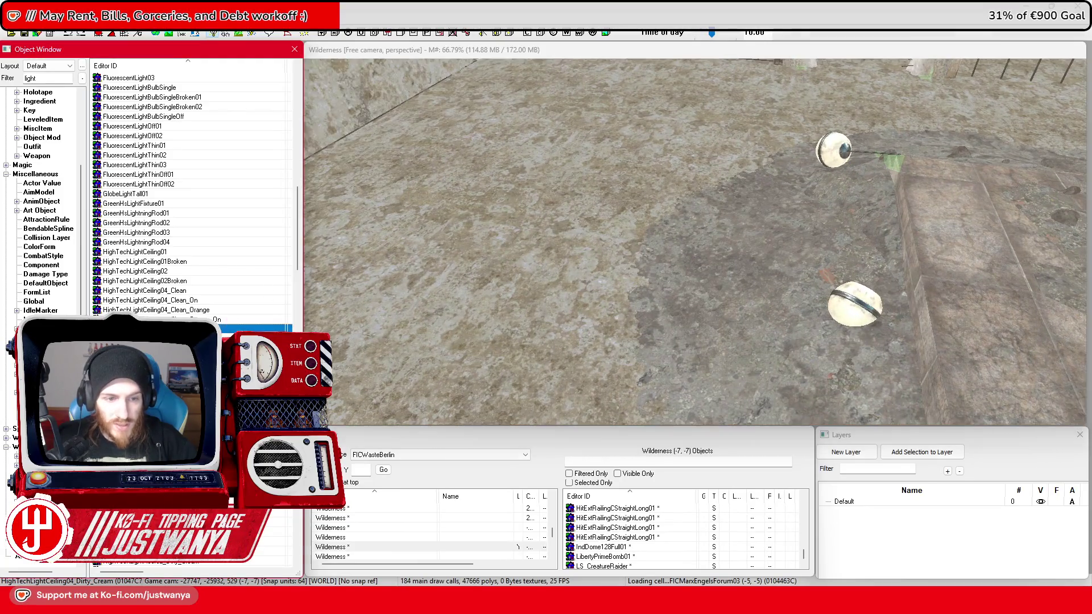
Step: Drop one more cream ceiling light near the archway, save the plugin, then select the stair block
left_click_drag(689, 274, 685, 272)
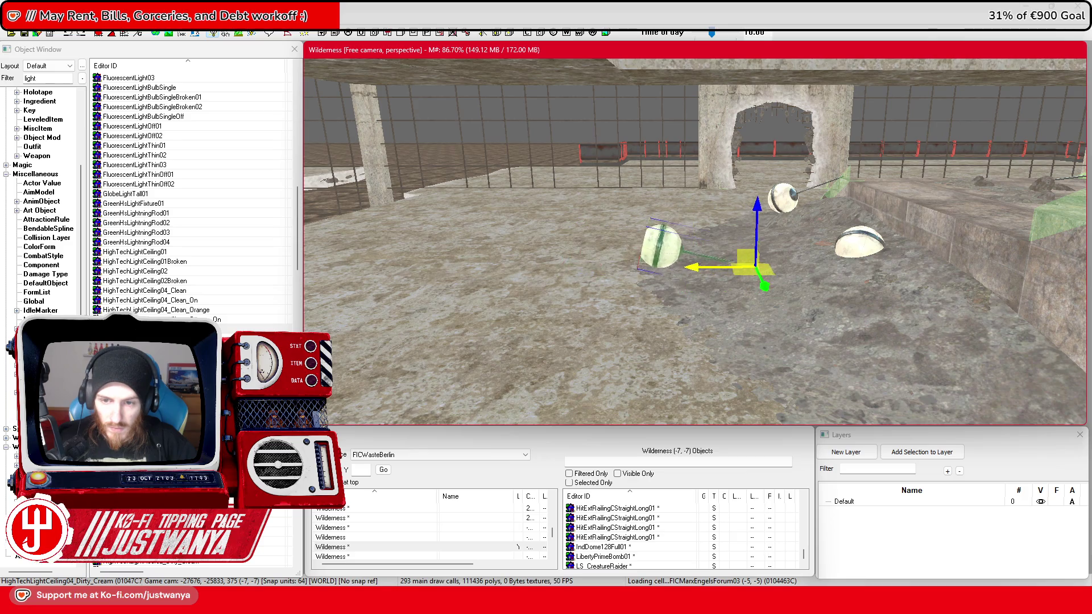
mouse_move(785, 267)
left_mouse_down()
mouse_move(851, 260)
mouse_move(898, 321)
mouse_move(780, 338)
mouse_move(778, 322)
left_mouse_up()
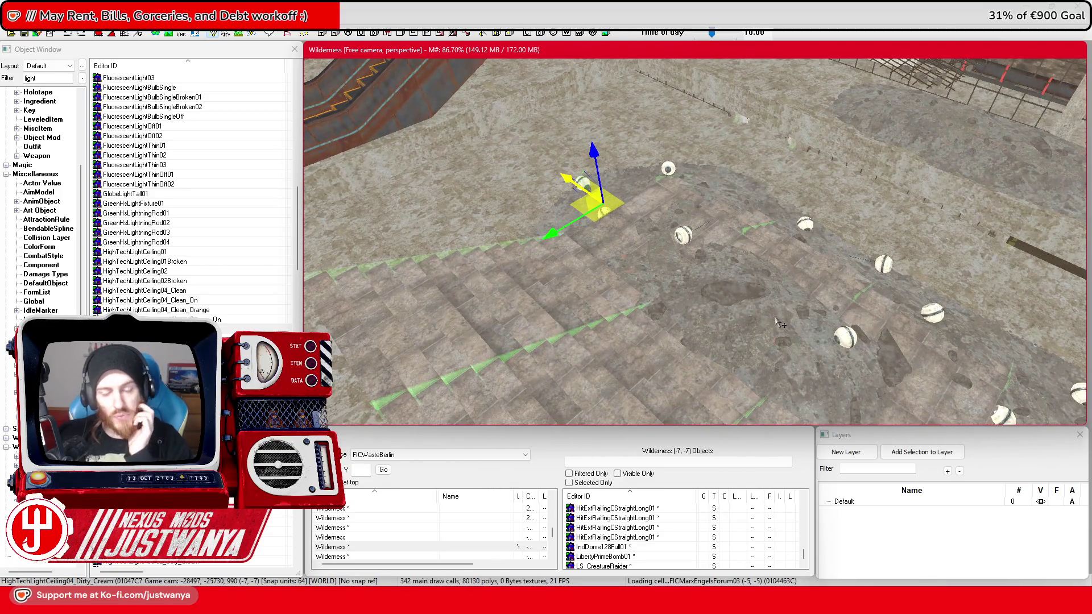
left_click(25, 34)
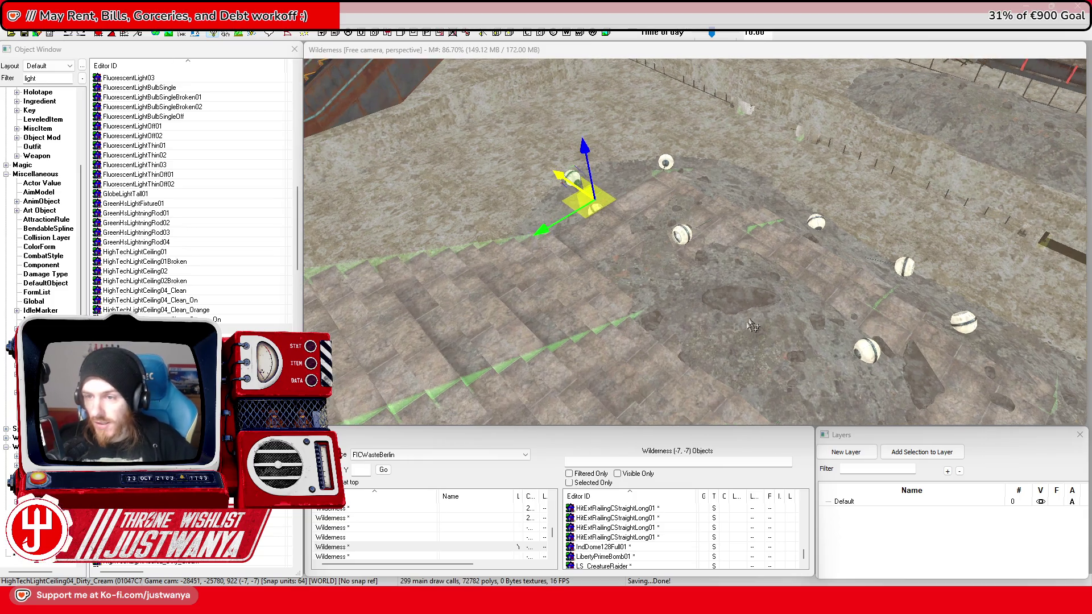
mouse_move(840, 326)
left_mouse_down()
mouse_move(668, 301)
mouse_move(768, 312)
mouse_move(795, 348)
mouse_move(808, 336)
mouse_move(785, 319)
mouse_move(896, 314)
mouse_move(806, 309)
left_mouse_up()
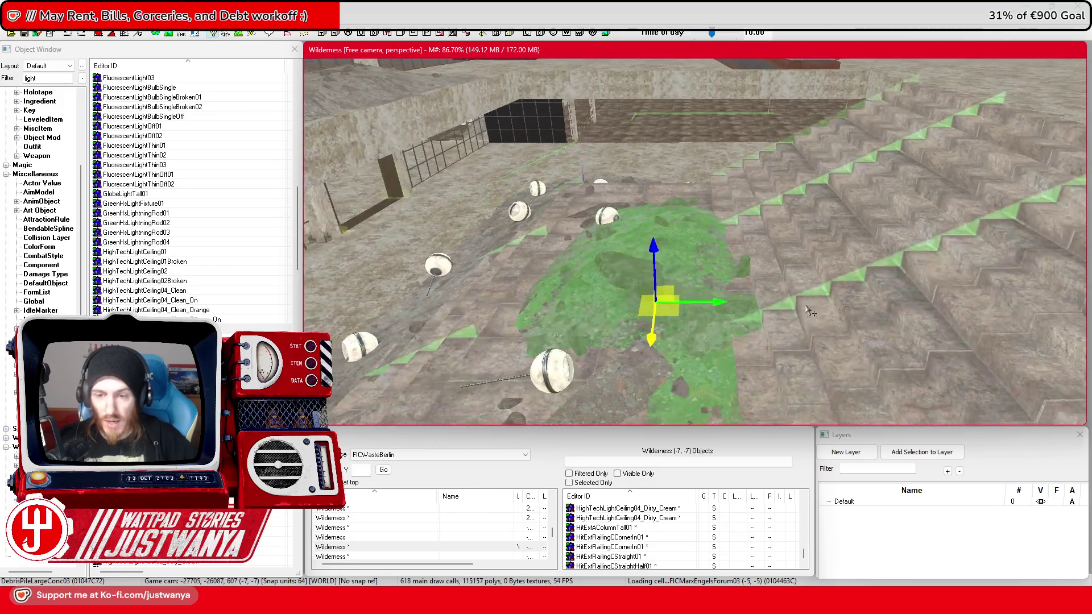
left_click(810, 311)
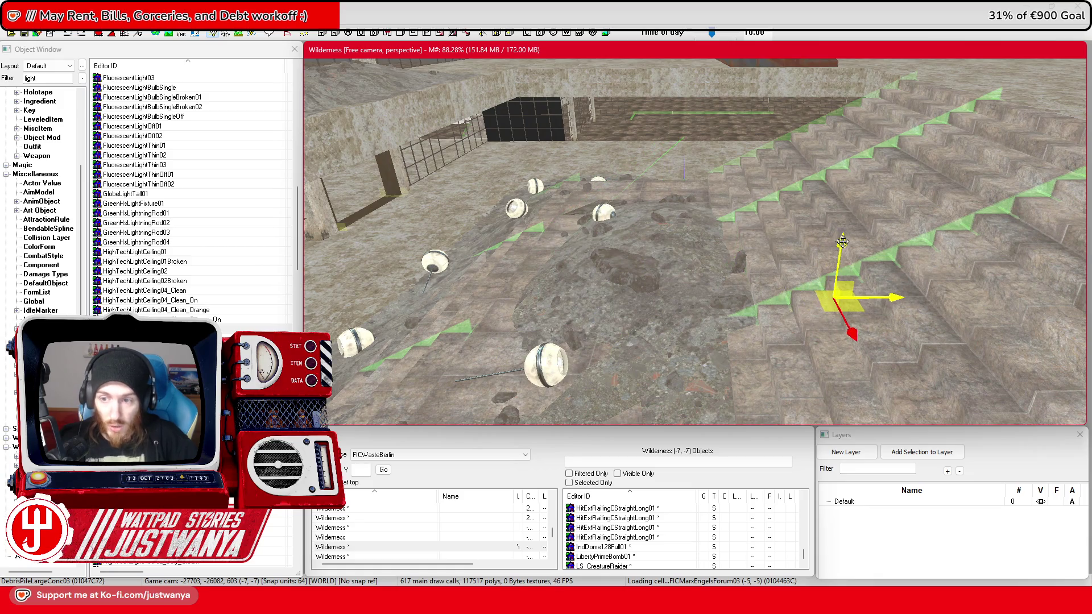
Step: Slide the selected debris pile right across the terrace stairs and nudge it into place
left_click(842, 242)
scroll(824, 199, "up", 2)
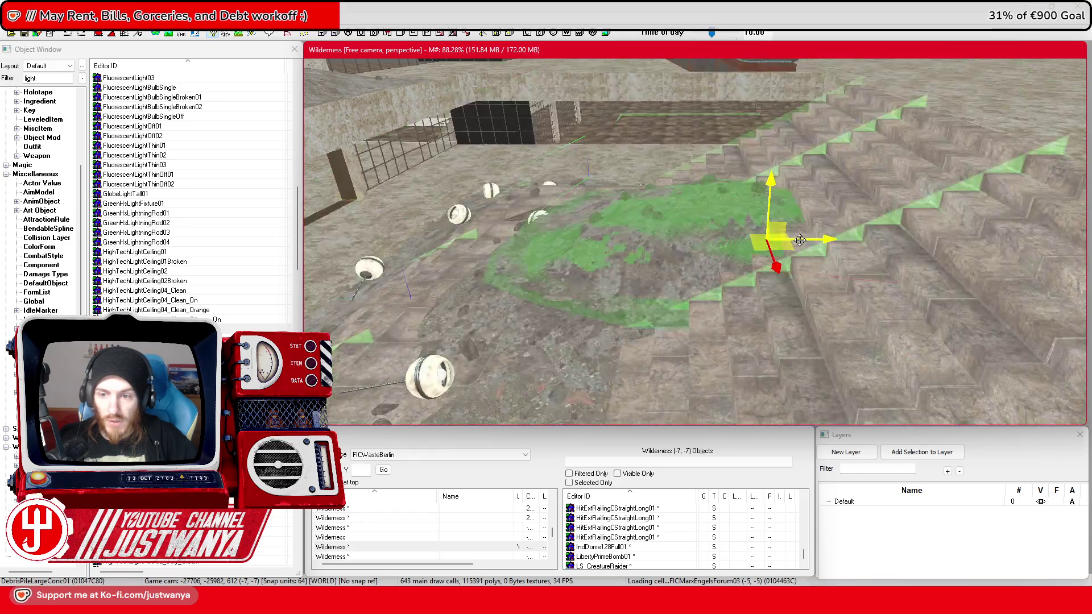
left_click_drag(799, 240, 868, 240)
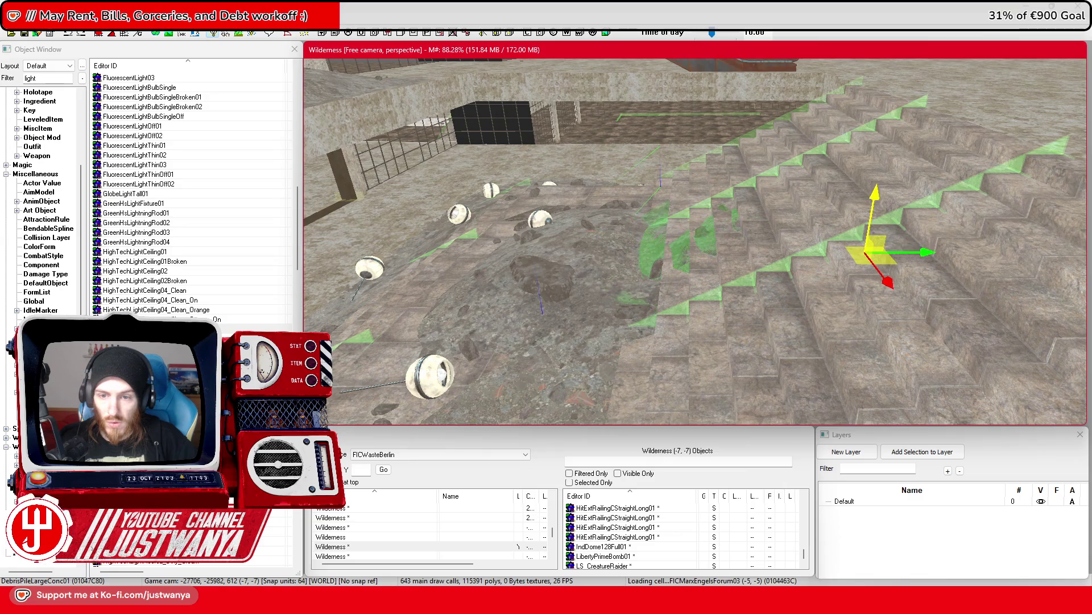
left_click_drag(890, 200, 994, 221)
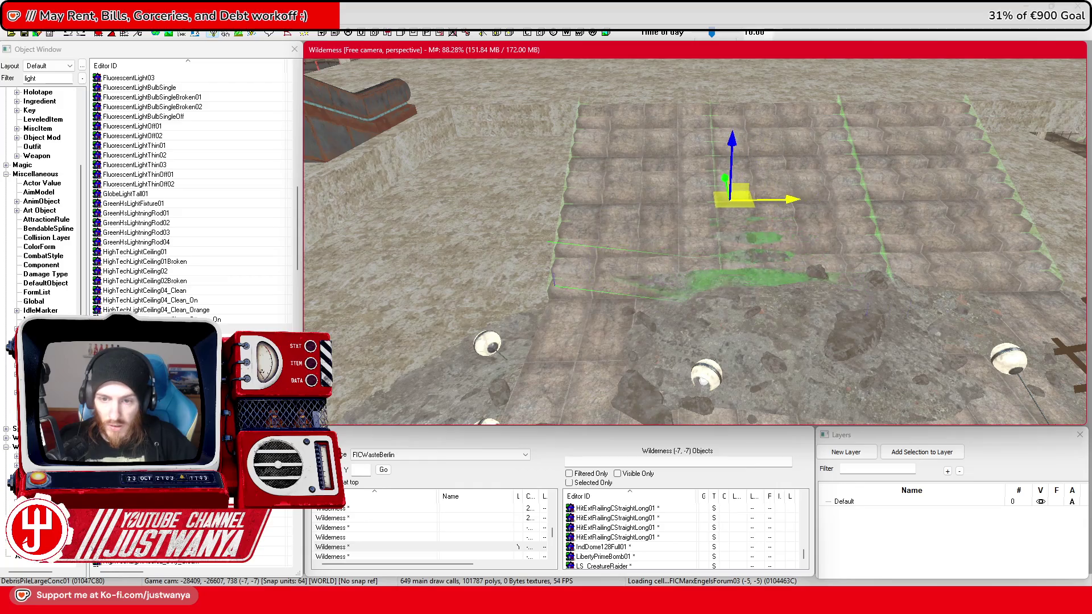
left_click_drag(740, 259, 664, 259)
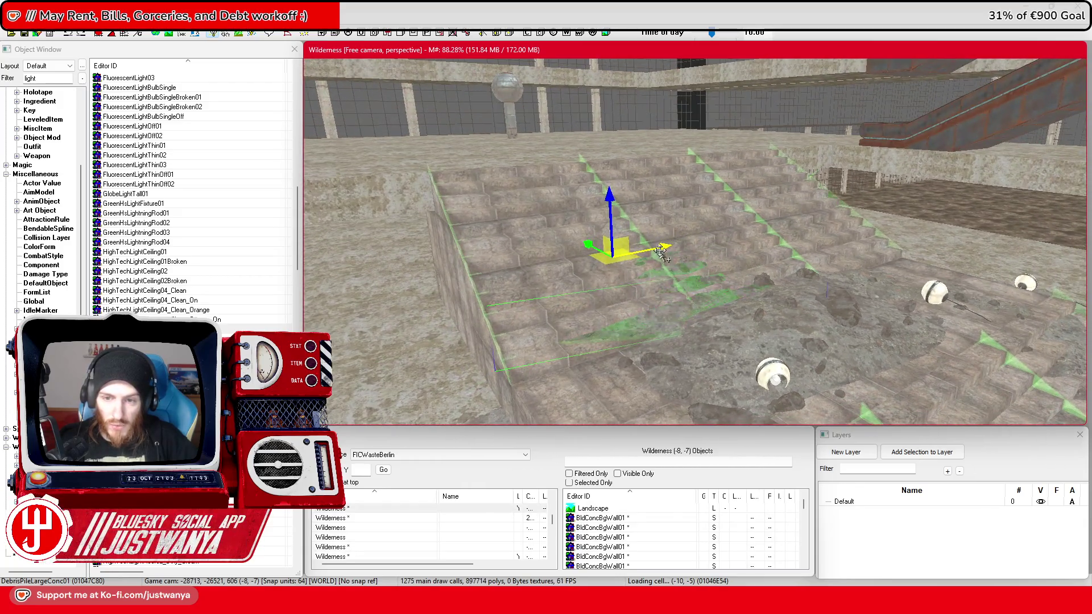
left_click_drag(579, 259, 587, 256)
left_click_drag(653, 253, 653, 205)
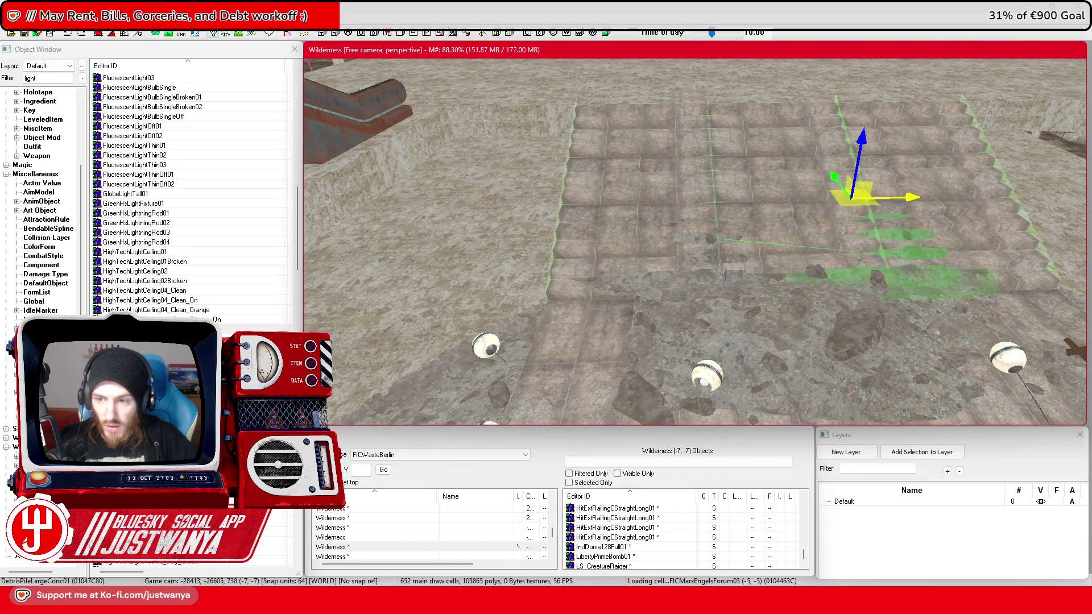
mouse_move(959, 196)
left_mouse_down()
mouse_move(793, 222)
mouse_move(727, 262)
mouse_move(745, 245)
mouse_move(663, 229)
left_mouse_up()
key("2")
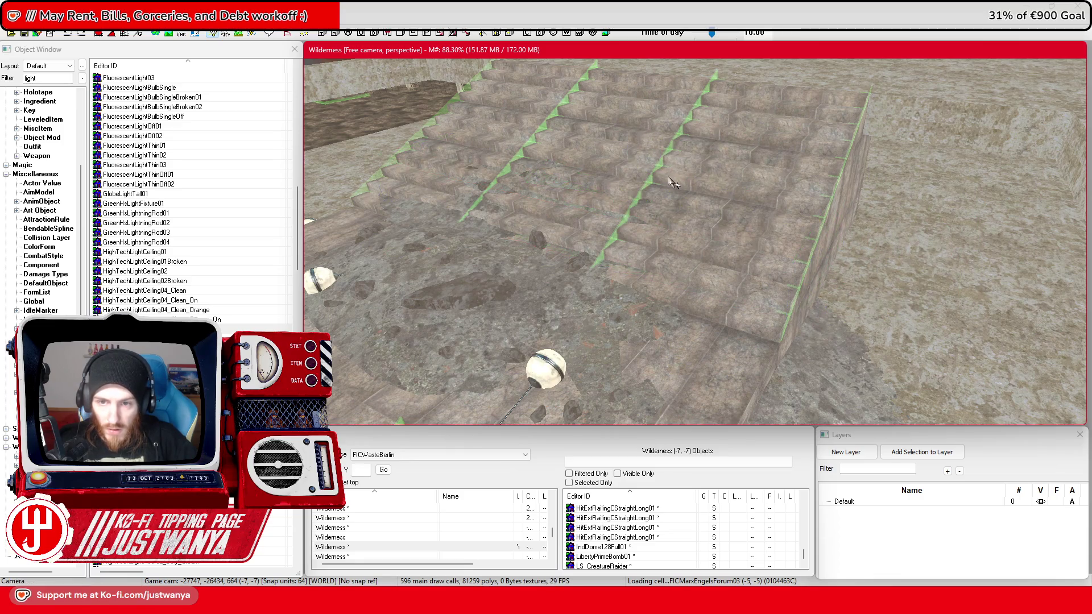
Step: Shift DebrisPileLargeConc01 down-left onto the terrace steps
left_click(645, 238)
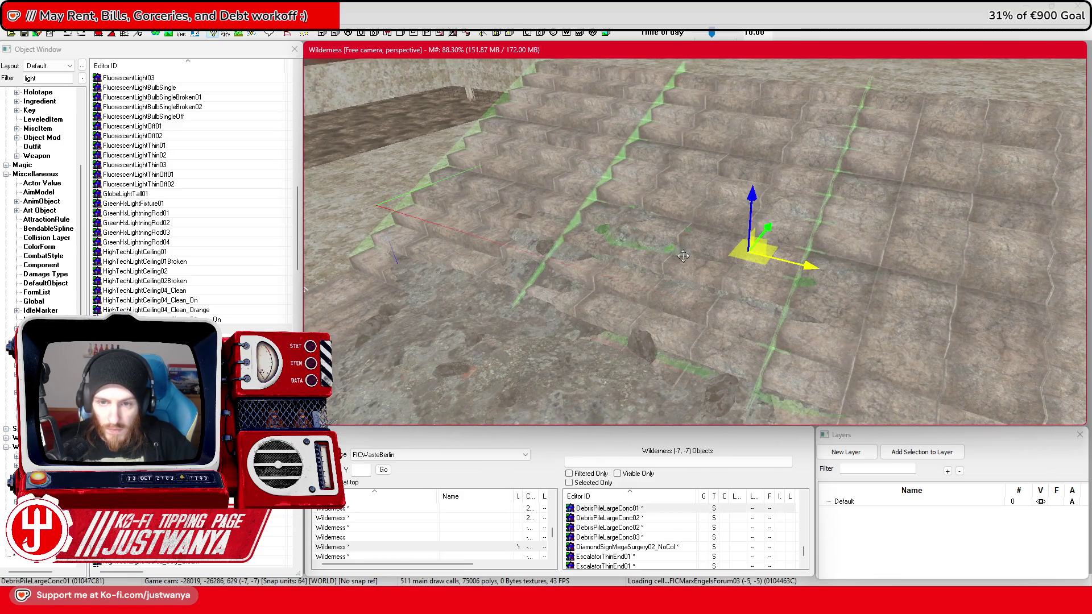
scroll(648, 239, "up", 1)
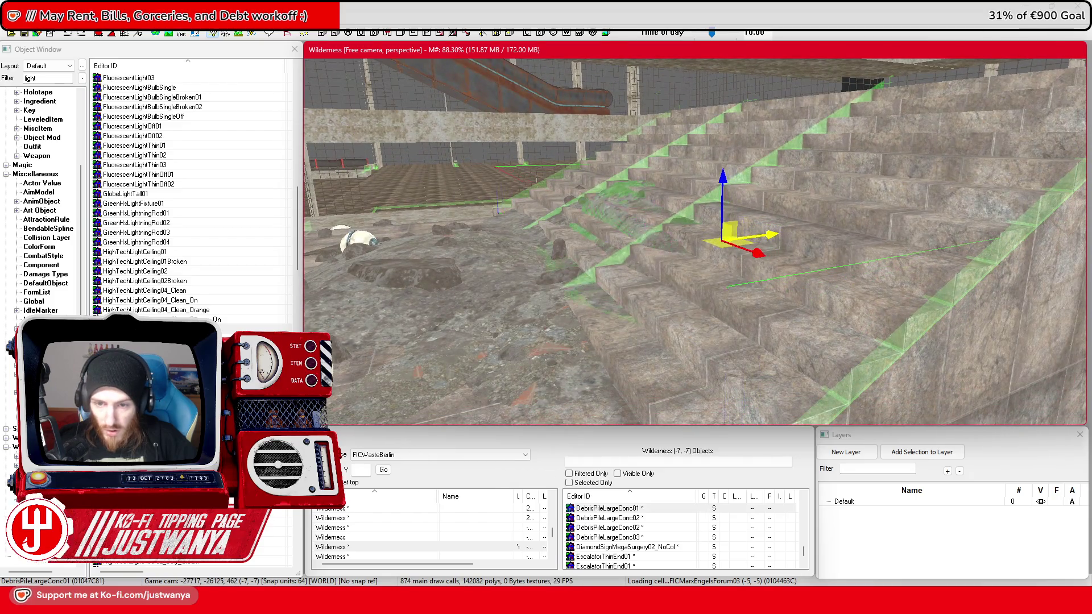
left_click_drag(721, 205, 716, 212)
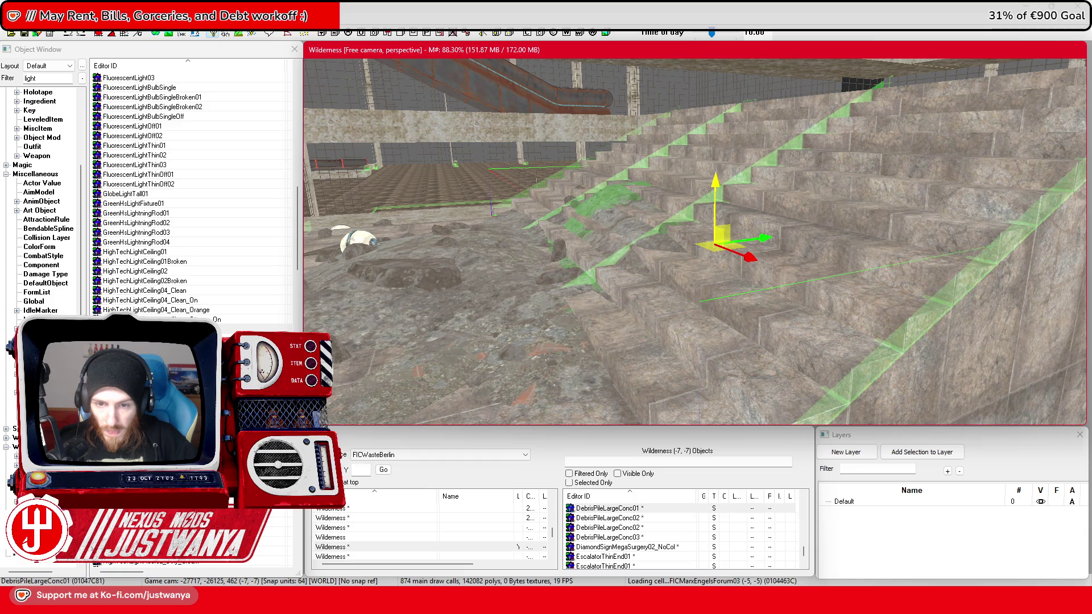
left_click_drag(757, 173, 791, 174)
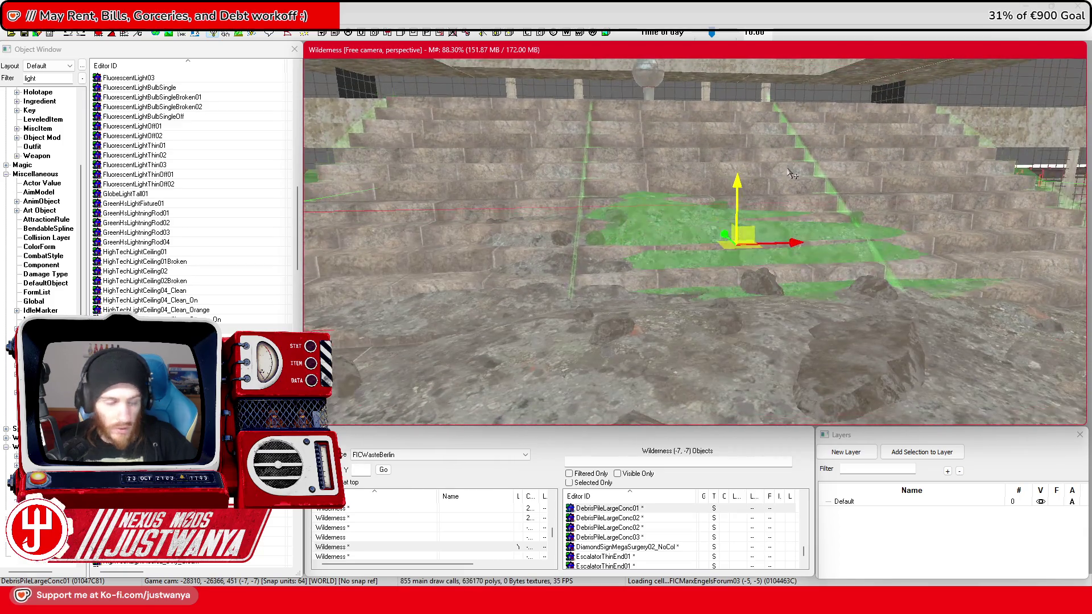
mouse_move(725, 222)
left_mouse_down()
mouse_move(740, 243)
mouse_move(824, 292)
mouse_move(852, 267)
mouse_move(711, 297)
left_mouse_up()
Step: Raise DebrisPileLargeConc03 slightly above the stairs
left_click(574, 307)
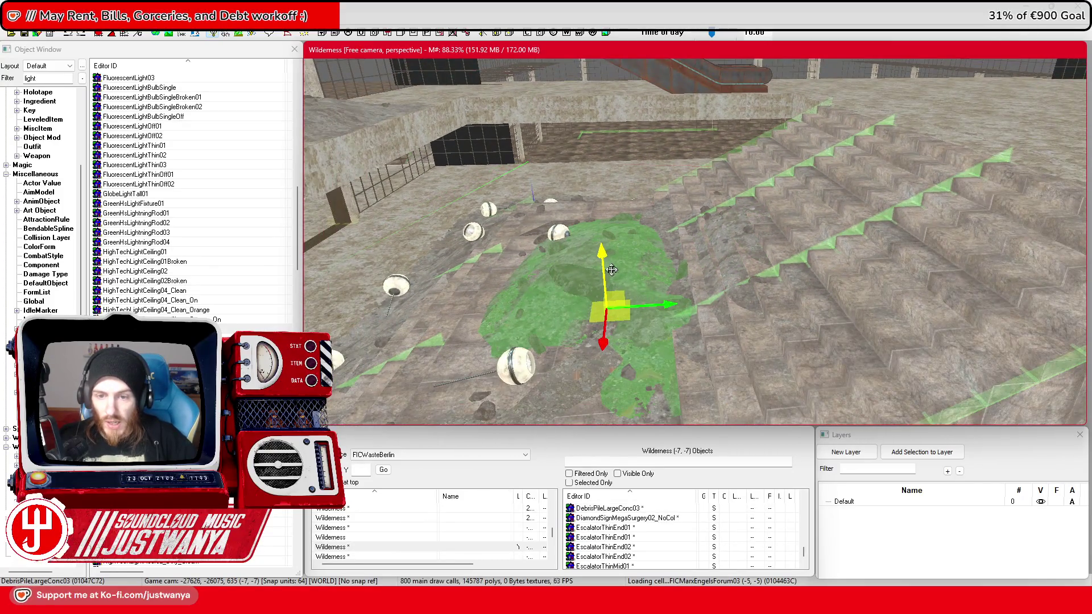
left_click_drag(596, 186, 597, 164)
left_click_drag(967, 227, 927, 226)
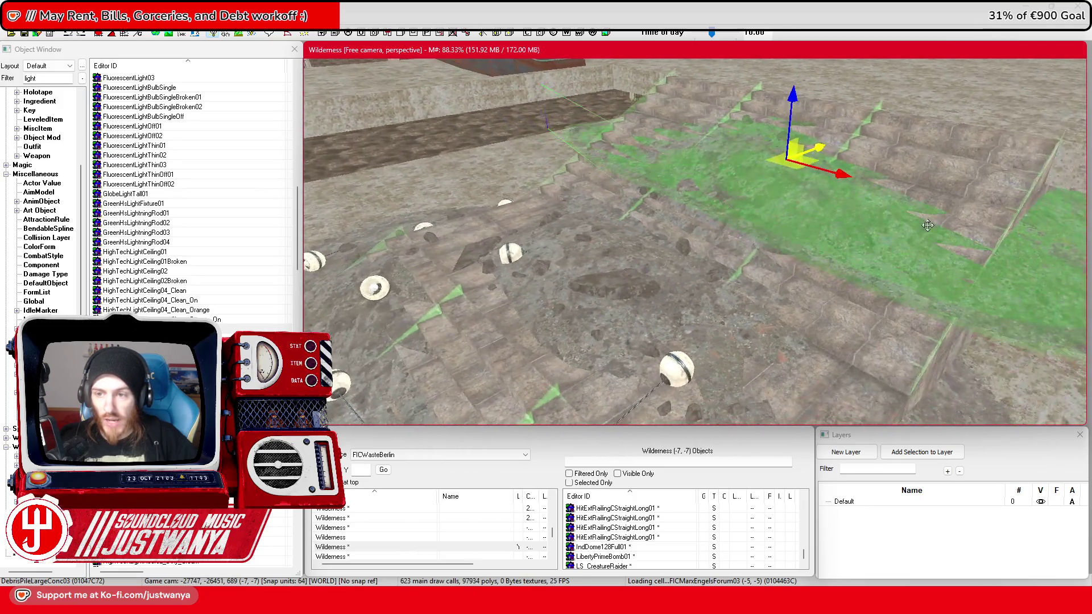
mouse_move(788, 188)
left_mouse_down()
mouse_move(774, 183)
mouse_move(801, 181)
left_mouse_up()
key("e")
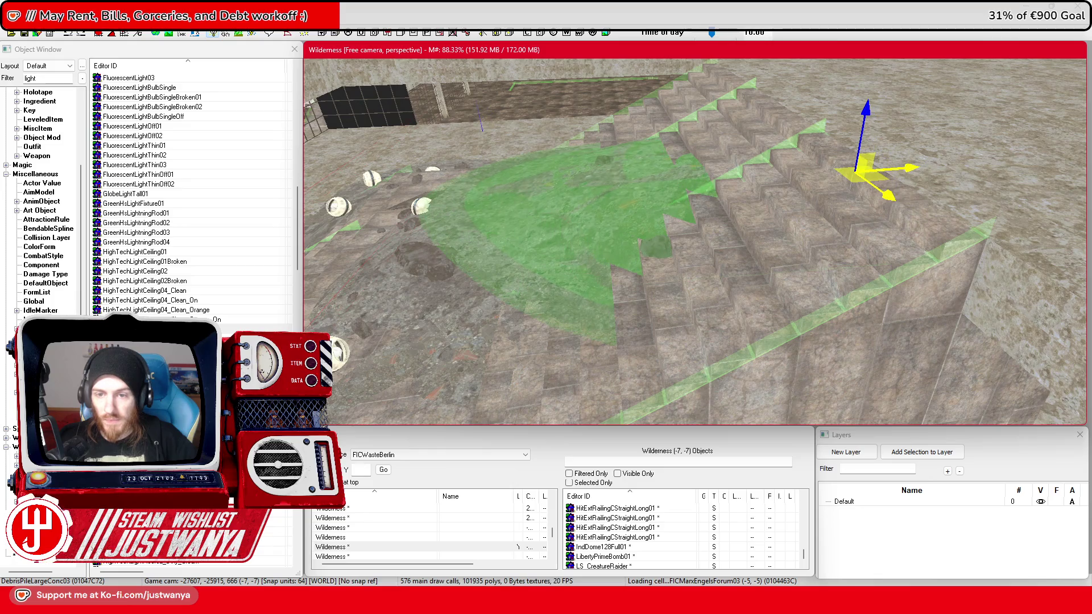
mouse_move(652, 180)
left_mouse_down()
mouse_move(766, 223)
mouse_move(833, 230)
mouse_move(822, 259)
mouse_move(856, 262)
mouse_move(866, 278)
mouse_move(760, 245)
mouse_move(762, 276)
left_mouse_up()
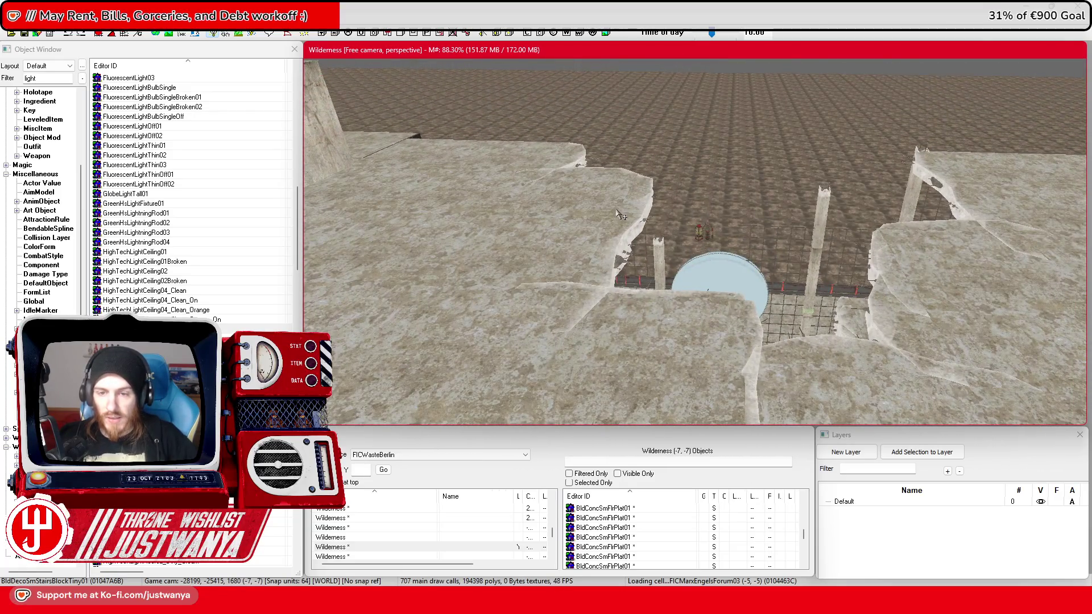
scroll(619, 213, "up", 10)
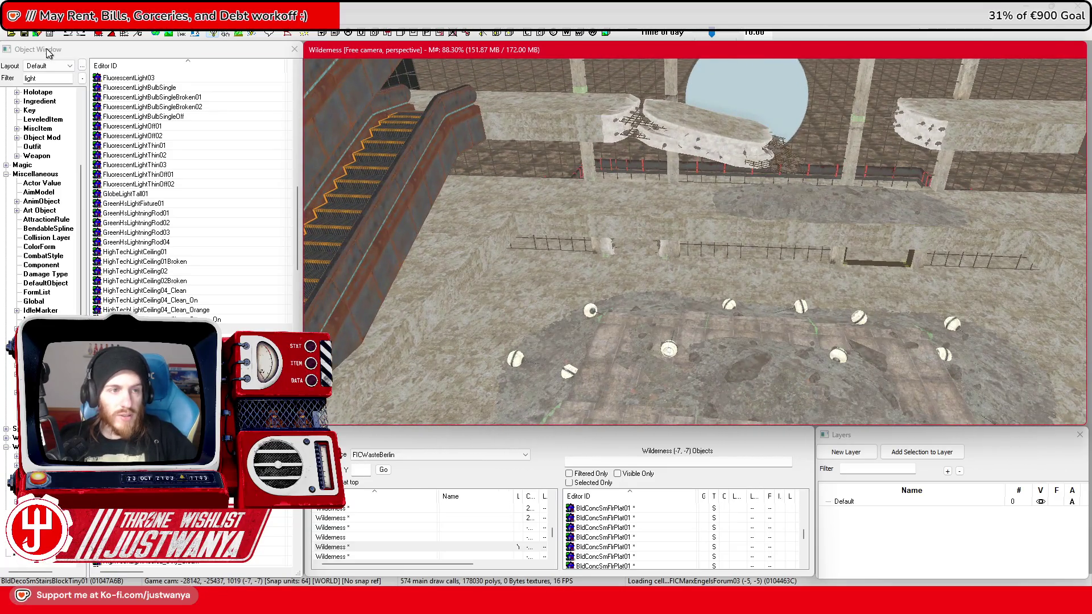
left_click(26, 33)
left_click(672, 257)
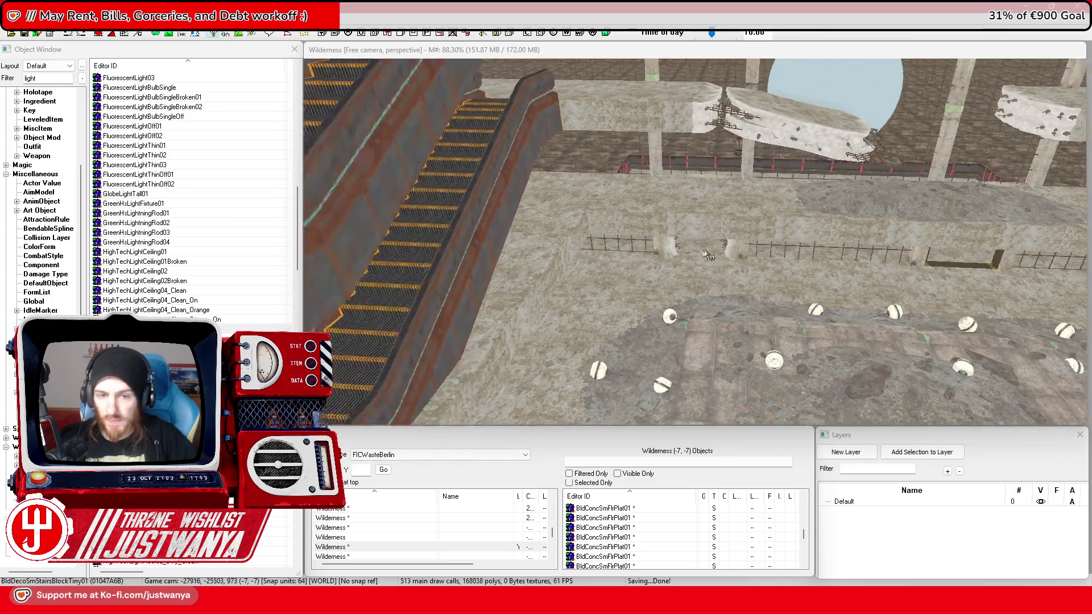
key("shift")
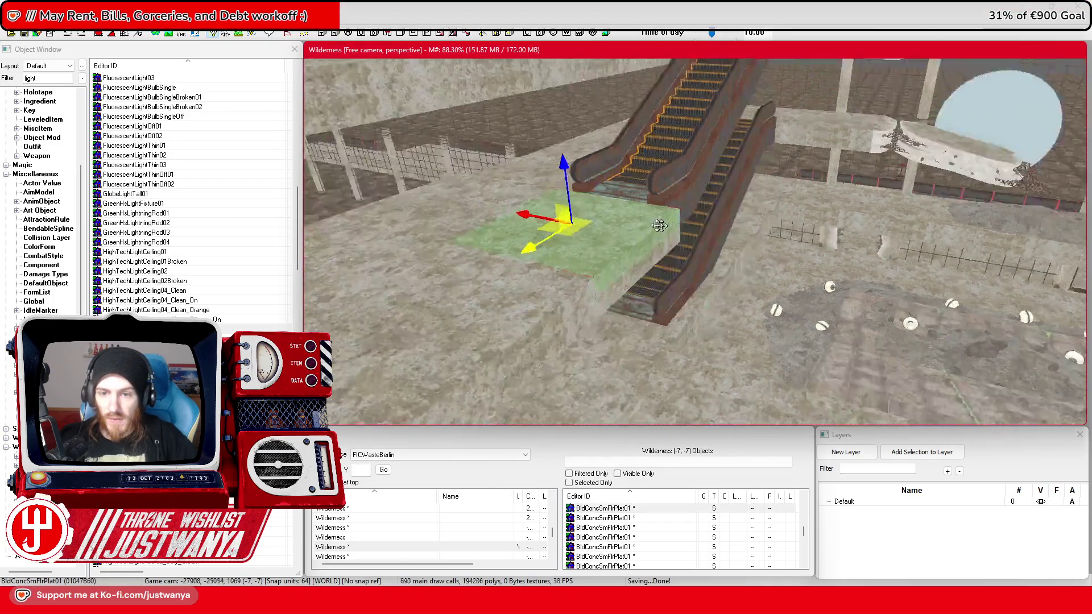
key("shift")
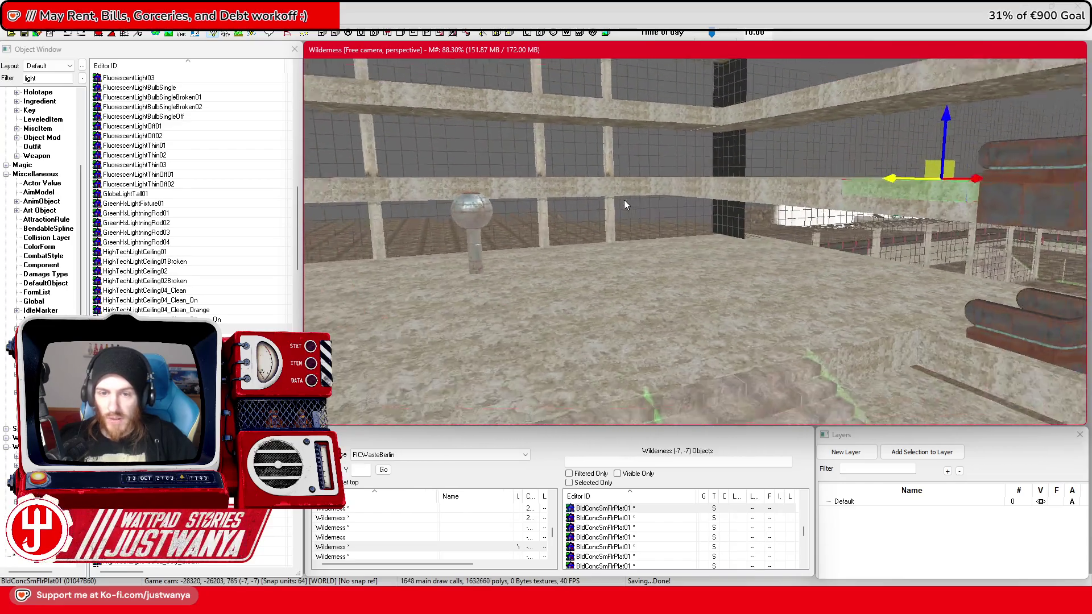
scroll(664, 227, "up", 10)
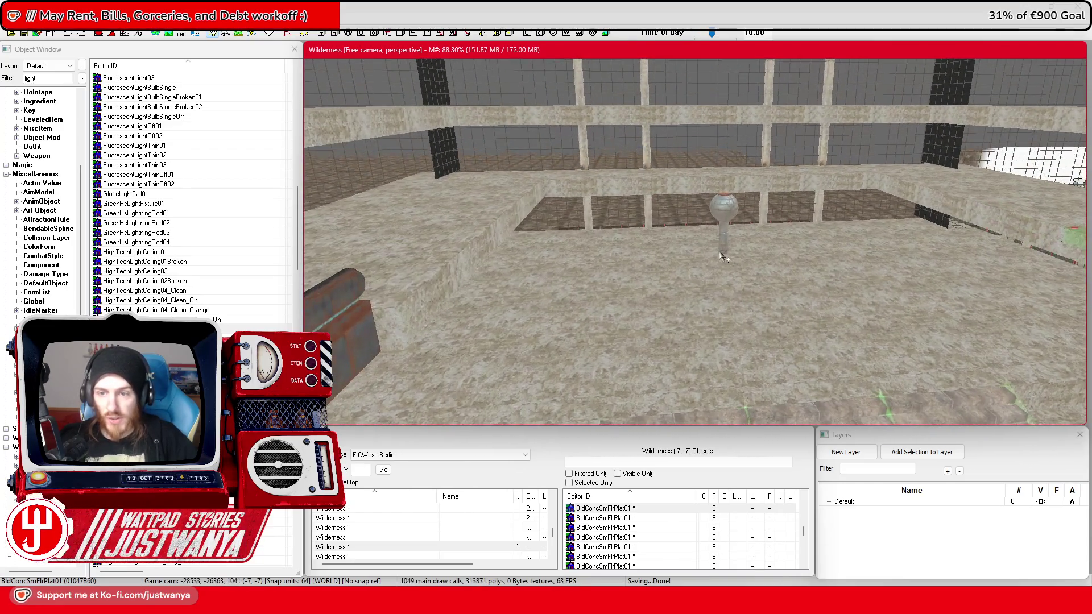
left_click(762, 246)
left_click(767, 158, "ctrl")
key("shift")
key("shift")
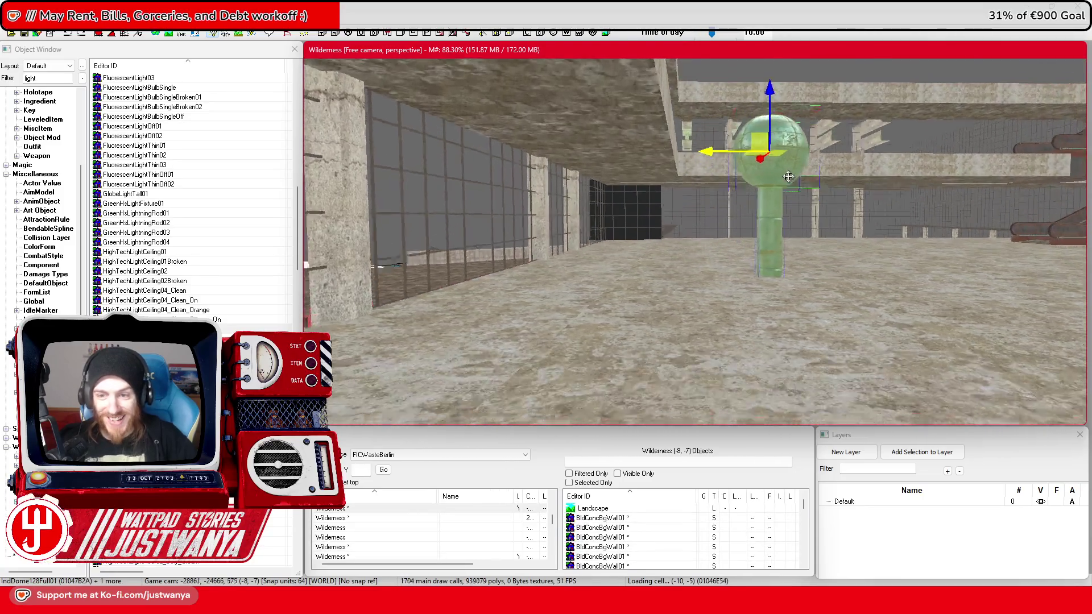
key("shift")
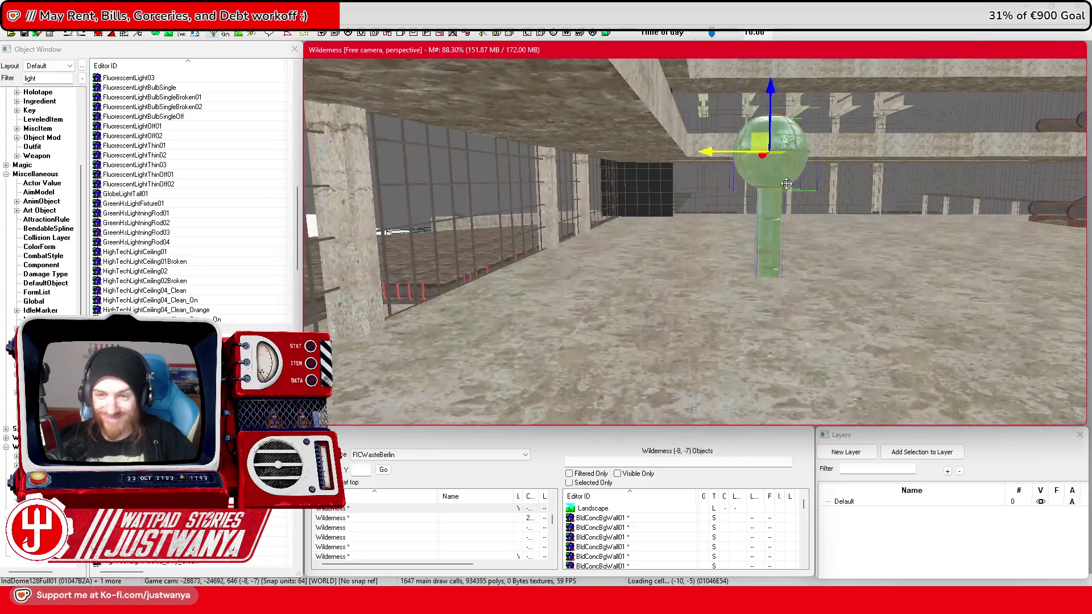
key("shift")
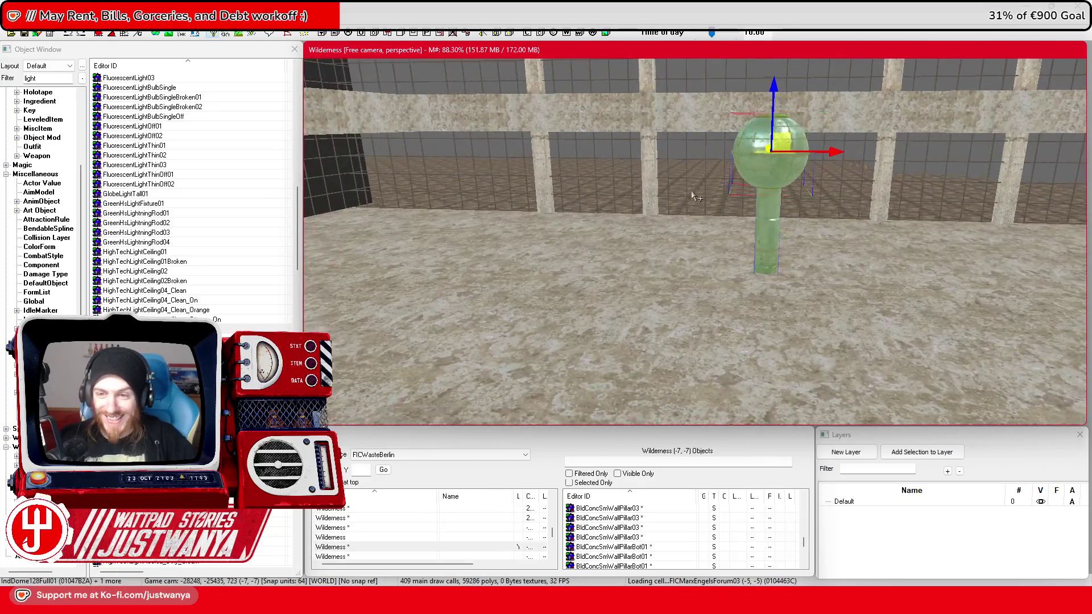
key("shift")
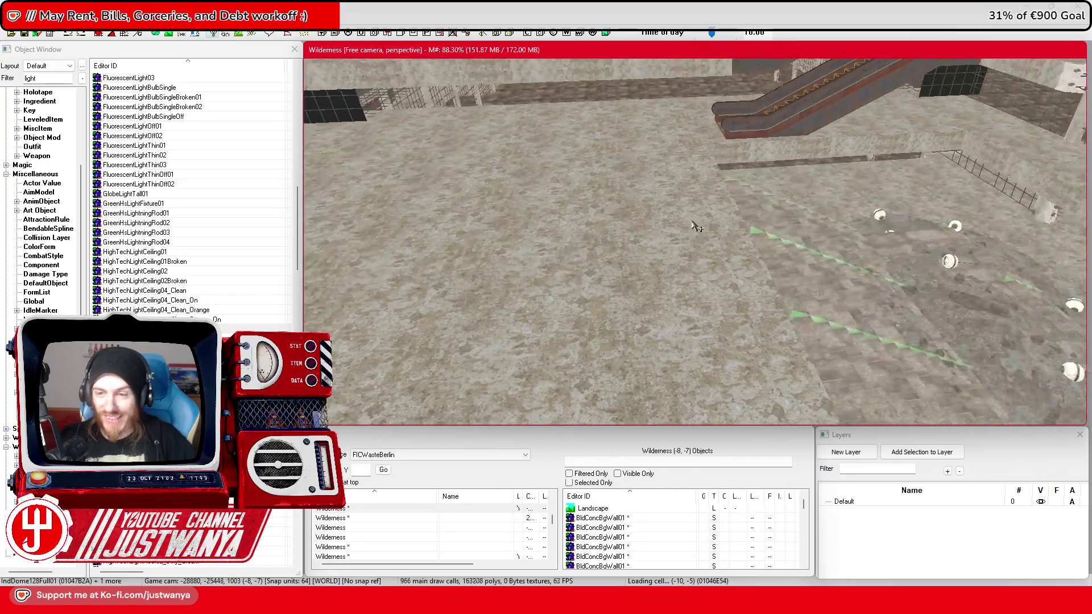
left_click(695, 228)
key("shift")
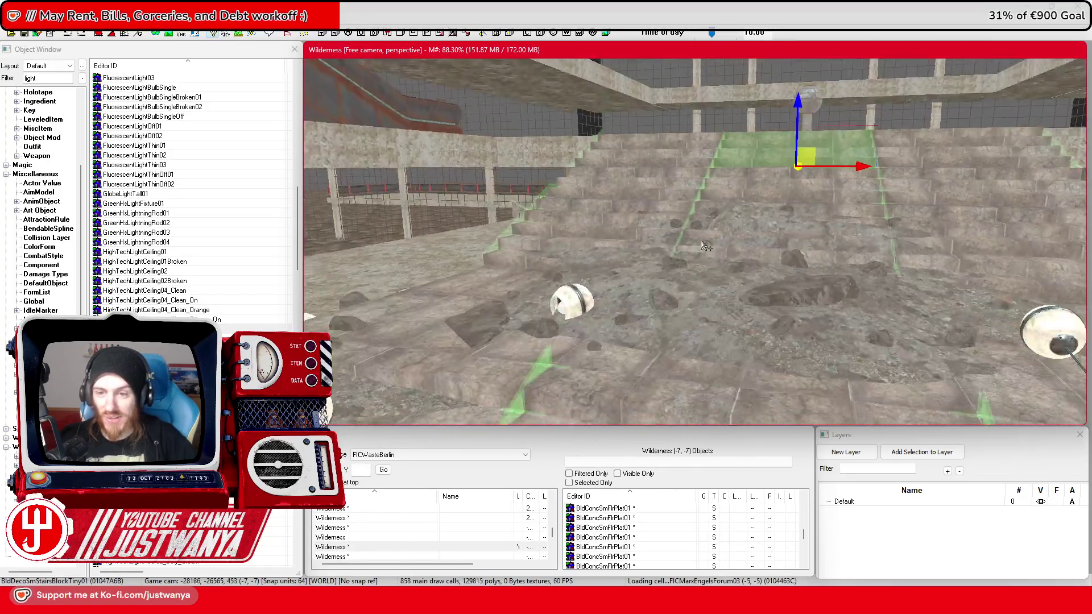
key("shift")
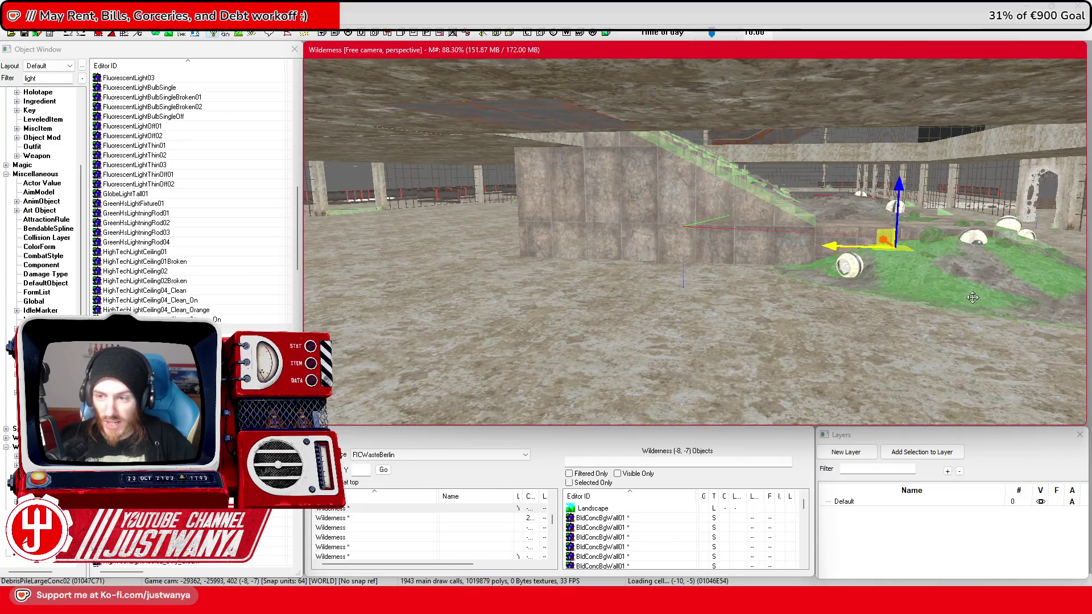
Step: Undo the last move and turn the debris pile around its vertical axis
key("ctrl+z")
key("e")
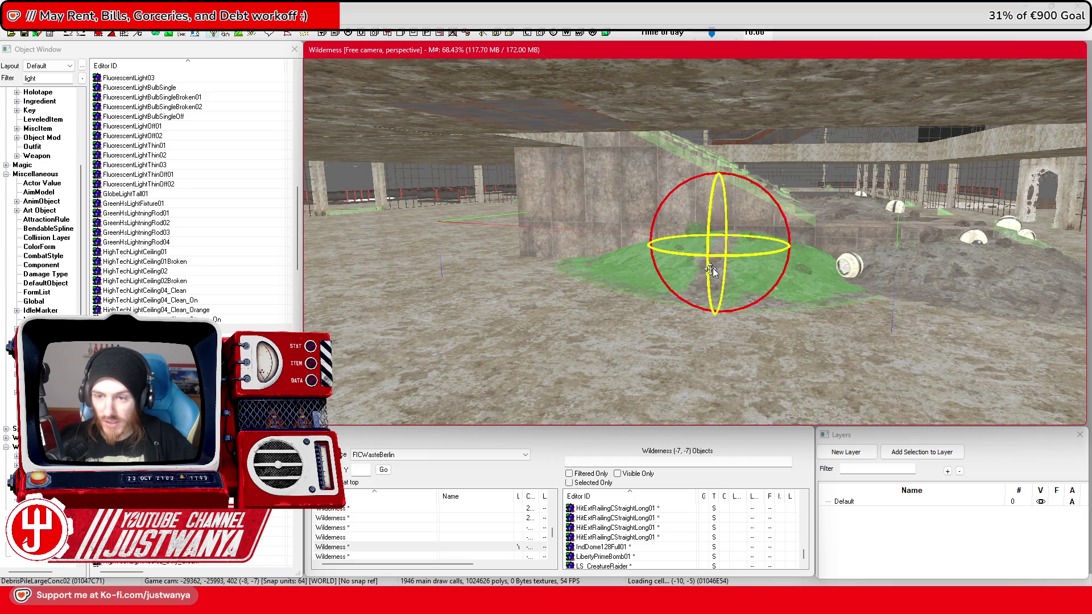
left_click_drag(649, 244, 625, 246)
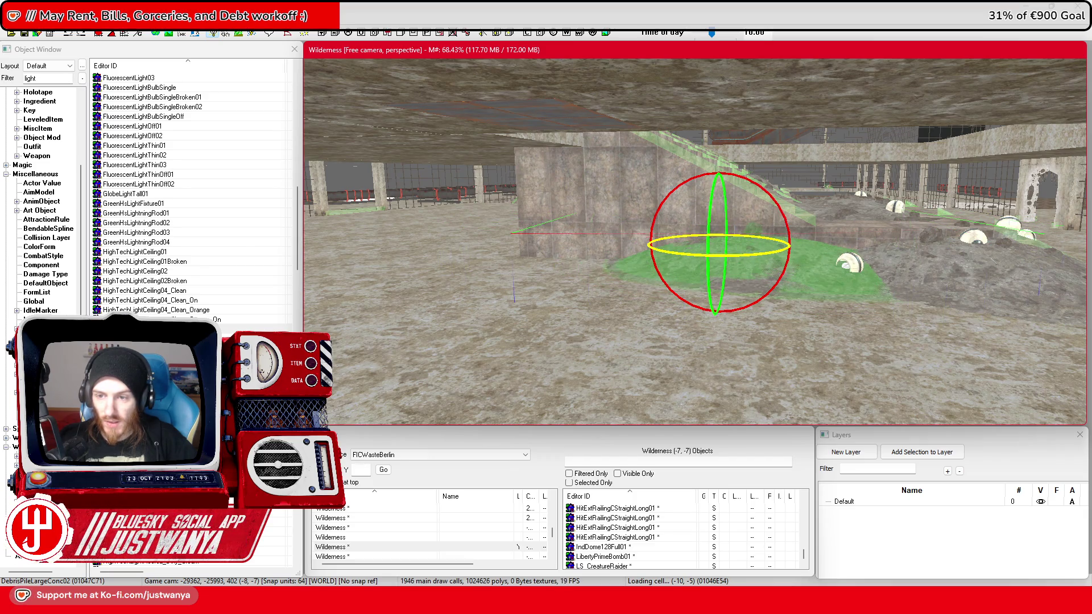
key("w")
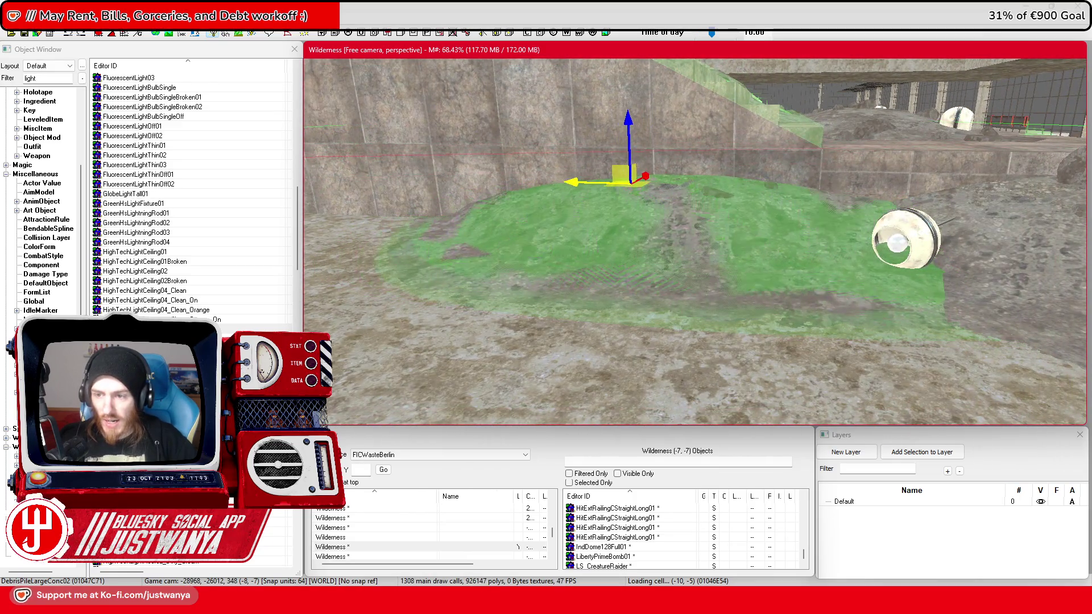
Step: Slide the ground debris patch sideways along X beside the terrace steps
scroll(676, 241, "up", 3)
key("s")
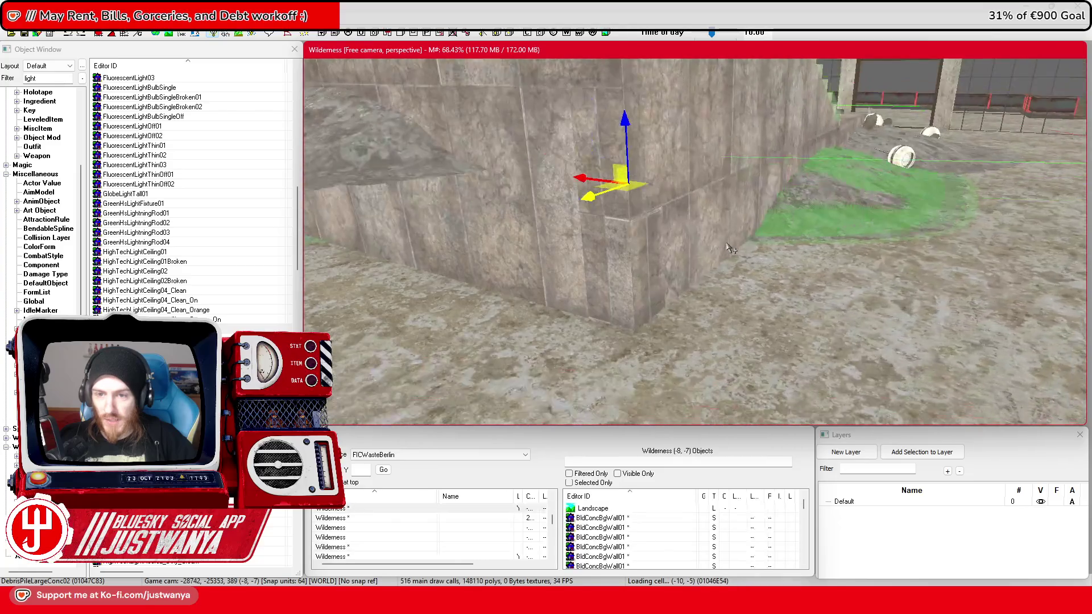
key("a")
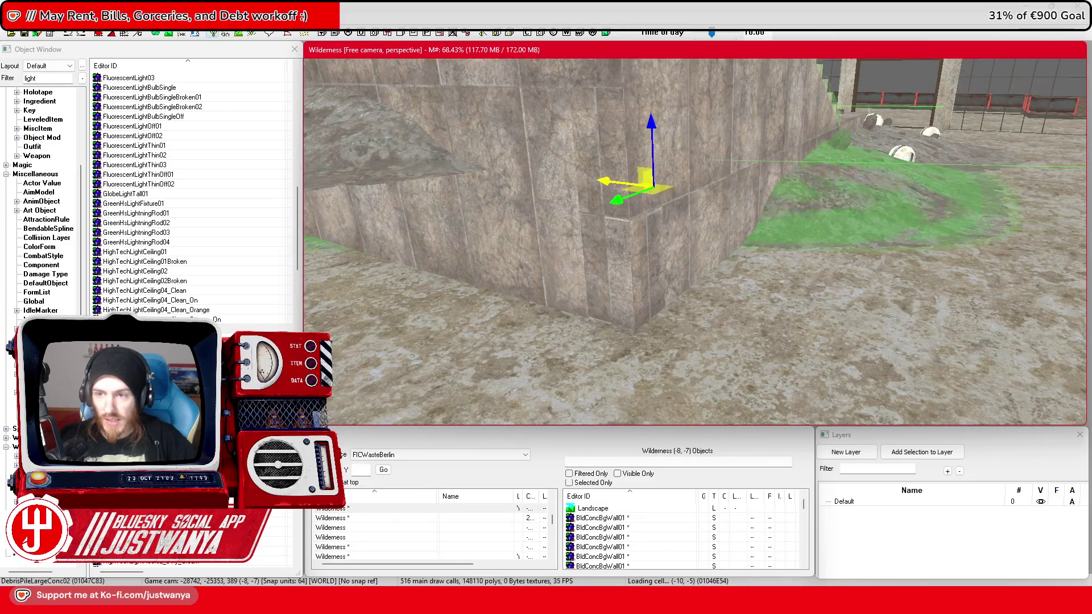
mouse_move(858, 203)
left_mouse_down()
mouse_move(734, 210)
mouse_move(704, 193)
left_mouse_up()
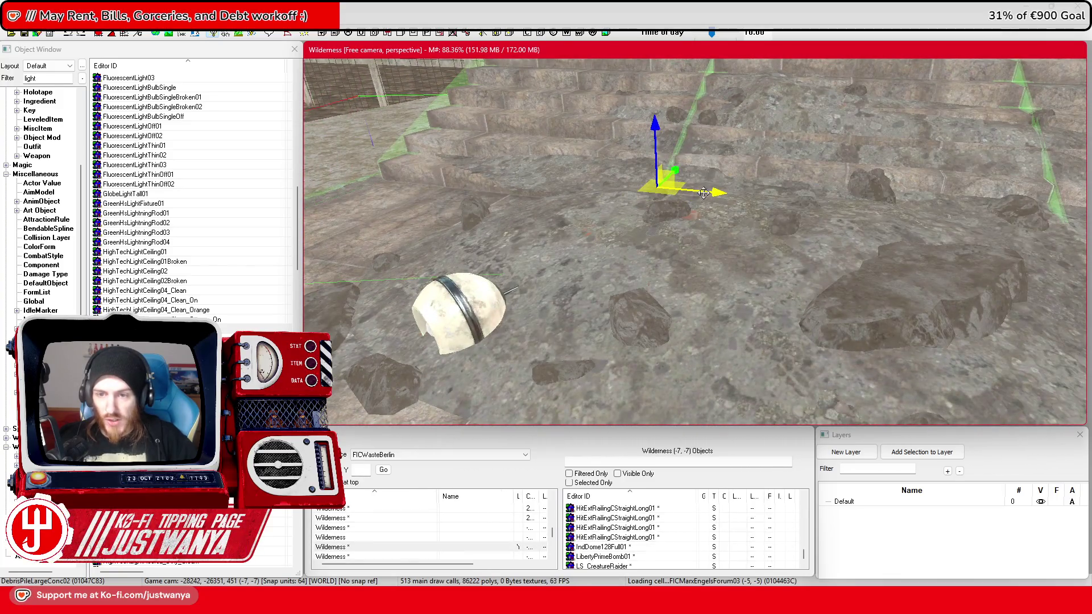
mouse_move(949, 211)
left_mouse_down()
mouse_move(910, 219)
mouse_move(620, 176)
left_mouse_up()
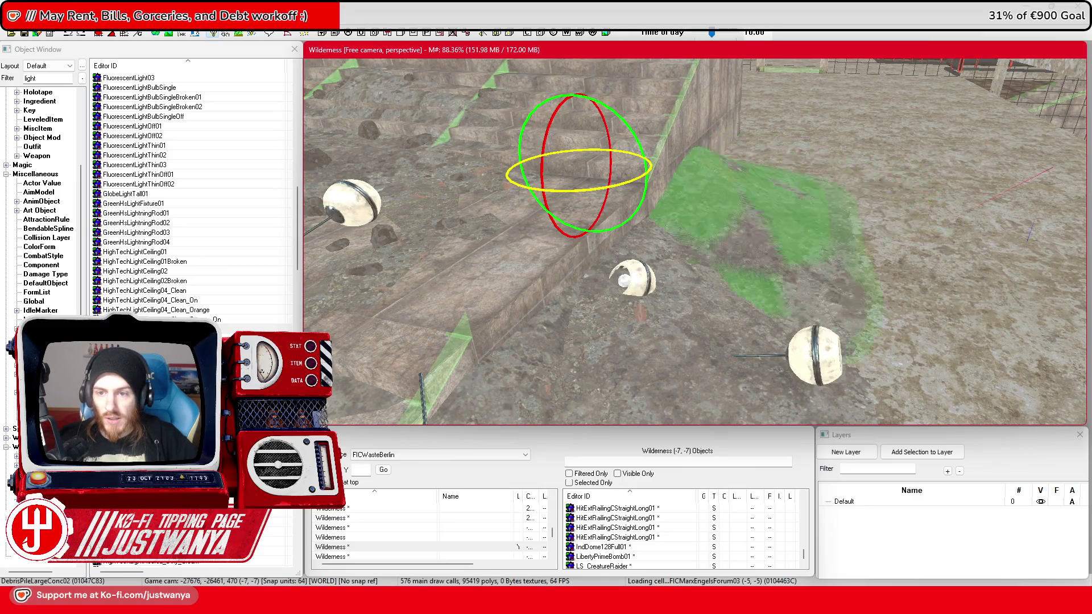
mouse_move(623, 170)
left_mouse_down()
mouse_move(722, 178)
mouse_move(790, 192)
mouse_move(711, 195)
mouse_move(817, 207)
mouse_move(763, 203)
left_mouse_up()
key("ctrl+d")
Step: Select the other large debris pile and frame it together with its adjoining wall
left_click(657, 137)
key("f")
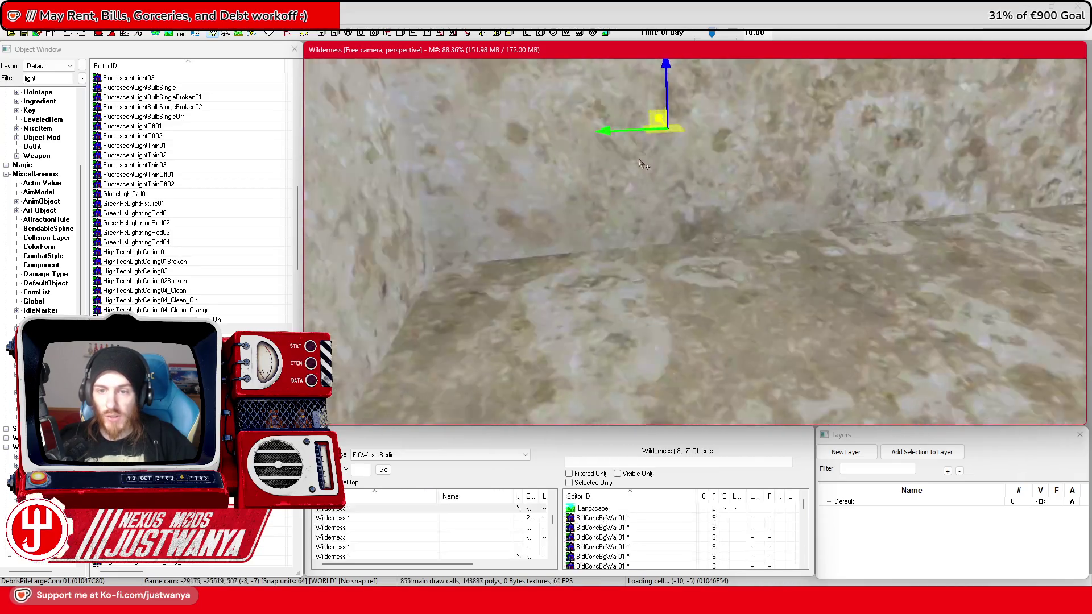
left_click_drag(657, 167, 620, 190)
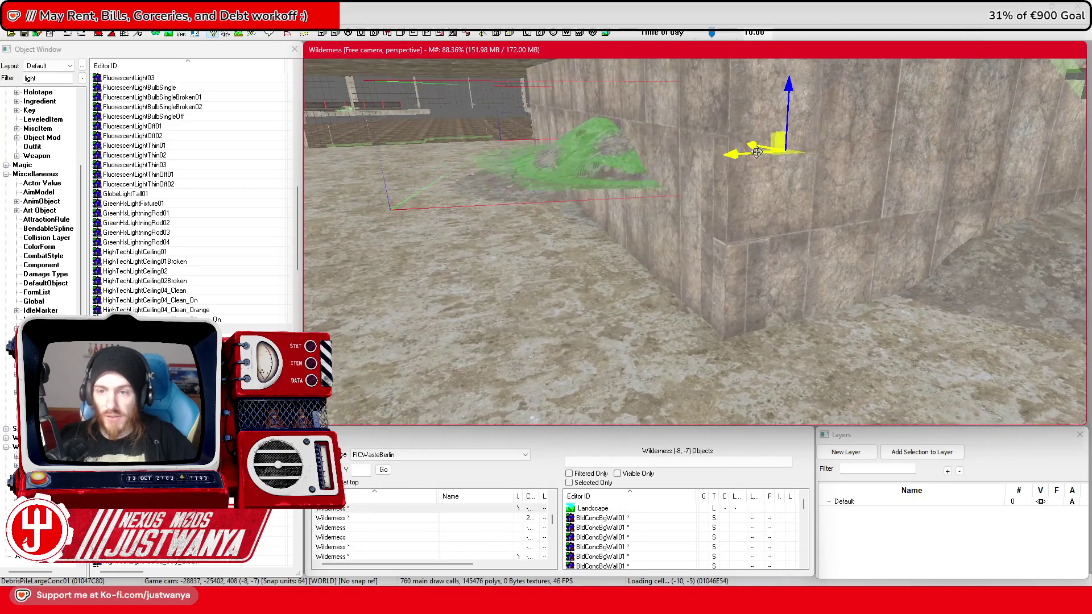
key("f")
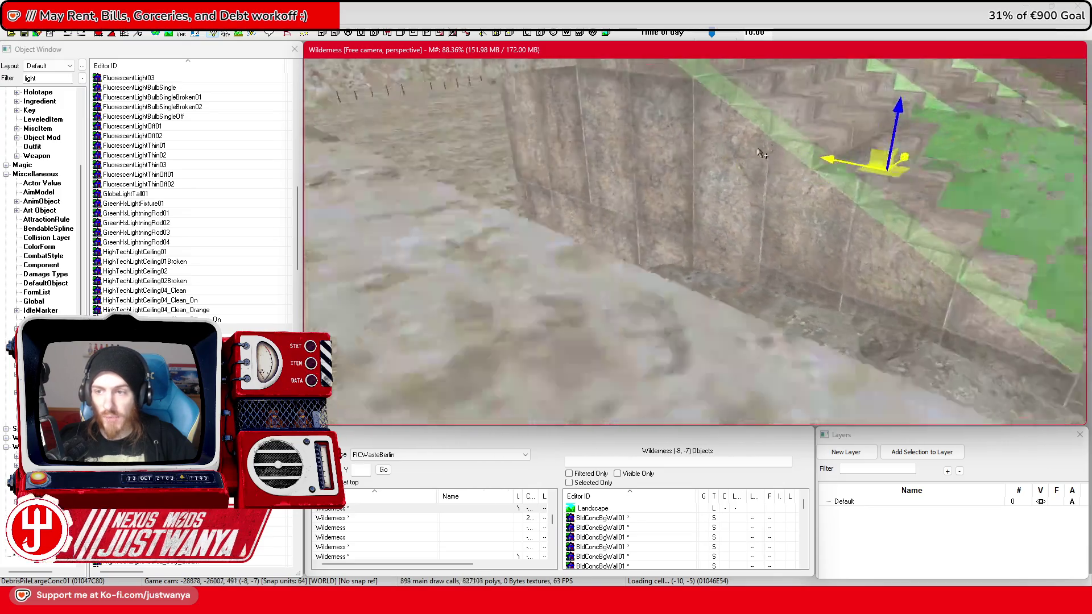
scroll(695, 242, "down", 5)
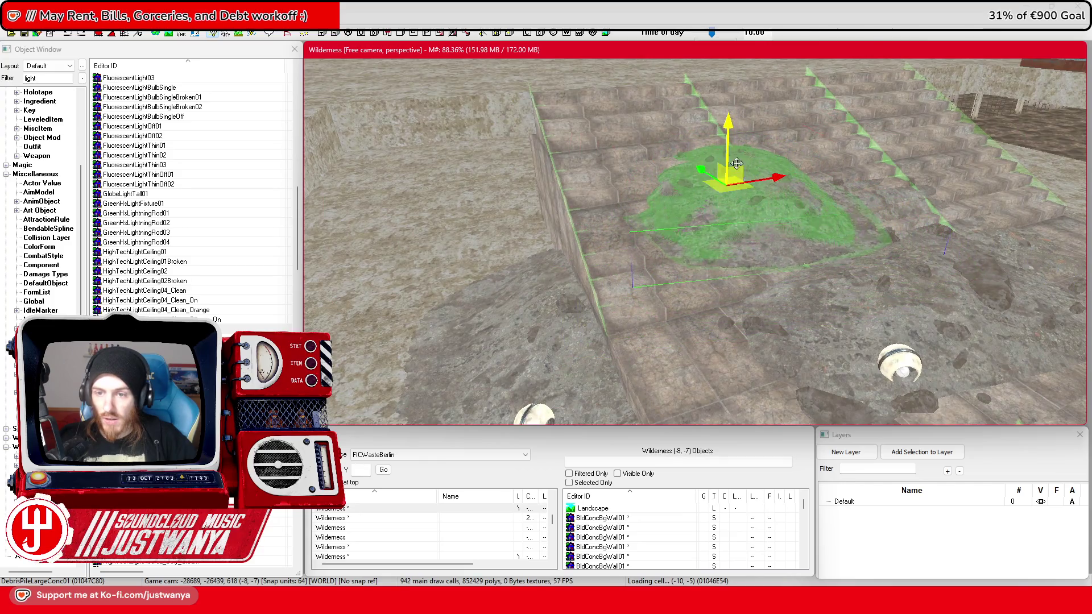
scroll(695, 242, "up", 5)
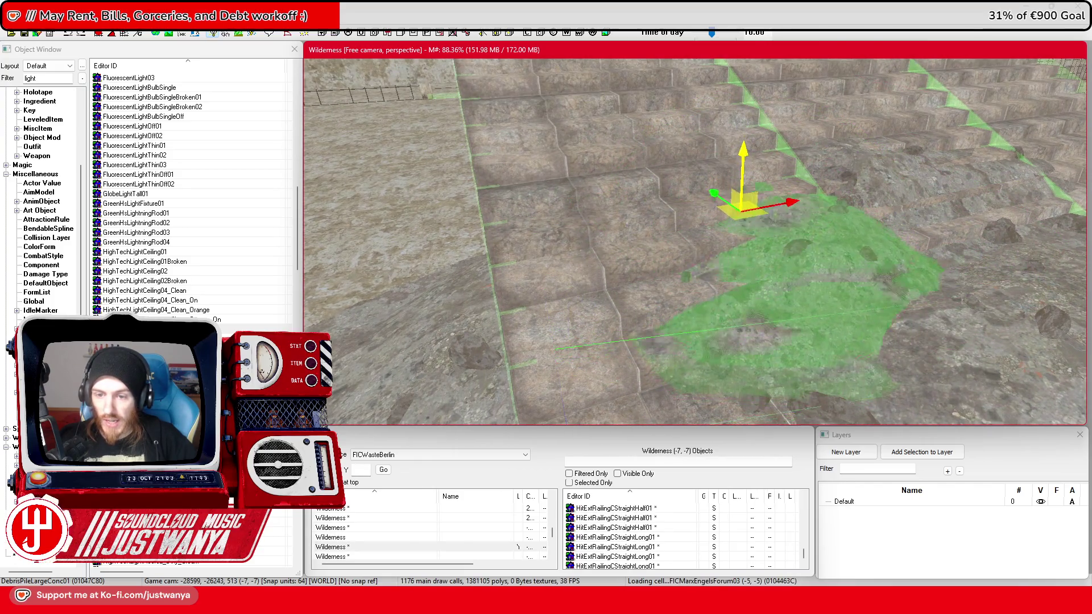
mouse_move(743, 149)
left_mouse_down()
mouse_move(760, 169)
mouse_move(700, 187)
mouse_move(814, 174)
left_mouse_up()
Step: Move that debris pile right onto the steps, pushing it further right
scroll(814, 174, "down", 2)
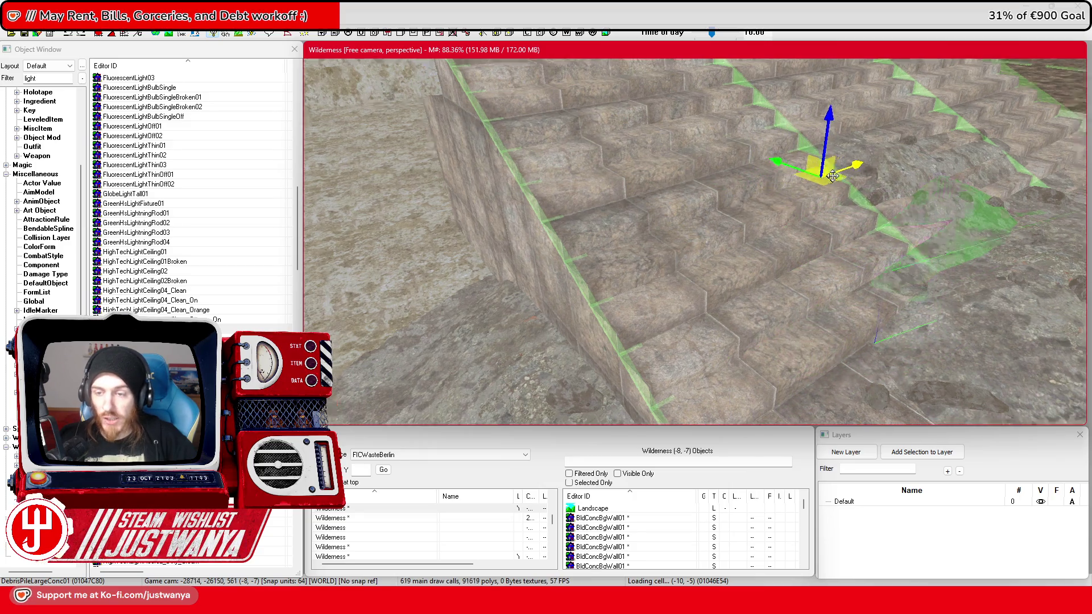
scroll(819, 175, "up", 3)
left_click_drag(641, 123, 702, 140)
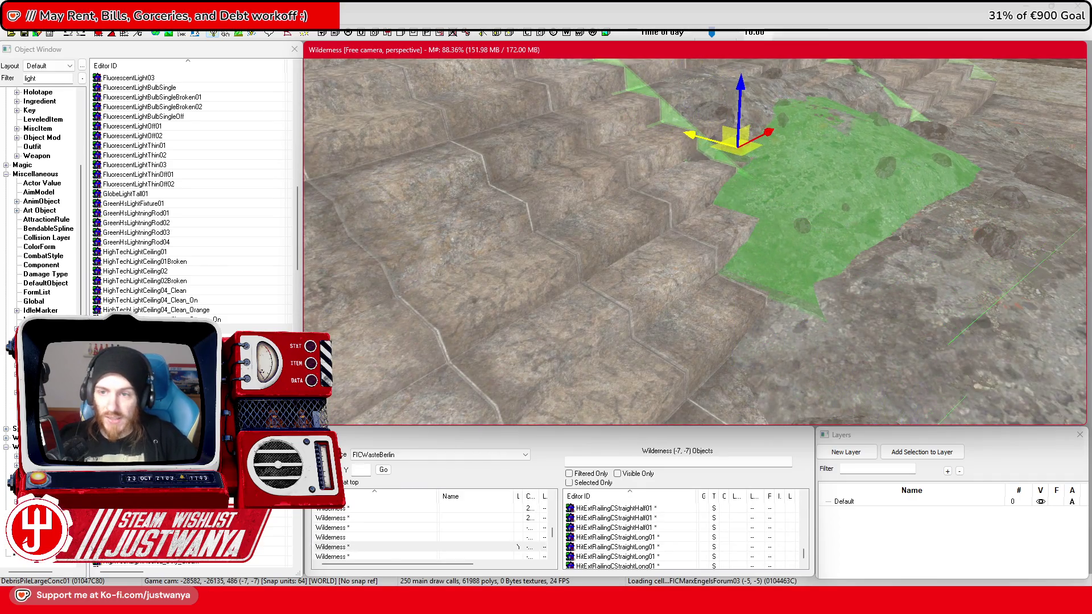
scroll(807, 175, "down", 3)
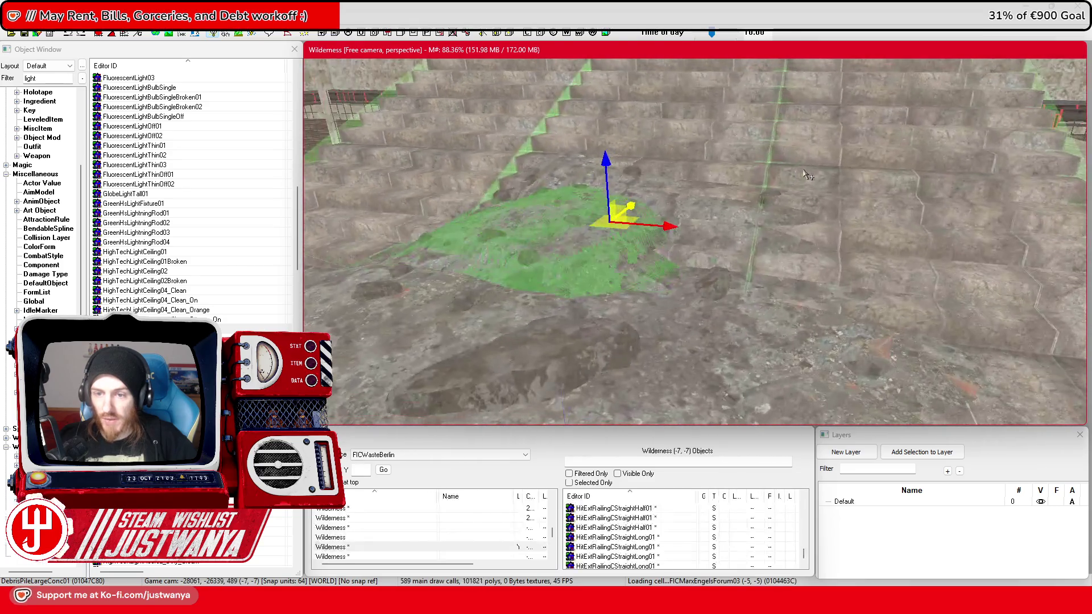
scroll(808, 176, "up", 2)
left_click_drag(629, 185, 813, 205)
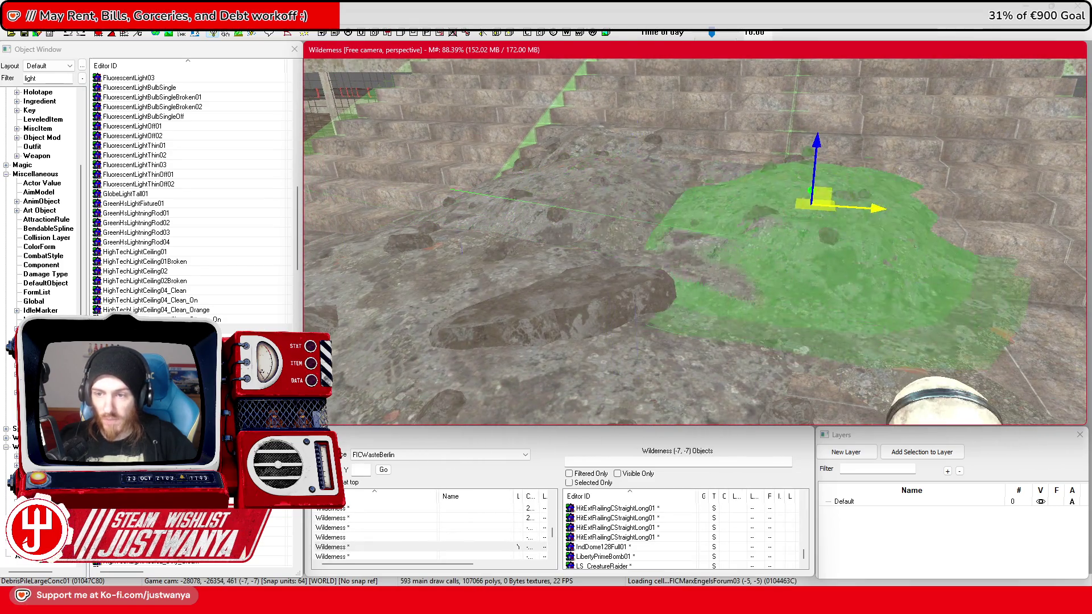
left_click(826, 157)
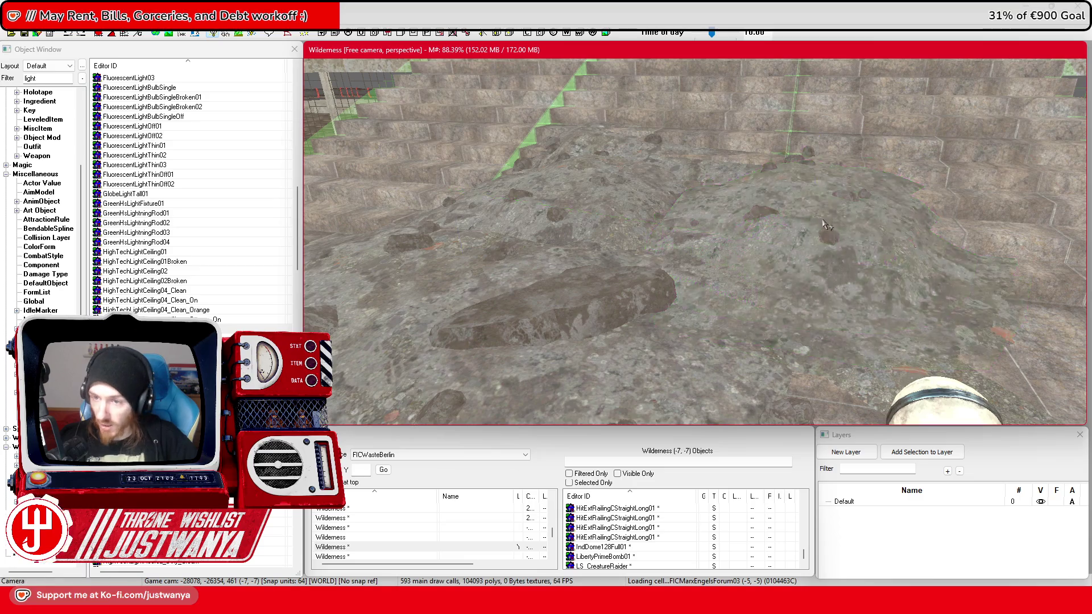
Step: Lower the debris pile onto the steps and slide it left along them
left_click_drag(817, 149, 817, 168)
key("e")
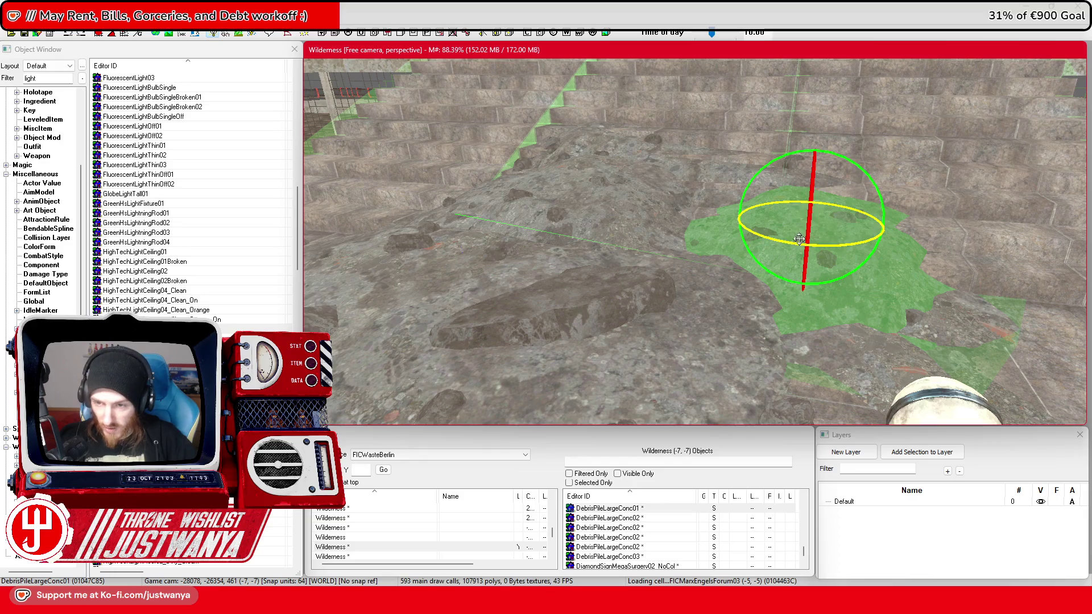
key("w")
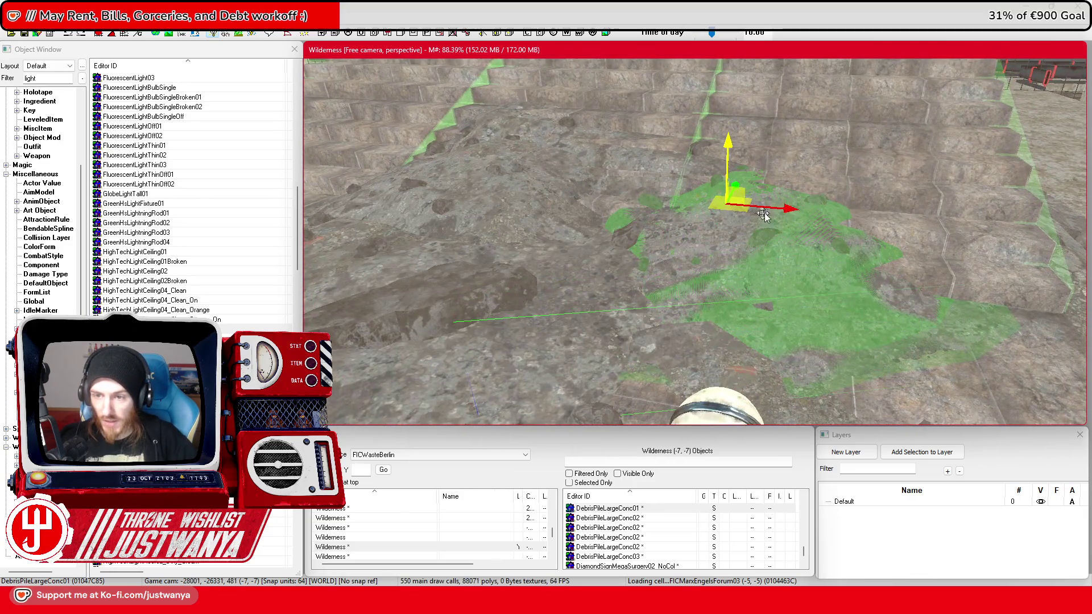
left_click_drag(764, 215, 726, 213)
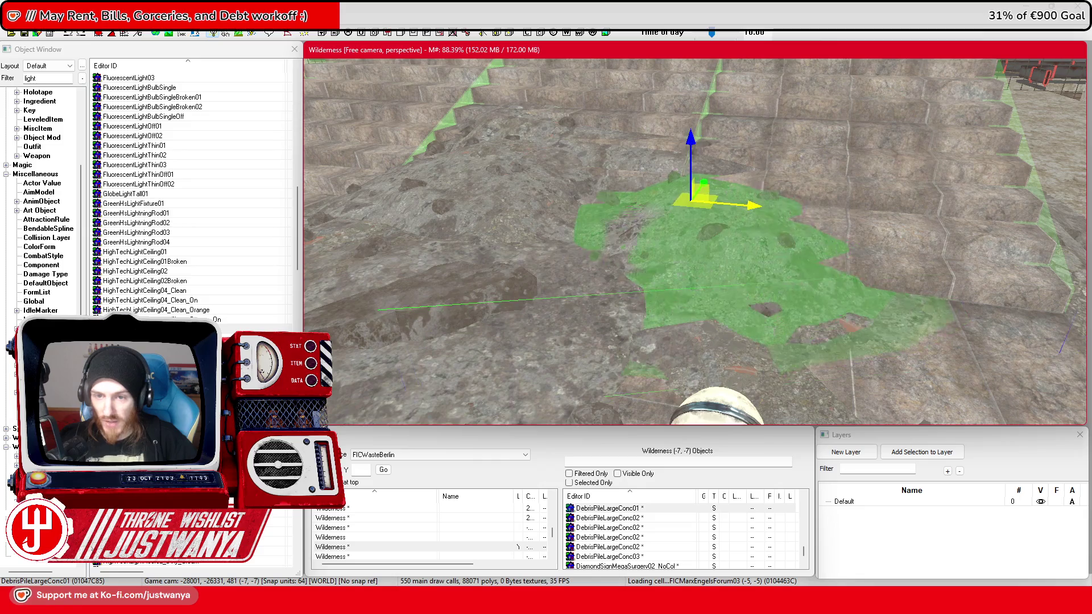
scroll(698, 171, "up", 3)
scroll(697, 170, "up", 3)
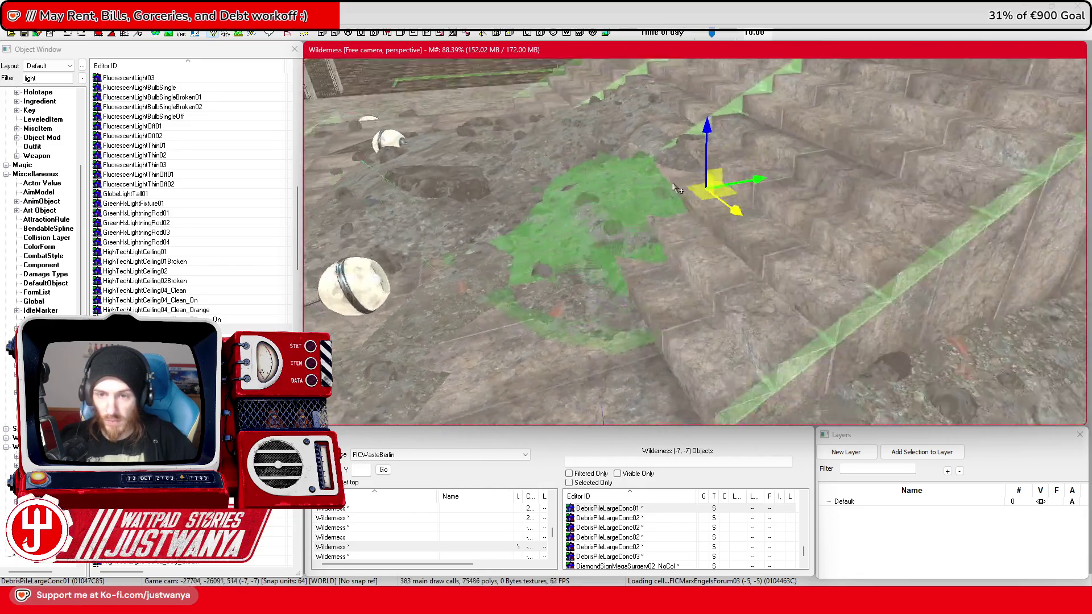
scroll(727, 176, "down", 5)
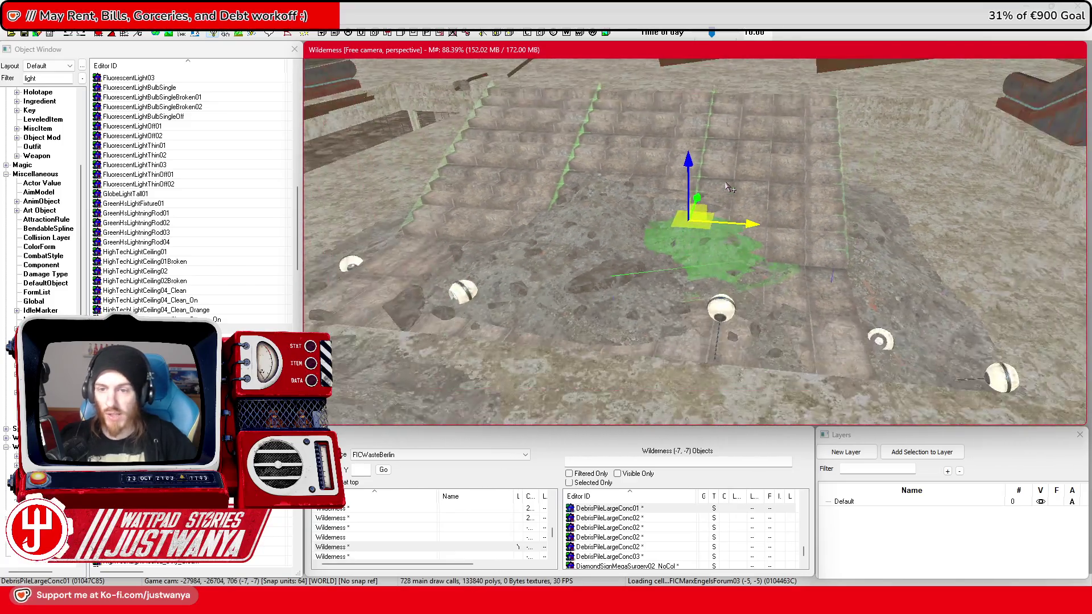
scroll(720, 190, "up", 3)
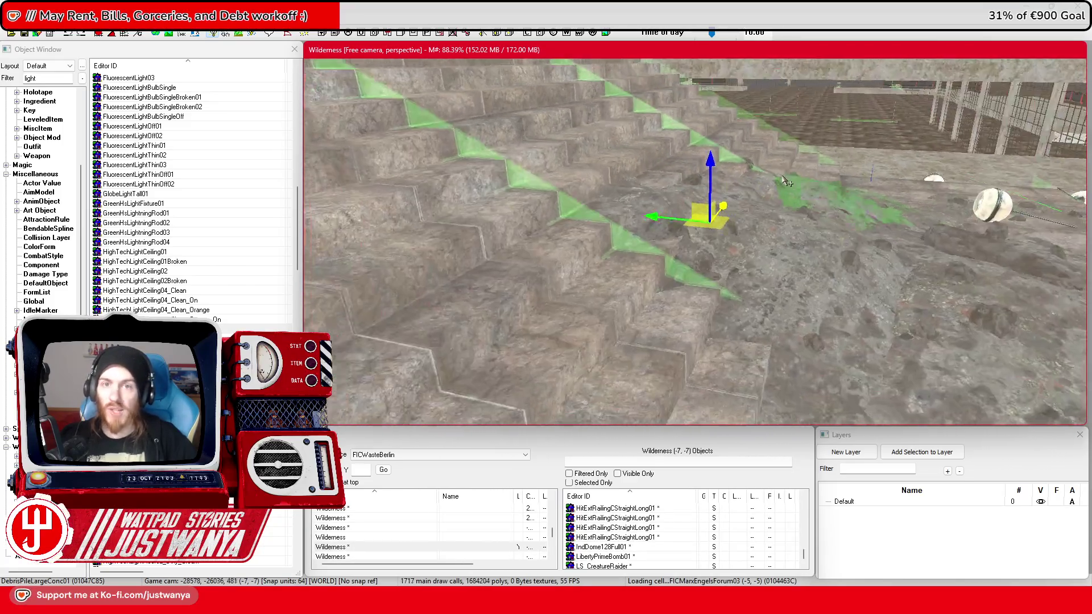
Step: Save the plugin, then select DebrisPileLargeConc02 and the BldConcSmFlrOnly01 floor slab
left_click(25, 34)
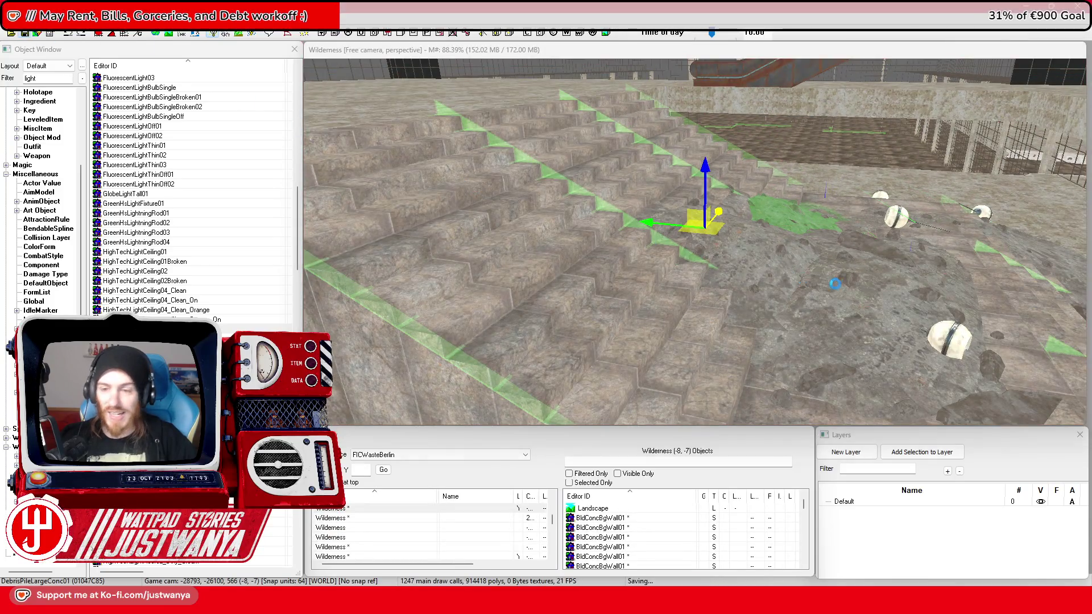
scroll(796, 279, "up", 3)
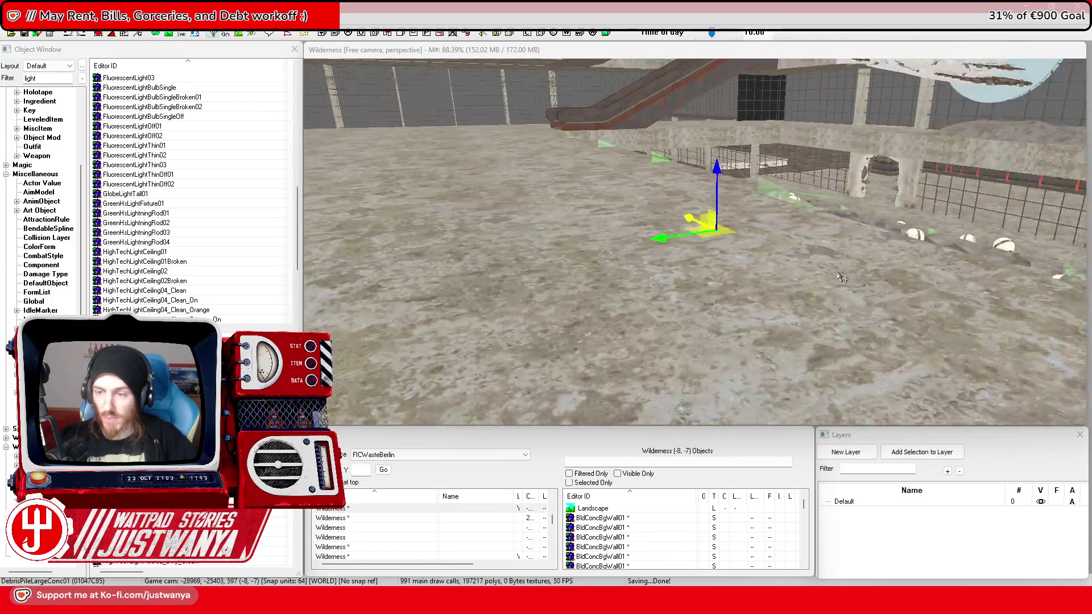
scroll(859, 254, "down", 1)
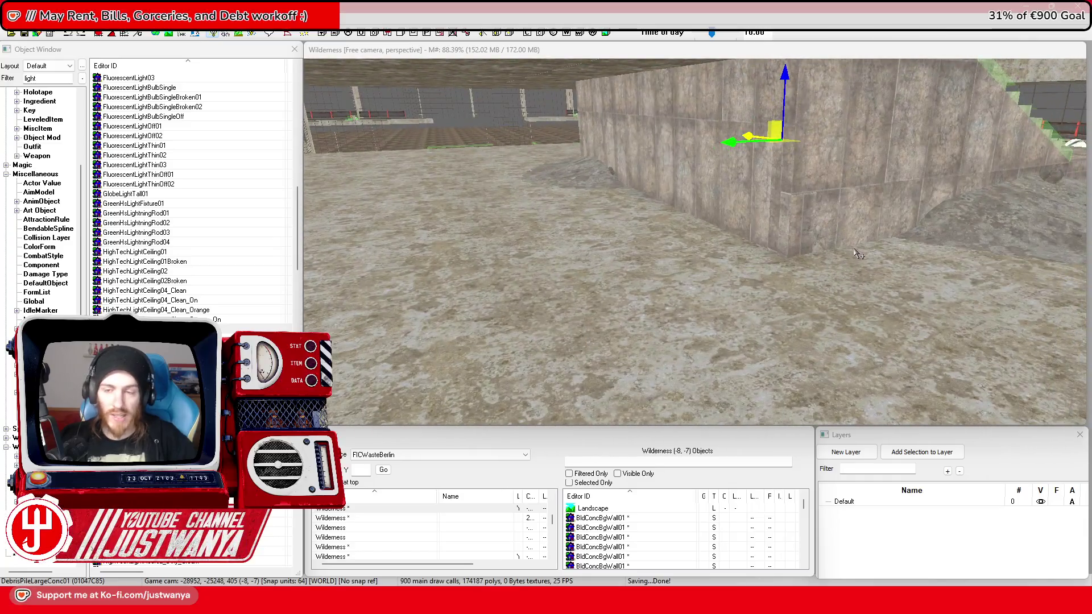
left_click(579, 181)
scroll(817, 260, "up", 3)
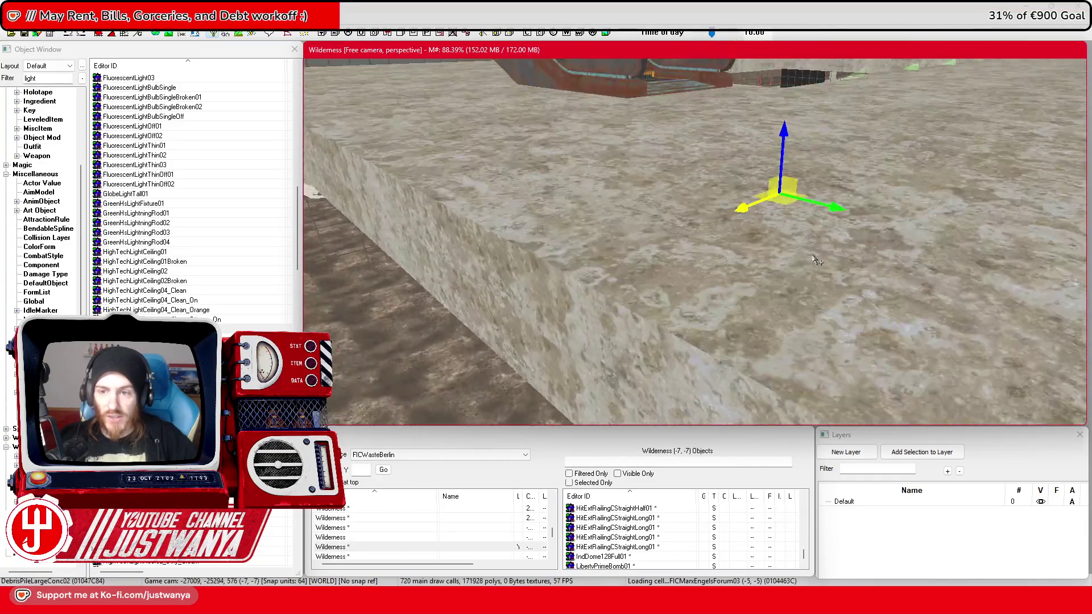
left_click(817, 261)
scroll(710, 232, "down", 3)
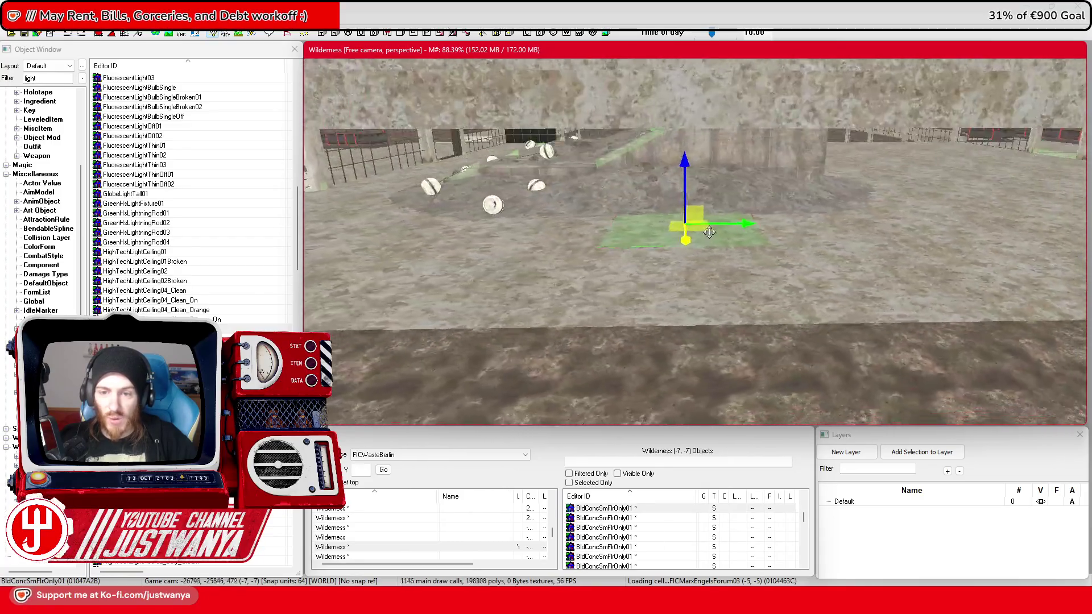
Step: Drag the HighTechLightCeiling04_Dirty_Cream lamp far back across the floor, beyond the ring of lights
scroll(822, 268, "up", 3)
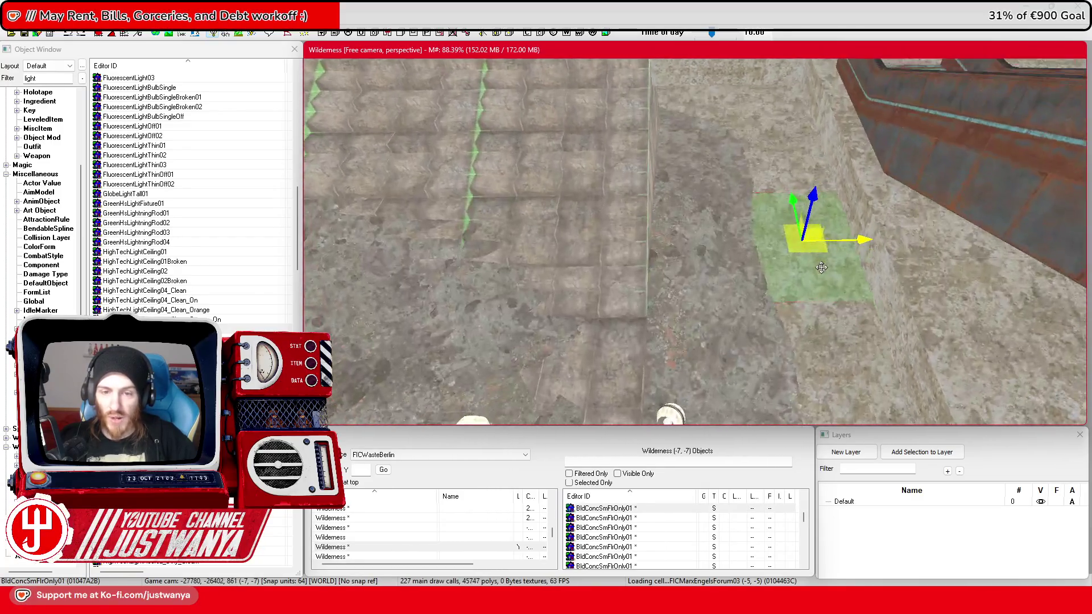
scroll(821, 267, "down", 3)
mouse_move(591, 342)
left_mouse_down()
mouse_move(651, 250)
mouse_move(734, 166)
mouse_move(727, 133)
left_mouse_up()
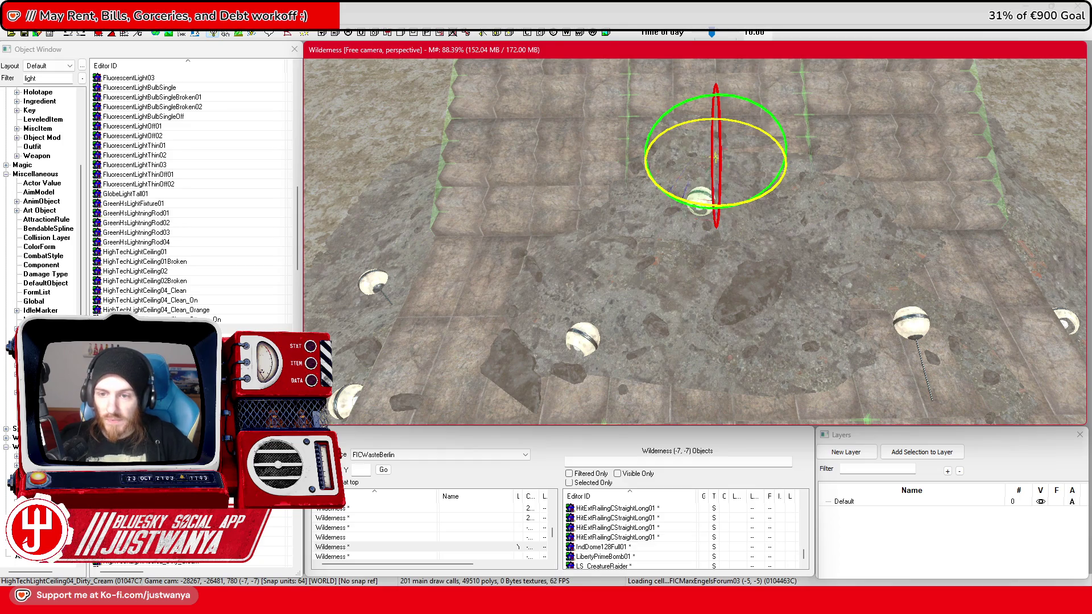
Step: Nudge the dirty cream lamp slightly further back and check it from above
key("shift")
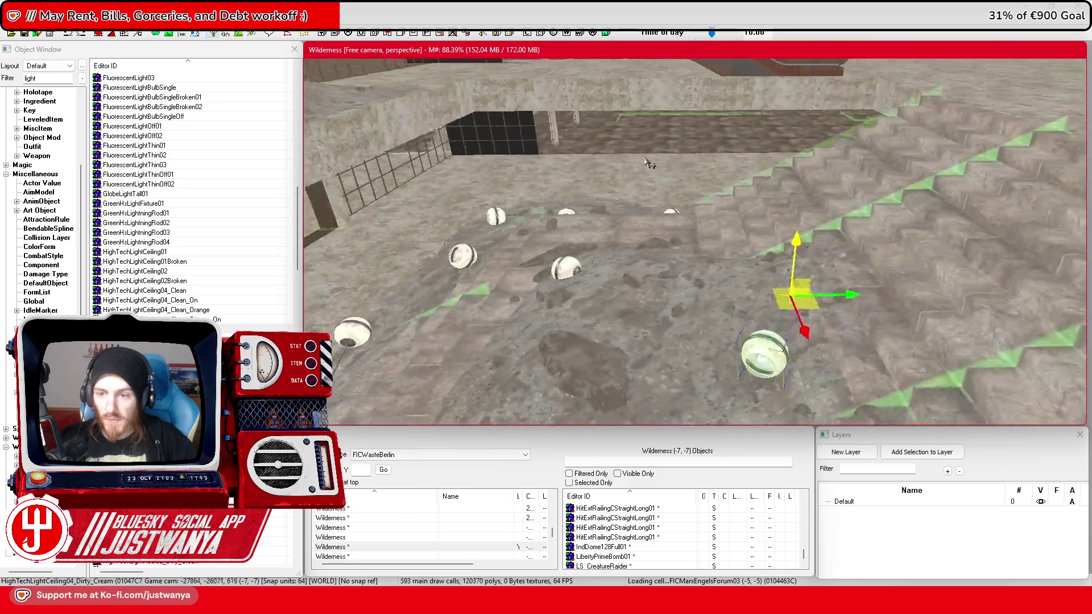
left_click_drag(694, 349, 705, 316)
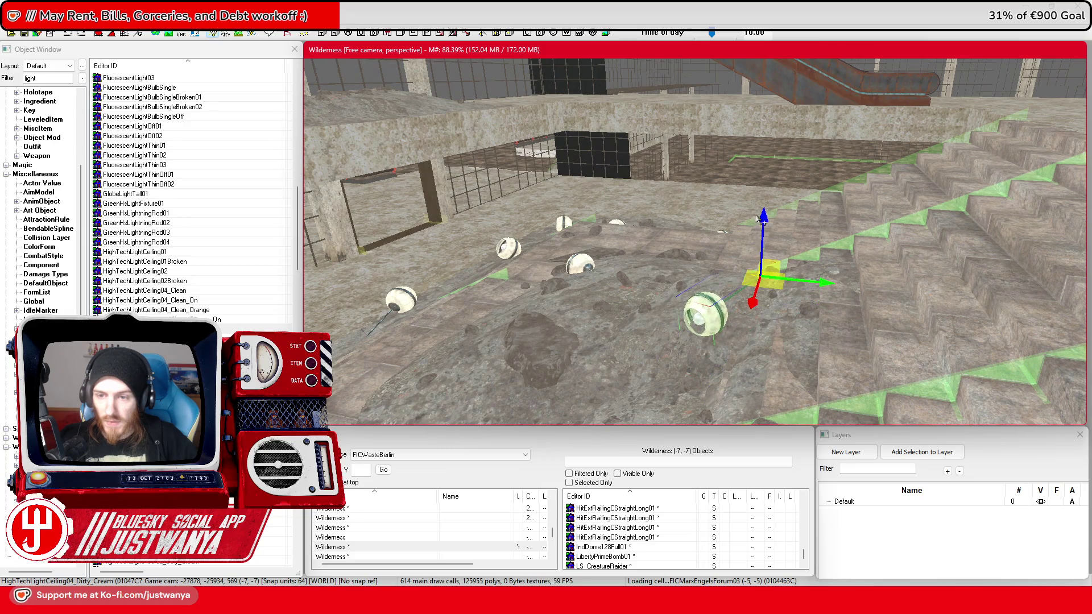
key("e")
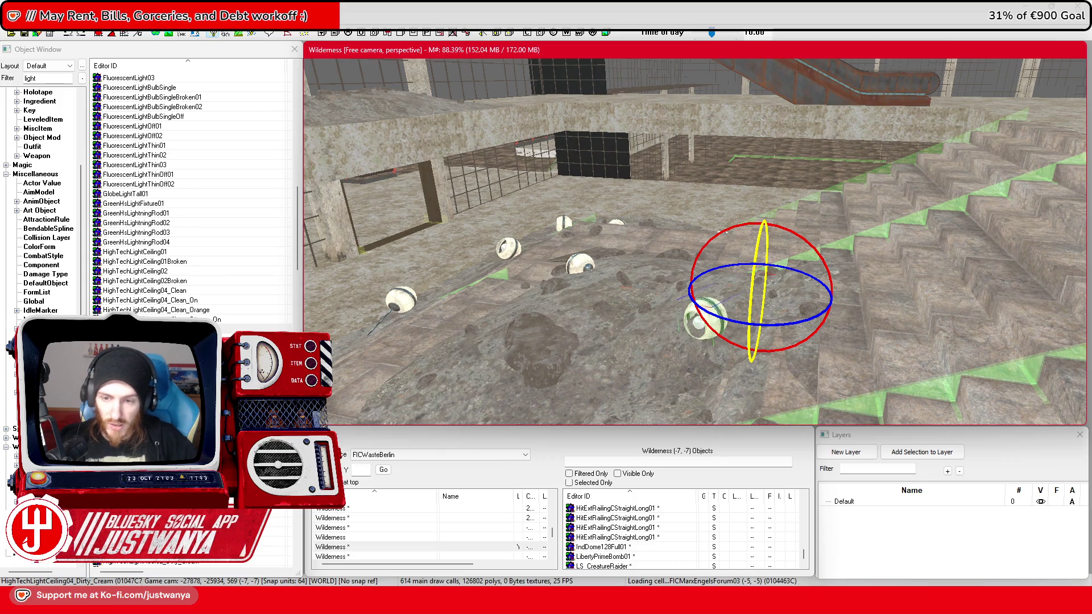
scroll(725, 326, "up", 3)
key("shift")
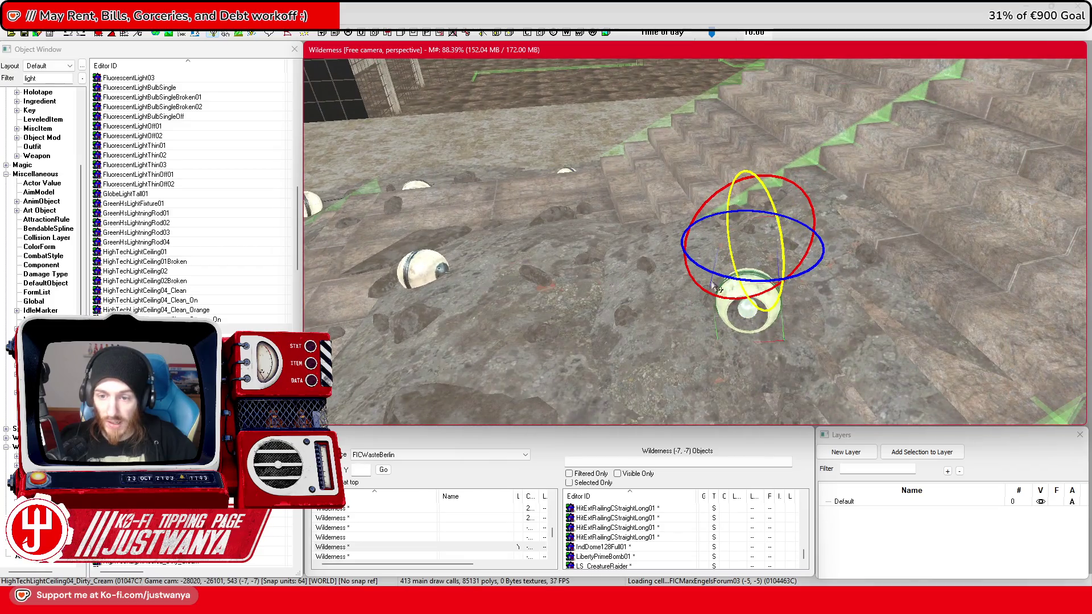
key("w")
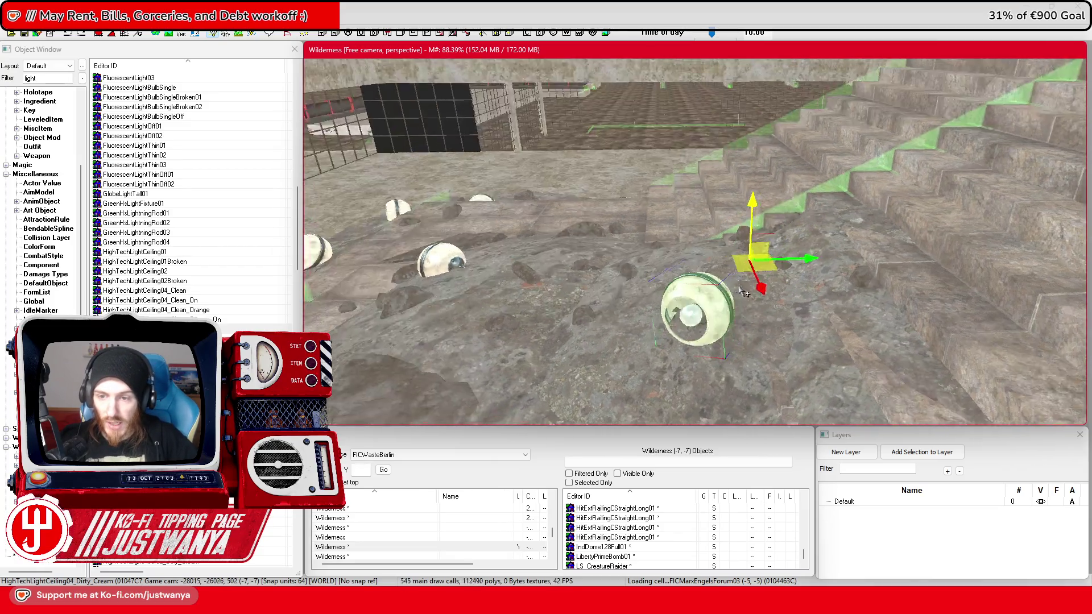
scroll(764, 273, "up", 2)
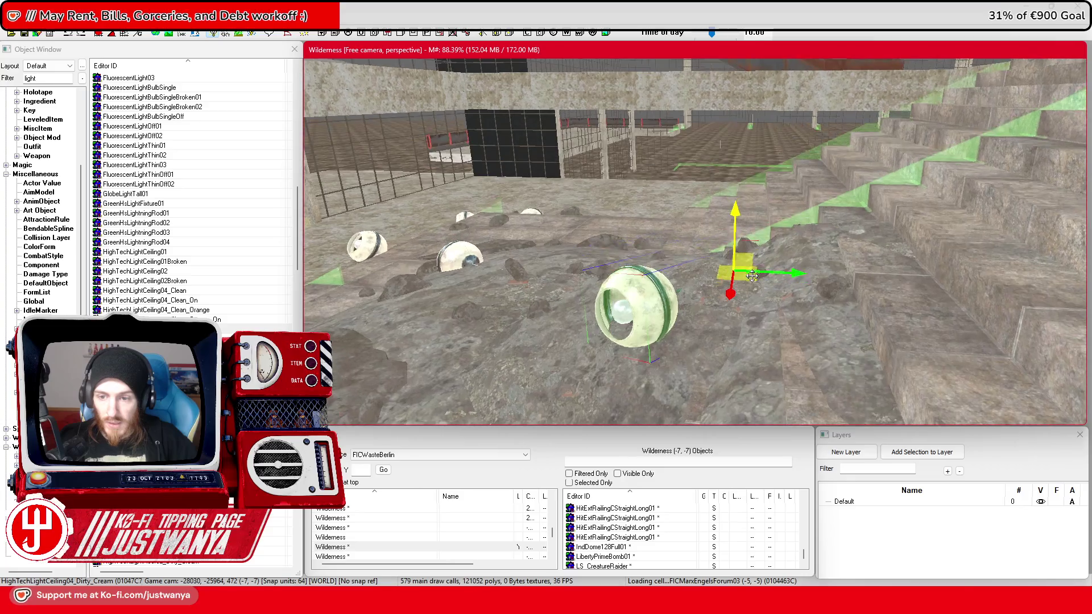
key("e")
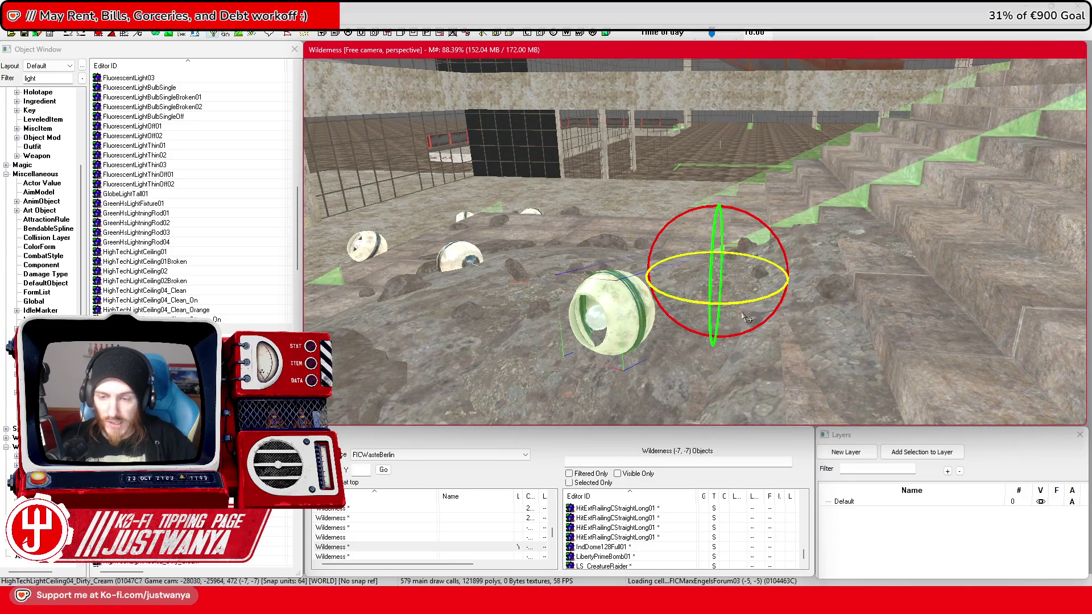
key("w")
scroll(748, 310, "up", 2)
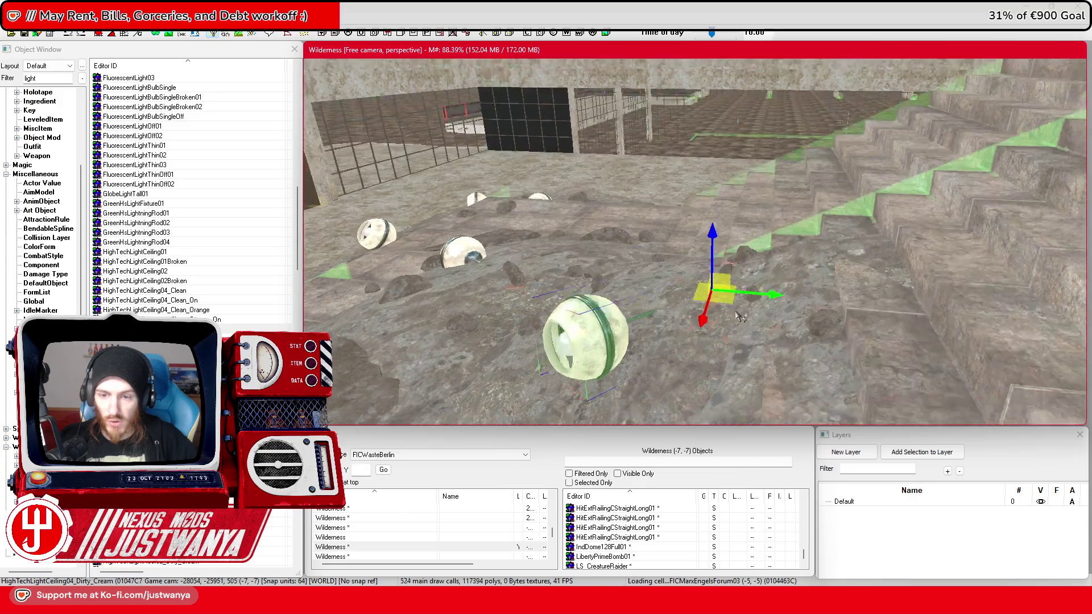
scroll(749, 316, "up", 1)
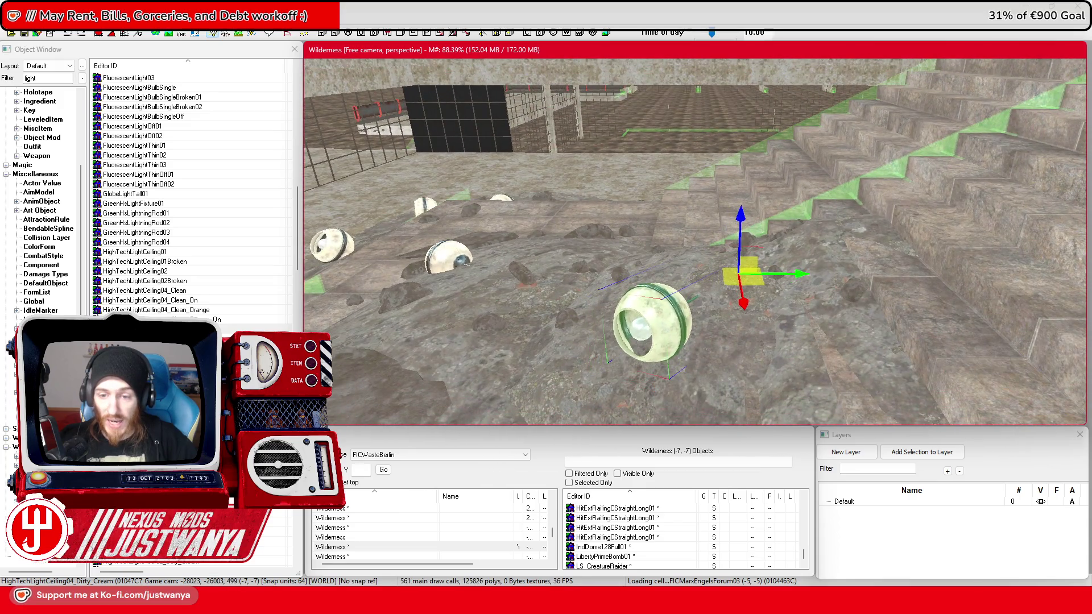
Step: Spin the lamp around its vertical axis and shift it slightly left beside the stairs
mouse_move(673, 312)
left_mouse_down()
mouse_move(721, 309)
mouse_move(701, 306)
left_mouse_up()
key("e")
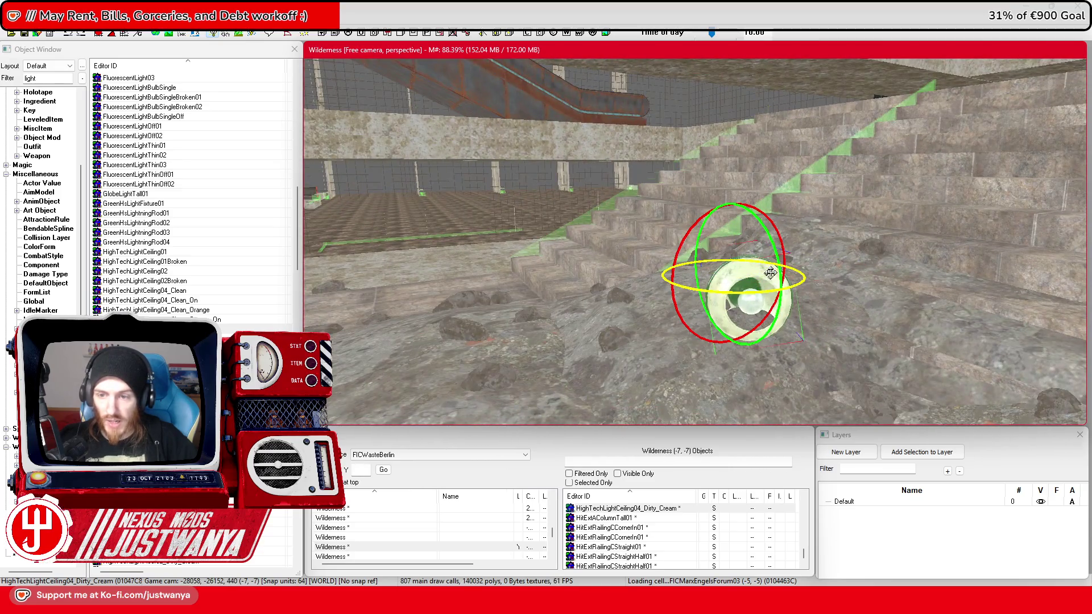
left_click_drag(773, 263, 740, 266)
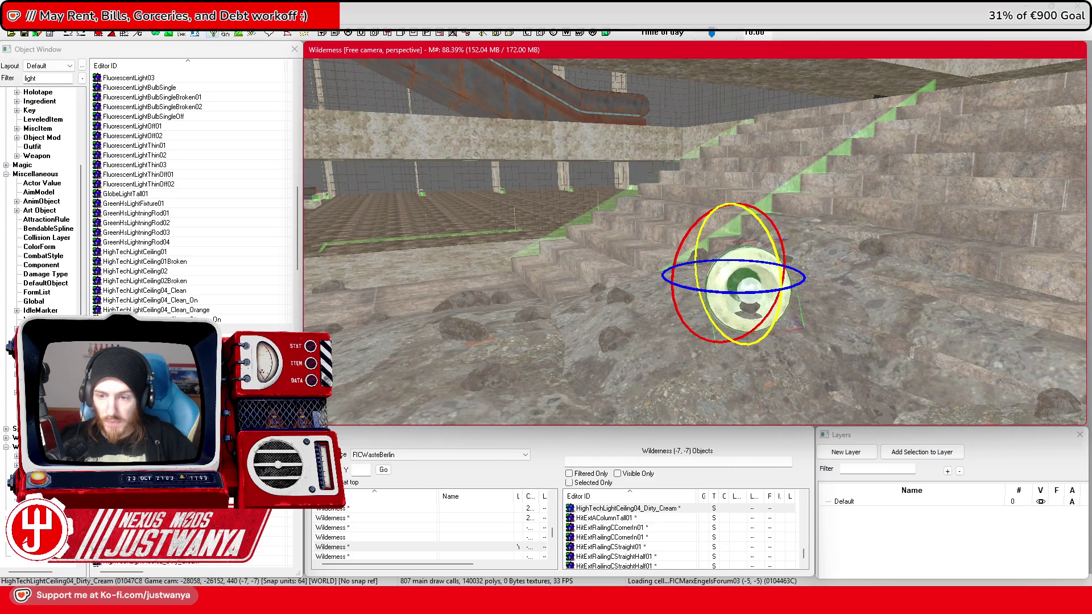
key("w")
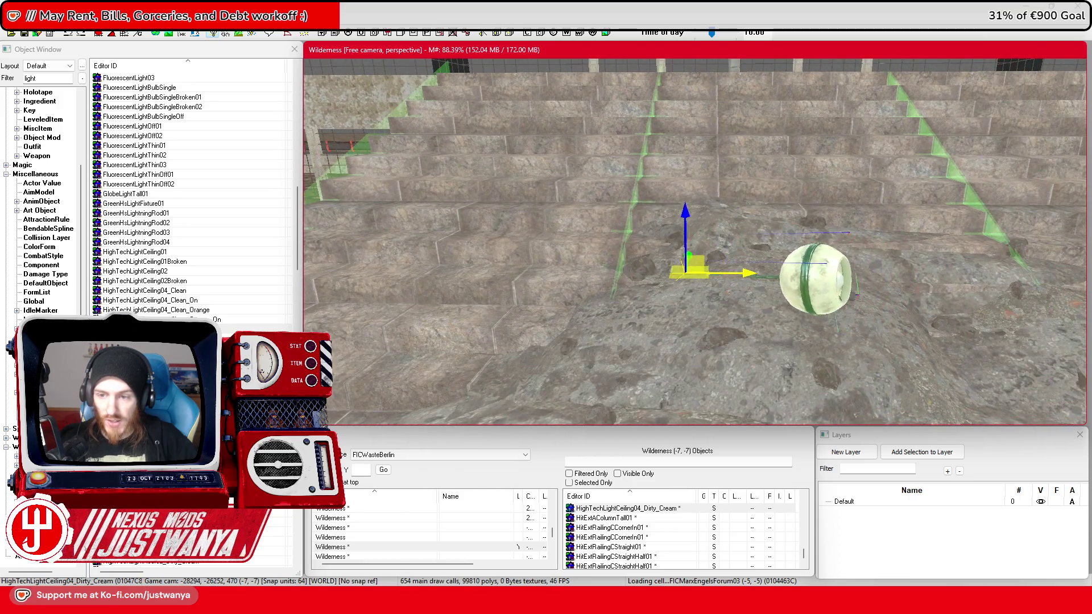
left_click_drag(783, 279, 769, 279)
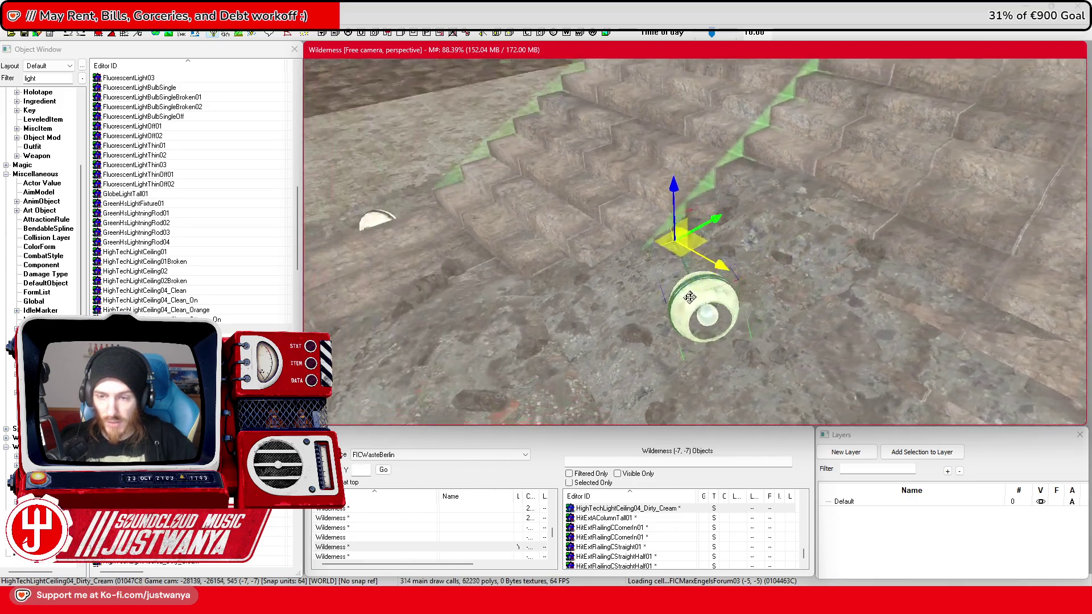
key("e")
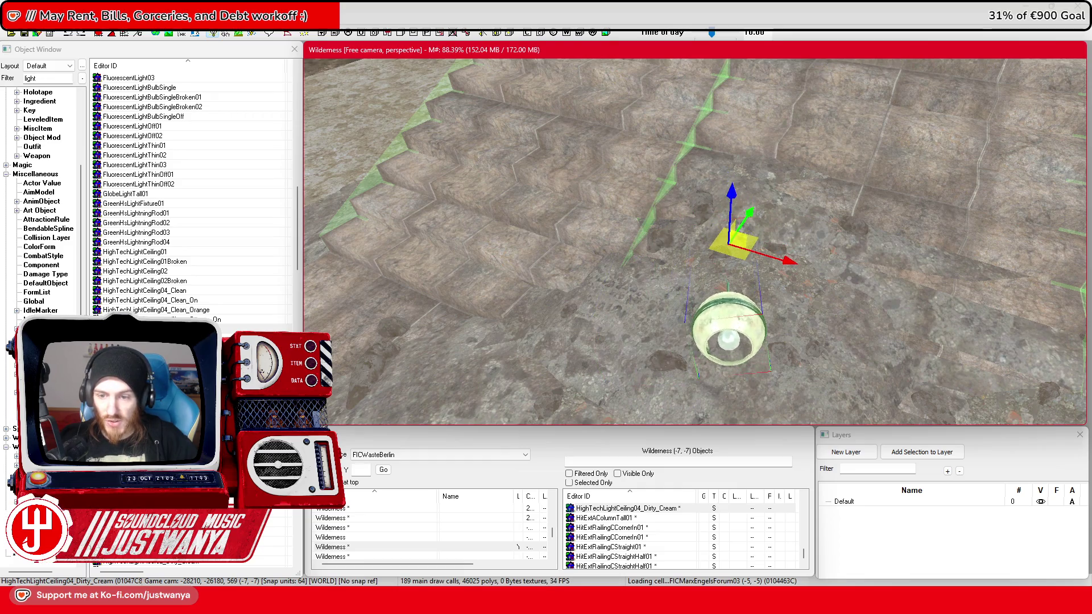
left_click_drag(725, 315, 669, 294)
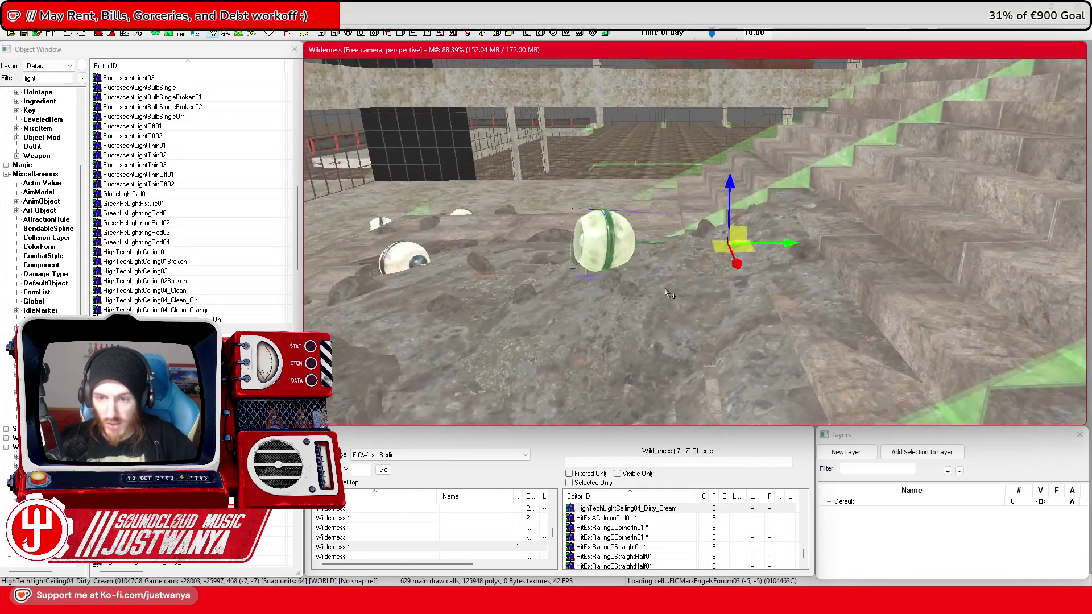
mouse_move(789, 246)
left_mouse_down()
mouse_move(886, 244)
mouse_move(682, 234)
mouse_move(657, 221)
mouse_move(737, 241)
mouse_move(809, 303)
mouse_move(812, 289)
left_mouse_up()
Step: Swing the view toward the escalator and fences and select DebrisPileLargeConc01 under the broken slab
scroll(738, 241, "down", 5)
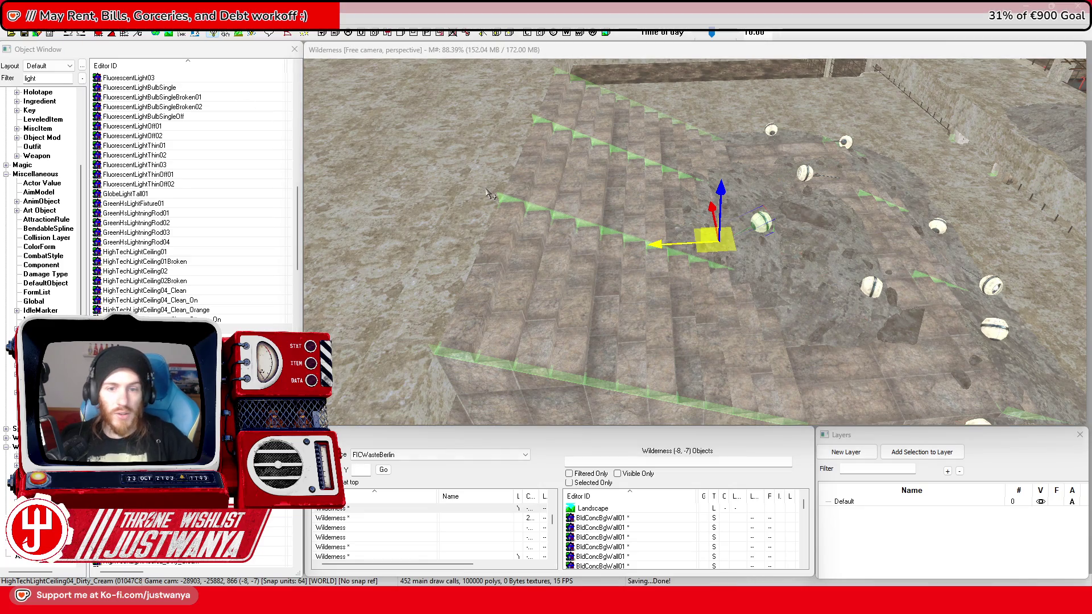
mouse_move(492, 181)
left_mouse_down()
mouse_move(700, 288)
mouse_move(810, 266)
mouse_move(759, 295)
left_mouse_up()
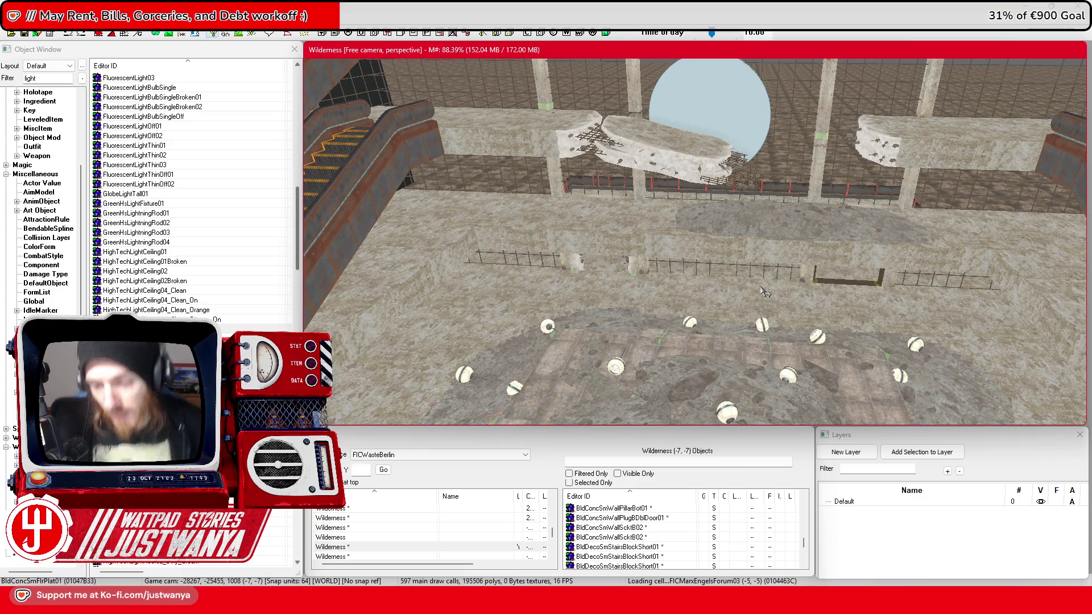
scroll(779, 283, "up", 5)
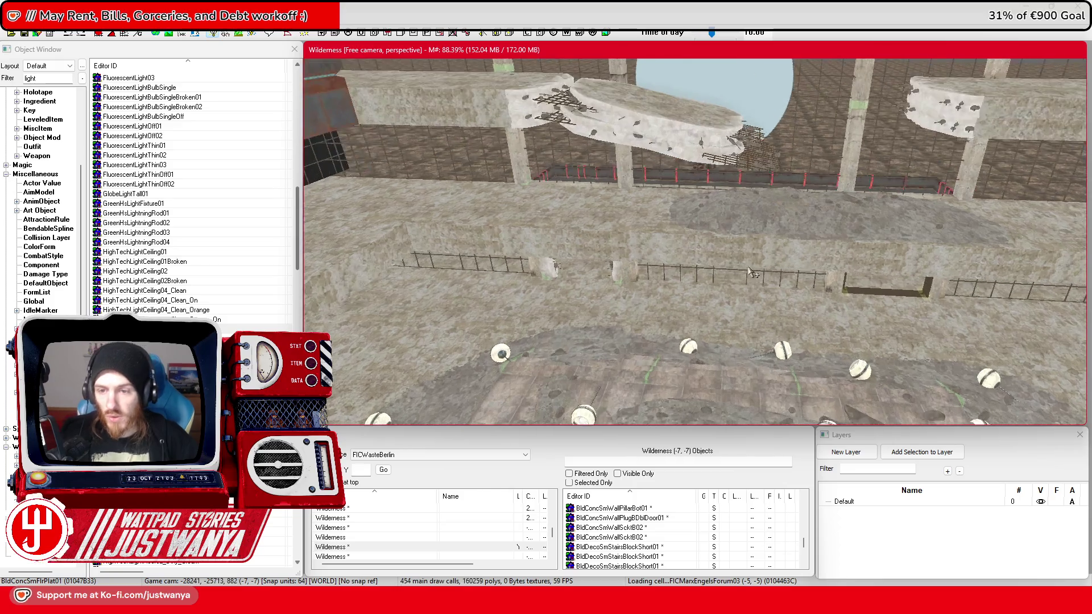
left_click(764, 229)
scroll(739, 239, "up", 10)
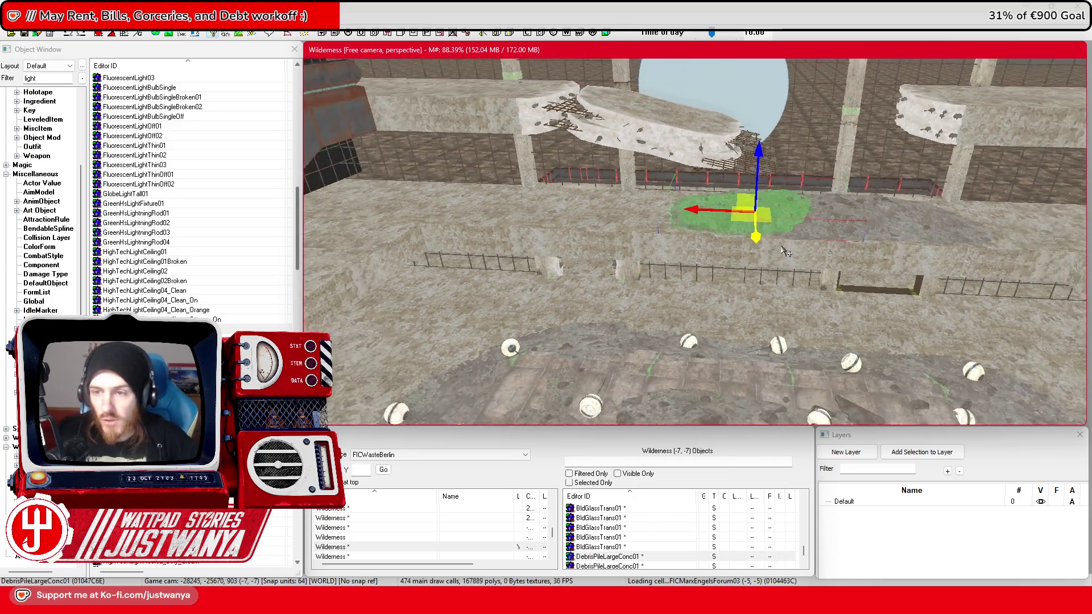
scroll(717, 252, "down", 10)
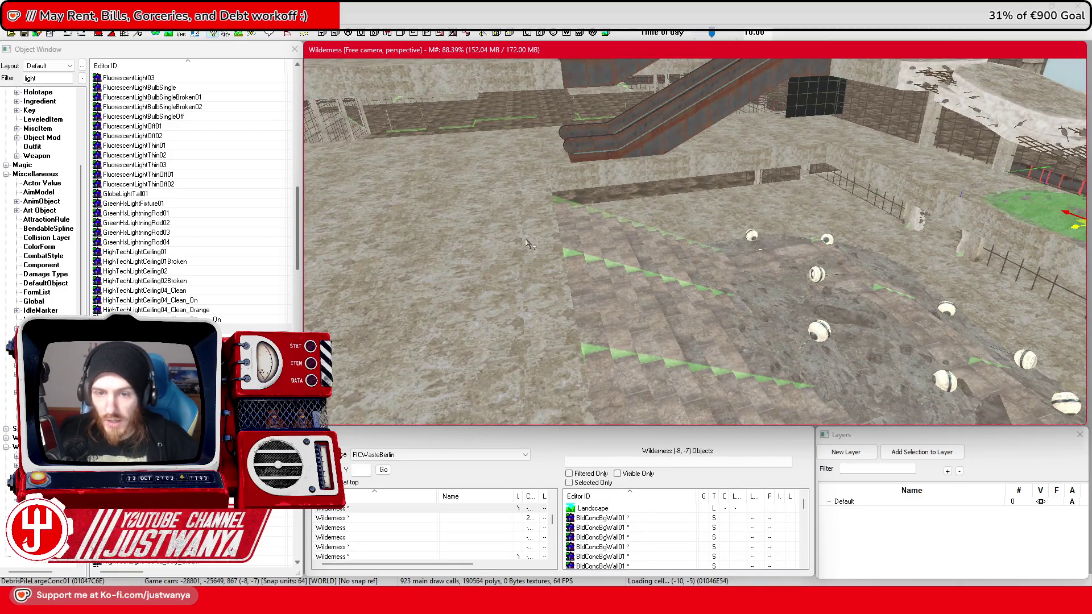
Step: Select and focus the central BldConcSmFlrPlat01 floor platform, then save the work
left_click(528, 245)
key("f")
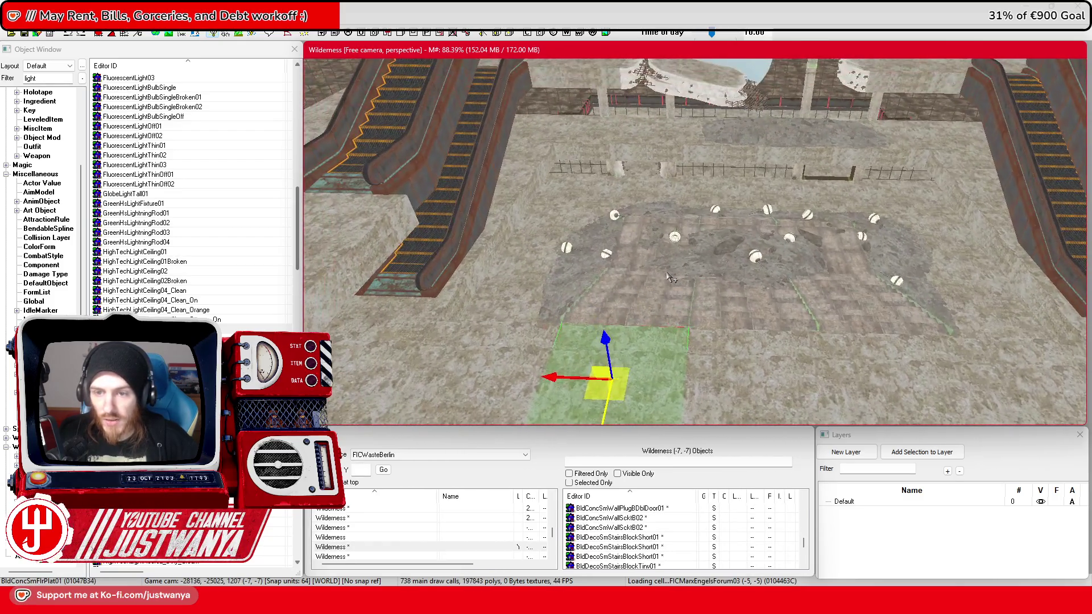
left_click(21, 36)
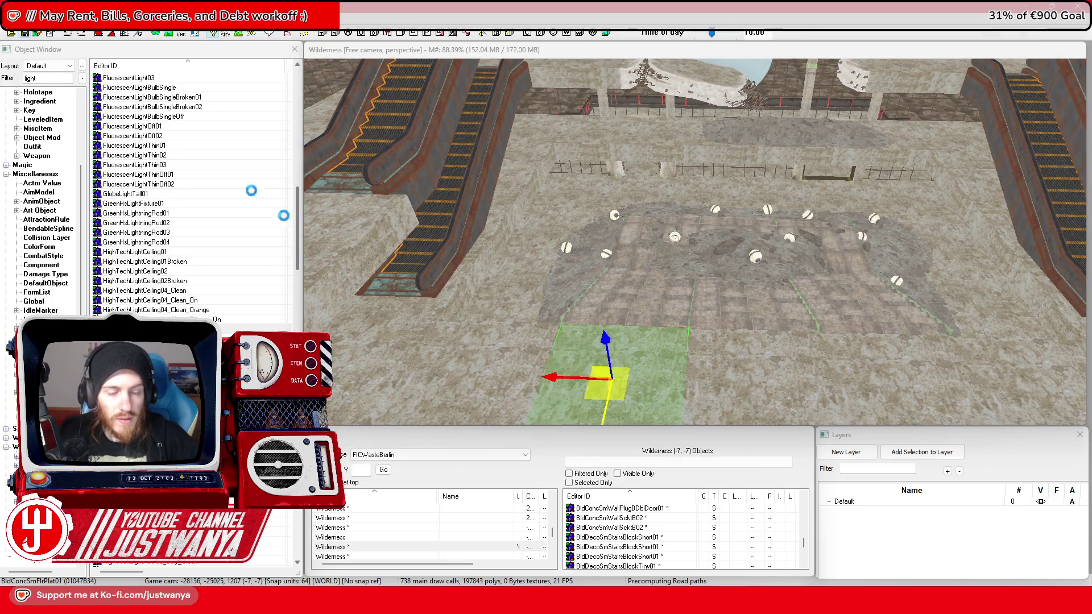
Step: Select the platform at the left escalator's base and compare with foyer reference images
left_click(451, 317)
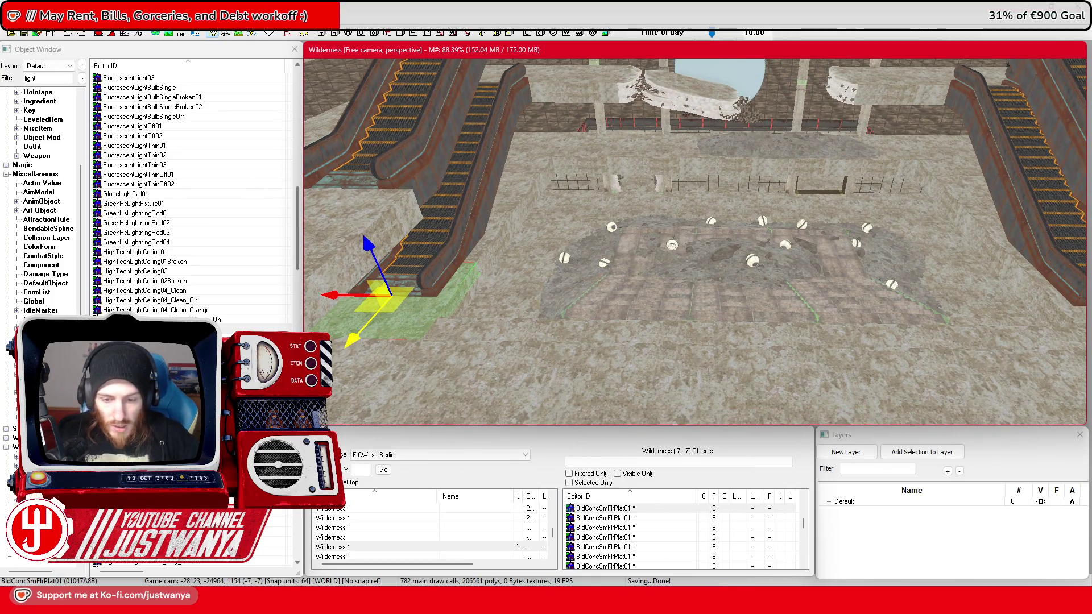
mouse_move(627, 576)
left_click(700, 506)
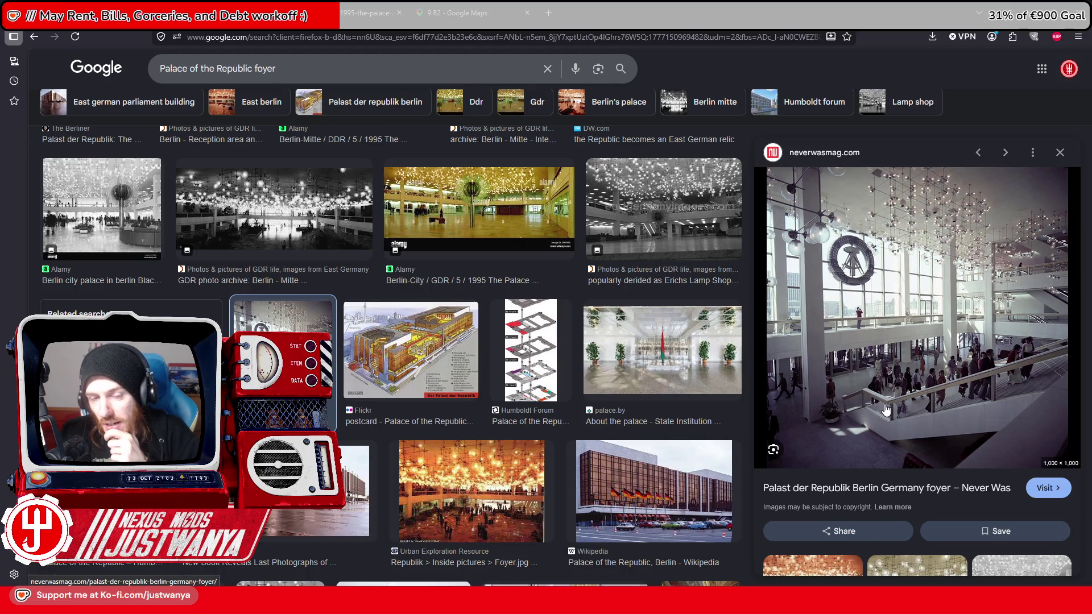
key("alt+Tab")
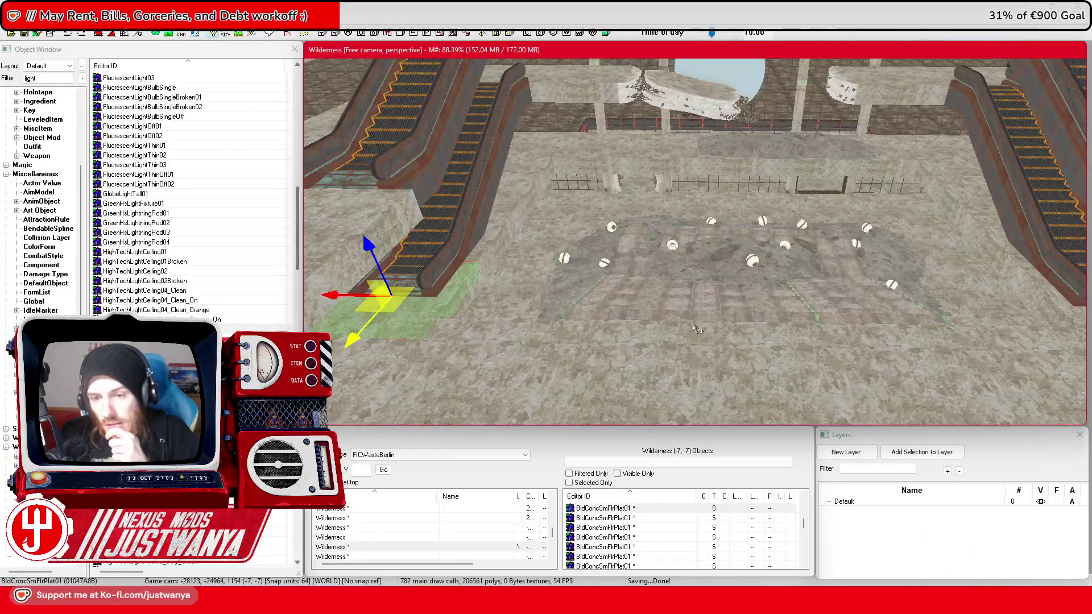
key("w")
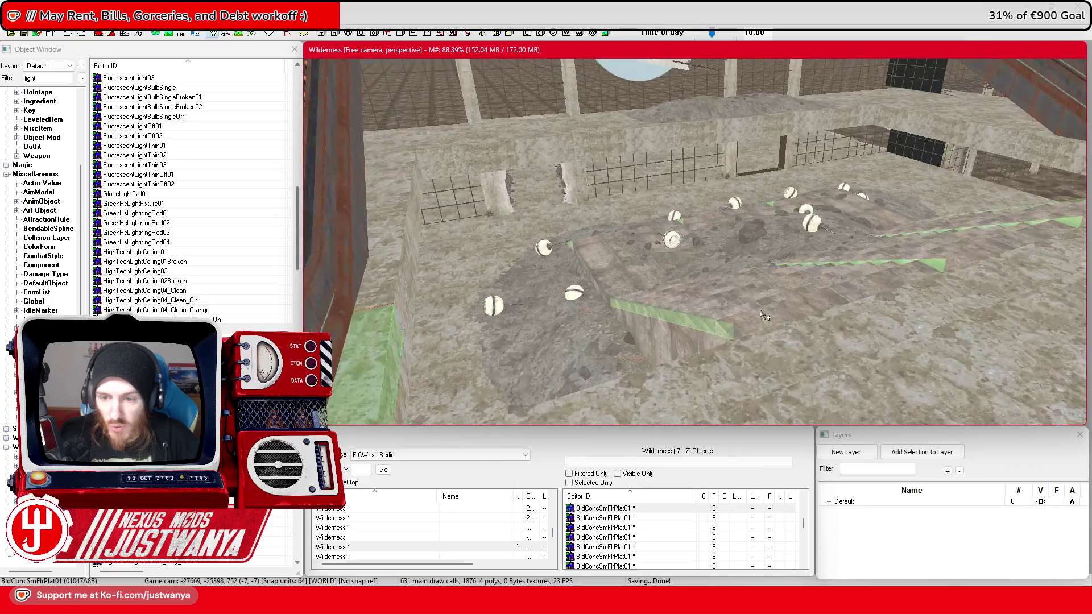
left_click(768, 313)
scroll(771, 305, "up", 5)
scroll(775, 297, "down", 8)
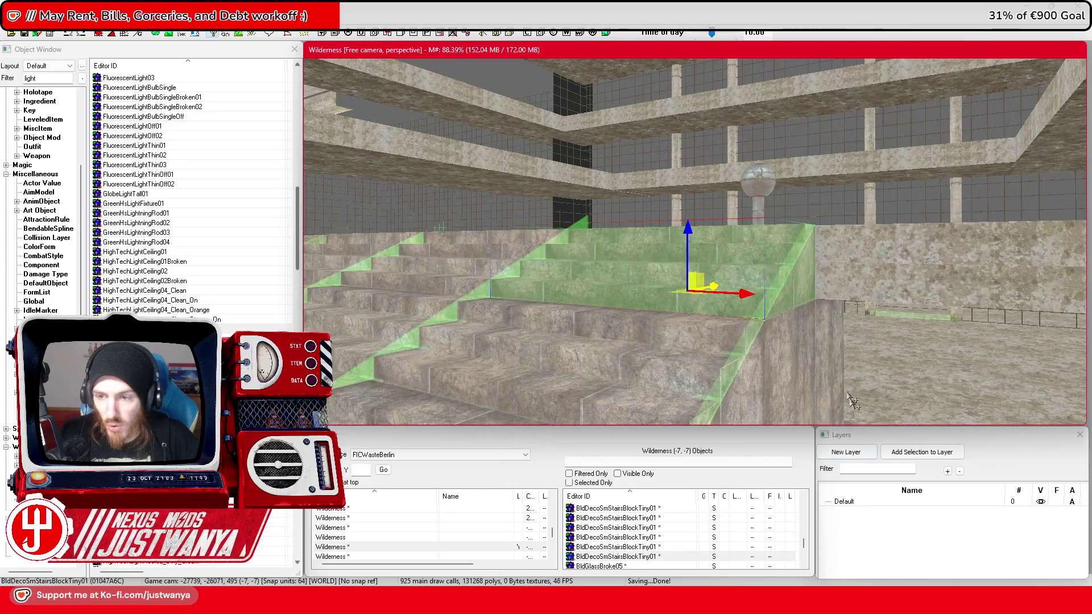
scroll(813, 320, "down", 5)
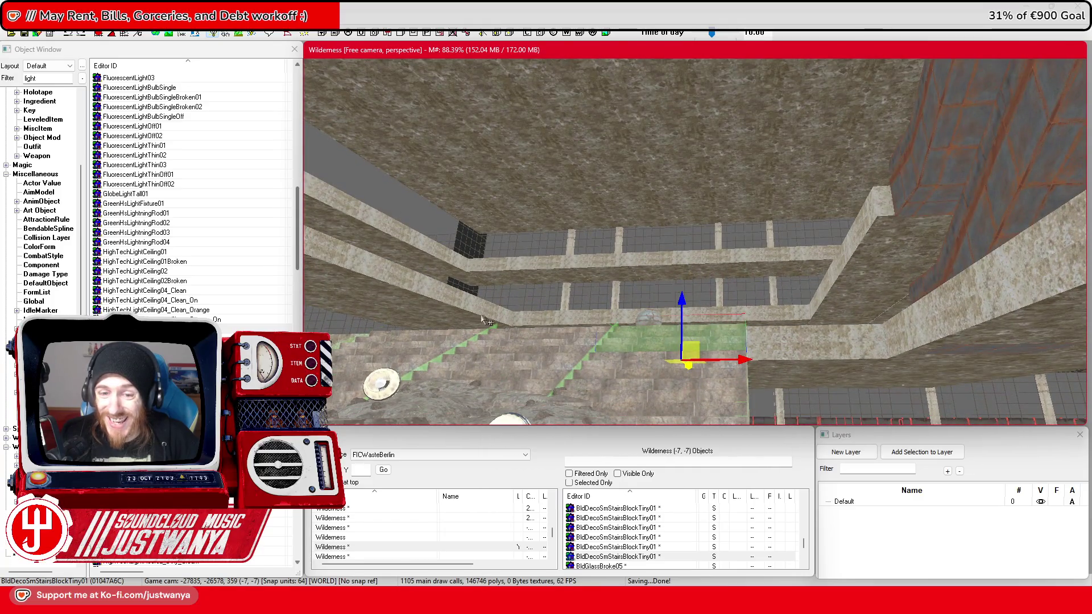
mouse_move(840, 259)
left_mouse_down()
mouse_move(646, 324)
mouse_move(481, 316)
mouse_move(524, 322)
left_mouse_up()
scroll(501, 319, "up", 5)
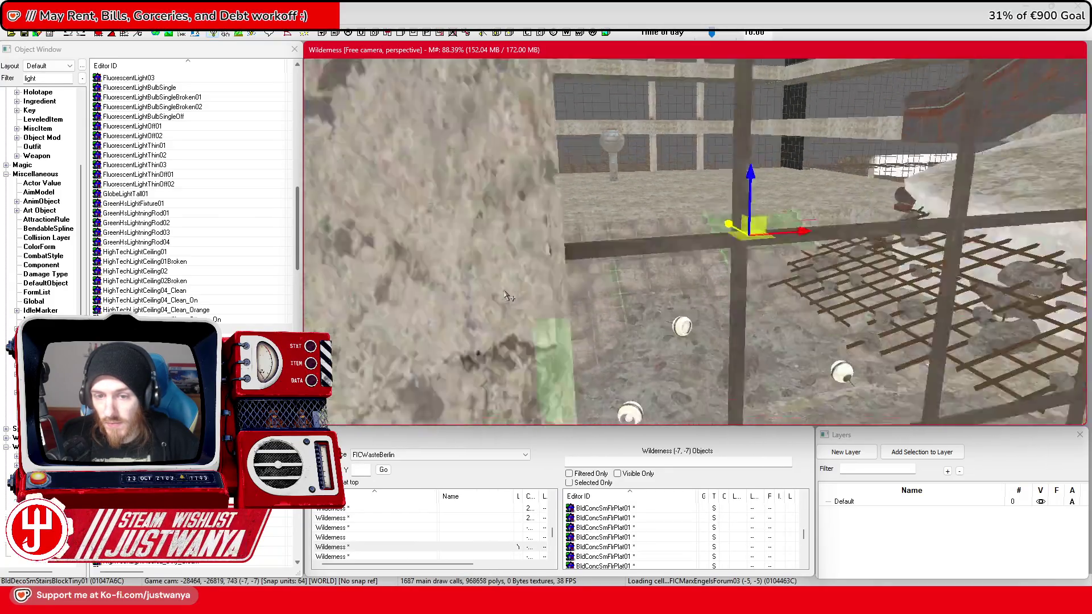
scroll(515, 290, "down", 3)
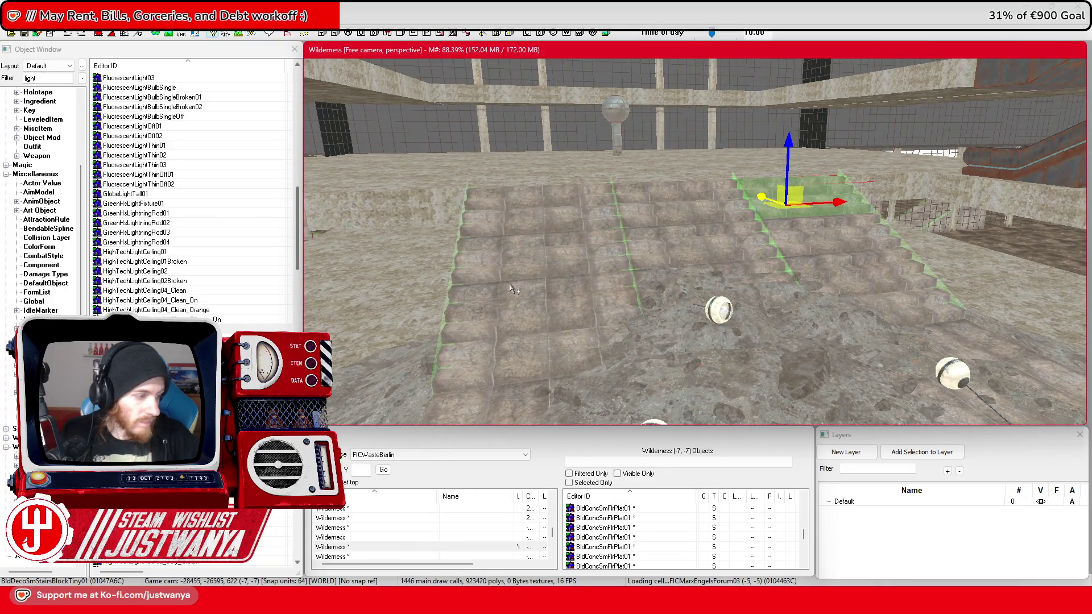
scroll(514, 290, "up", 5)
scroll(512, 291, "down", 8)
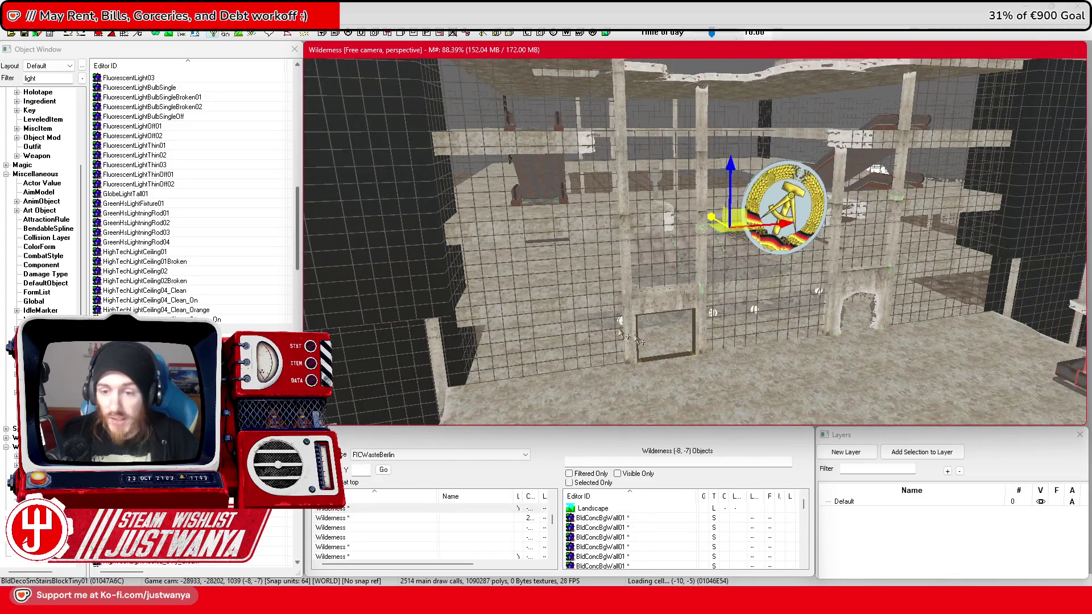
scroll(736, 329, "up", 5)
mouse_move(698, 343)
left_mouse_down()
mouse_move(782, 329)
mouse_move(762, 308)
mouse_move(751, 312)
mouse_move(685, 349)
mouse_move(690, 379)
mouse_move(663, 389)
left_mouse_up()
mouse_move(675, 273)
left_mouse_down()
mouse_move(652, 278)
mouse_move(669, 279)
mouse_move(701, 352)
left_mouse_up()
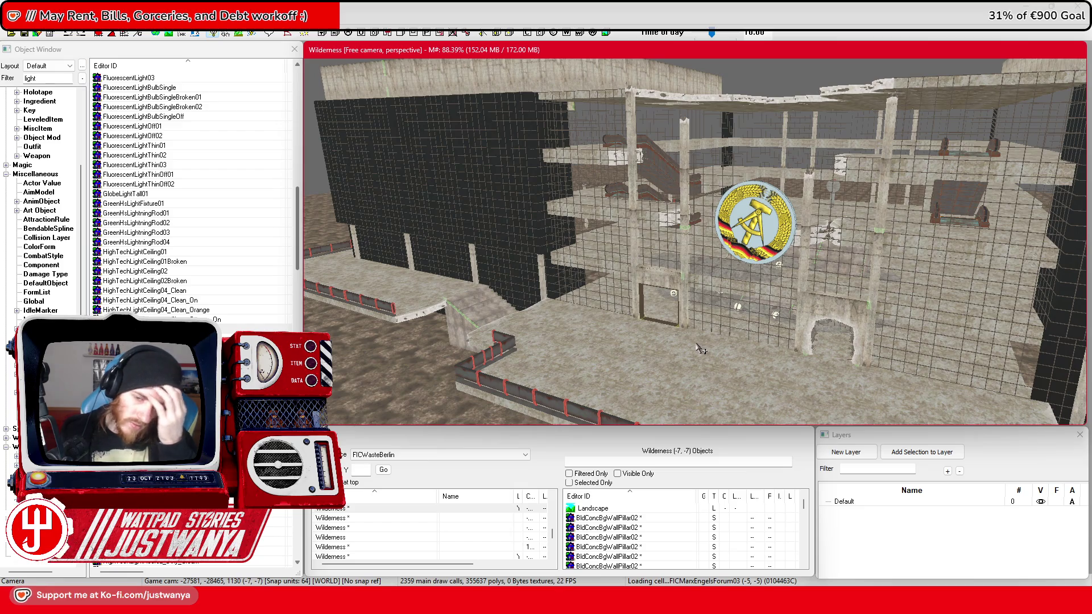
scroll(699, 349, "up", 5)
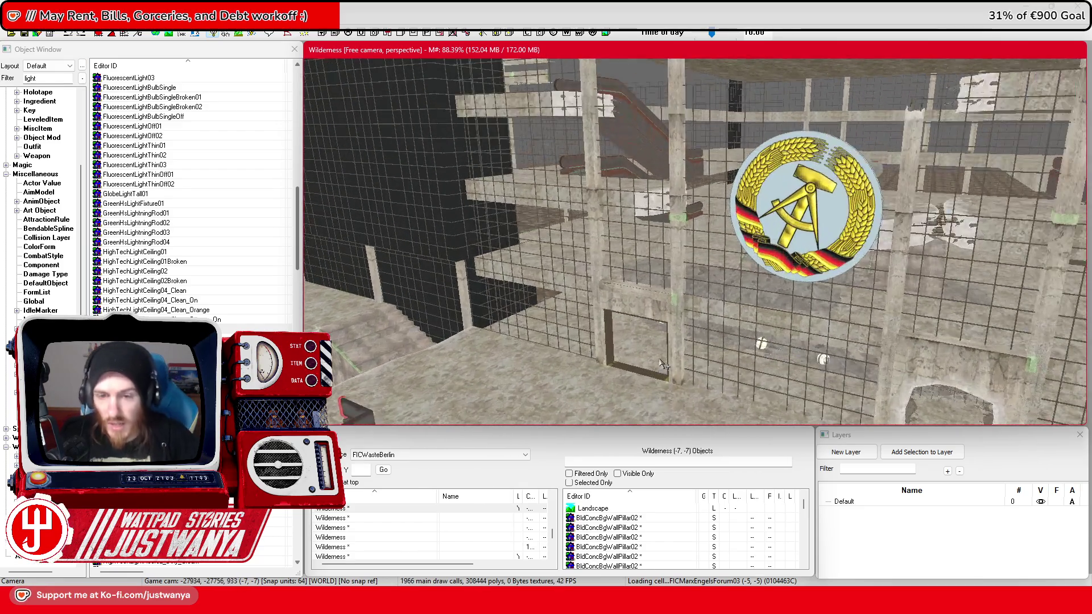
left_click(658, 318)
Step: Replace the door frame by cycling through variants until settling on BldConcSmWall01
key("f")
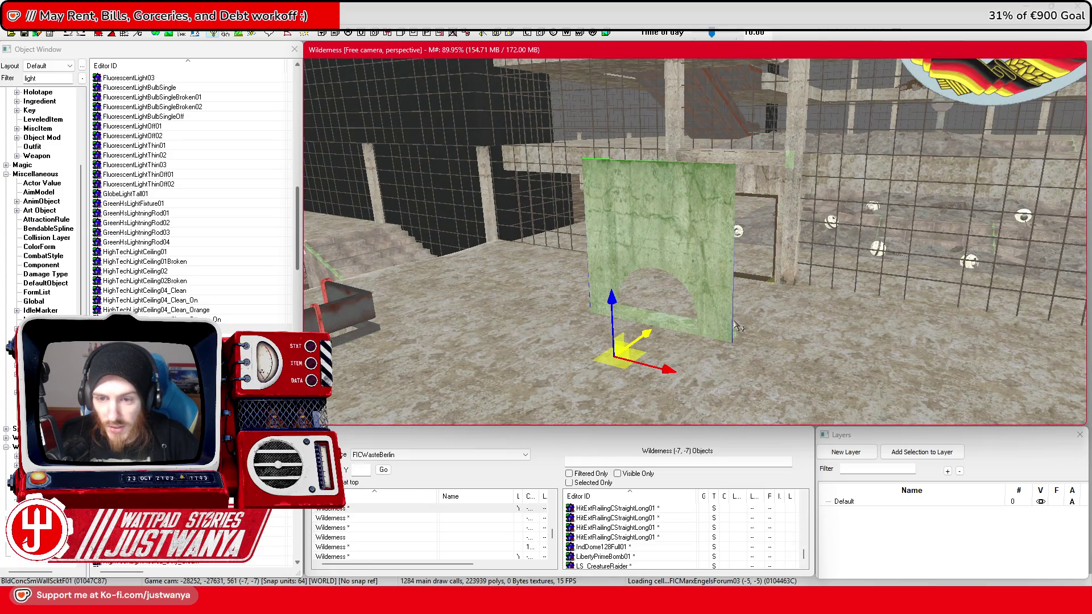
key("q")
key("q")
key("q")
key("q")
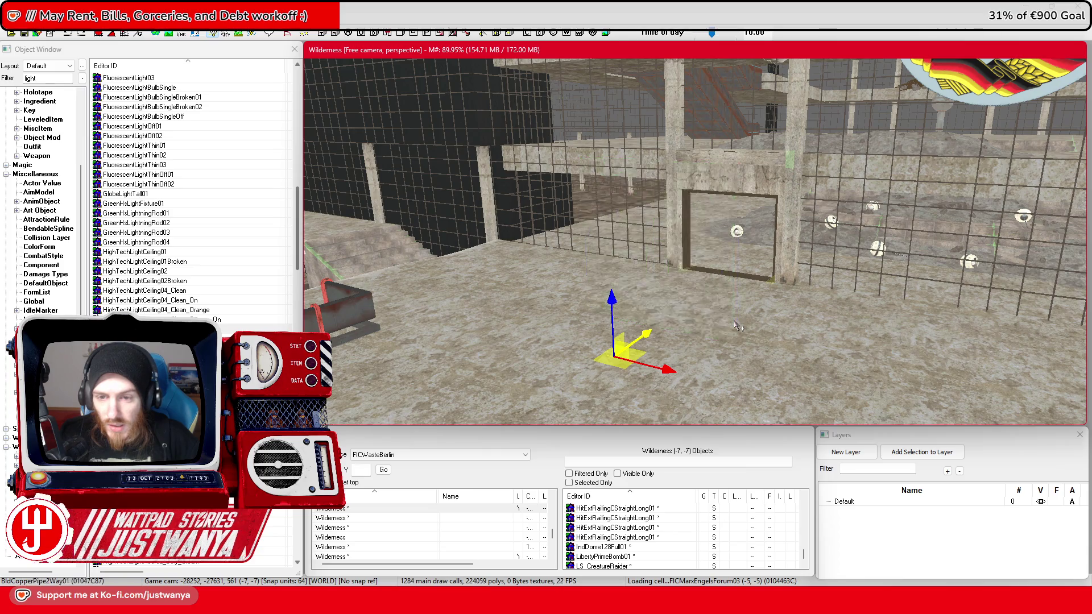
key("q")
key("q")
key("q")
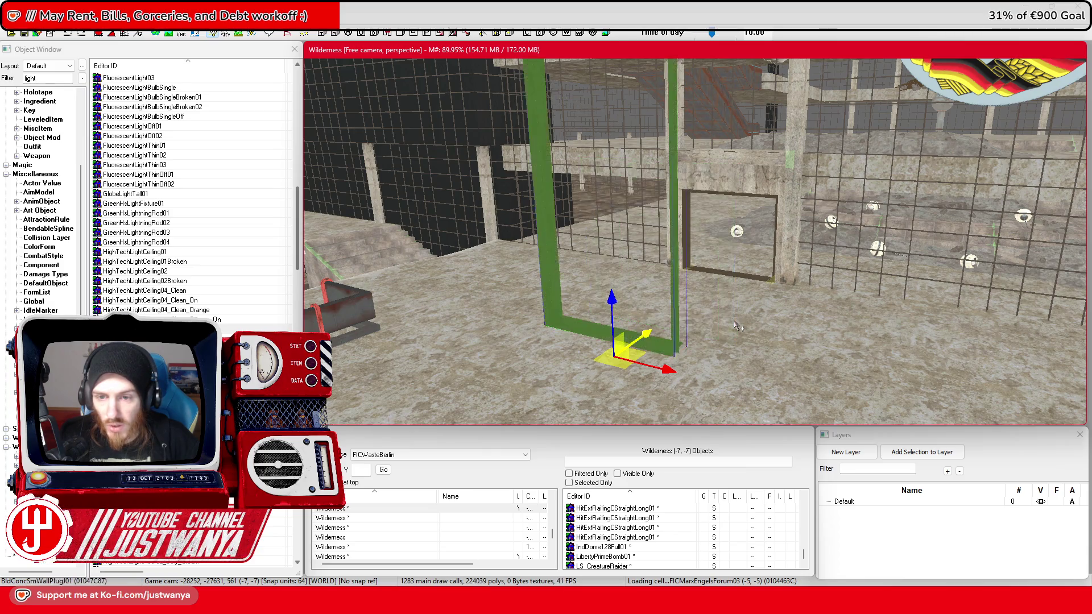
key("q")
key("q")
key("q")
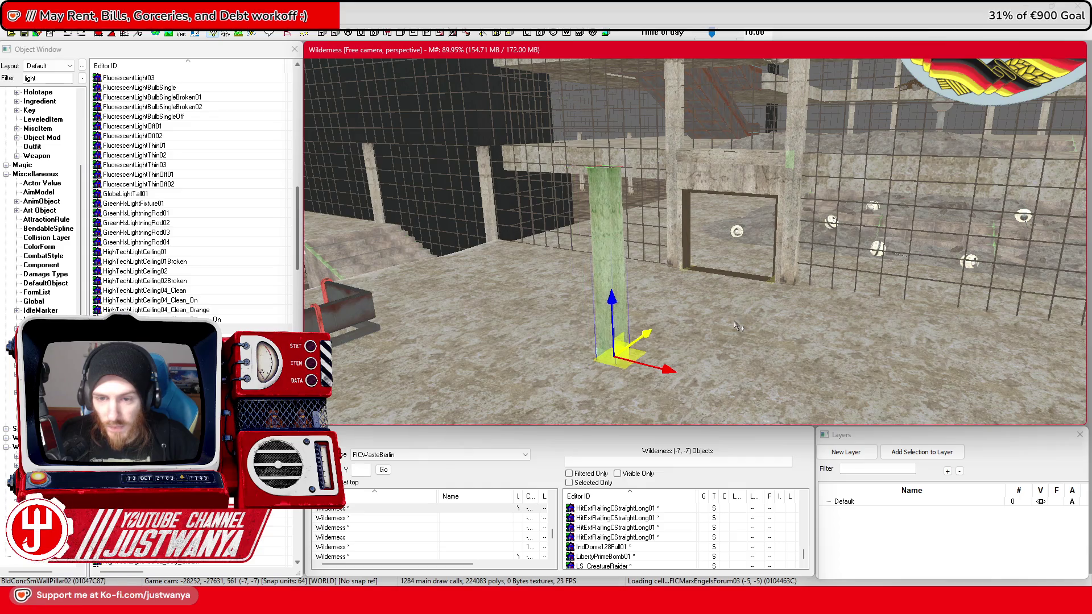
key("q")
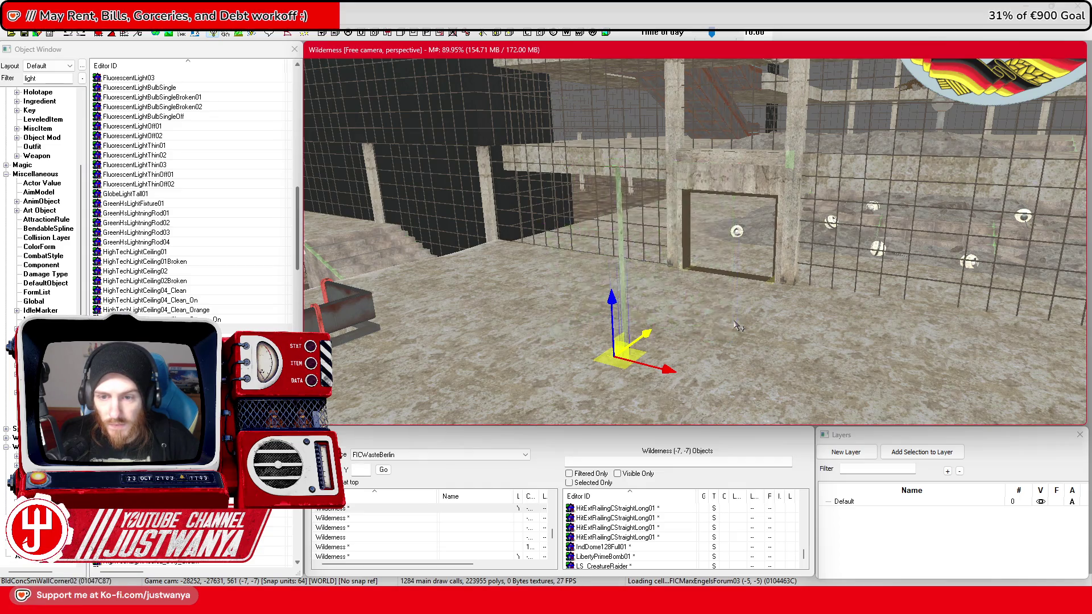
key("q")
key("q")
key("q")
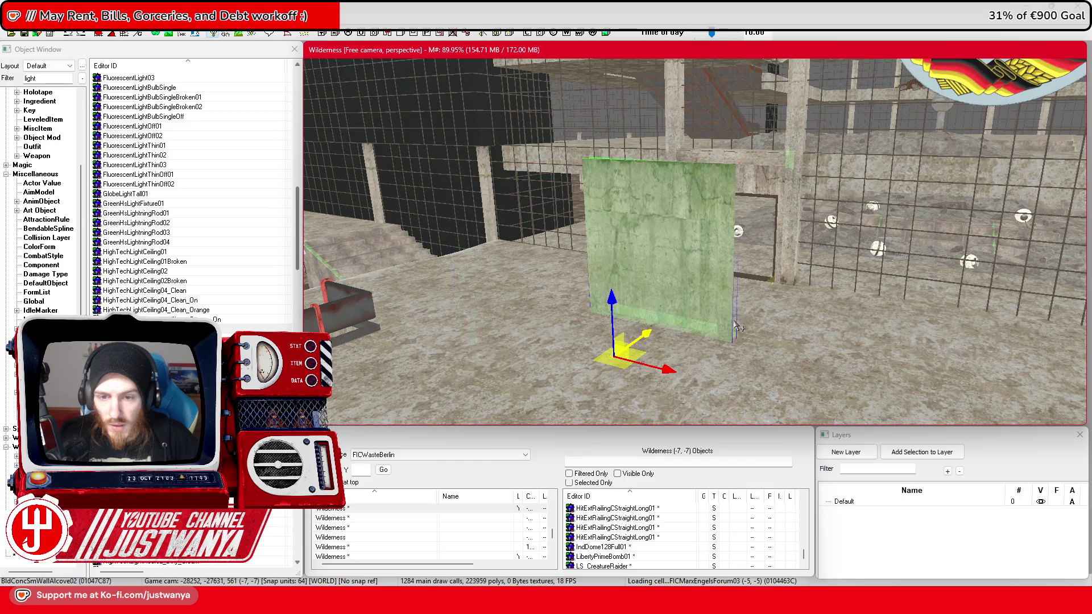
key("q")
key("q")
key("q")
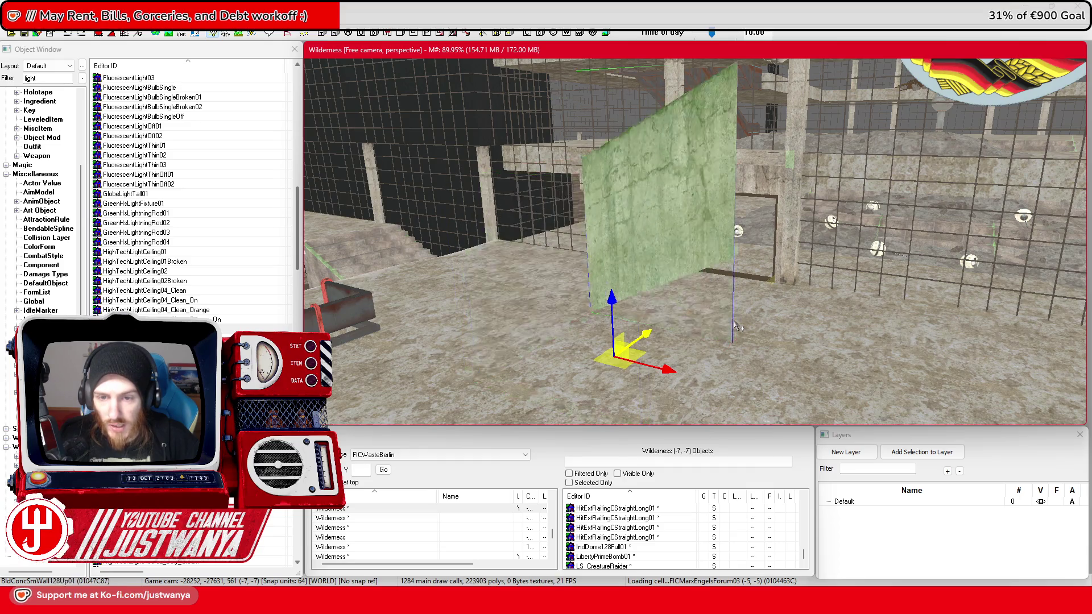
key("q")
key("q")
key("q")
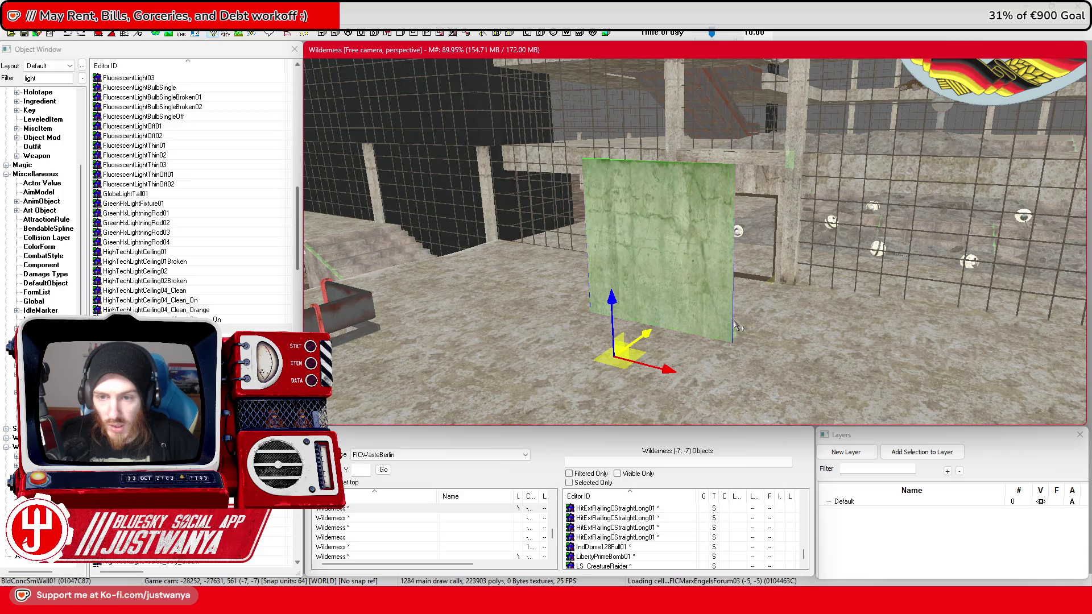
key("q")
Step: Rotate the BldConcSmWall01 panel 180° to face the opposite way
key("2")
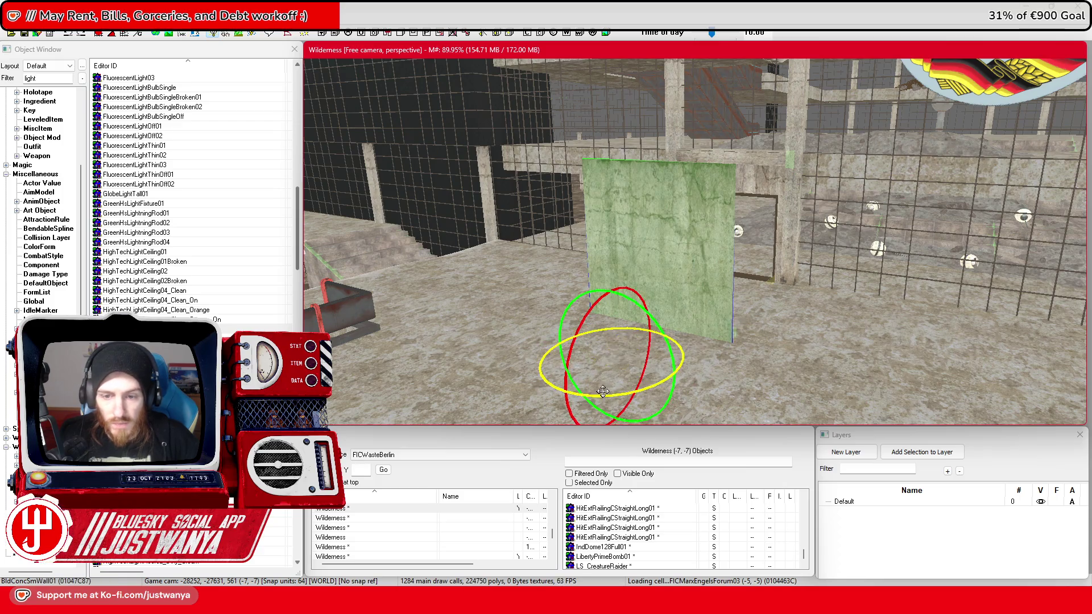
left_click_drag(672, 364, 626, 370)
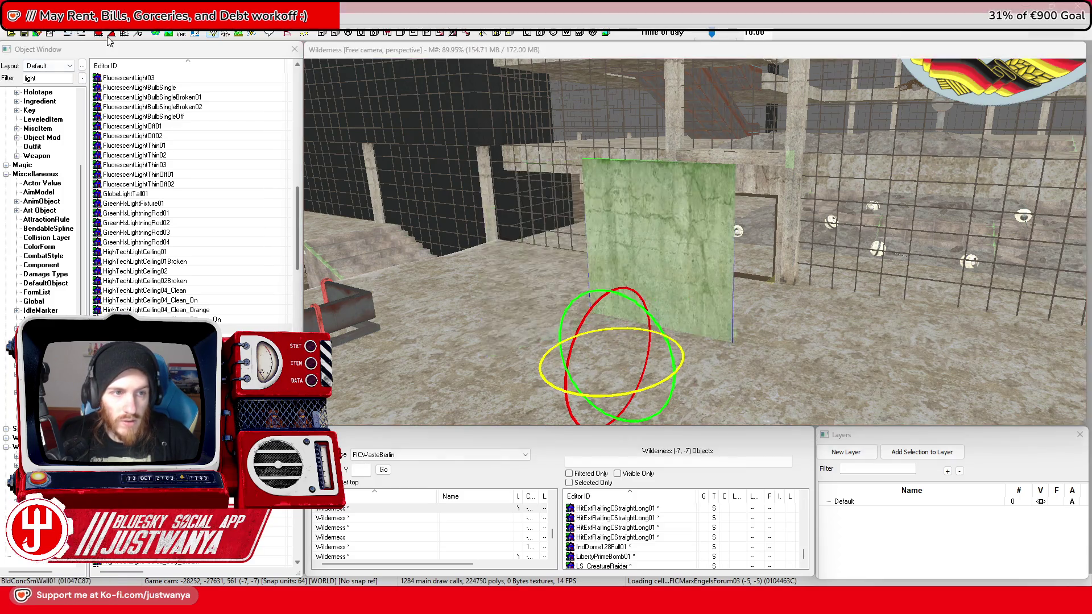
left_click(611, 394)
key("1")
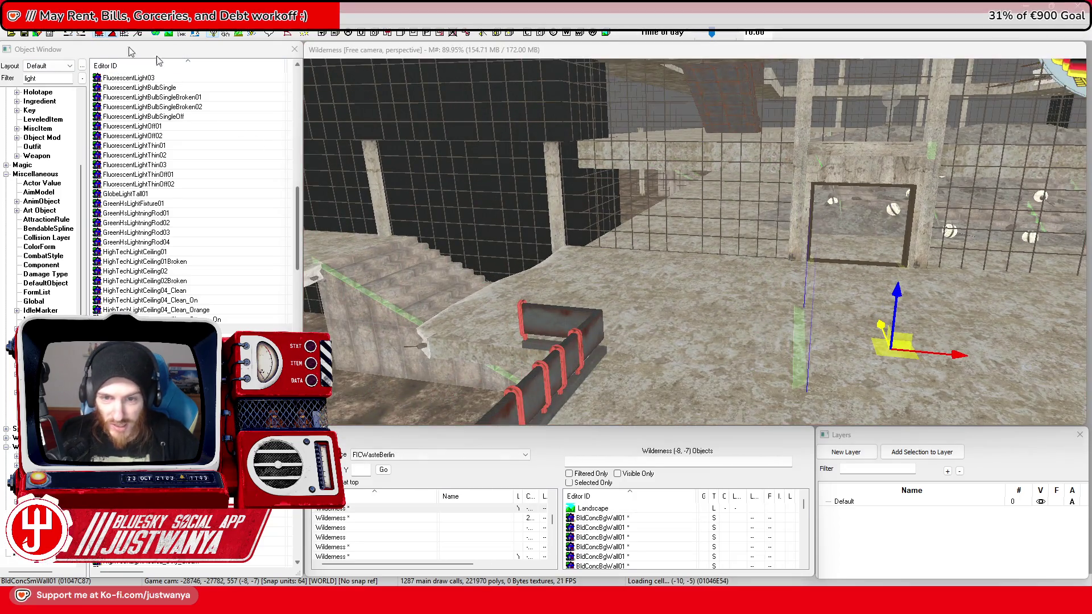
Step: Slide the new wall panel along X until it lines up with the concrete wall
mouse_move(890, 338)
left_mouse_down()
mouse_move(446, 312)
mouse_move(566, 251)
mouse_move(856, 177)
mouse_move(966, 300)
mouse_move(653, 275)
mouse_move(577, 367)
mouse_move(660, 332)
mouse_move(643, 302)
mouse_move(660, 223)
mouse_move(747, 218)
mouse_move(597, 225)
left_mouse_up()
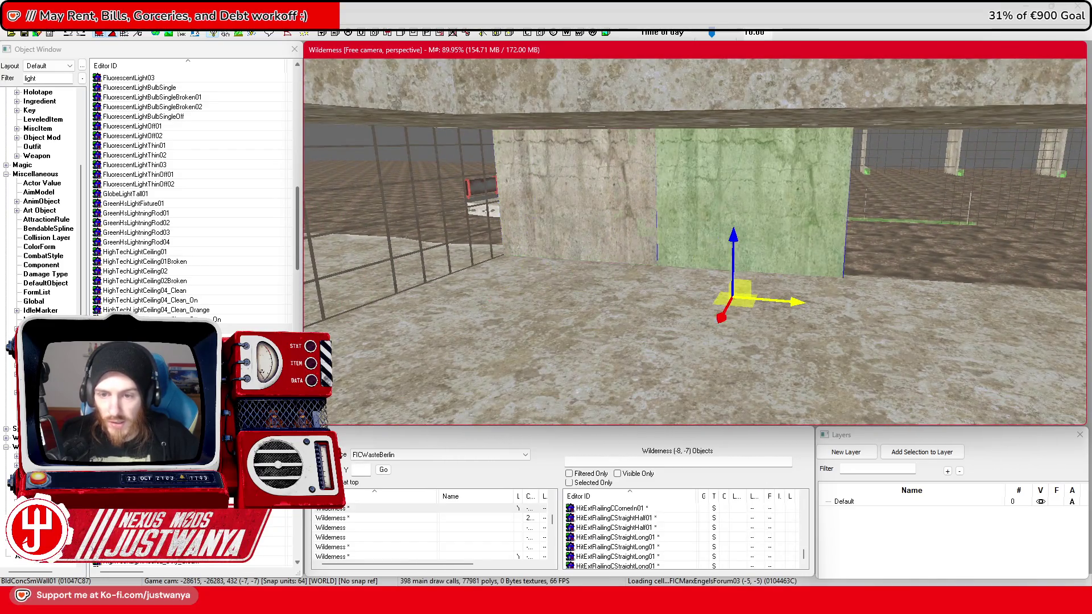
mouse_move(806, 305)
left_mouse_down()
mouse_move(1058, 323)
mouse_move(943, 303)
left_mouse_up()
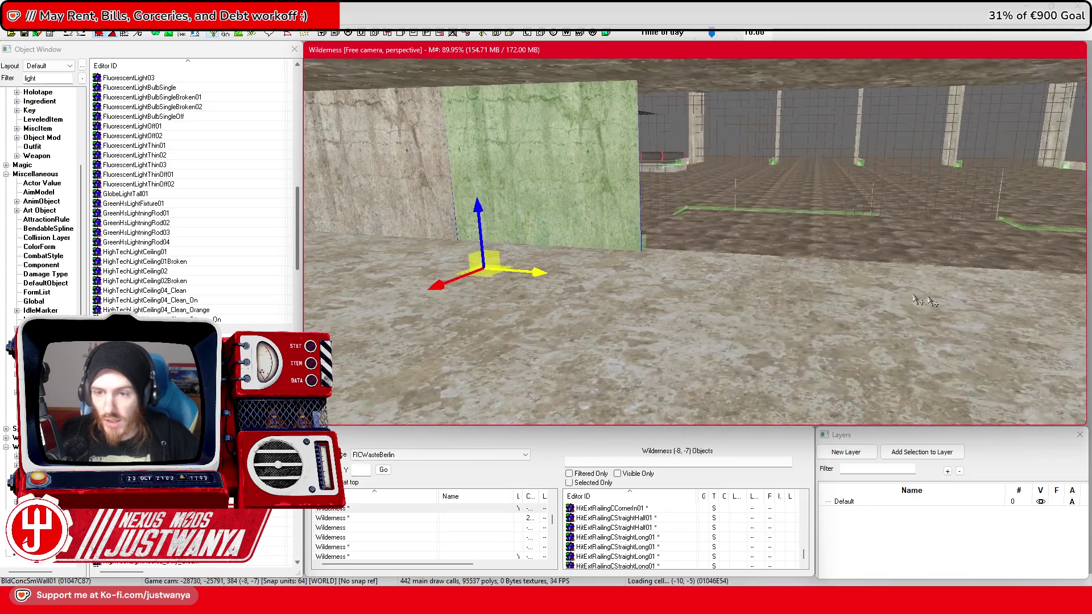
mouse_move(541, 273)
left_mouse_down()
mouse_move(776, 288)
mouse_move(626, 296)
mouse_move(711, 284)
mouse_move(504, 274)
mouse_move(785, 295)
mouse_move(688, 287)
left_mouse_up()
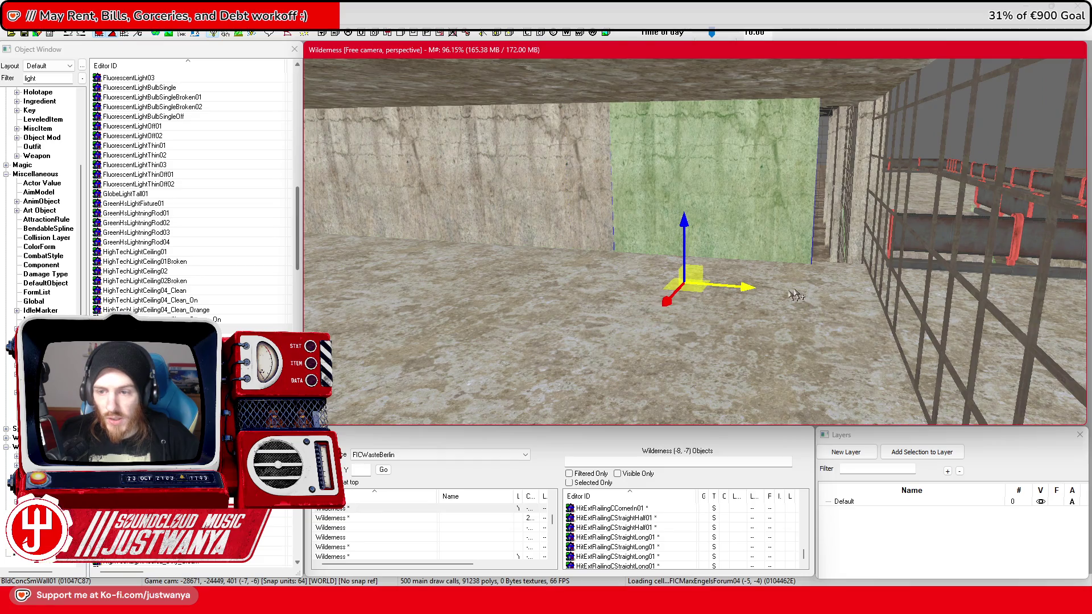
Step: Orbit around the placed panel to check it, then bring the Firefox reference images forward
mouse_move(755, 292)
left_mouse_down()
mouse_move(711, 294)
mouse_move(846, 288)
mouse_move(836, 291)
left_mouse_up()
mouse_move(655, 205)
left_mouse_down()
mouse_move(604, 214)
mouse_move(463, 147)
left_mouse_up()
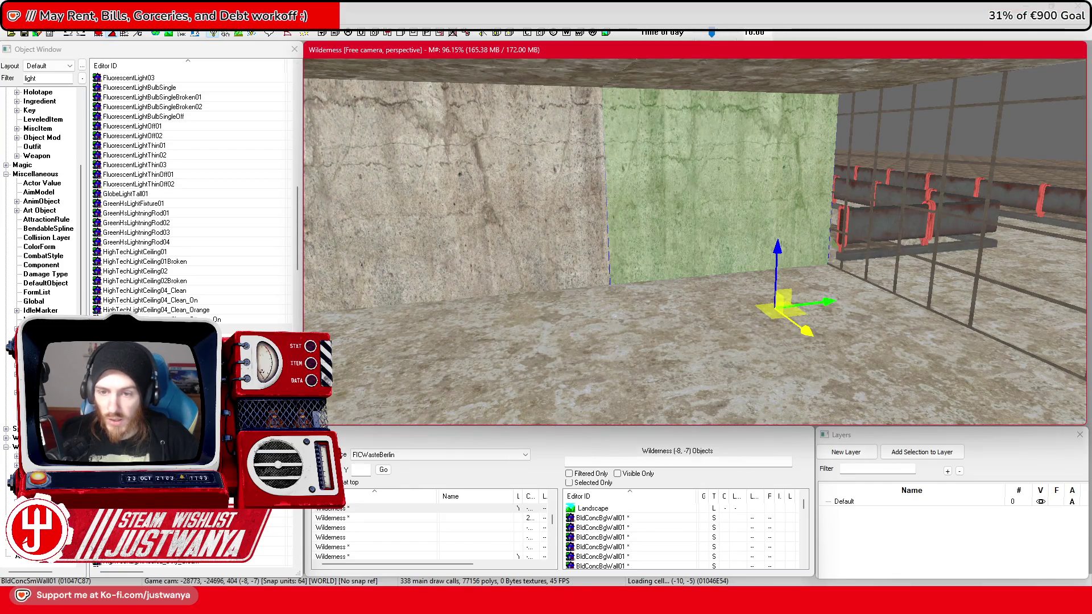
mouse_move(740, 322)
left_mouse_down()
mouse_move(764, 309)
mouse_move(890, 312)
left_mouse_up()
left_click_drag(674, 269, 781, 263)
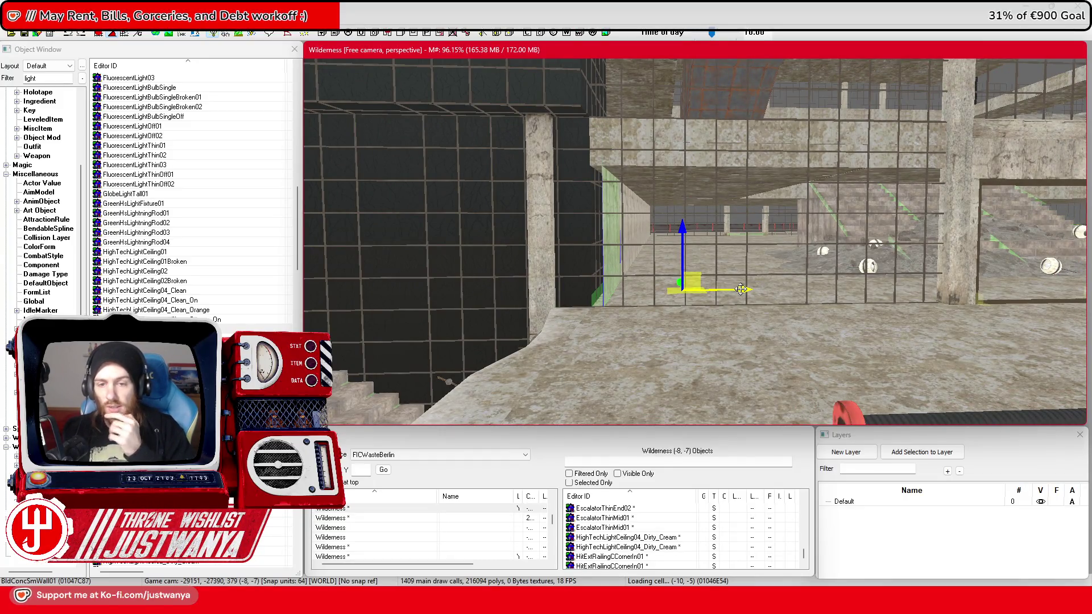
scroll(765, 325, "up", 3)
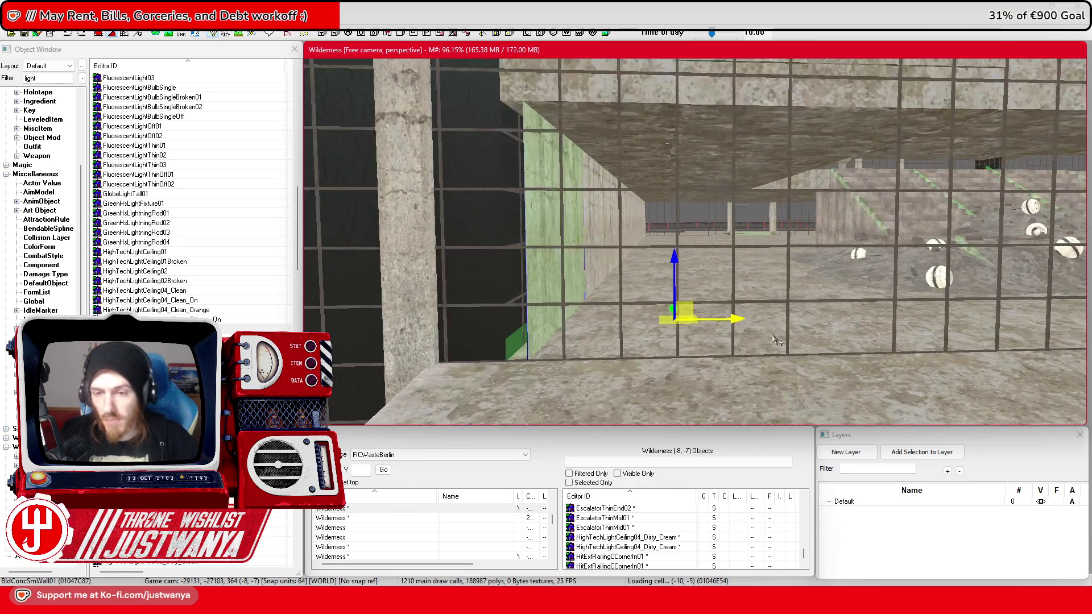
left_click_drag(921, 323, 500, 187)
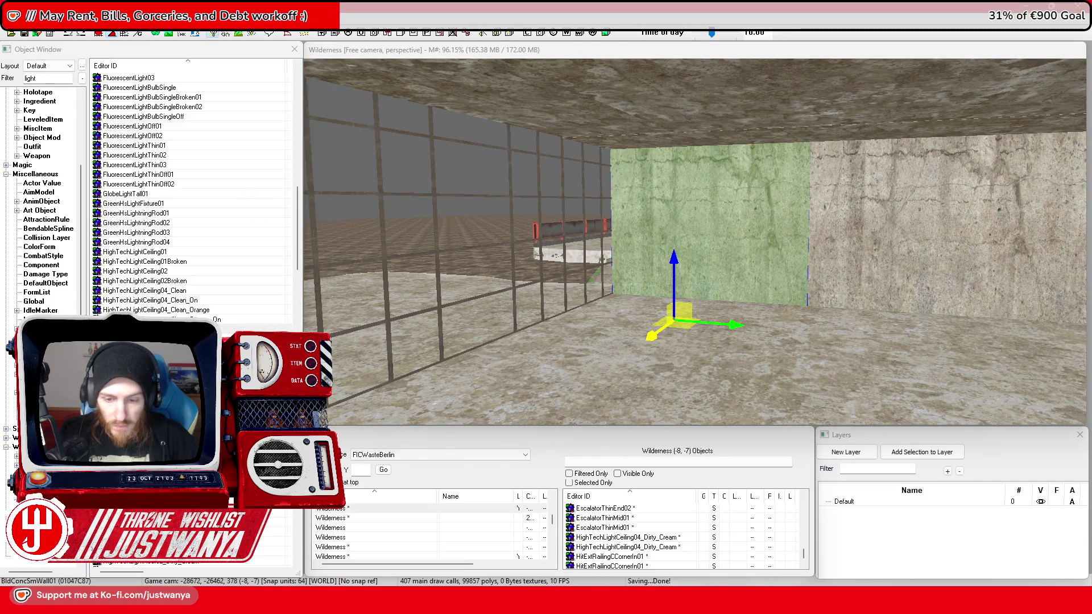
mouse_move(603, 604)
left_click(652, 561)
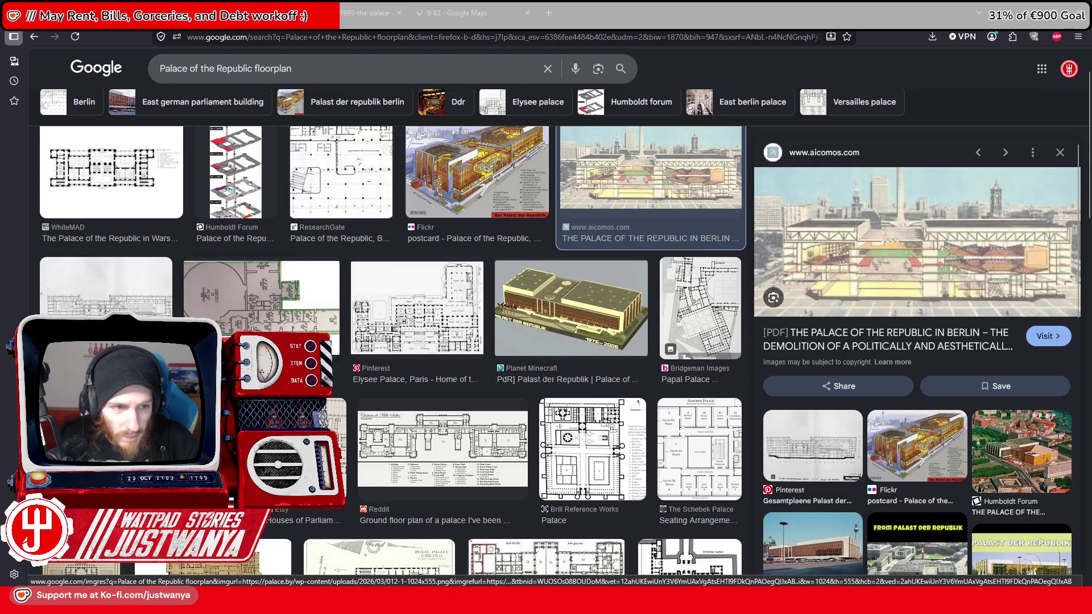
Step: Scroll the Palace of the Republic floorplan results and preview the cutaway postcard
scroll(228, 332, "up", 2)
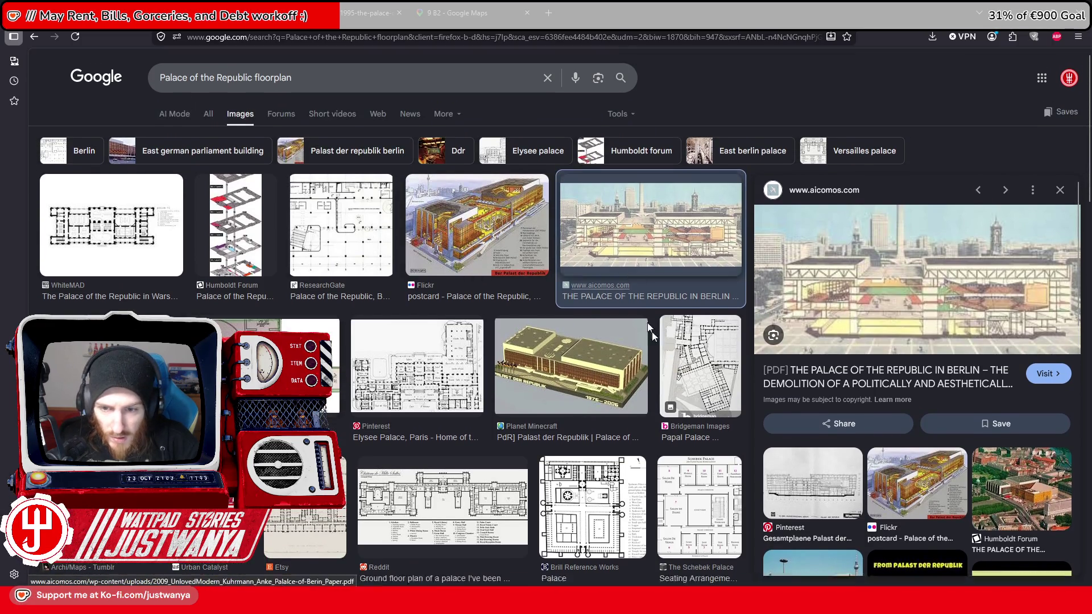
scroll(388, 307, "down", 1)
scroll(389, 310, "down", 2)
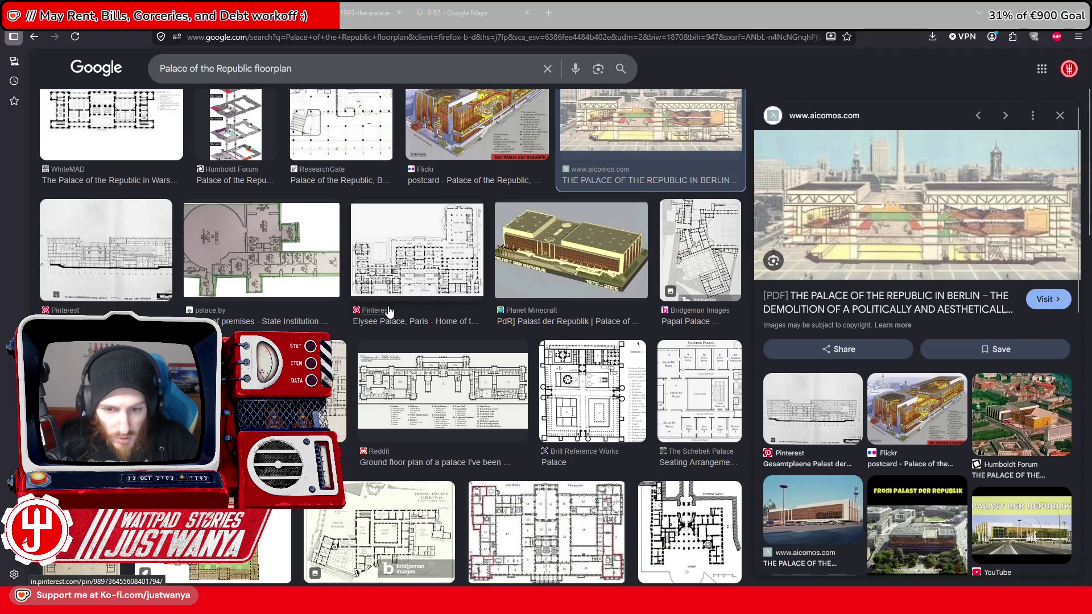
scroll(389, 311, "down", 6)
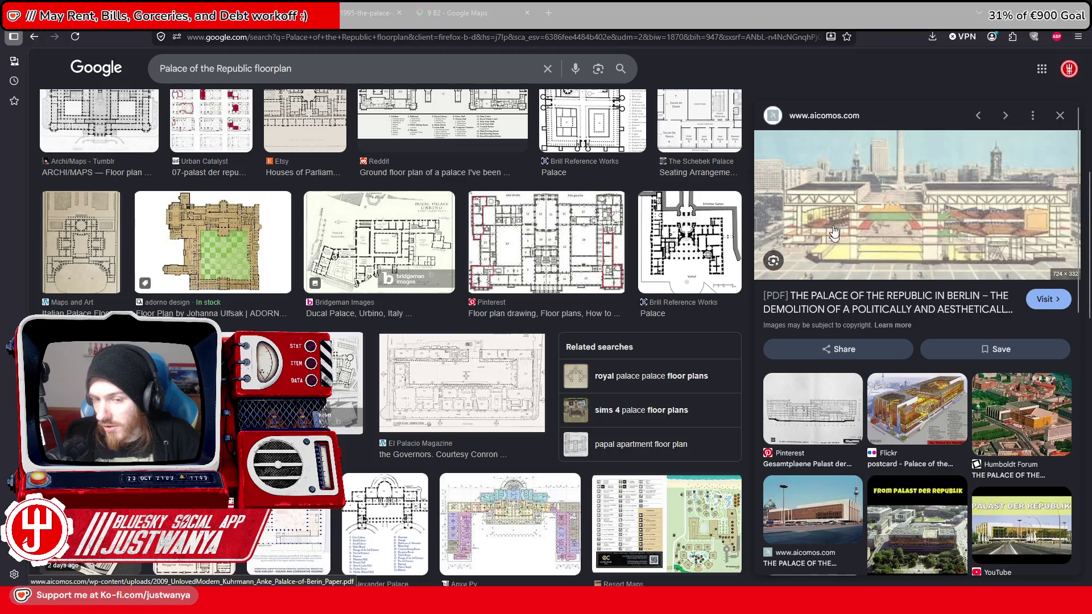
scroll(239, 317, "down", 5)
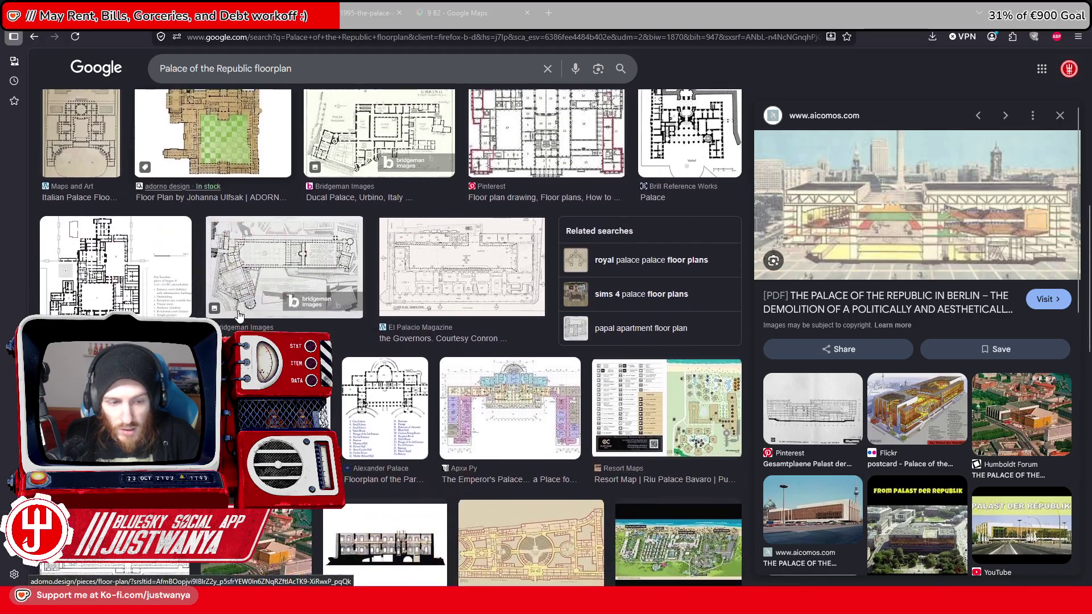
scroll(240, 317, "down", 2)
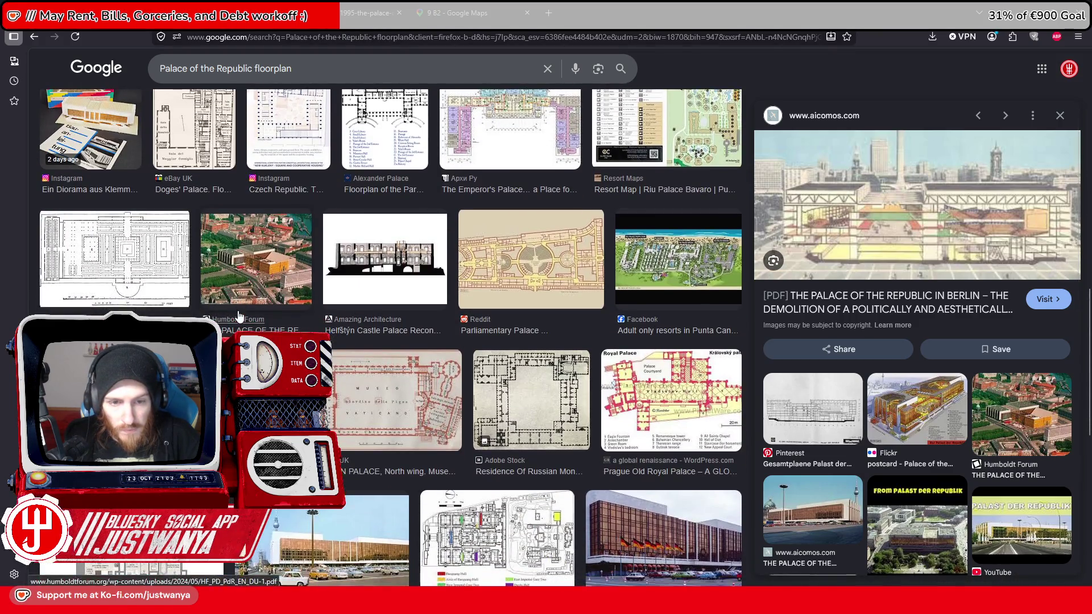
scroll(370, 280, "down", 2)
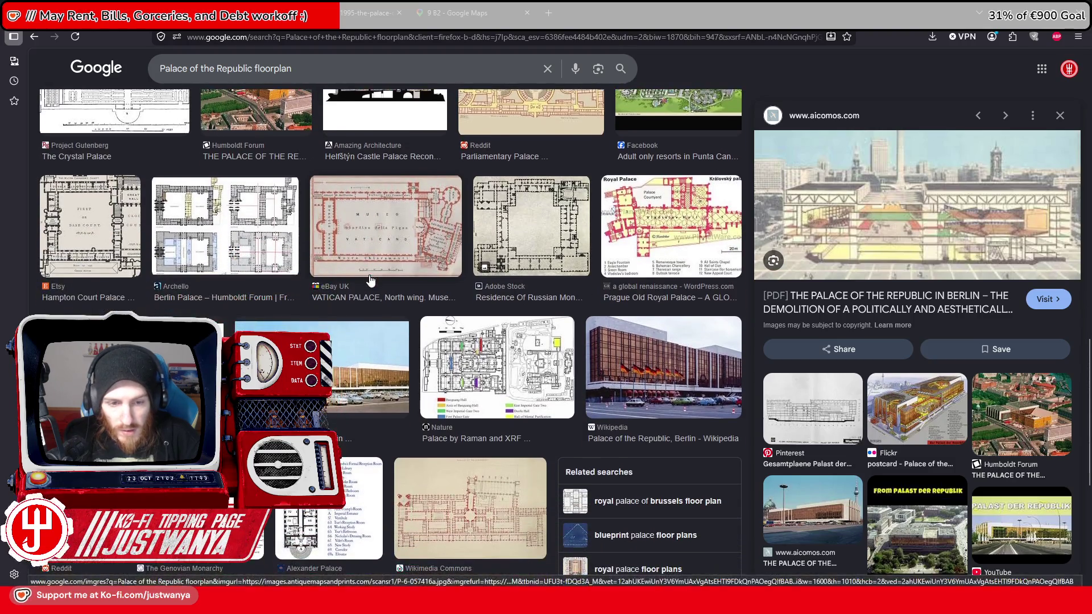
scroll(397, 390, "up", 8)
scroll(398, 391, "up", 5)
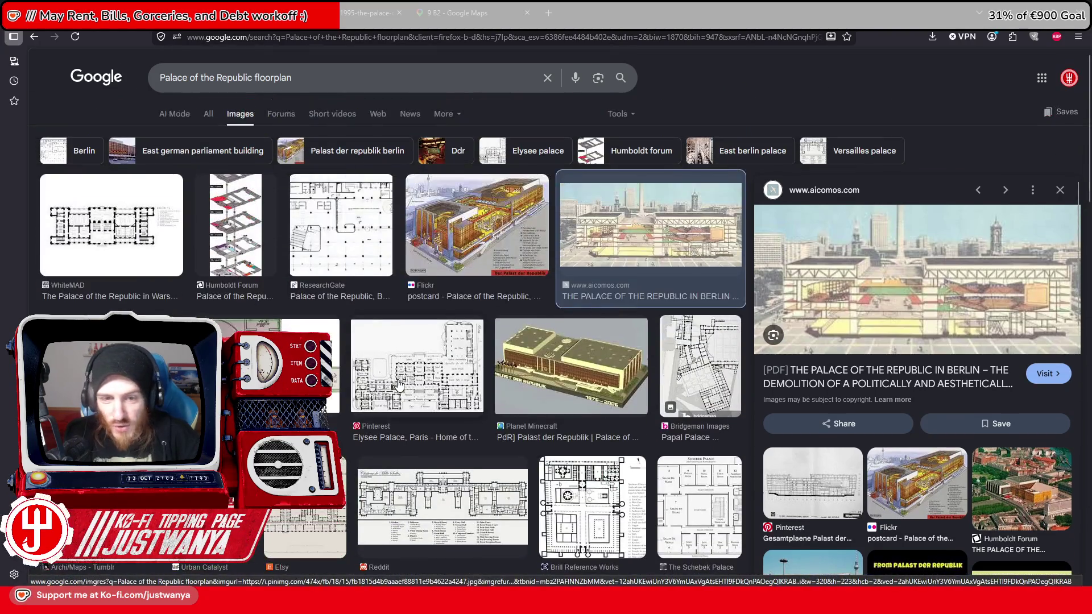
left_click(514, 227)
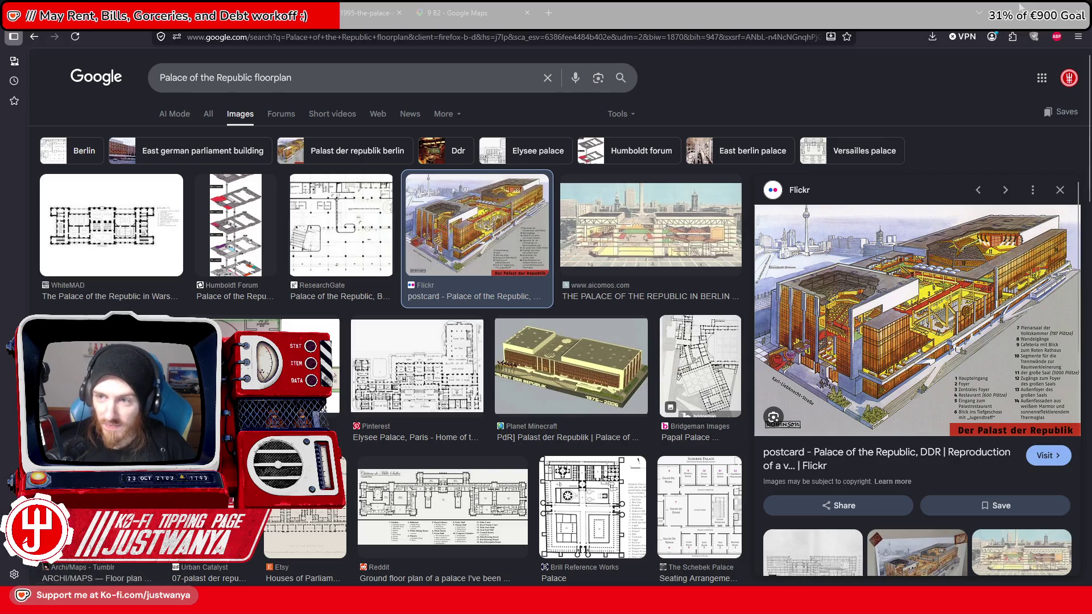
Step: Preview the ResearchGate, Archi/Maps and first floorplan results of the palace
left_click(349, 238)
scroll(422, 305, "down", 1)
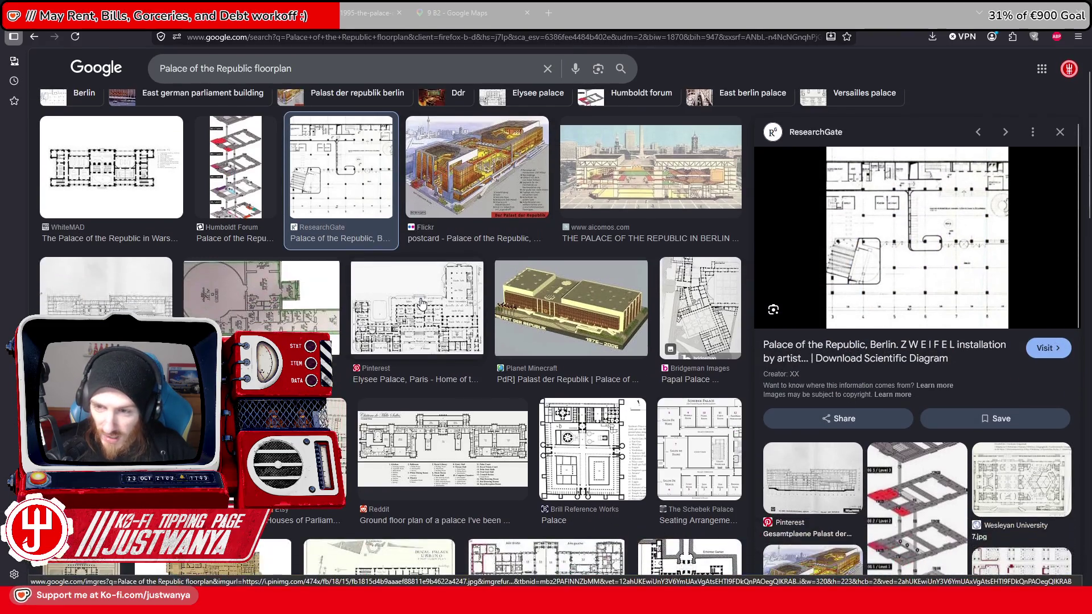
scroll(422, 304, "down", 2)
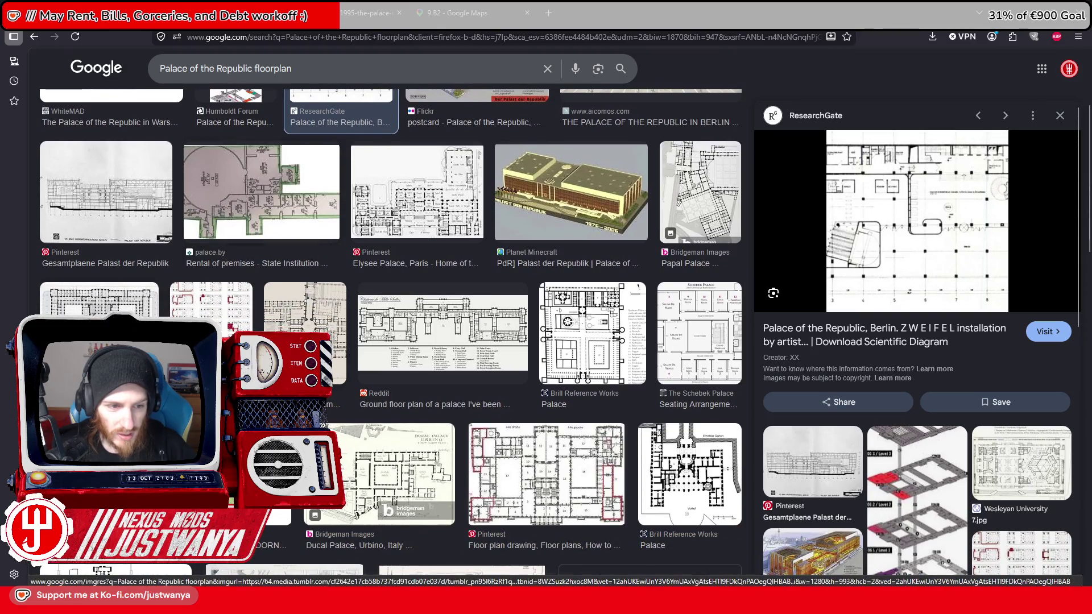
left_click(147, 301)
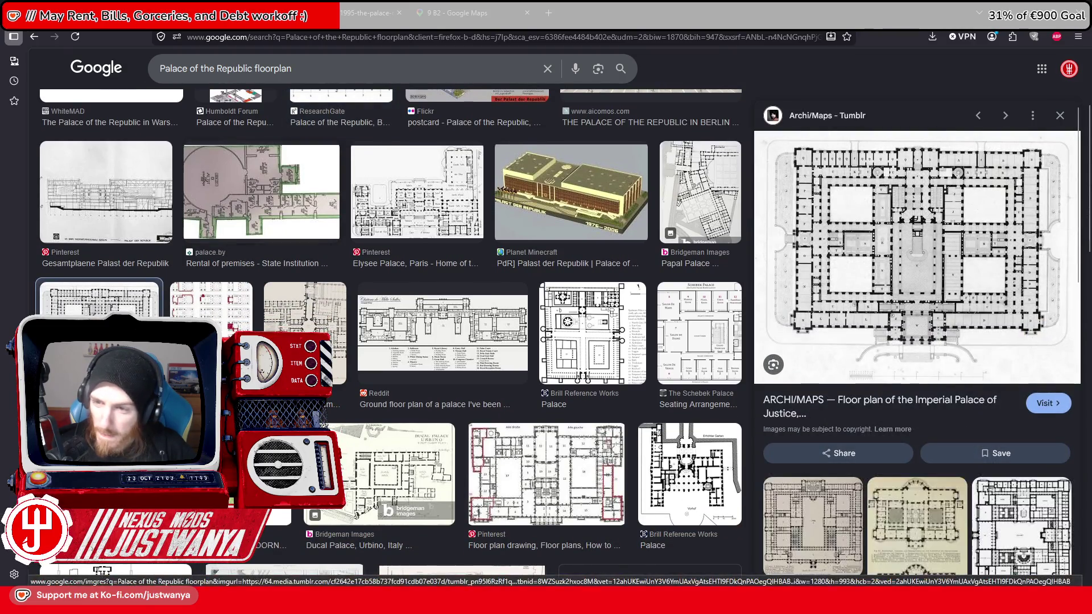
scroll(226, 306, "down", 5)
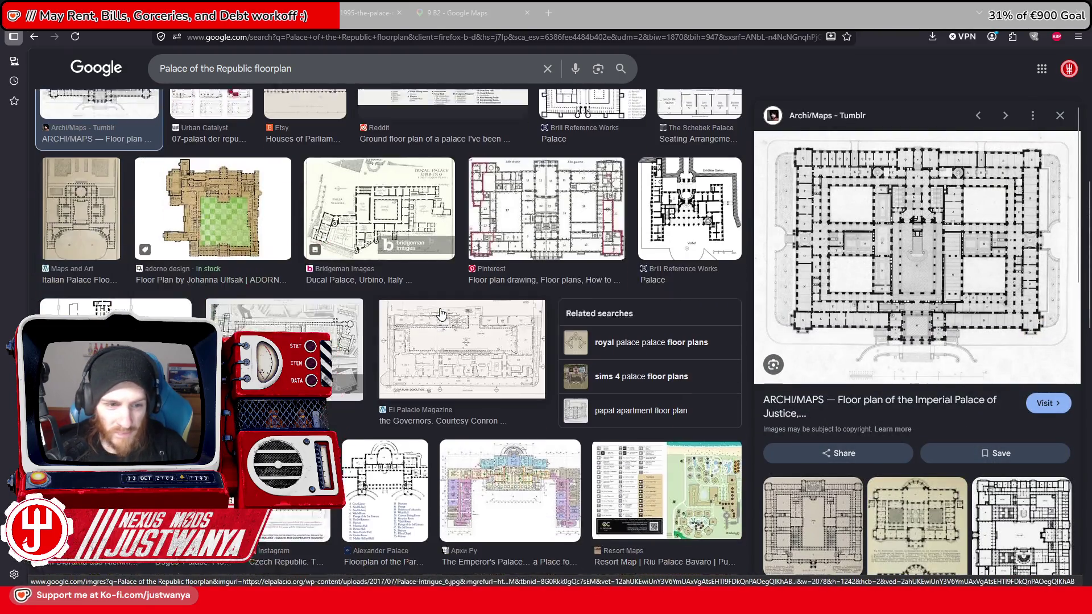
scroll(227, 306, "down", 8)
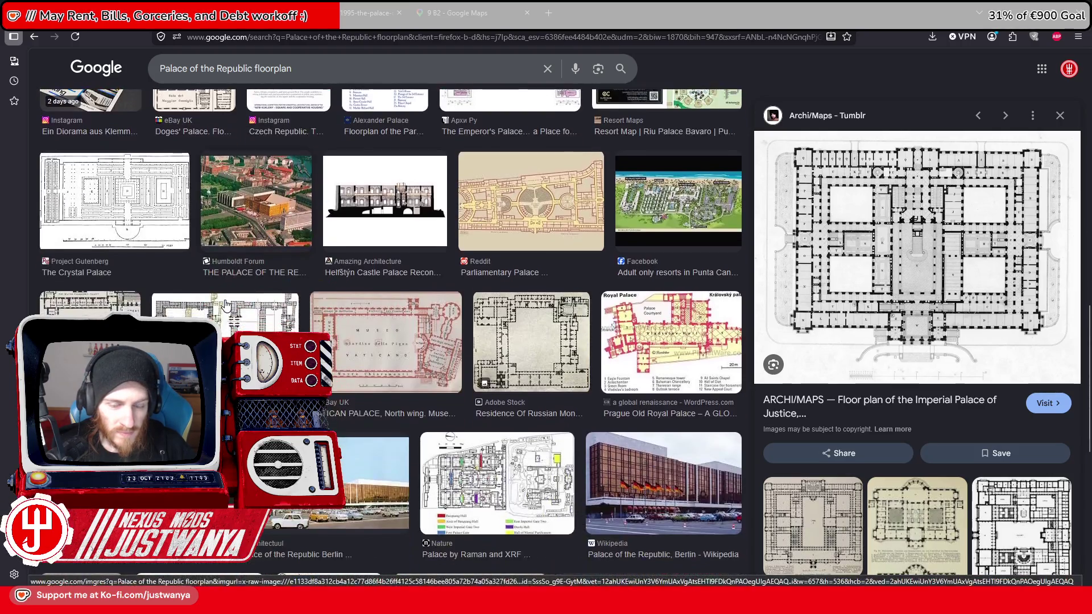
scroll(226, 306, "down", 7)
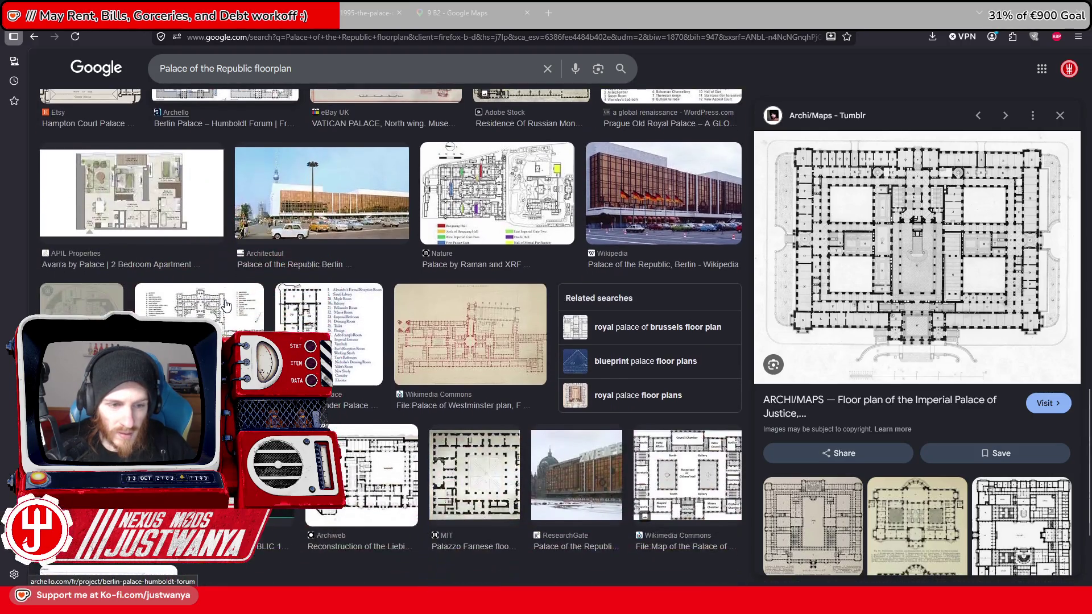
scroll(526, 444, "up", 10)
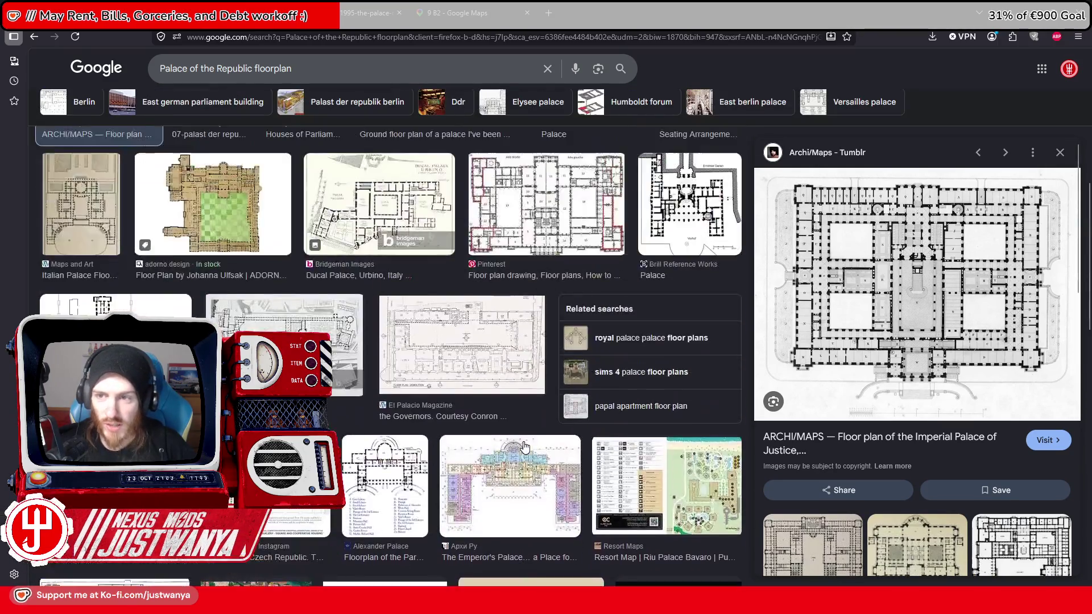
scroll(526, 444, "up", 3)
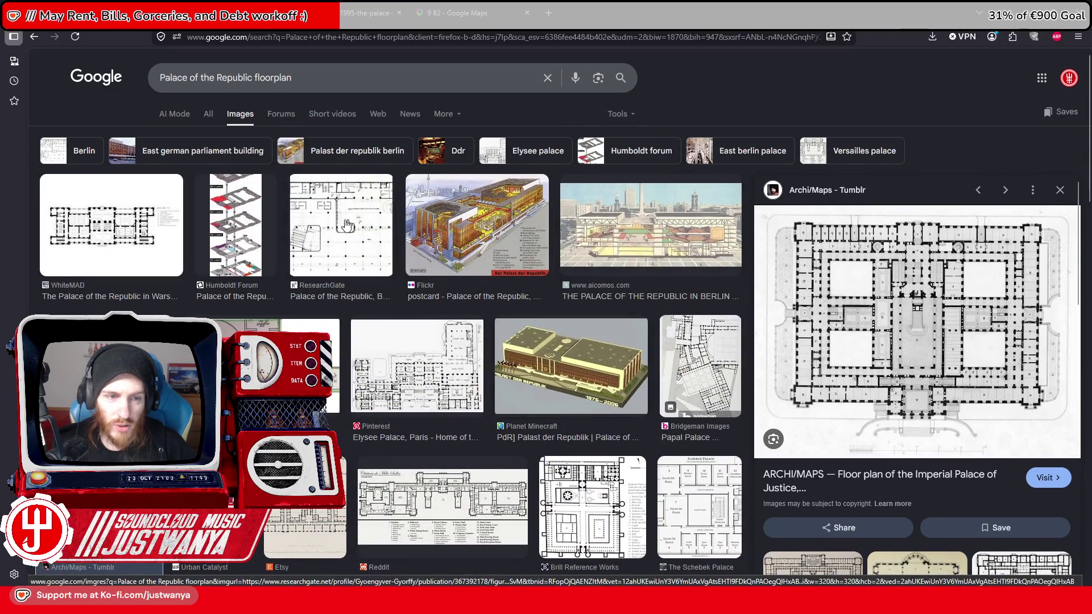
left_click(118, 237)
Step: View the alamy foyer photo from the foyer search, then return to Creation Kit
left_click(329, 9)
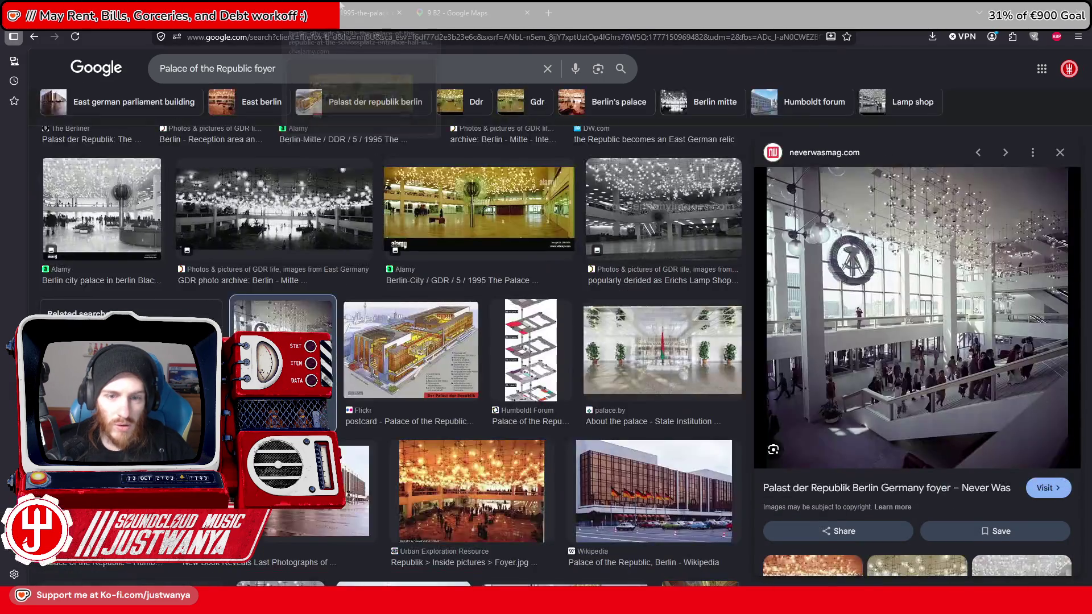
left_click(341, 7)
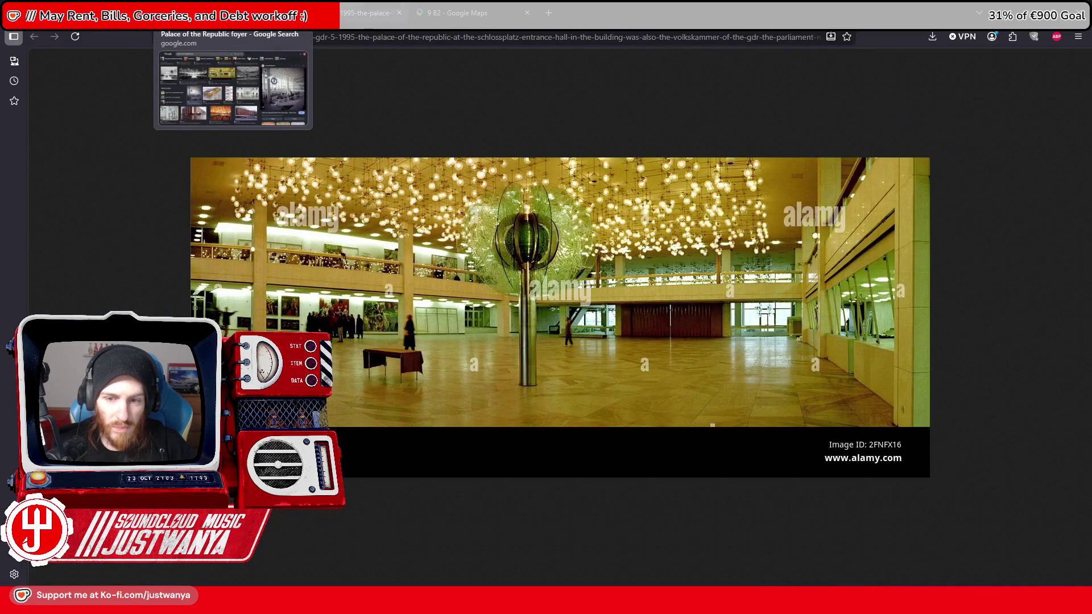
left_click(227, 12)
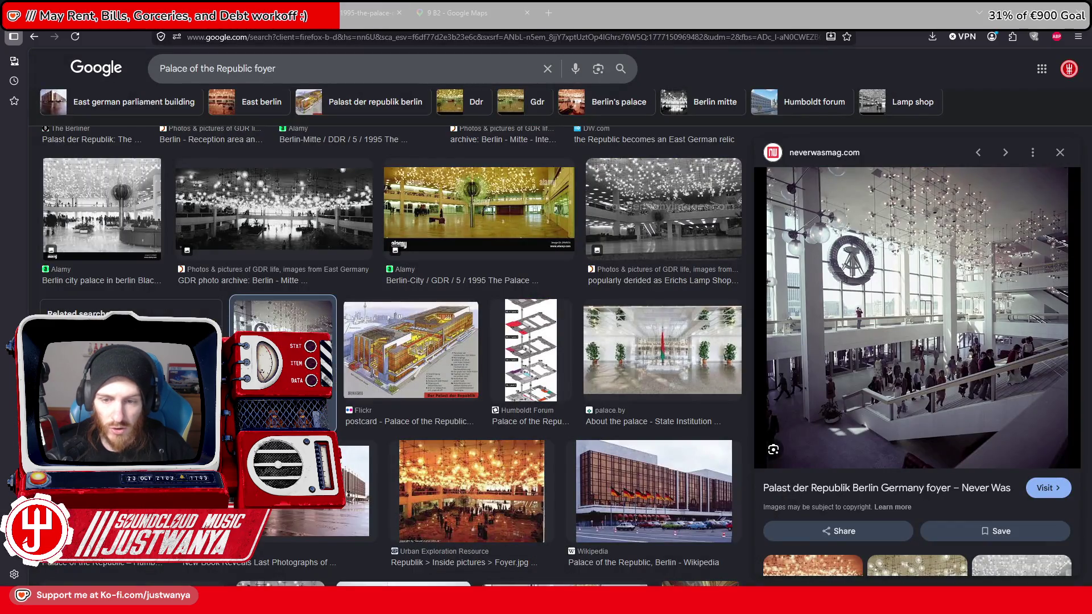
key("alt+Tab")
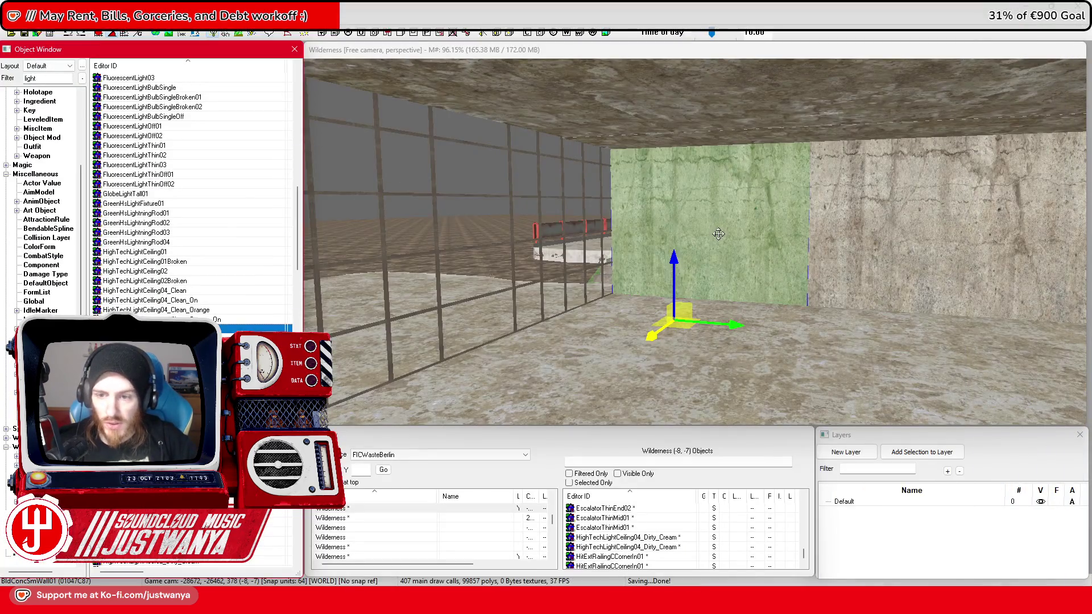
left_click(762, 231)
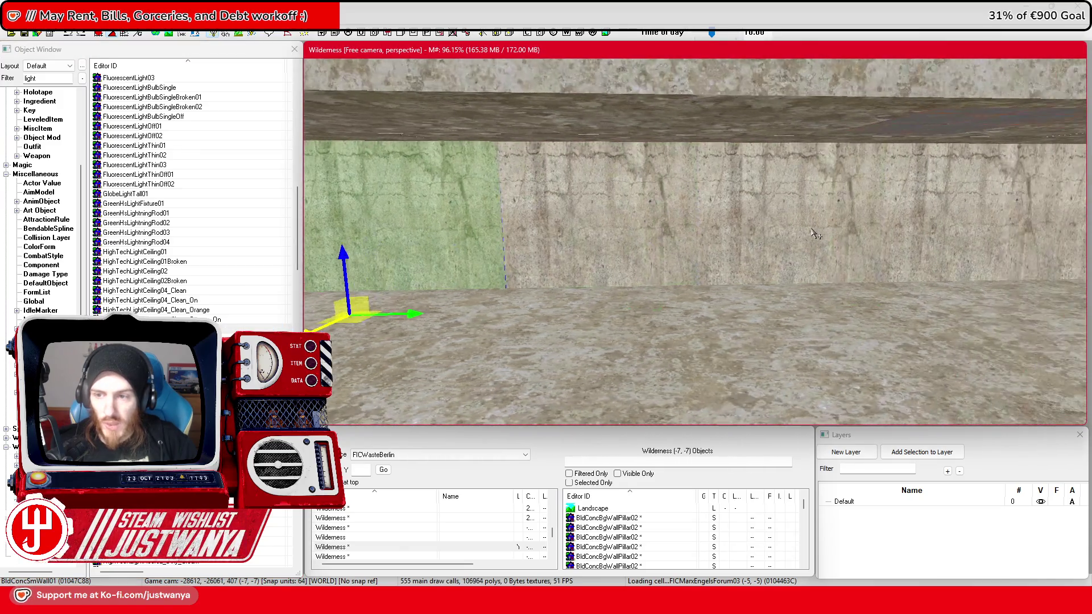
scroll(815, 234, "down", 5)
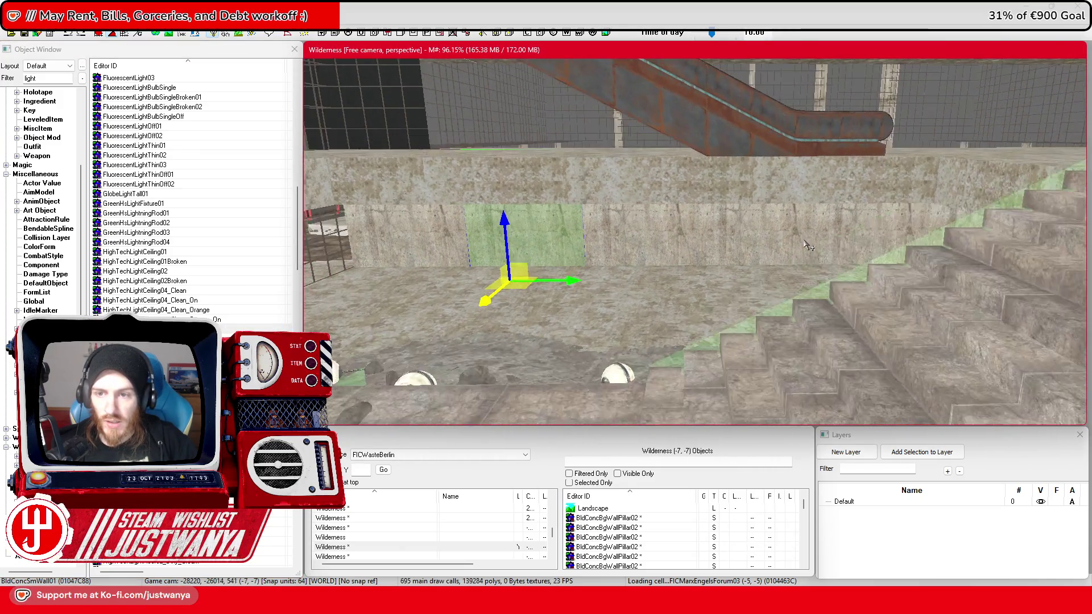
scroll(808, 250, "down", 10)
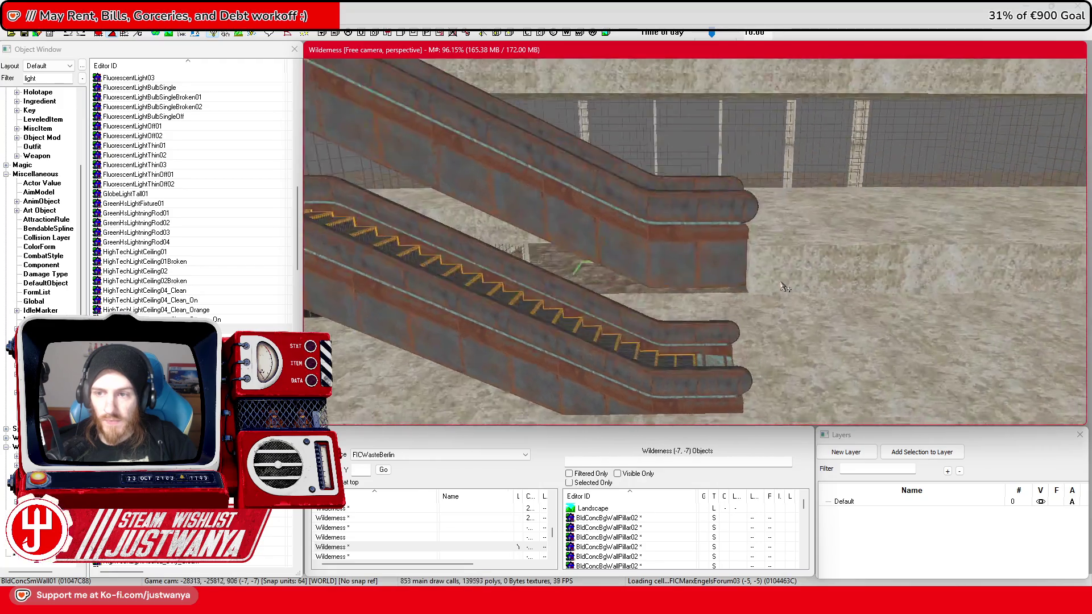
scroll(796, 304, "down", 10)
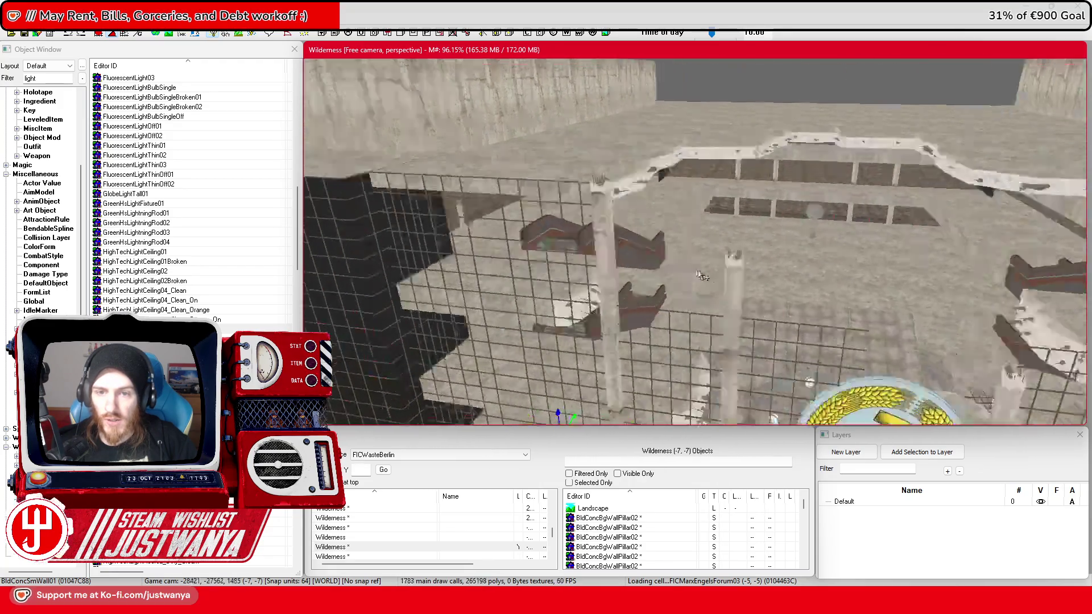
scroll(812, 298, "up", 10)
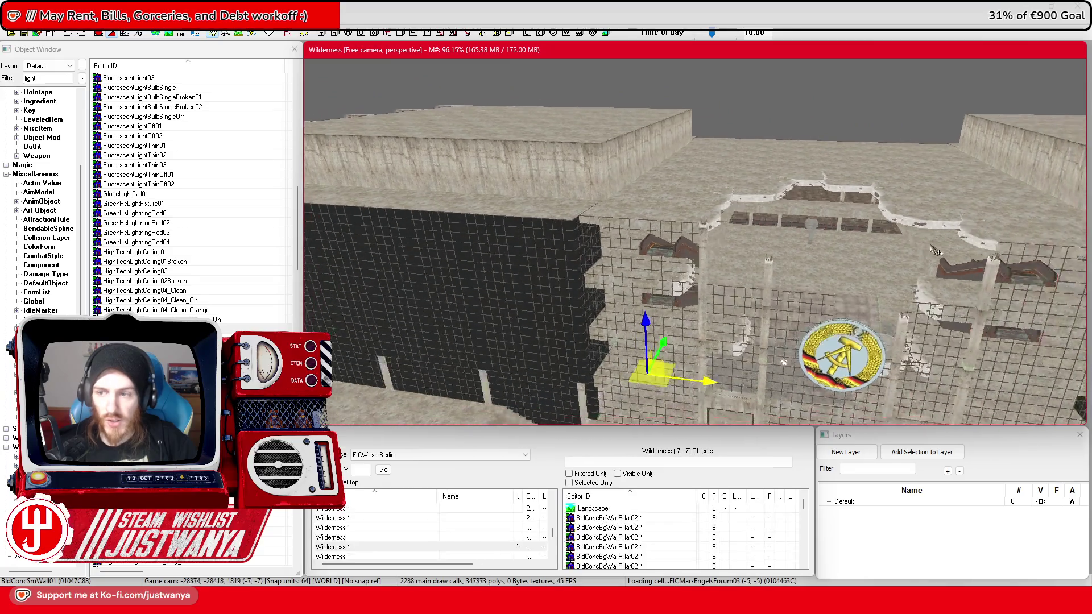
scroll(569, 228, "down", 10)
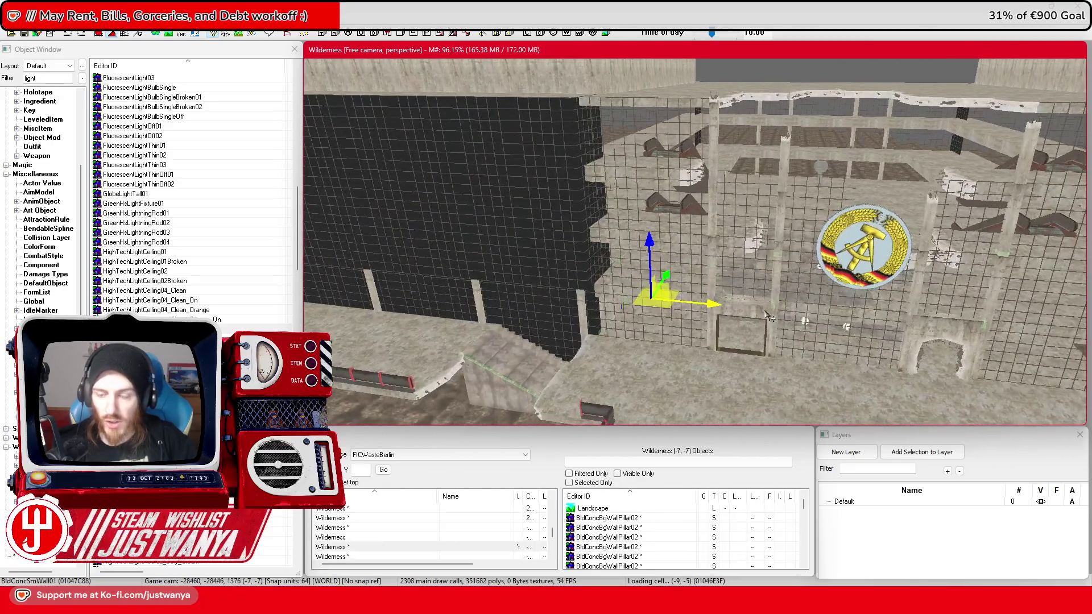
scroll(740, 332, "up", 10)
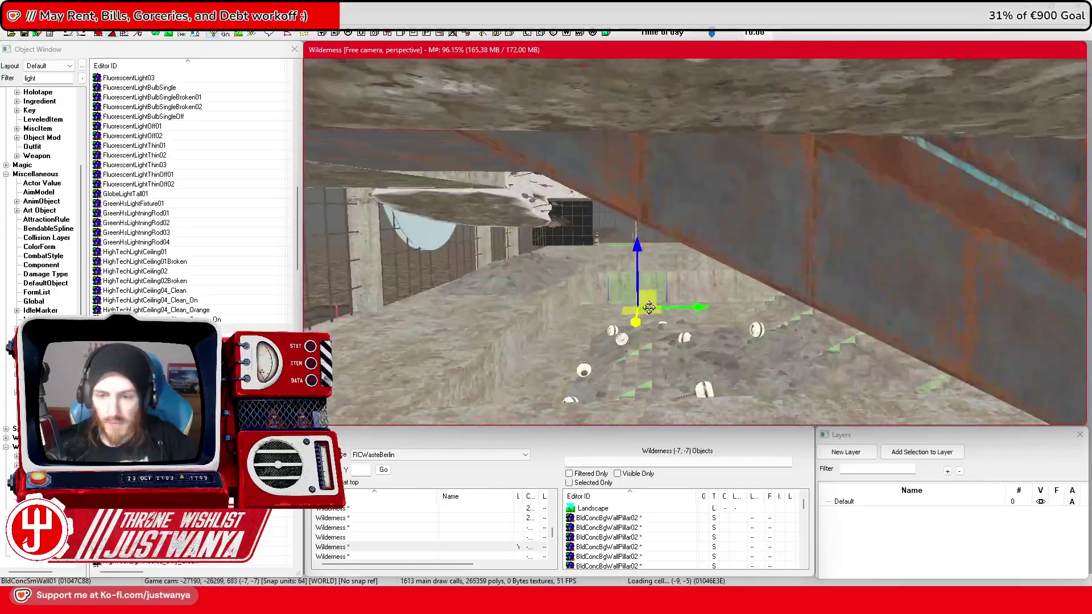
scroll(633, 296, "up", 10)
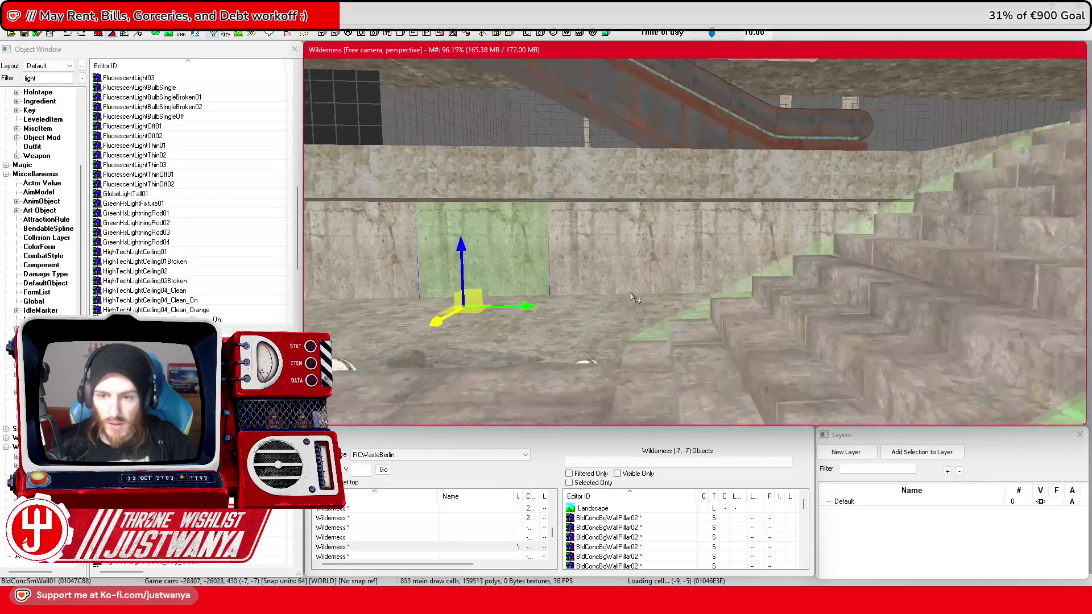
scroll(769, 240, "up", 10)
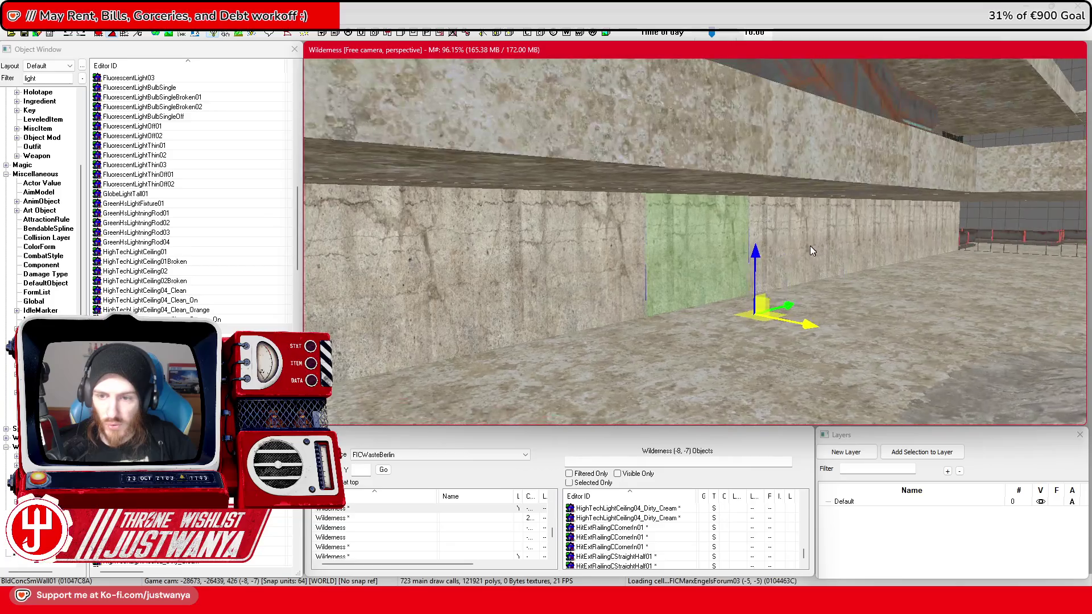
scroll(819, 249, "up", 10)
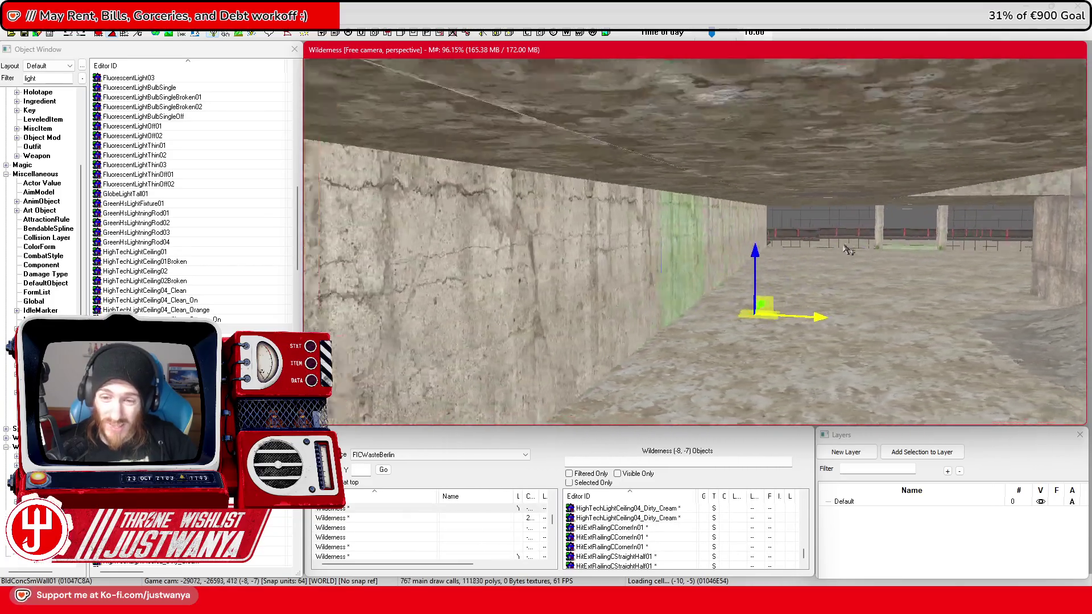
mouse_move(848, 250)
left_mouse_down()
mouse_move(645, 252)
mouse_move(808, 255)
mouse_move(762, 320)
mouse_move(662, 272)
left_mouse_up()
left_click(535, 226, "ctrl")
Step: Multi-select the run of BldConcSmWall01 concrete wall segments beside the escalators
left_click(659, 223, "ctrl")
left_click(792, 220, "ctrl")
left_click(903, 217, "ctrl")
mouse_move(903, 216)
left_mouse_down()
mouse_move(663, 264)
mouse_move(648, 243)
left_mouse_up()
left_click(649, 243, "ctrl")
left_click(768, 239, "ctrl")
left_click(825, 242, "ctrl")
left_click_drag(856, 241, 740, 242)
left_click(916, 244, "ctrl")
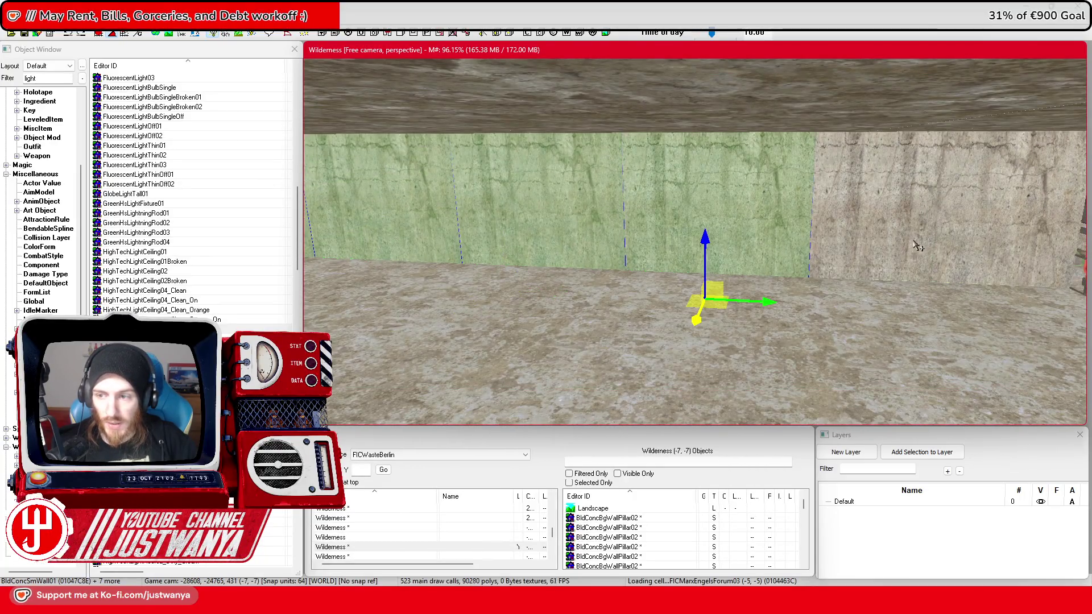
left_click(889, 242, "ctrl")
left_click(846, 243, "ctrl")
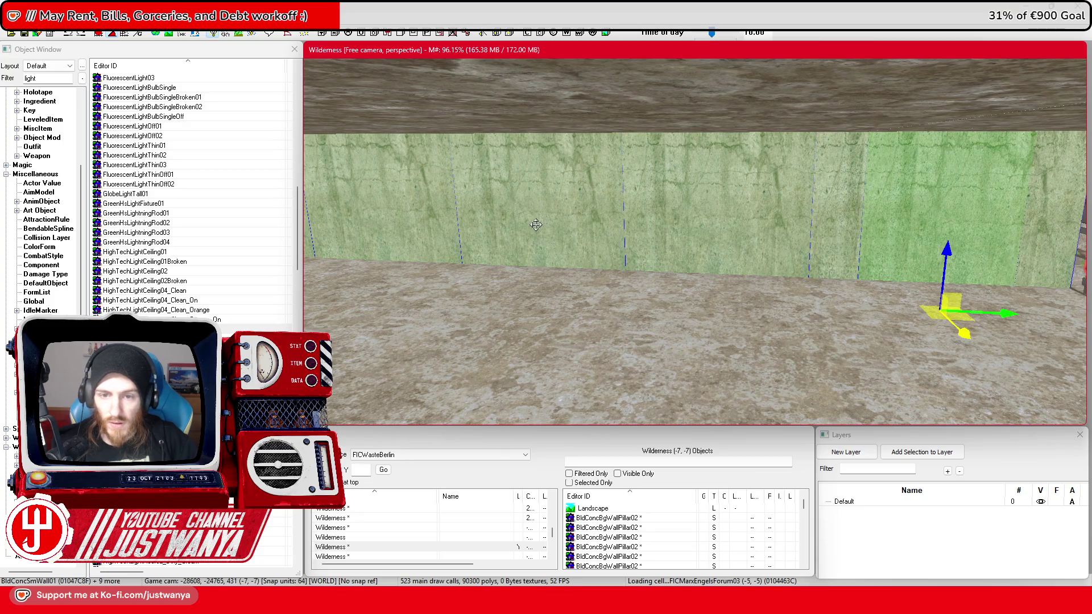
left_click(576, 212, "ctrl")
key("1")
key("1")
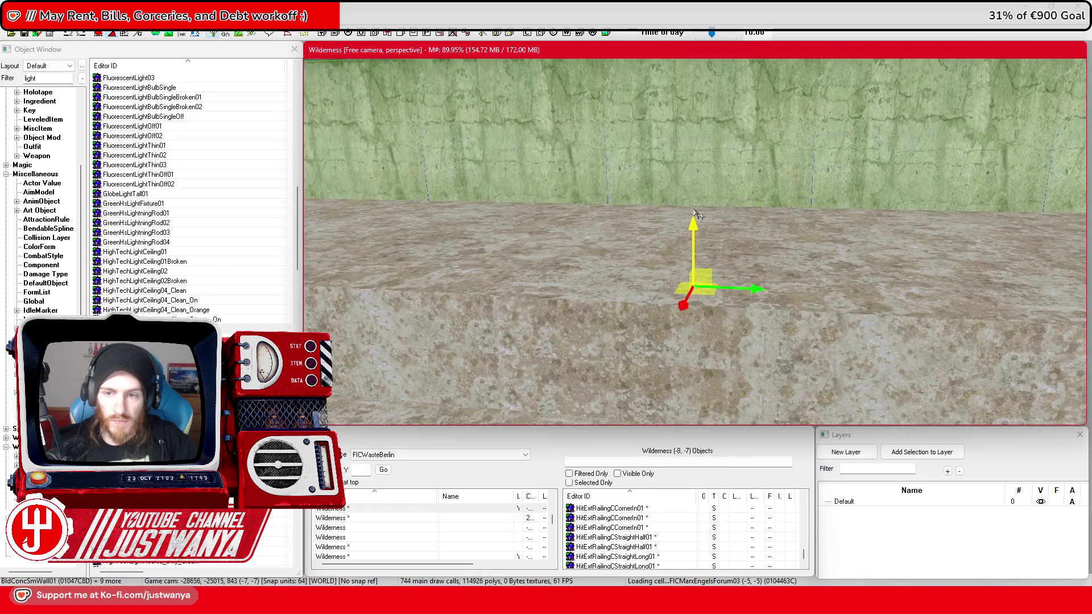
Step: Orbit over the stairs and pillars and pick the concrete wall piece on the terrace
left_click_drag(693, 207, 370, 111)
mouse_move(752, 302)
left_mouse_down()
mouse_move(723, 208)
mouse_move(788, 132)
mouse_move(766, 122)
mouse_move(762, 218)
mouse_move(817, 259)
mouse_move(819, 285)
left_mouse_up()
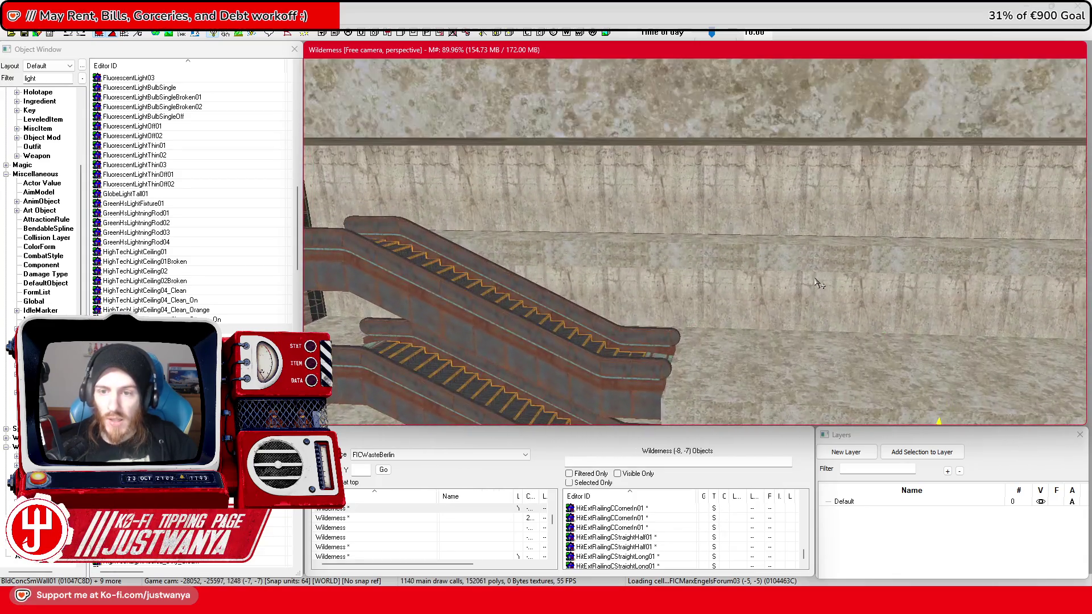
left_click(711, 211)
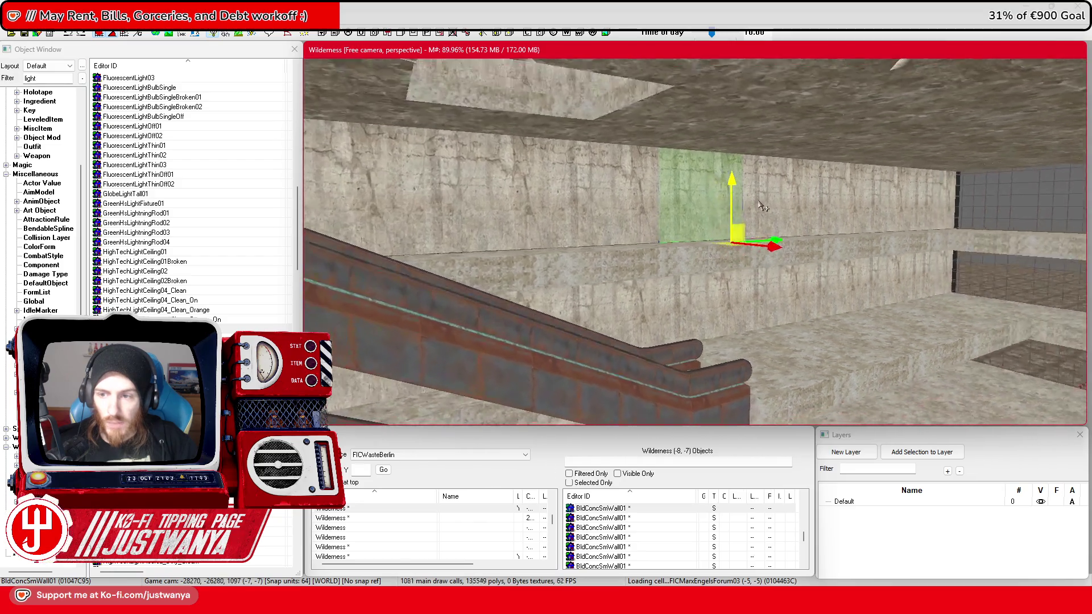
mouse_move(729, 202)
left_mouse_down()
mouse_move(775, 188)
mouse_move(794, 165)
mouse_move(676, 203)
left_mouse_up()
left_click(776, 177)
left_click(676, 203)
Step: Switch to the Firefox foyer search and preview the Flickr cutaway postcard of the palace
mouse_move(597, 603)
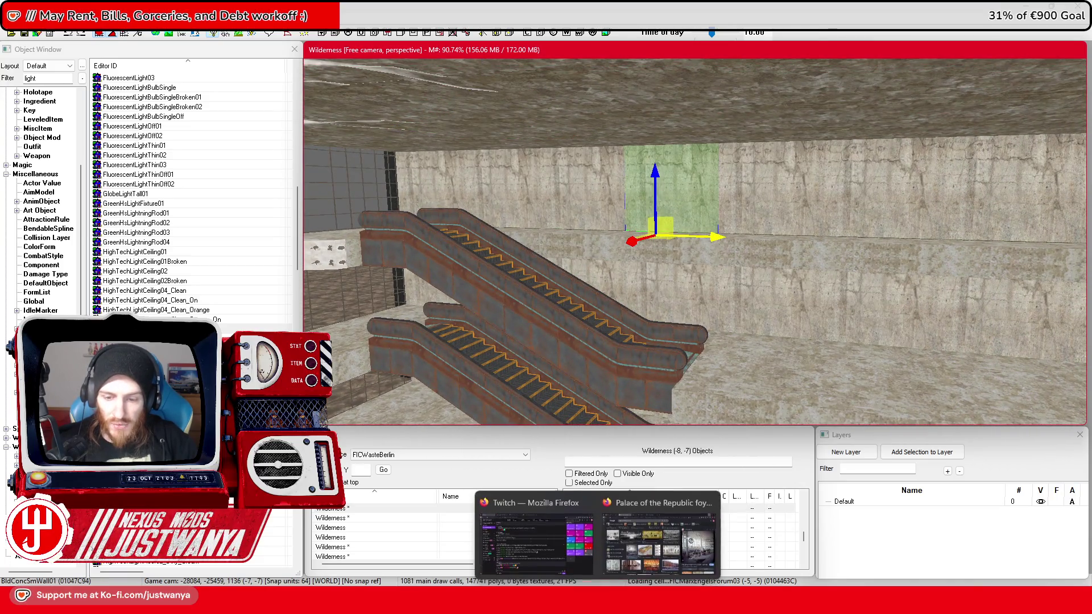
left_click(650, 534)
left_click(431, 355)
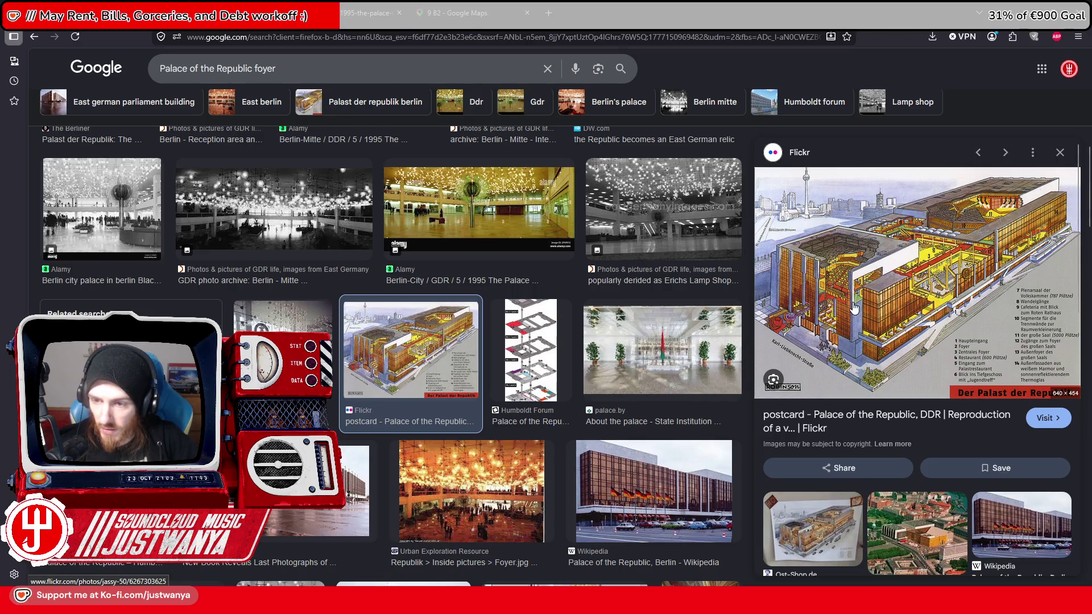
Step: Close the alamy foyer photo and Street View tabs, then select 'floorplan' in the search box
left_click(364, 13)
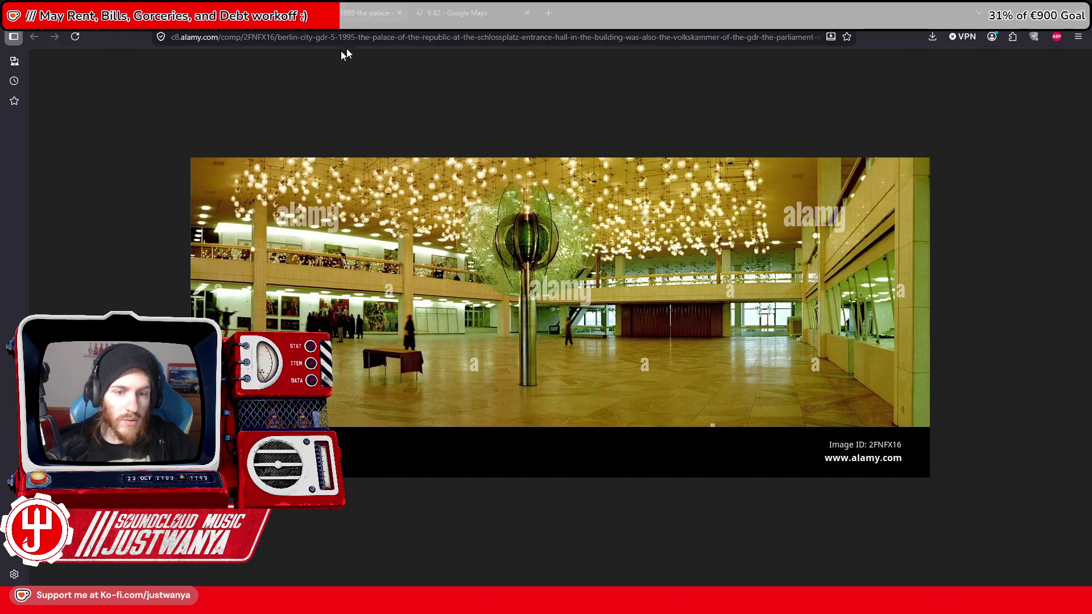
left_click(400, 14)
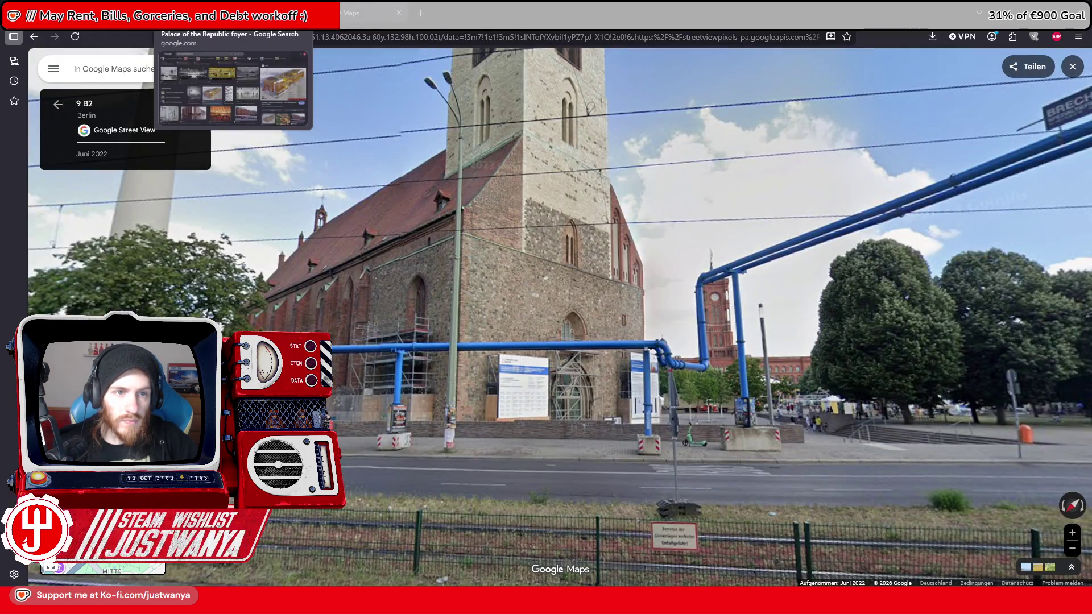
left_click(399, 13)
left_click(399, 13)
left_click_drag(293, 78, 250, 82)
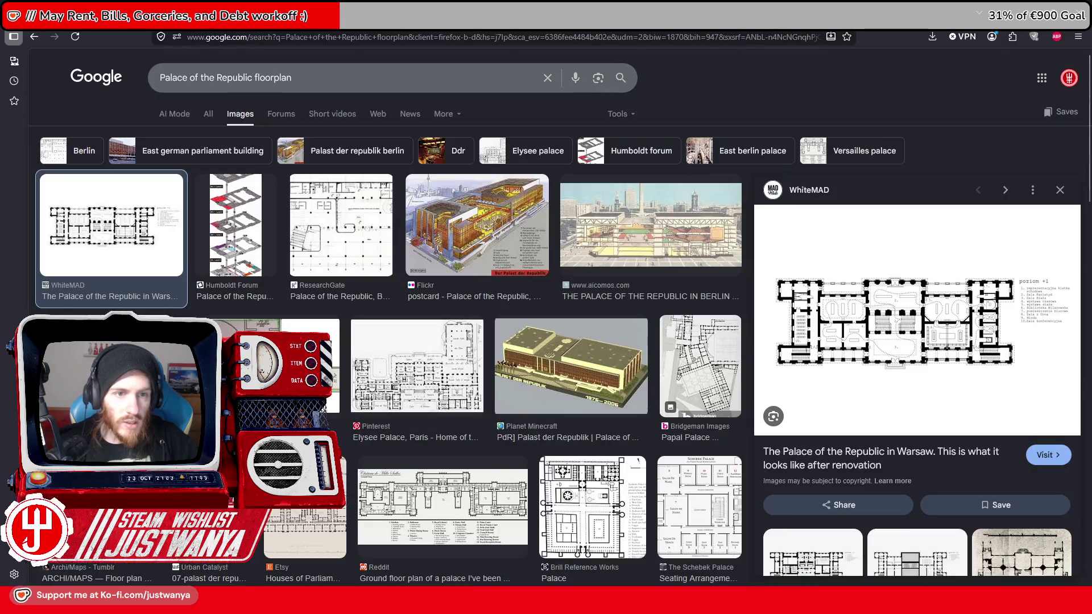
Step: Search images for 'Palace of the Republic Small hall' and scroll through the results
type("Small hall")
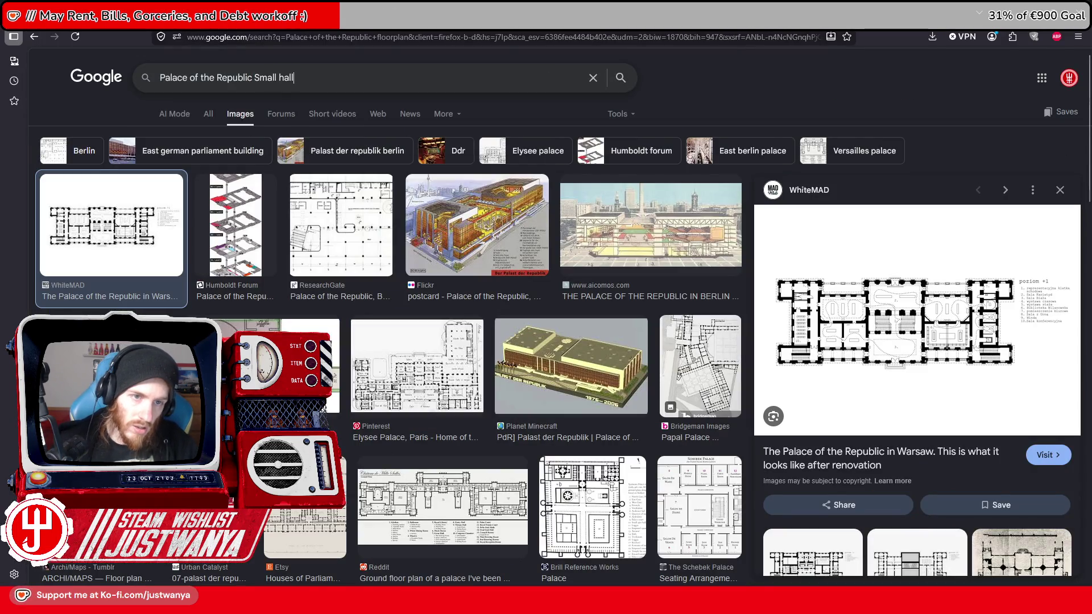
key("Return")
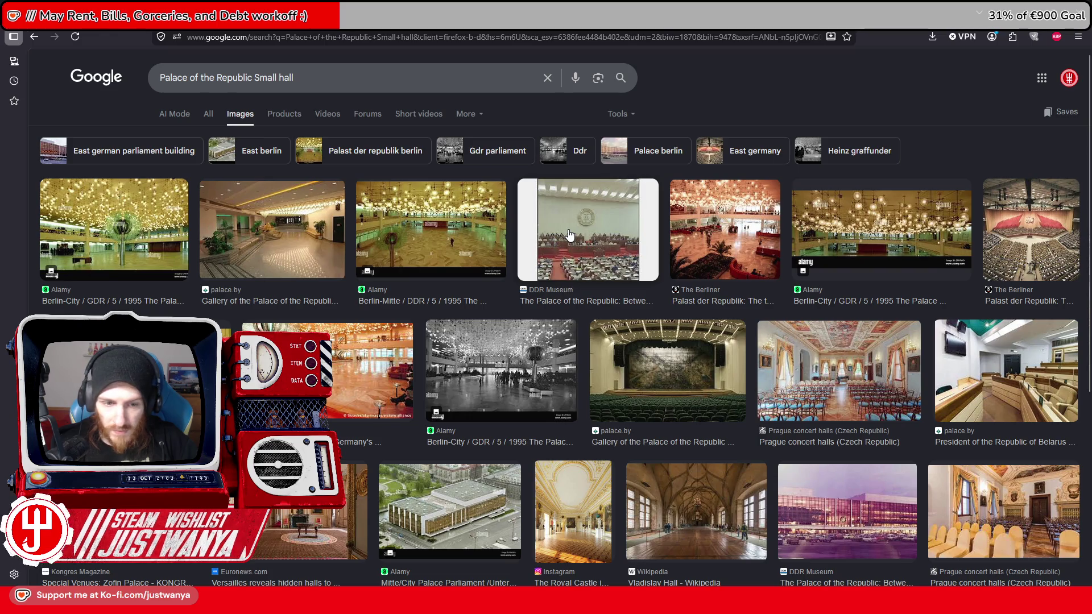
scroll(569, 235, "down", 2)
scroll(570, 235, "down", 3)
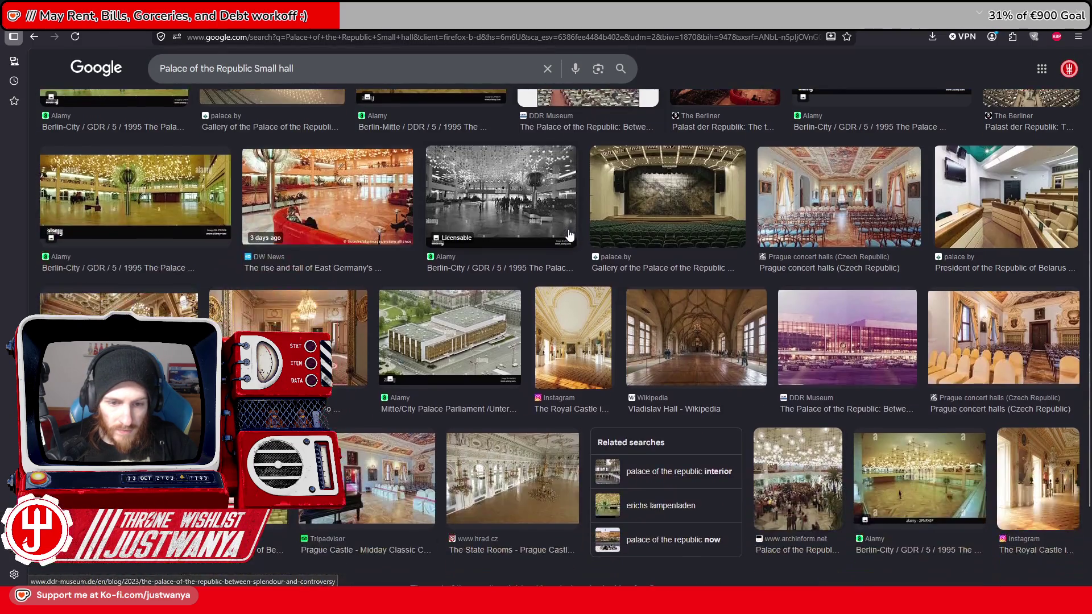
scroll(570, 235, "down", 2)
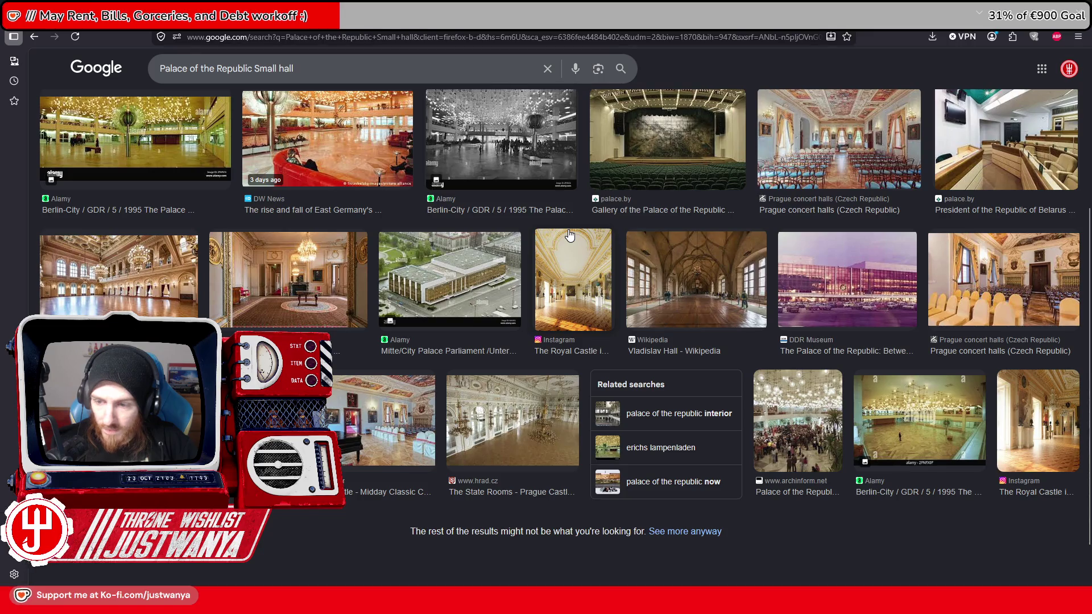
scroll(570, 235, "up", 5)
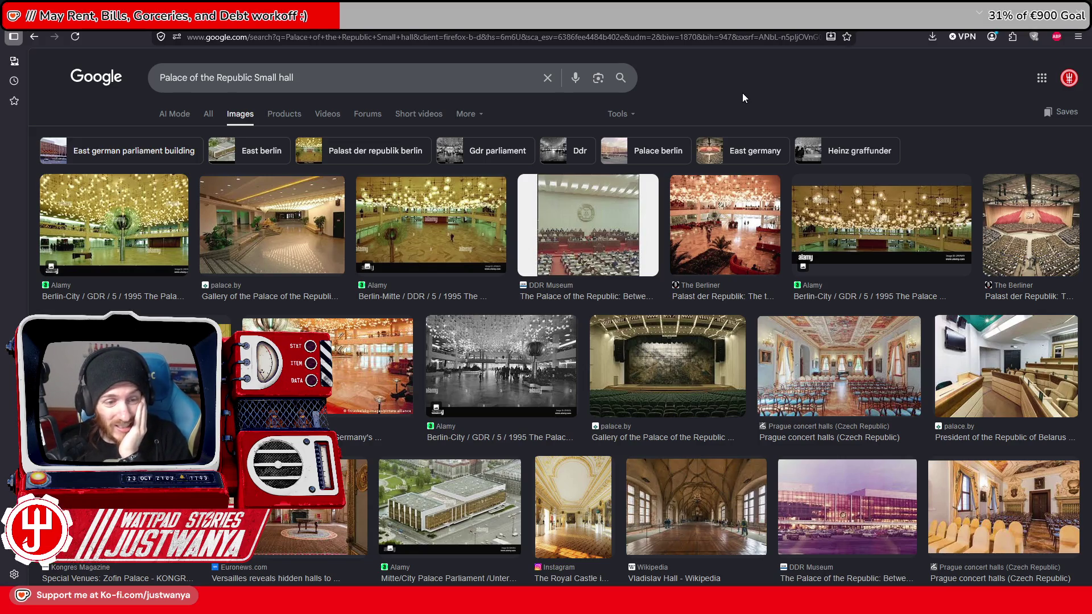
Step: Remove 'Small hall' from the query and search just 'Palace of the Republic'
left_click_drag(295, 77, 266, 77)
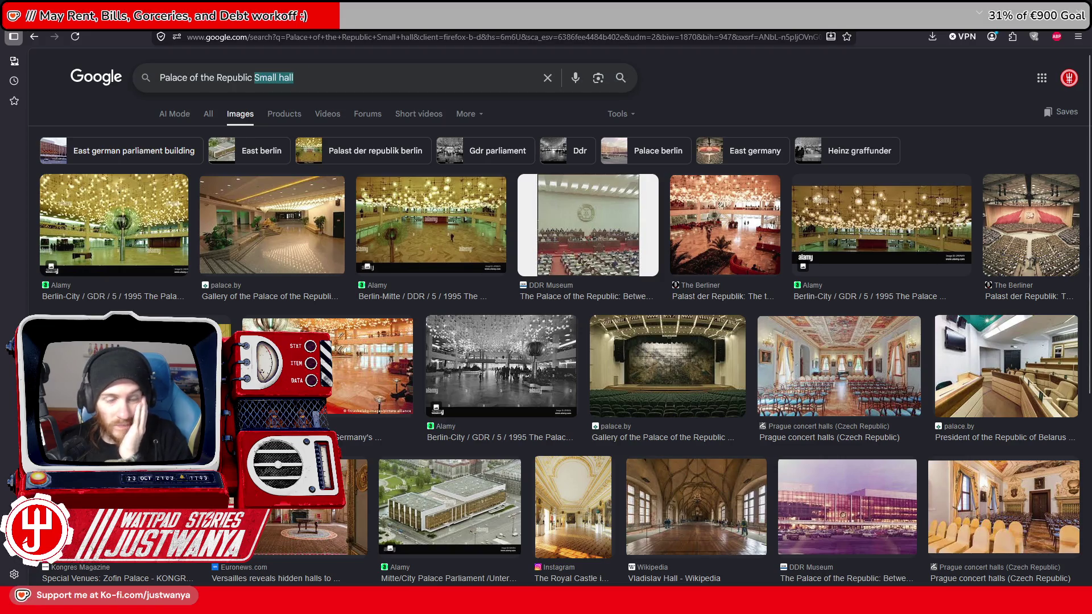
key("BackSpace")
key("Return")
key("BackSpace")
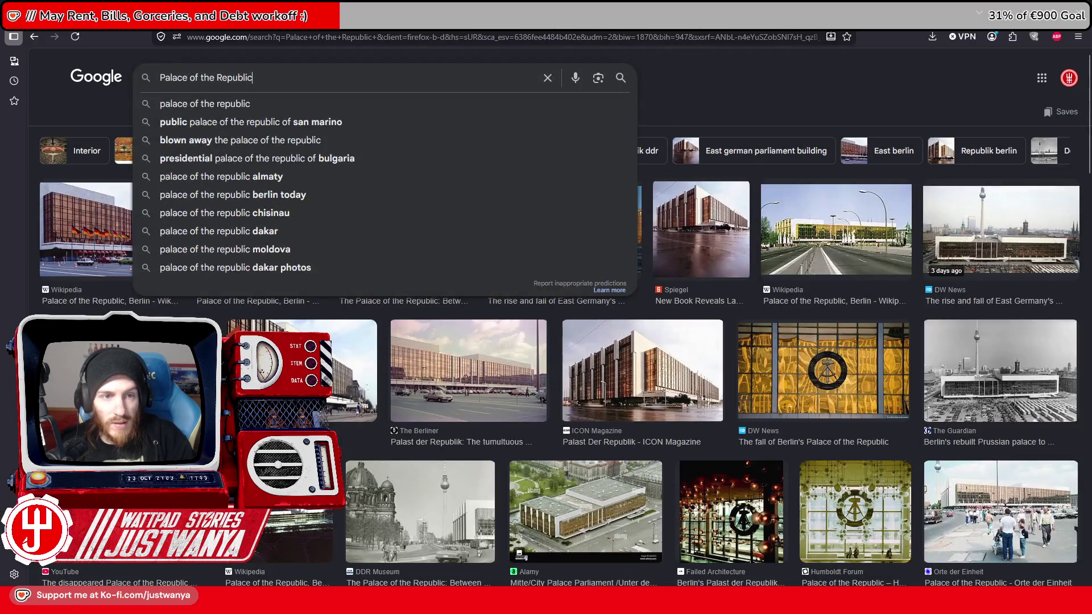
Step: Search 'Palace of the Republic interior' and open the Berliner parliament hall photo in a new tab
type(" interior")
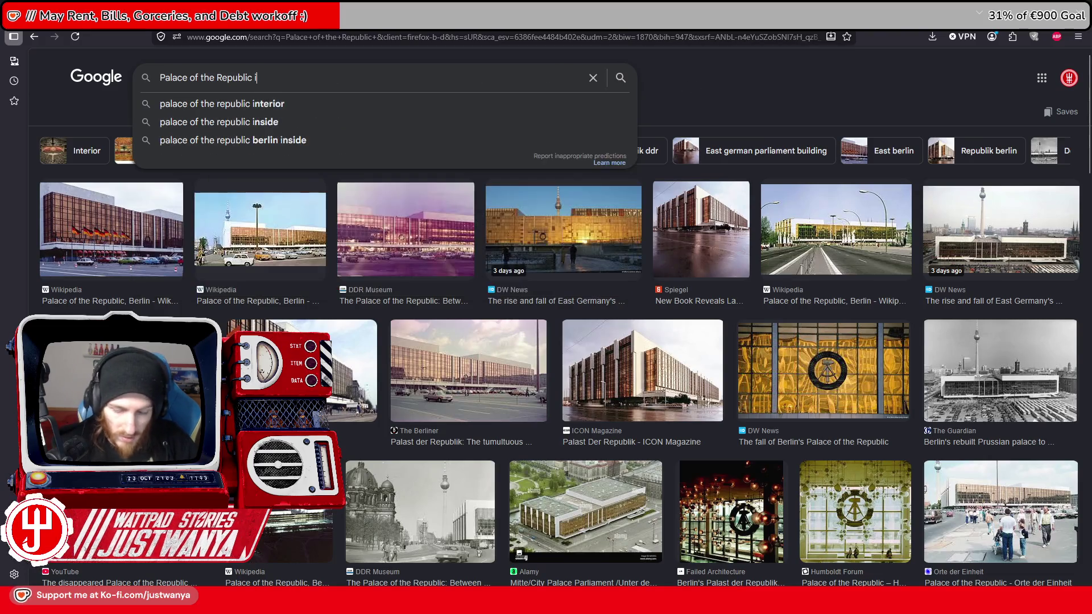
key("Return")
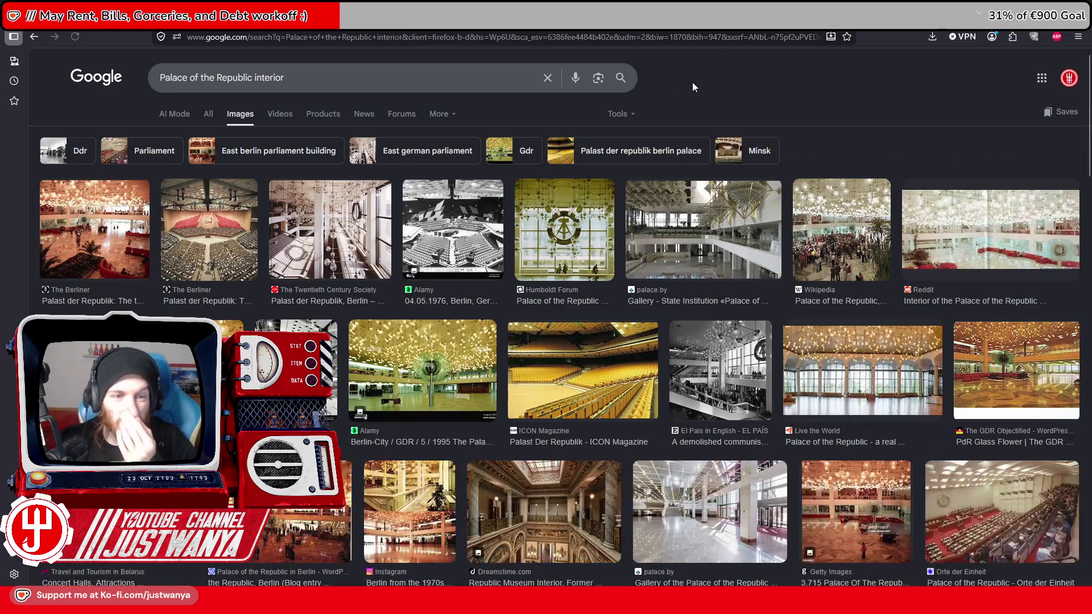
left_click(253, 232)
right_click(928, 352)
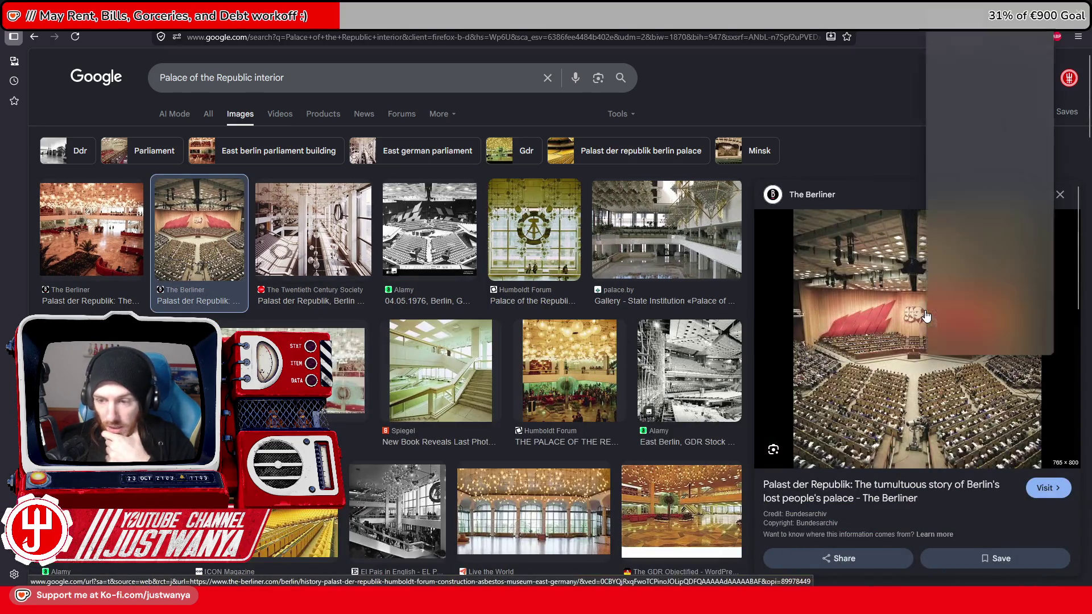
left_click(971, 158)
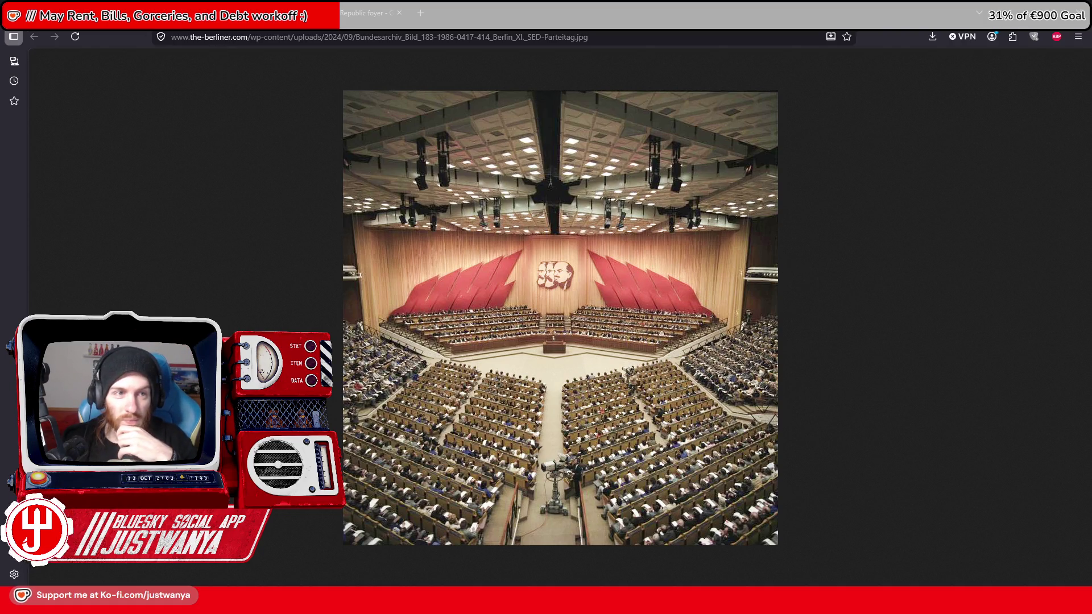
left_click(85, 12)
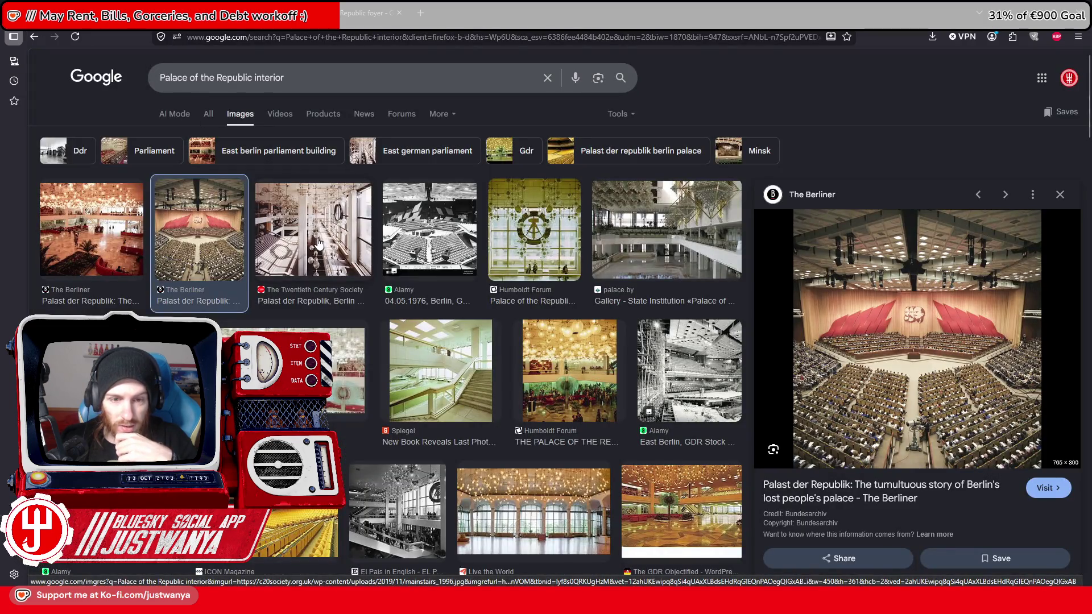
Step: Open the full-size Orte der Einheit chamber photo in a new tab, view it, then return to Creation Kit
left_click(430, 231)
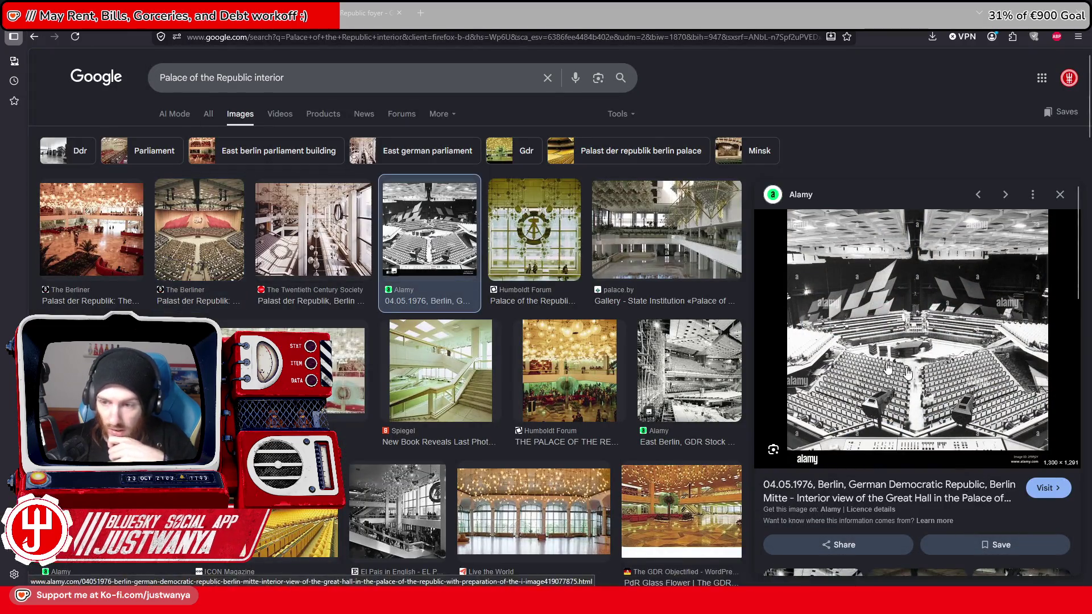
scroll(332, 310, "down", 2)
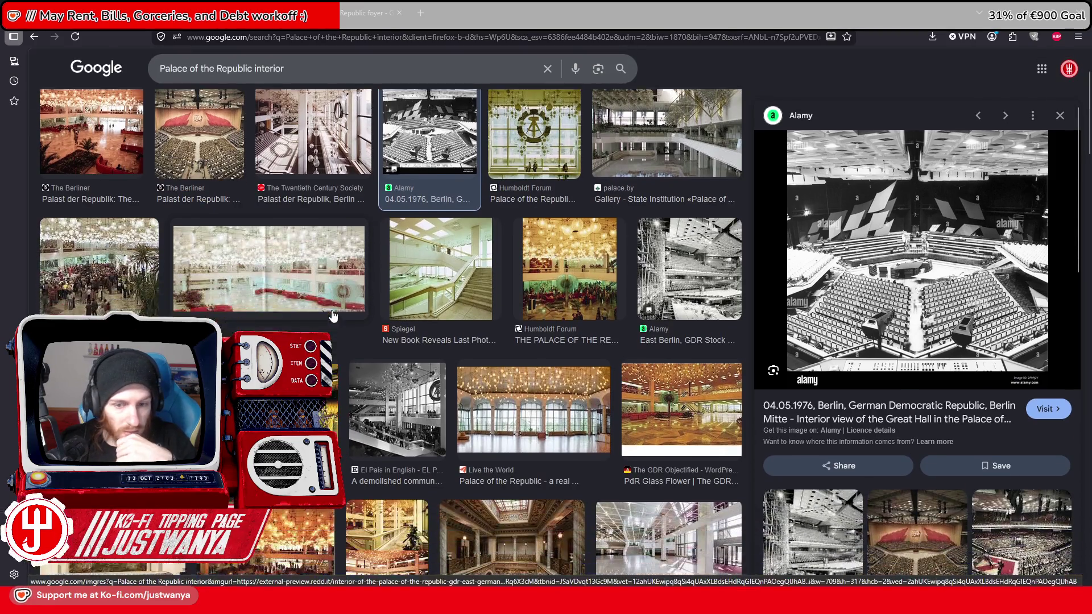
scroll(333, 315, "down", 1)
scroll(333, 315, "down", 1)
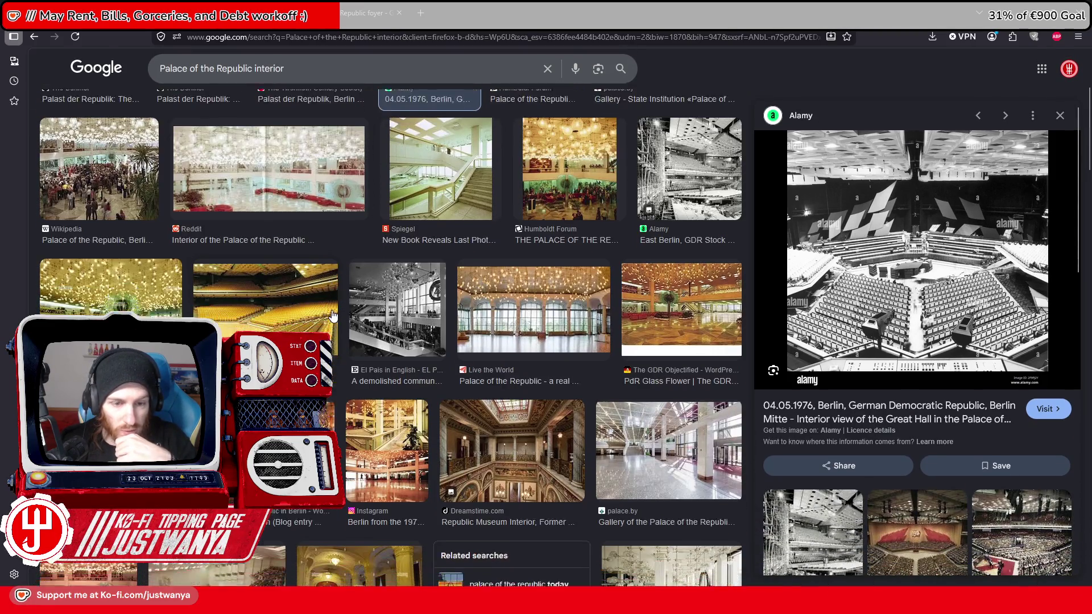
scroll(333, 314, "down", 2)
scroll(332, 315, "down", 2)
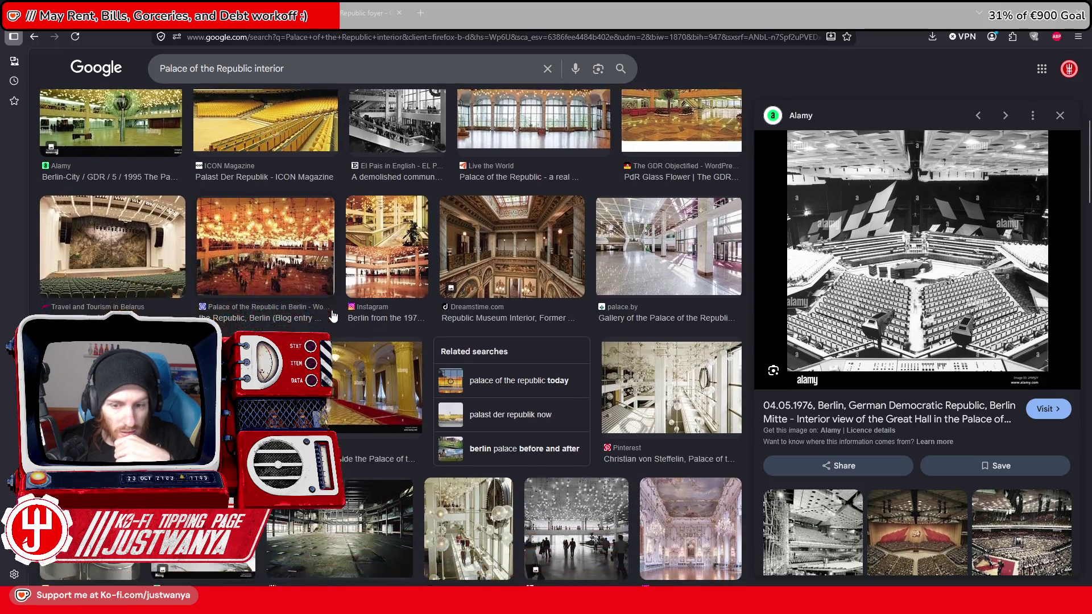
left_click(245, 328)
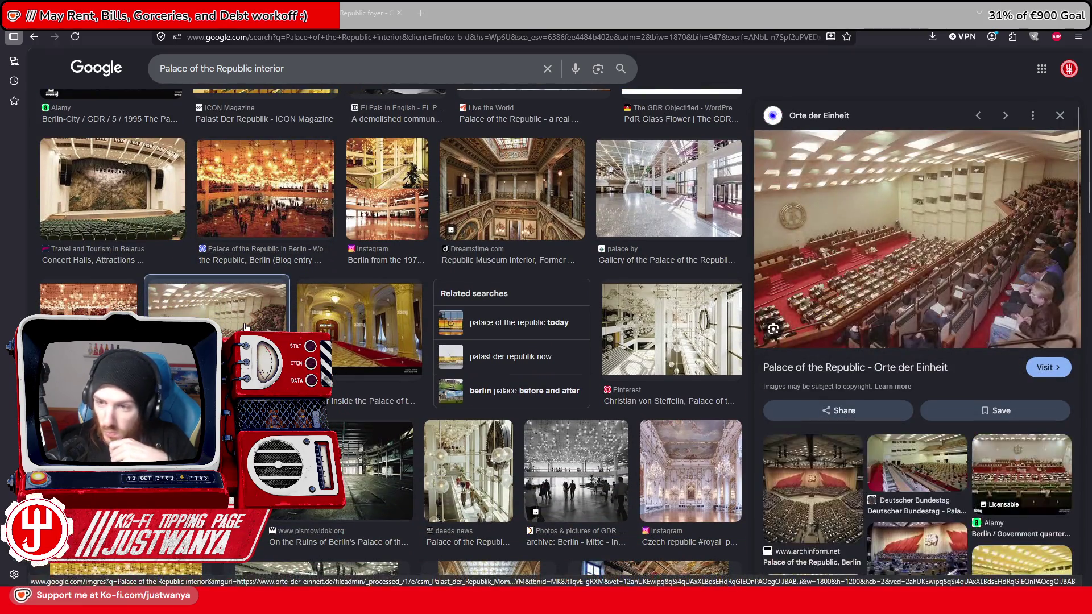
right_click(851, 241)
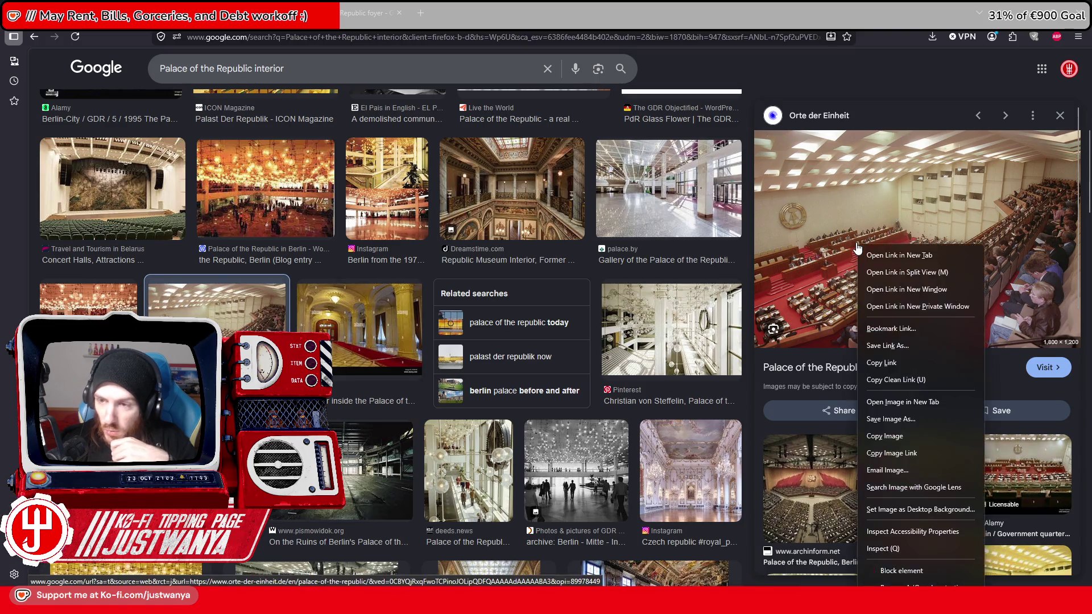
left_click(910, 401)
key("ctrl+Tab")
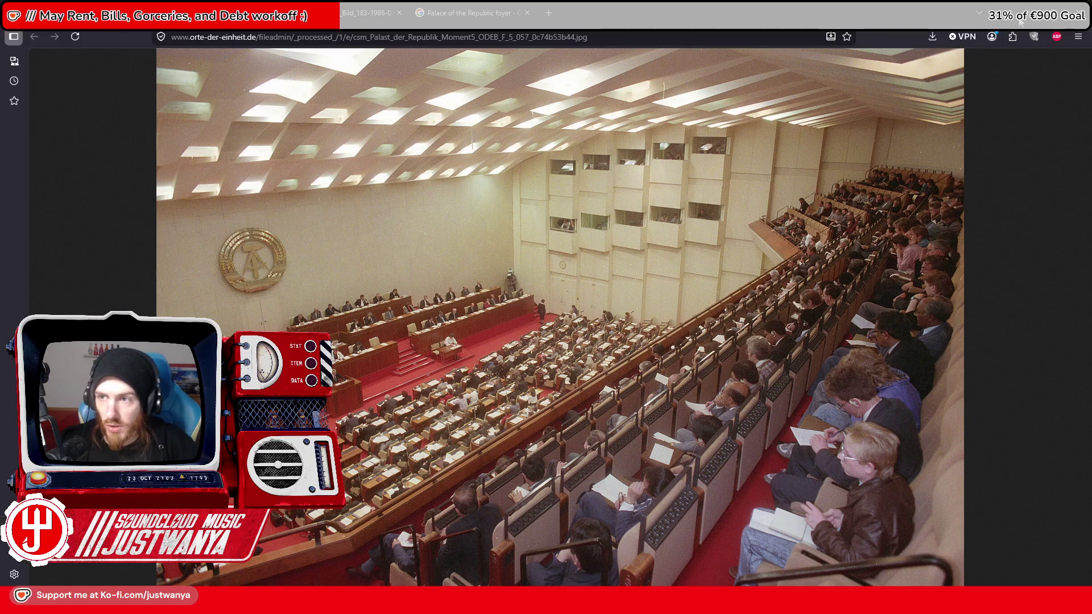
key("alt+Tab")
Step: Replace the wall plug by the escalator with BldConcSmWallPlugBDblDoor01 and slide it along the wall
scroll(532, 212, "down", 10)
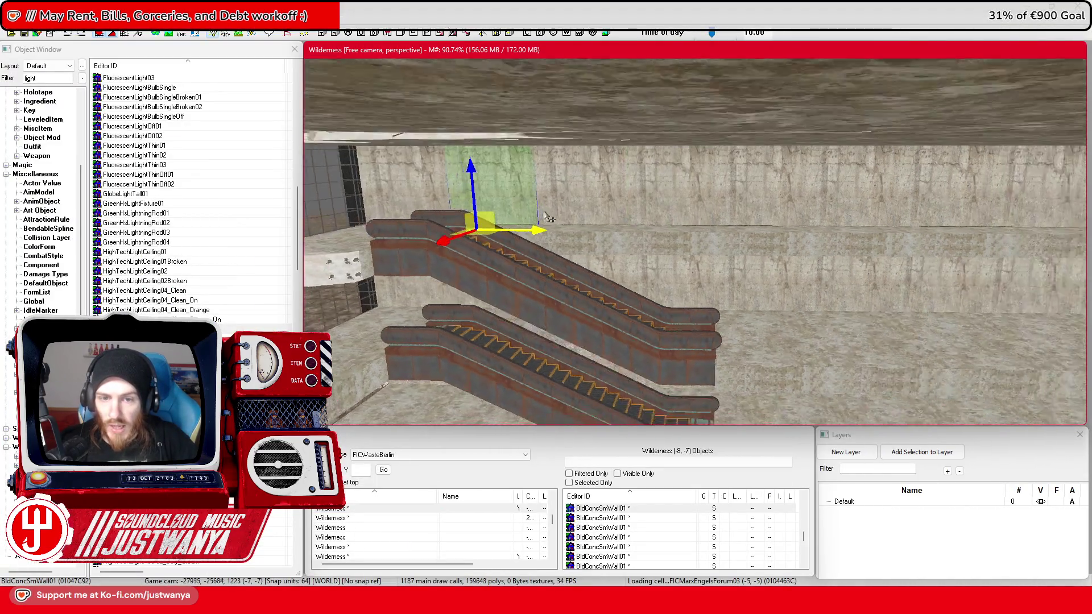
scroll(665, 248, "up", 10)
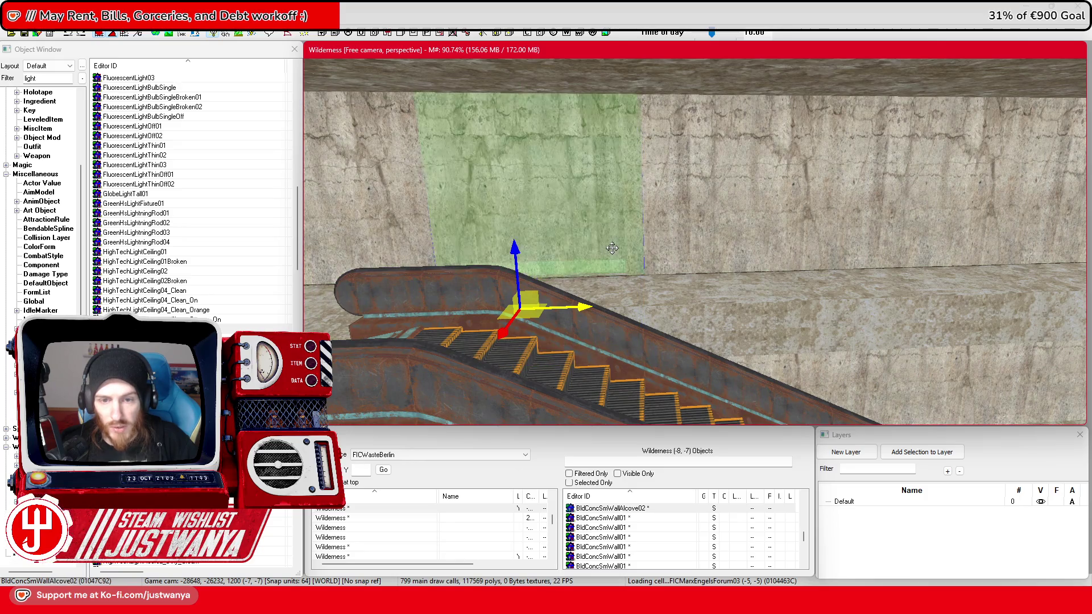
left_click_drag(627, 230, 575, 229)
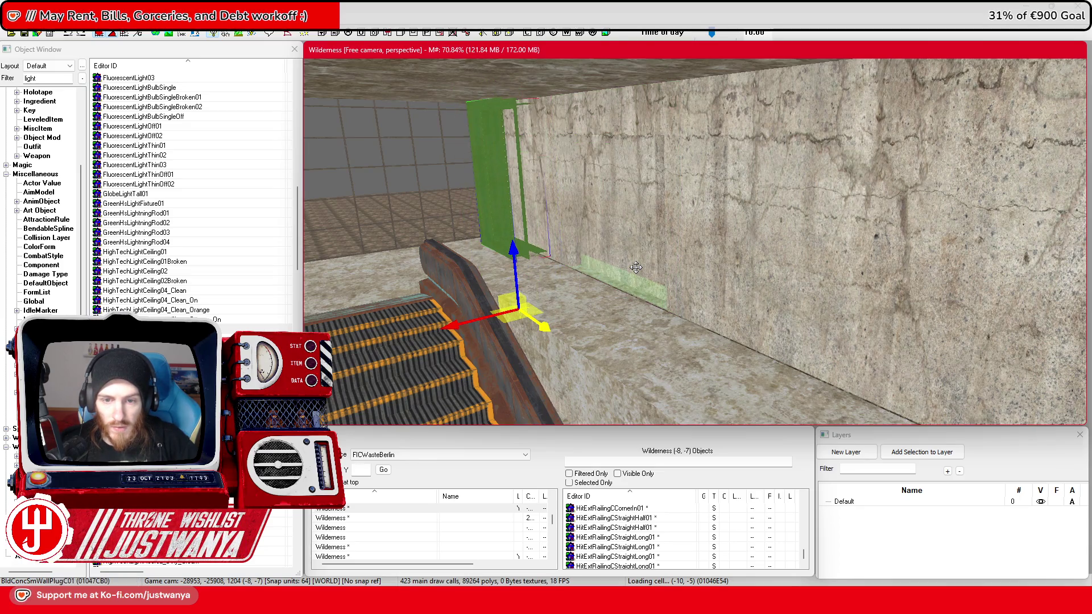
key("period")
mouse_move(467, 325)
left_mouse_down()
mouse_move(653, 294)
mouse_move(581, 249)
left_mouse_up()
scroll(833, 227, "up", 5)
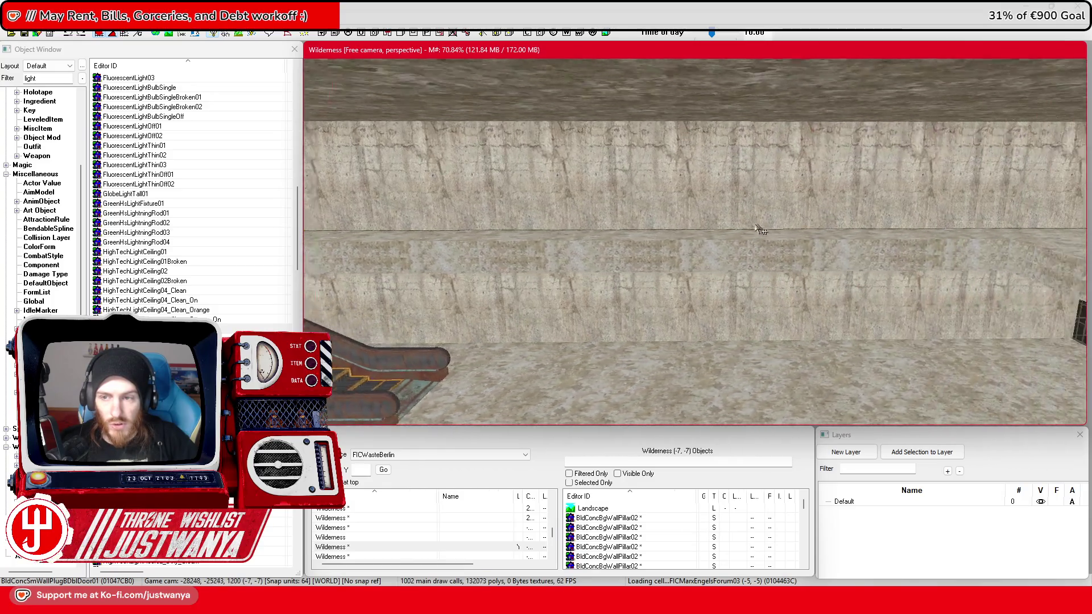
mouse_move(704, 219)
left_mouse_down()
mouse_move(655, 229)
mouse_move(671, 230)
left_mouse_up()
scroll(769, 254, "up", 4)
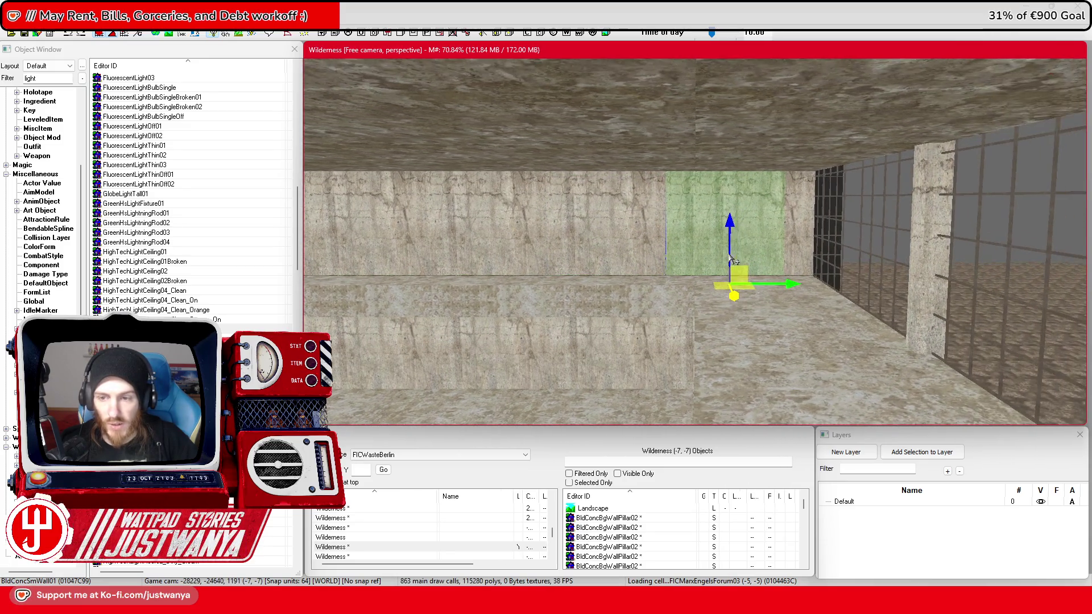
mouse_move(813, 316)
left_mouse_down()
mouse_move(319, 314)
mouse_move(1069, 317)
left_mouse_up()
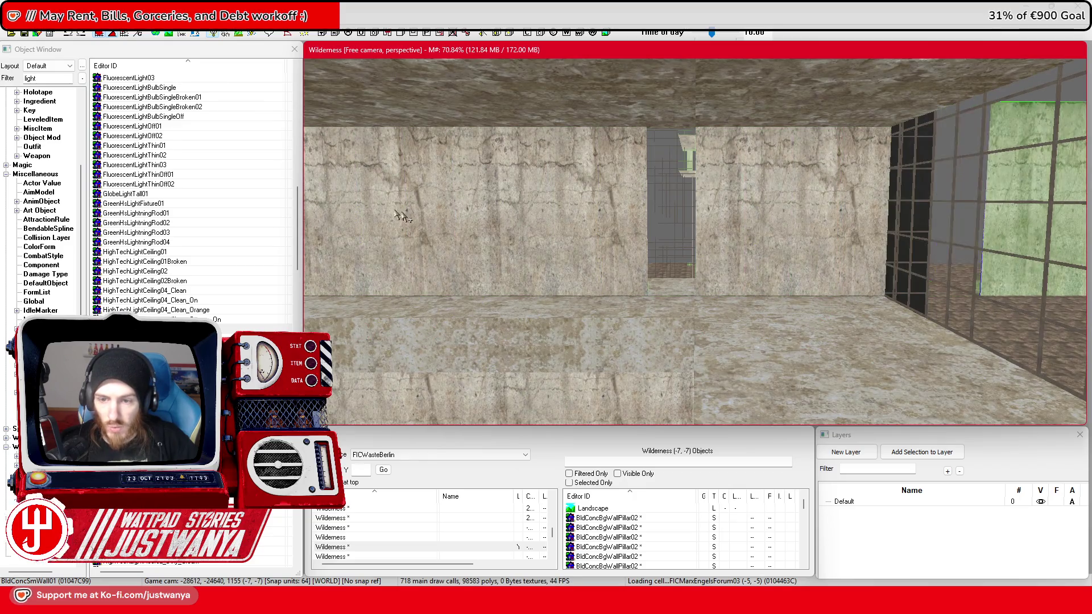
Step: Shift the neighbouring wall piece right and swap it for BldConcSmWallAlcove02
left_click(572, 225)
left_click_drag(584, 316, 643, 316)
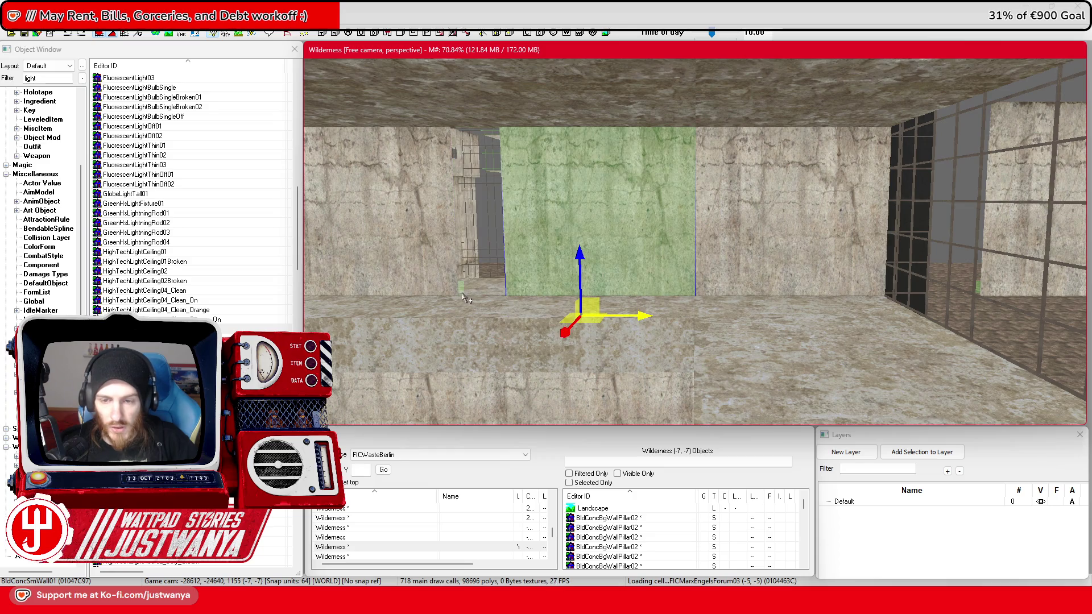
key("period")
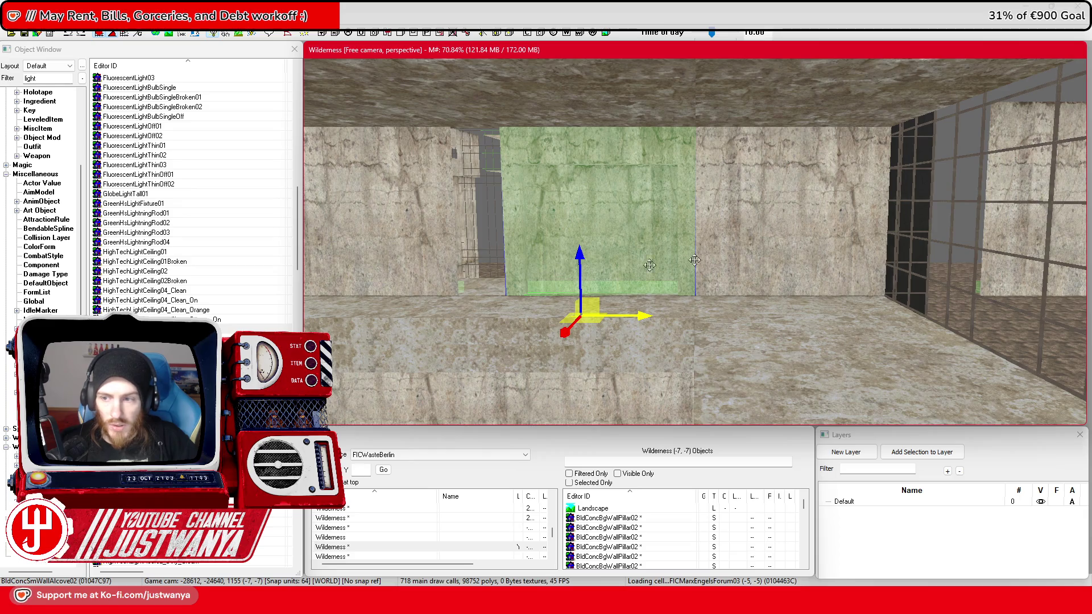
Step: Select the doorway wall plug and move it right along X onto the green strip
left_click(1005, 236)
scroll(881, 291, "down", 2)
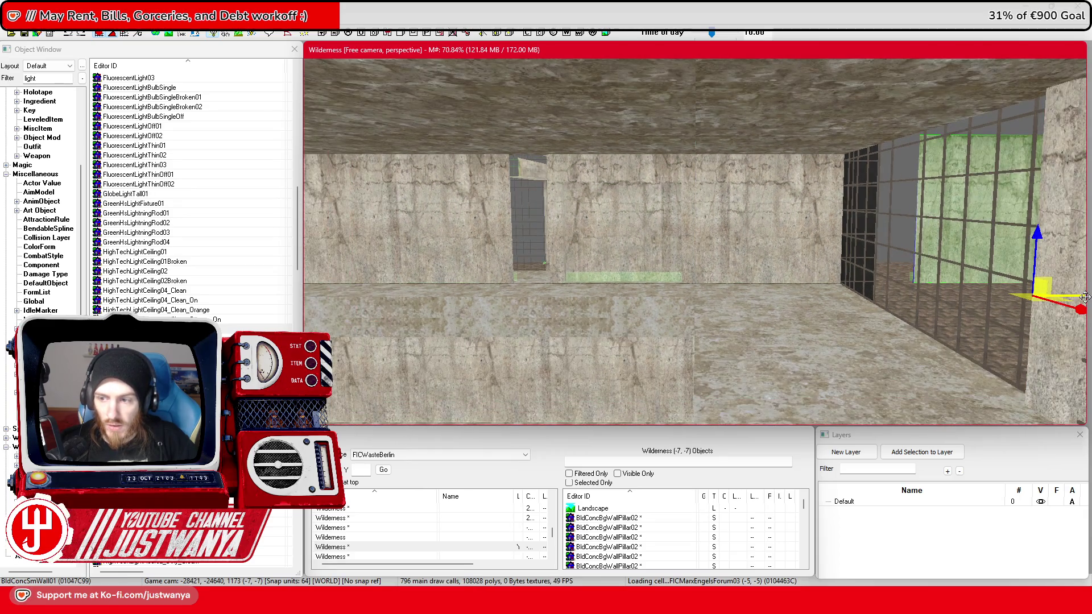
left_click(544, 263)
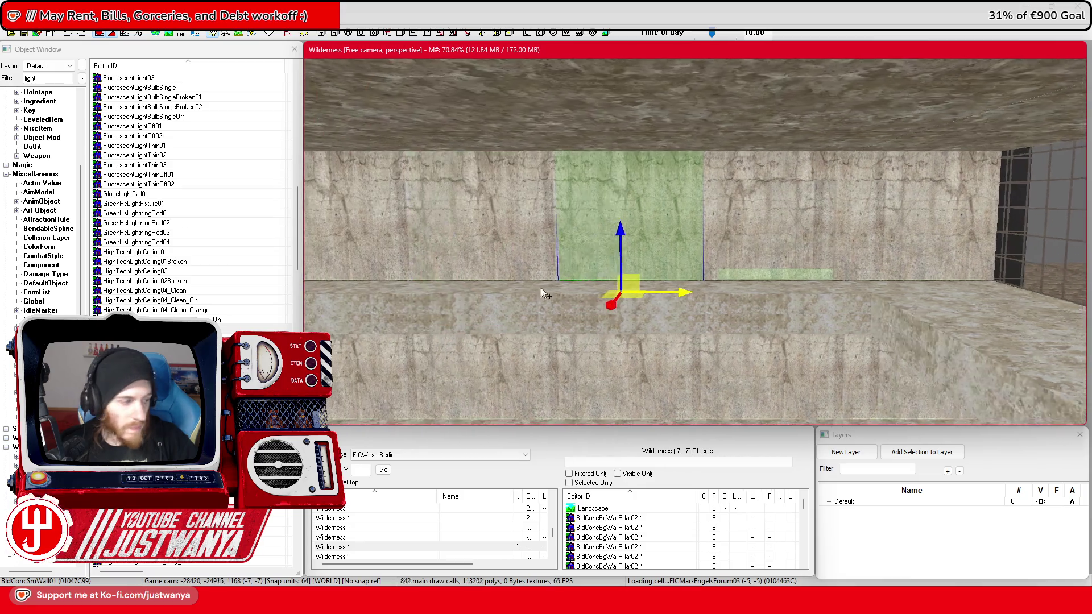
mouse_move(547, 293)
left_mouse_down()
mouse_move(511, 293)
mouse_move(490, 307)
left_mouse_up()
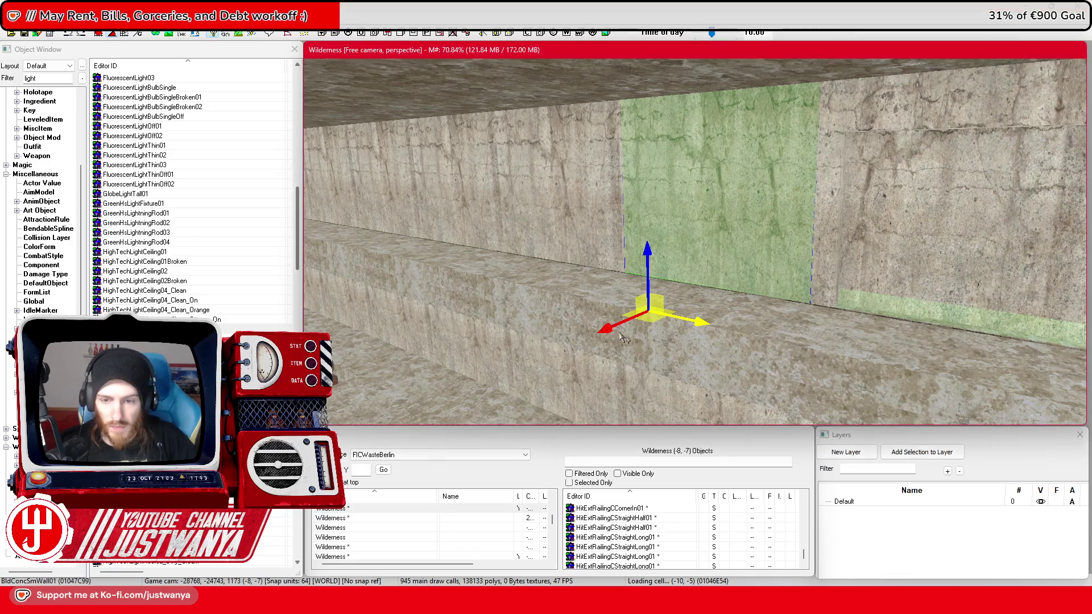
mouse_move(603, 318)
left_mouse_down()
mouse_move(615, 273)
mouse_move(374, 221)
mouse_move(529, 245)
mouse_move(637, 238)
left_mouse_up()
left_click(387, 221)
key("f")
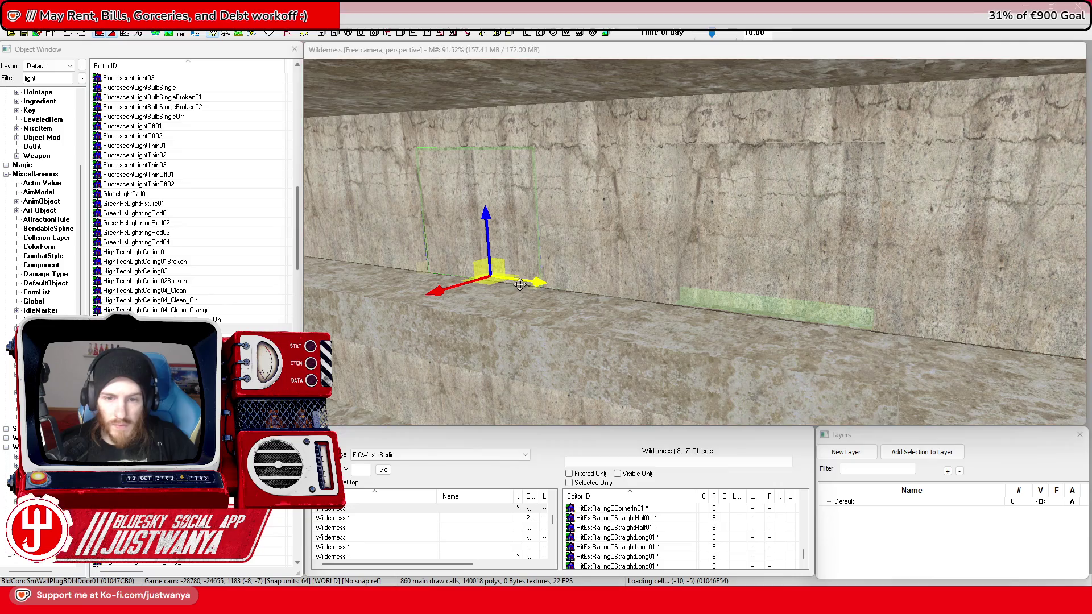
left_click_drag(569, 283, 851, 330)
scroll(851, 330, "down", 3)
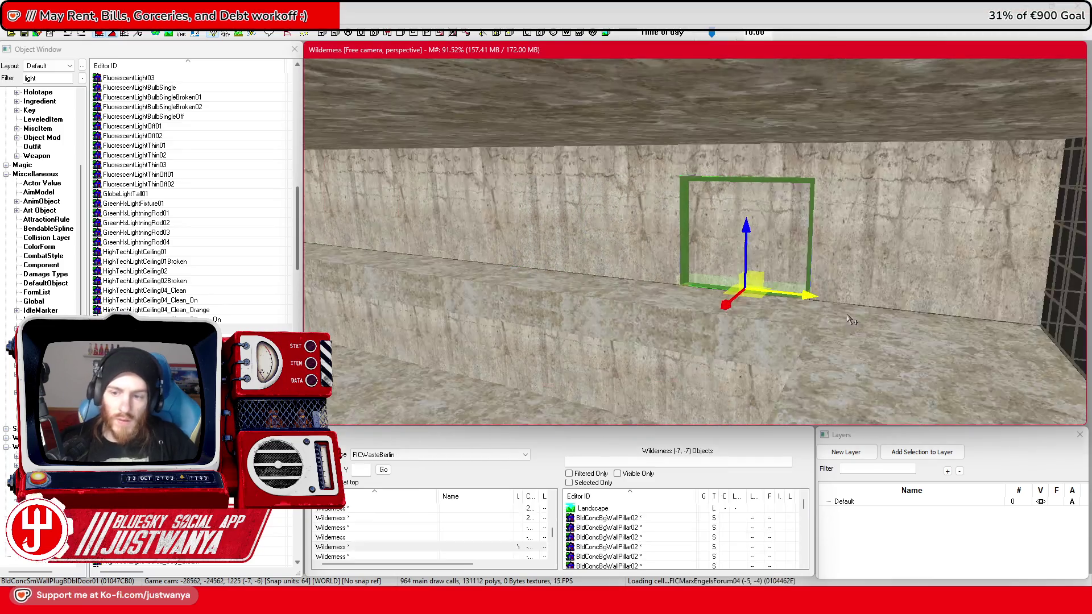
left_click(711, 339)
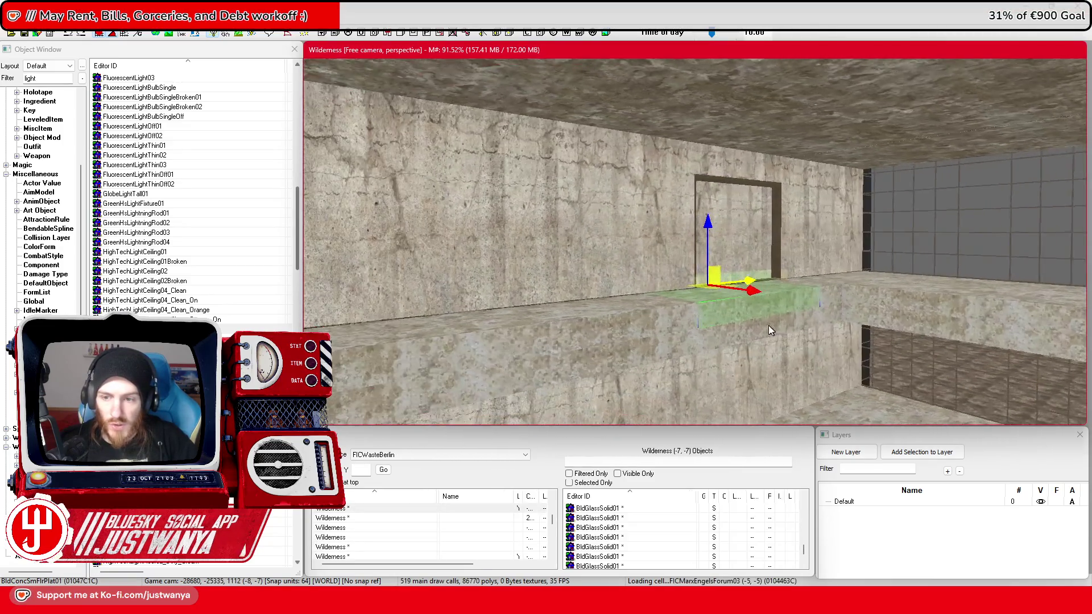
scroll(705, 335, "down", 3)
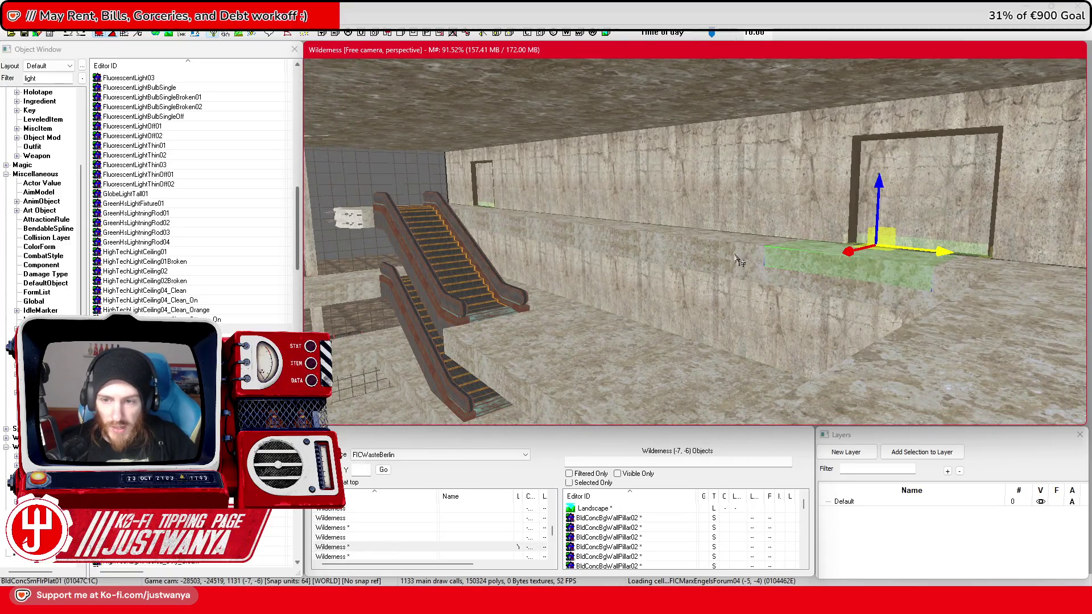
left_click_drag(494, 222, 549, 224)
key("c")
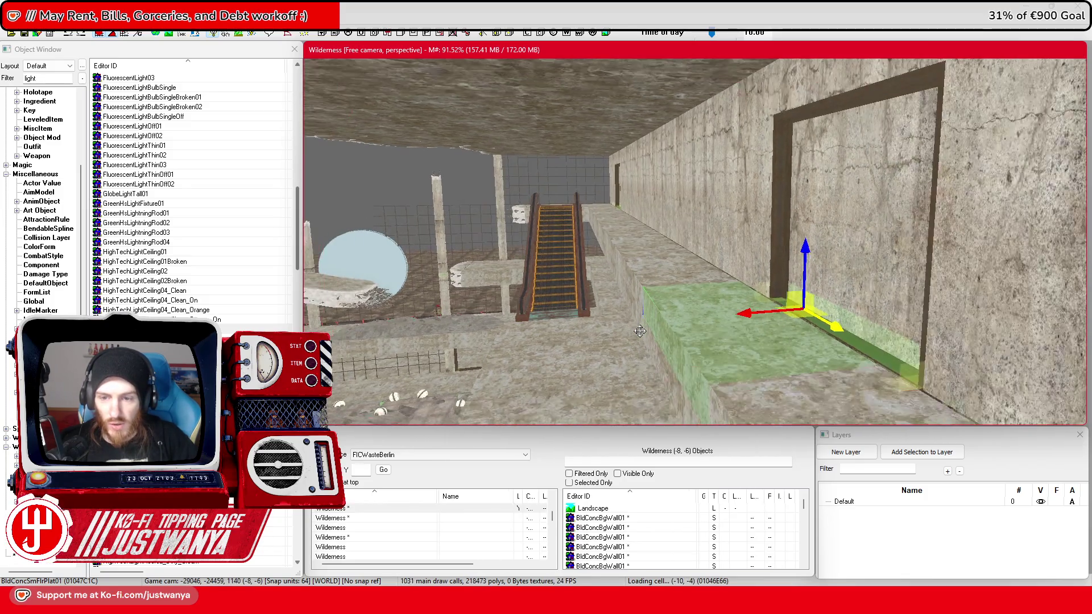
left_click_drag(715, 333, 717, 343)
left_click(720, 346, "ctrl")
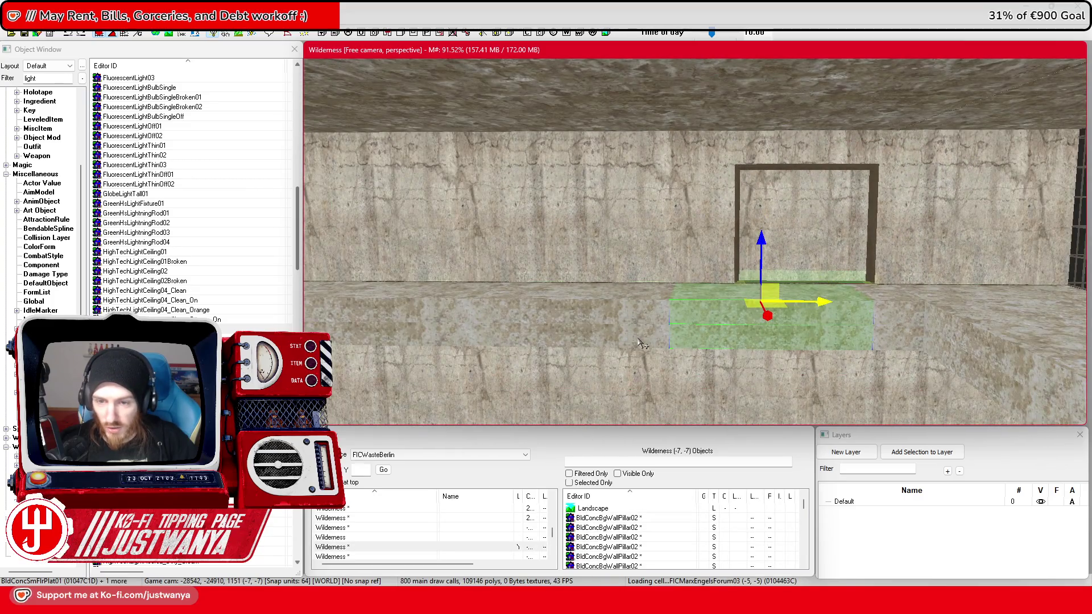
left_click(635, 322, "ctrl")
left_click_drag(635, 321, 650, 312)
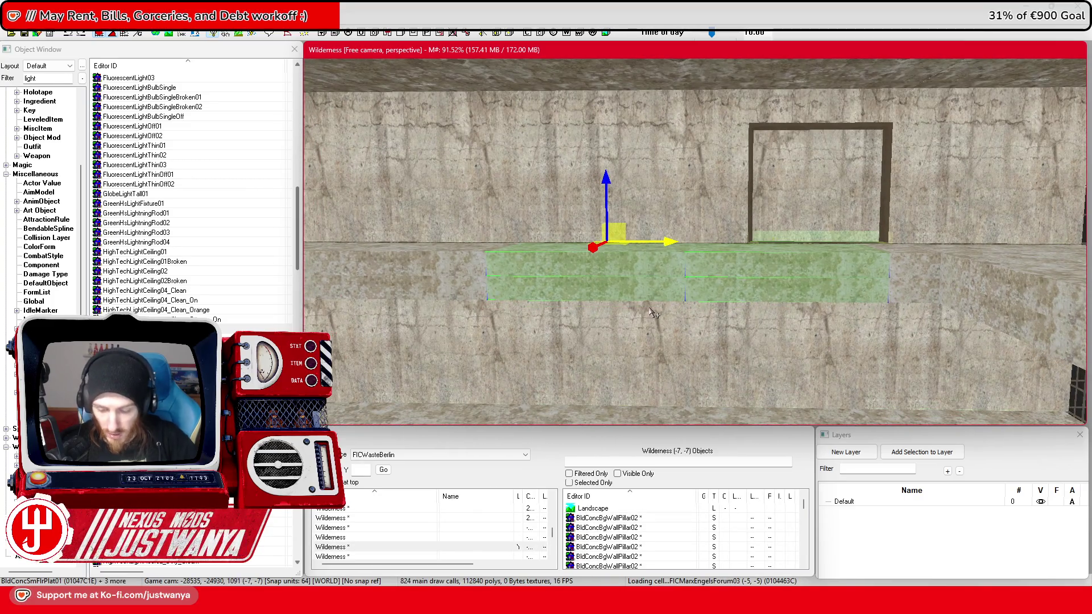
left_click(896, 262)
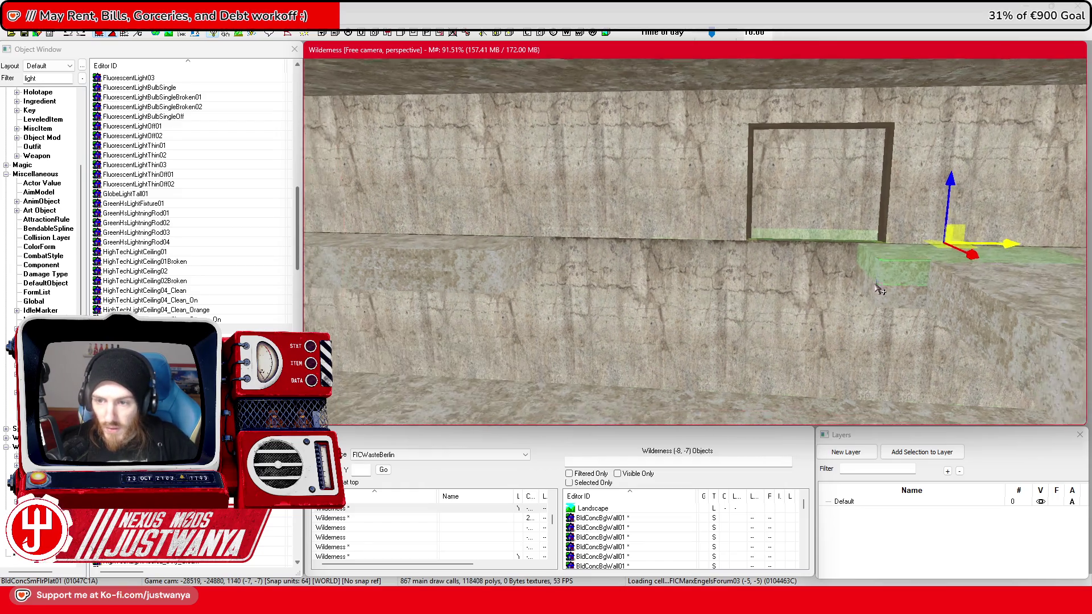
key("shift")
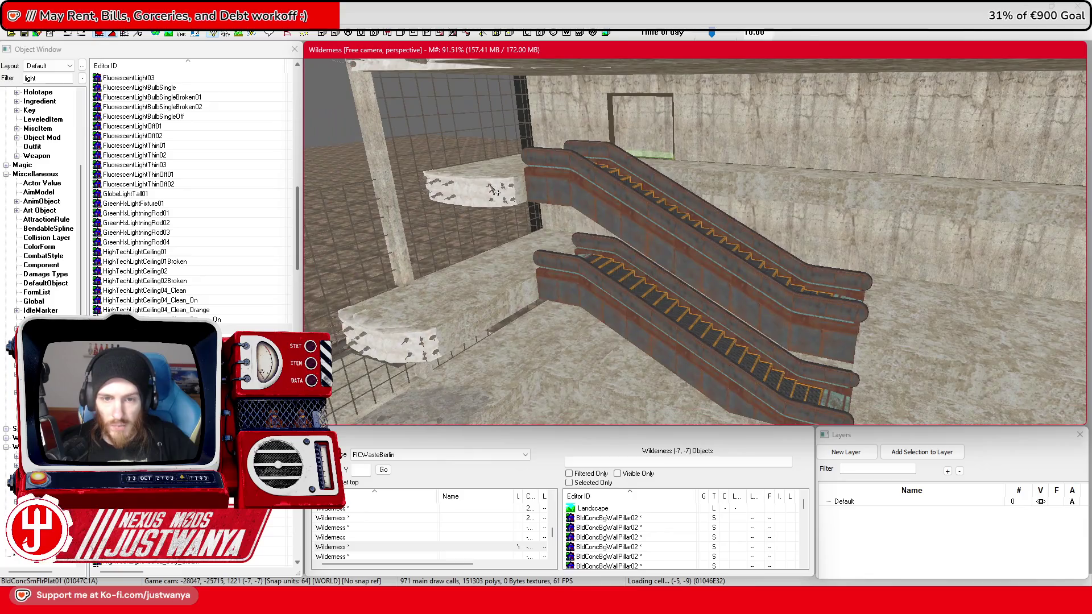
left_click(492, 191)
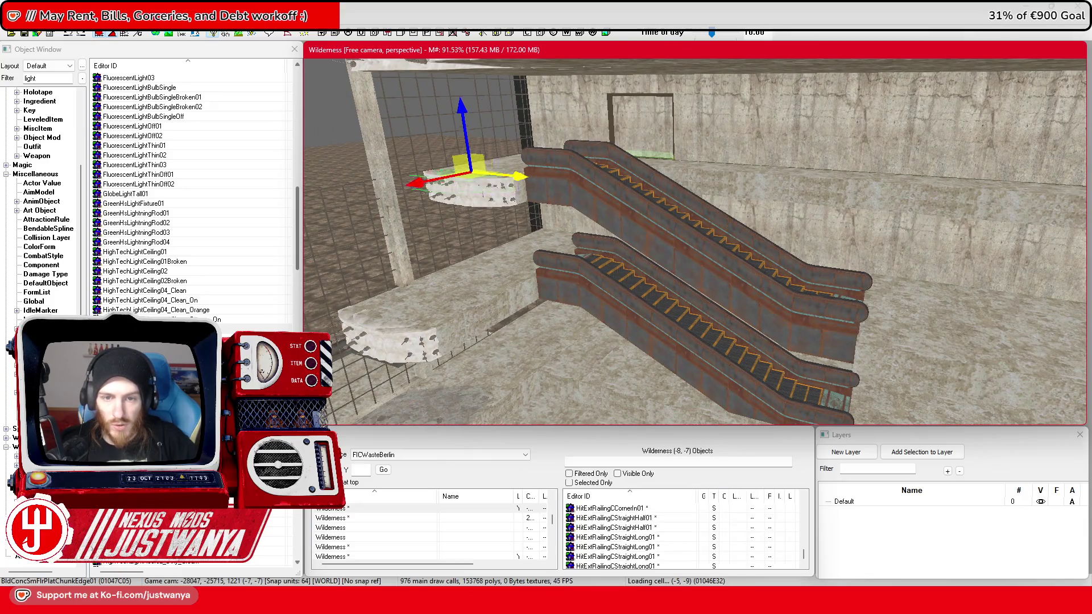
Step: Swap the long ledge chunk's base object to the shorter BldConcSmFlrPlatChunkEdge04 piece
key("f")
left_click(569, 256)
key("bracketright")
key("bracketright")
key("bracketright")
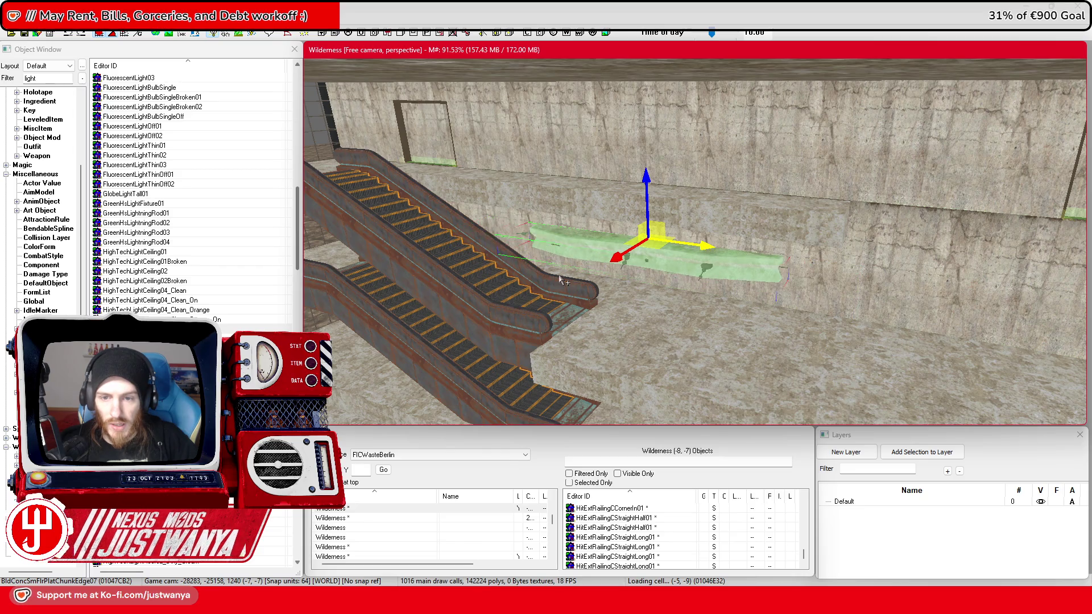
key("bracketleft")
key("bracketleft")
key("bracketleft")
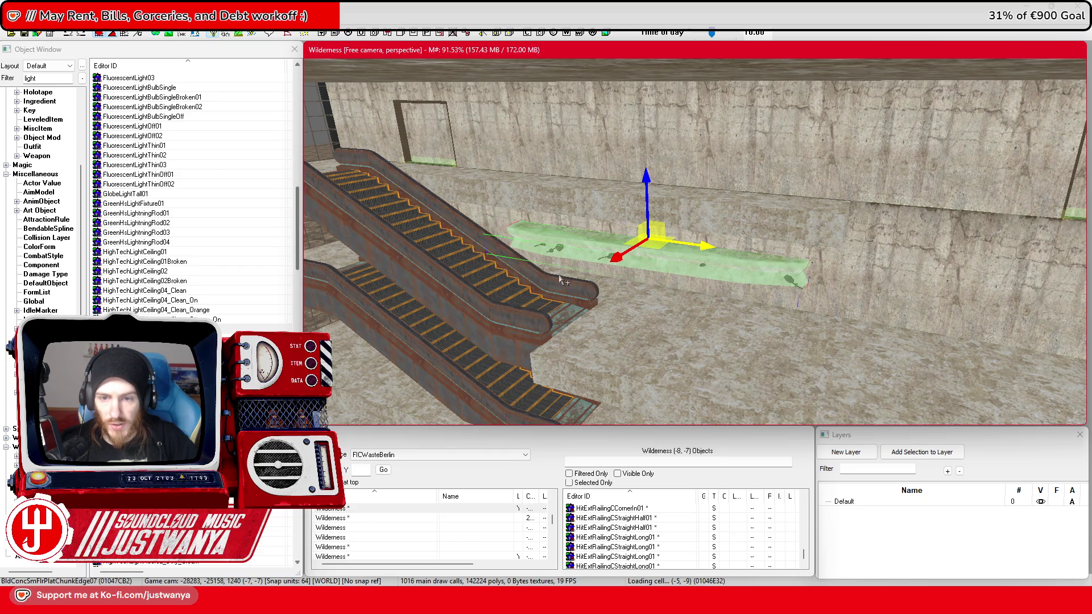
key("bracketleft")
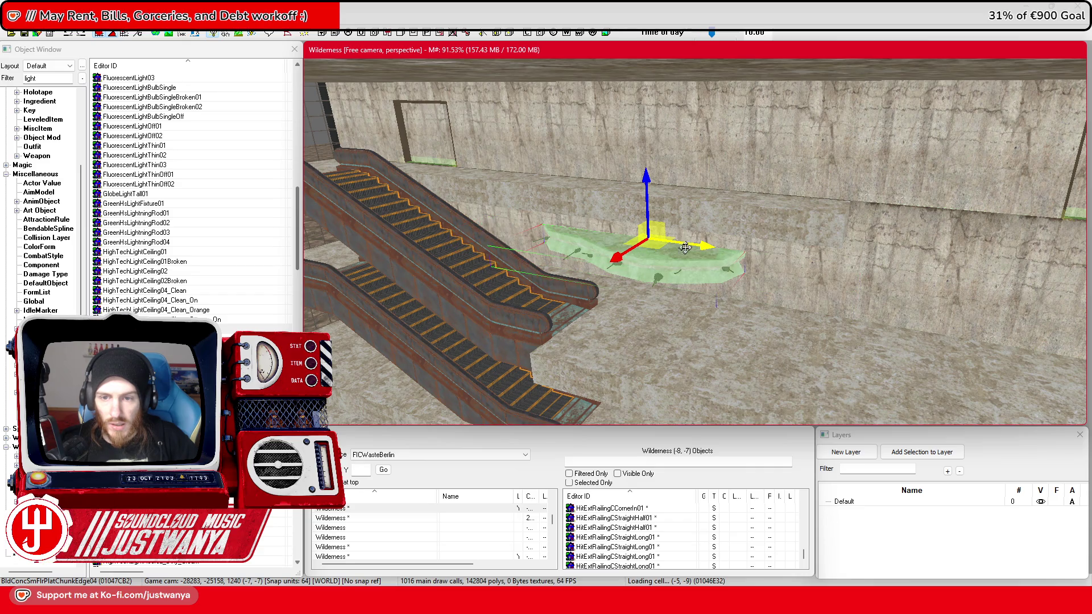
Step: Position the ChunkEdge04 piece on the wall ledge beneath the door frame, jutting out from the wall
key("shift")
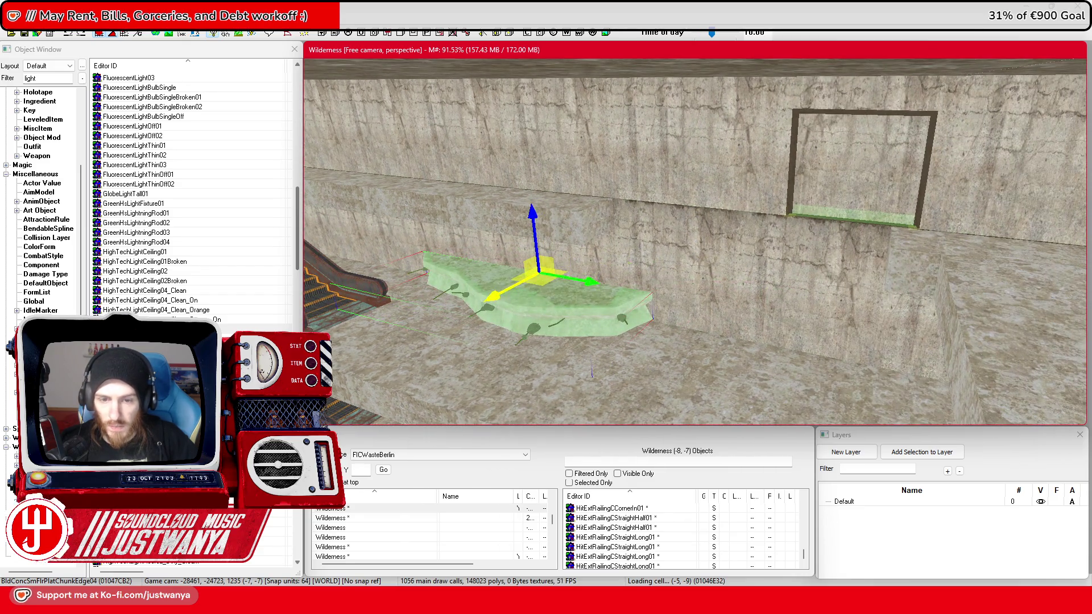
left_click_drag(503, 297, 608, 240)
key("shift")
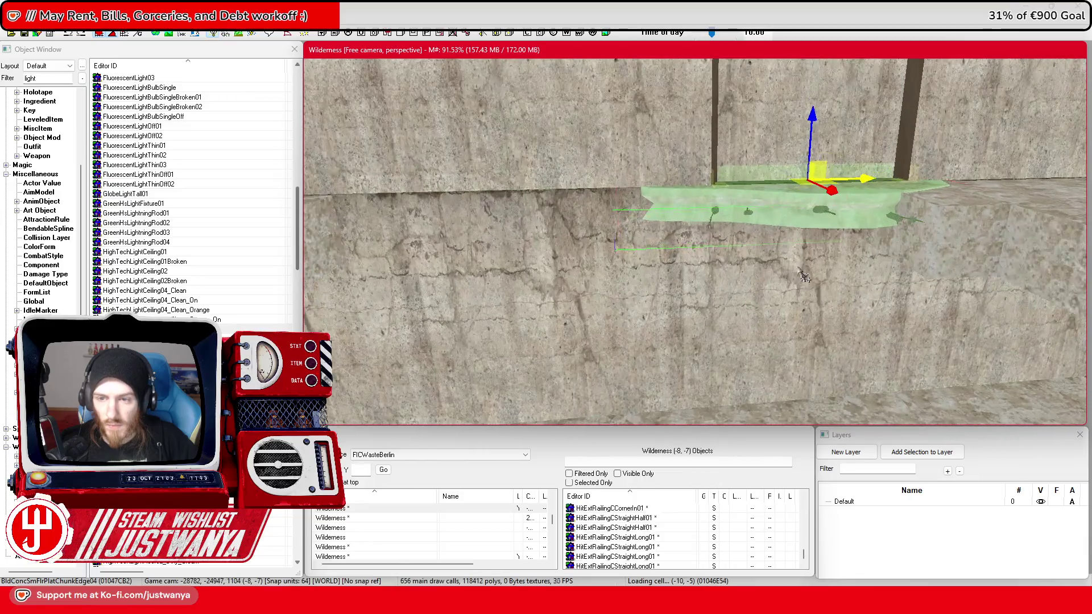
key("shift")
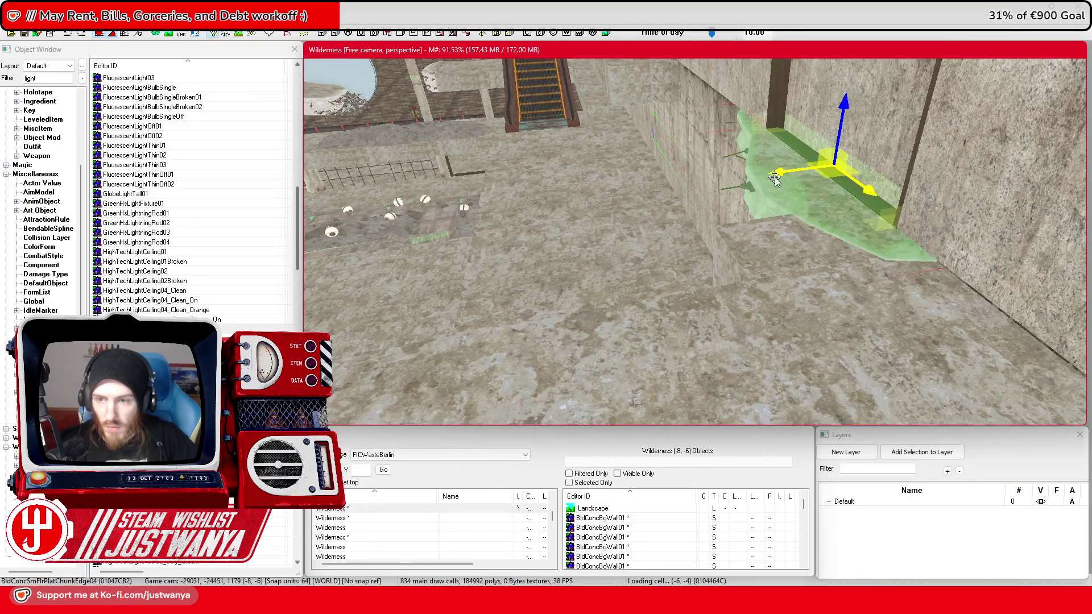
left_click_drag(775, 178, 703, 187)
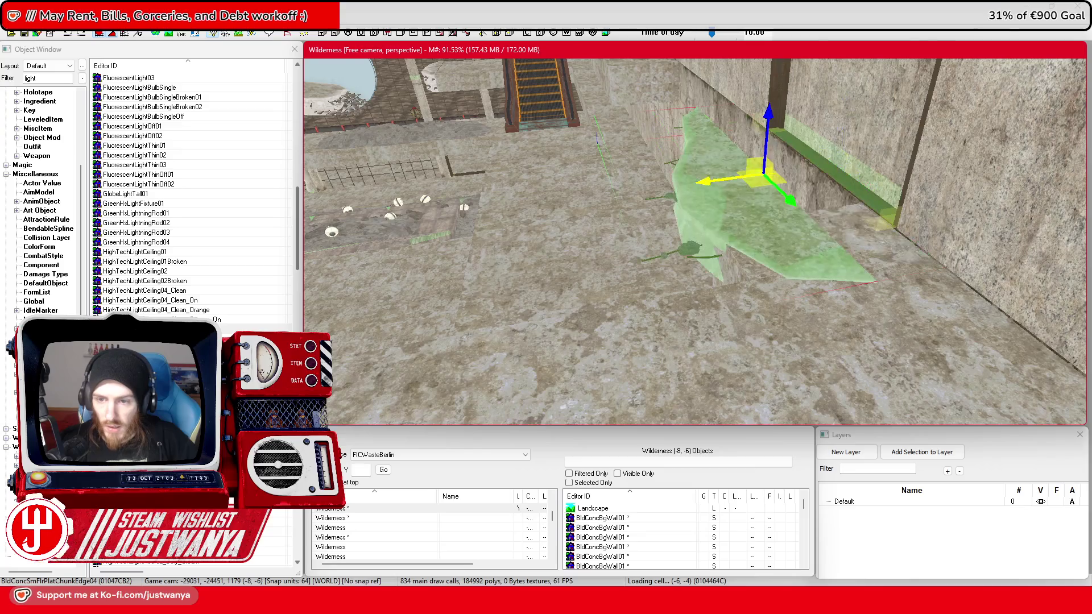
key("shift")
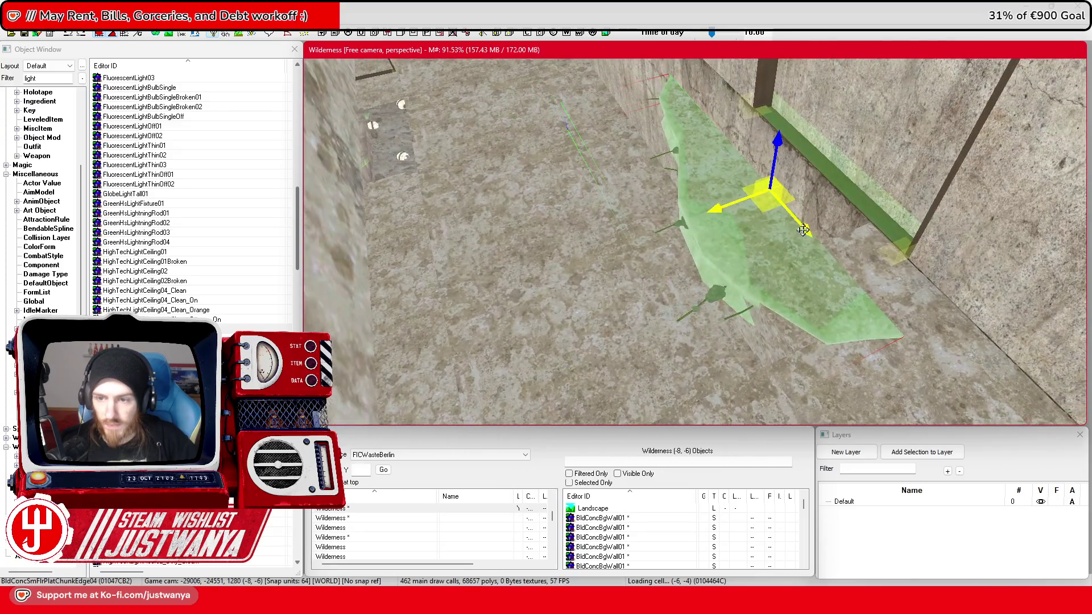
key("shift")
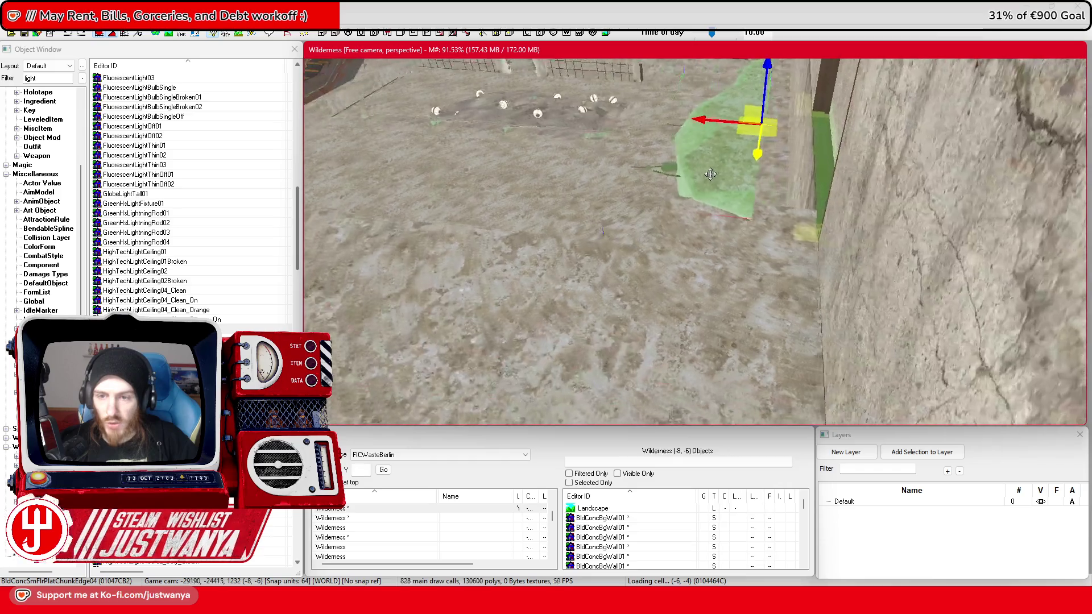
key("shift")
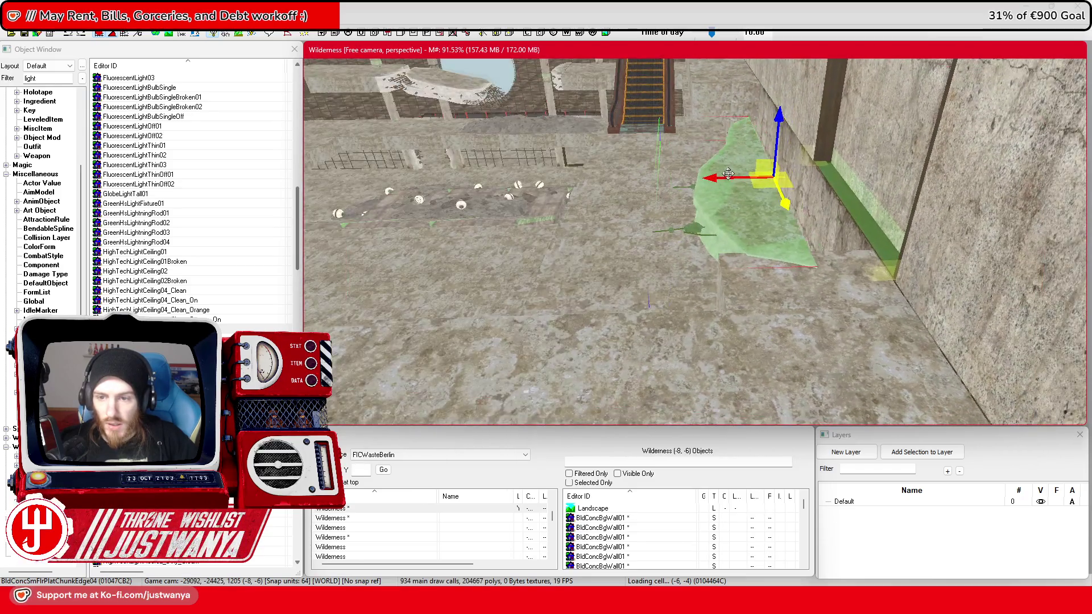
left_click_drag(727, 182, 738, 182)
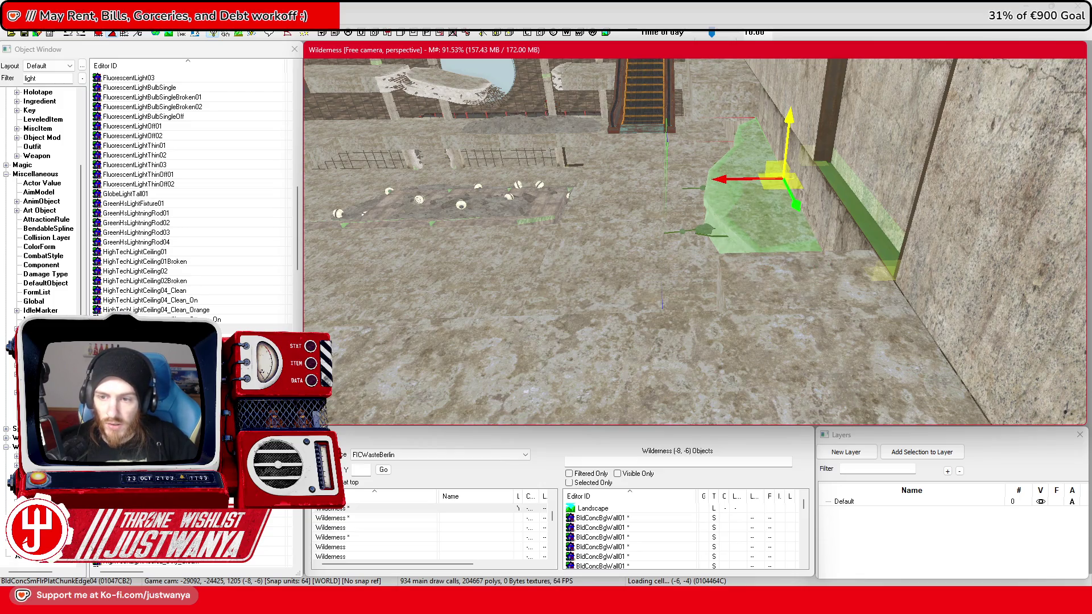
key("shift")
key("shift")
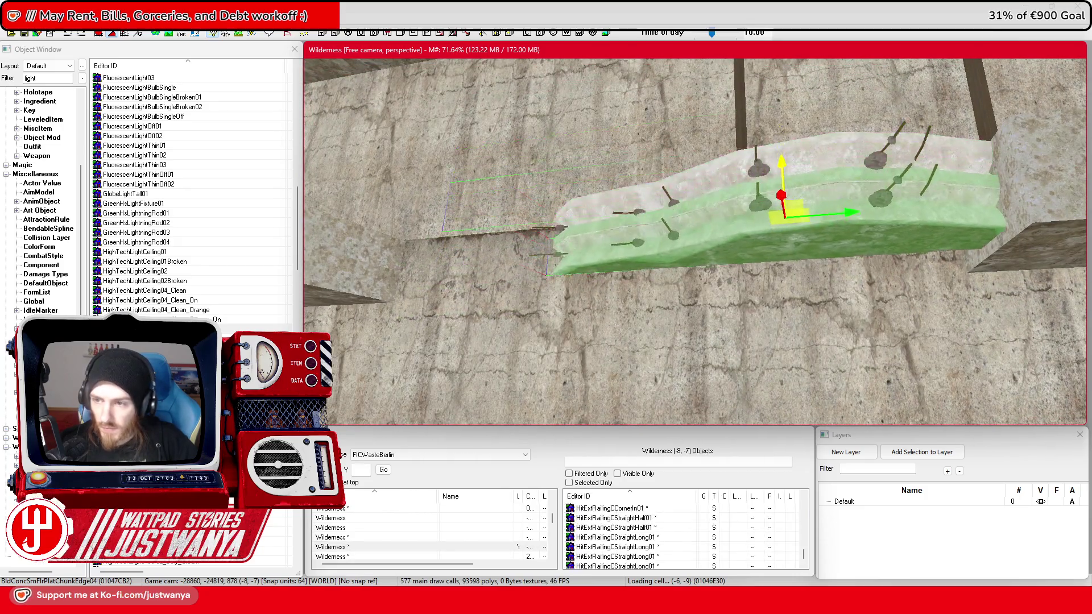
key("shift")
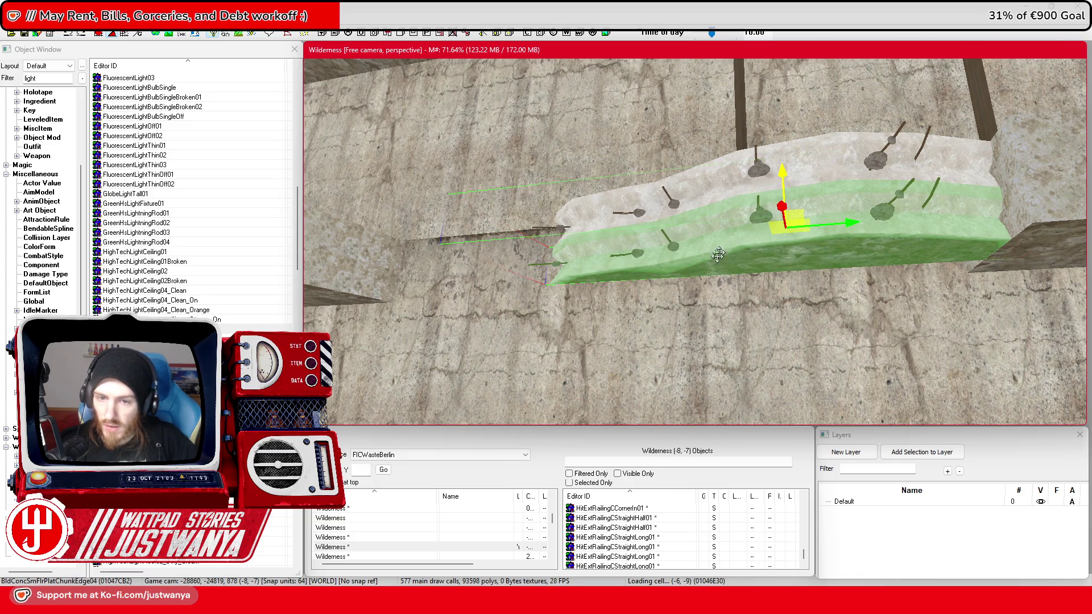
key("shift")
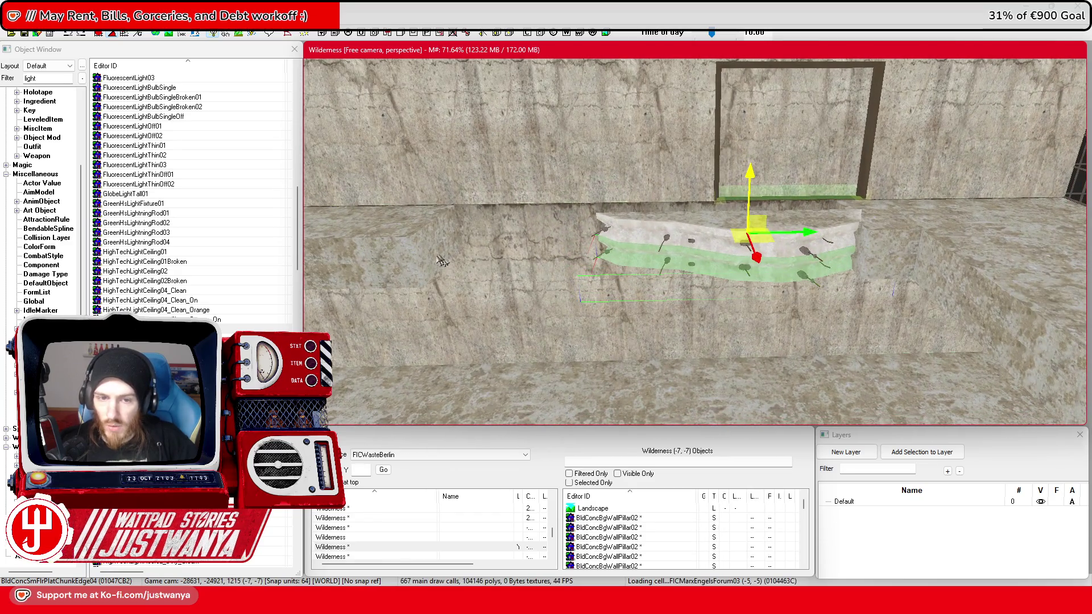
Step: Slide the two plain floor slabs left along the wall
left_click(443, 260)
mouse_move(439, 251)
left_mouse_down()
mouse_move(755, 216)
mouse_move(763, 250)
mouse_move(832, 290)
mouse_move(807, 256)
left_mouse_up()
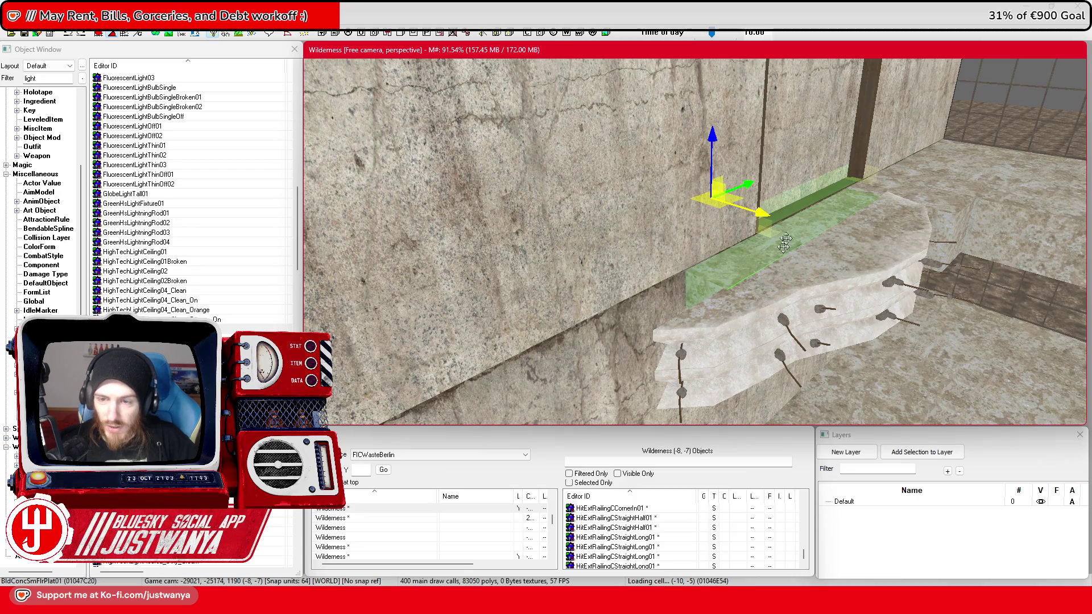
mouse_move(709, 146)
left_mouse_down()
mouse_move(723, 143)
mouse_move(710, 190)
left_mouse_up()
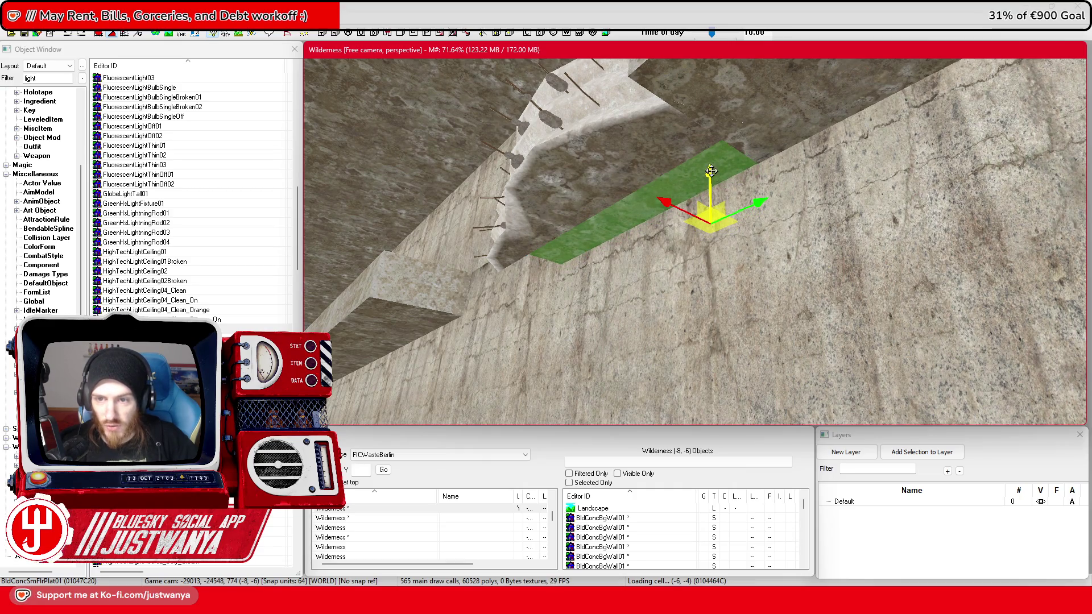
mouse_move(607, 309)
left_mouse_down()
mouse_move(674, 362)
mouse_move(671, 318)
left_mouse_up()
left_click(667, 248, "ctrl")
mouse_move(760, 204)
left_mouse_down()
mouse_move(716, 207)
mouse_move(724, 236)
left_mouse_up()
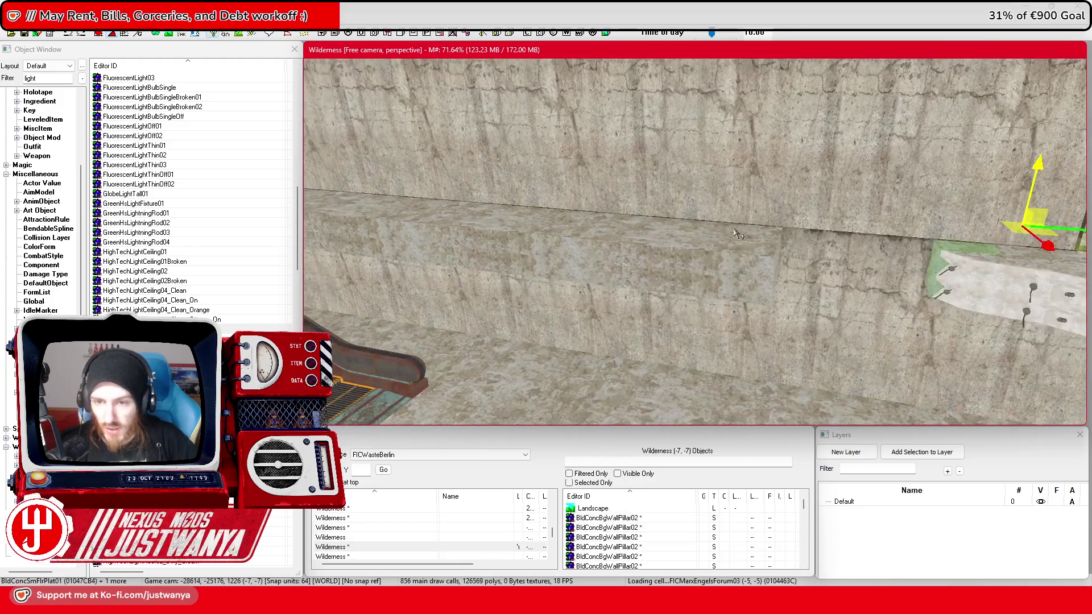
Step: Move the ChunkEdge03 chunk left against the wall, tucked beneath the rock slab
left_click(710, 283)
left_click(708, 283, "ctrl")
left_click(964, 288)
scroll(987, 277, "up", 3)
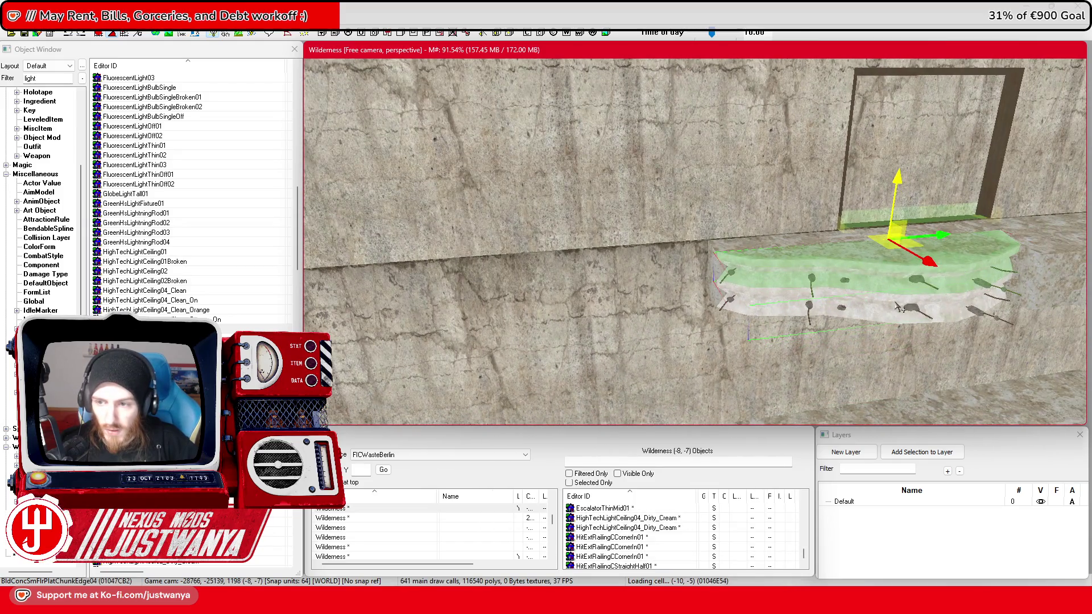
left_click_drag(944, 248, 708, 292)
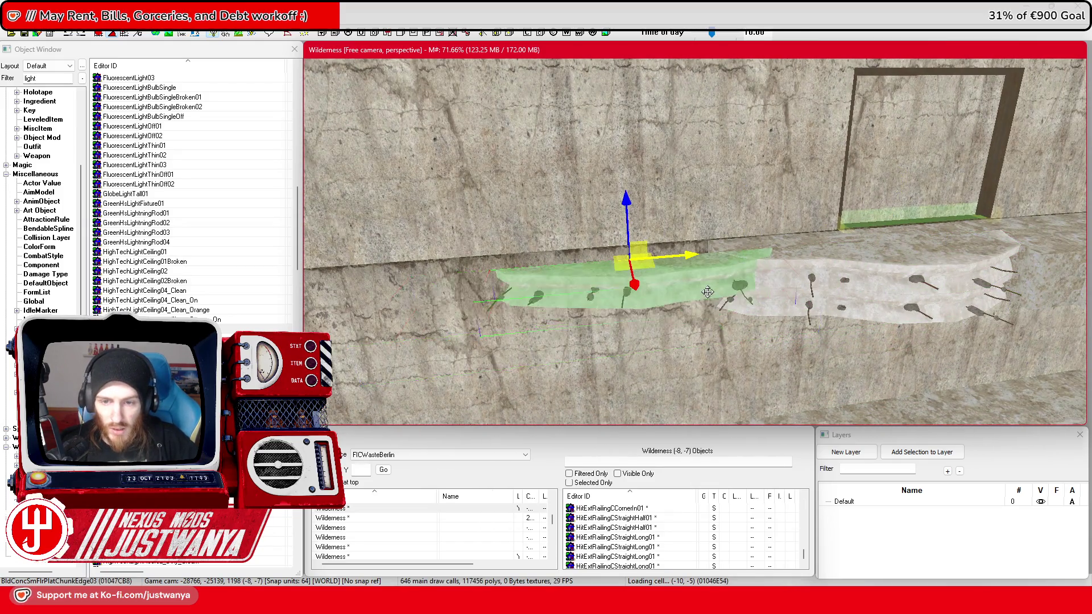
key("shift")
left_click_drag(703, 336, 679, 317)
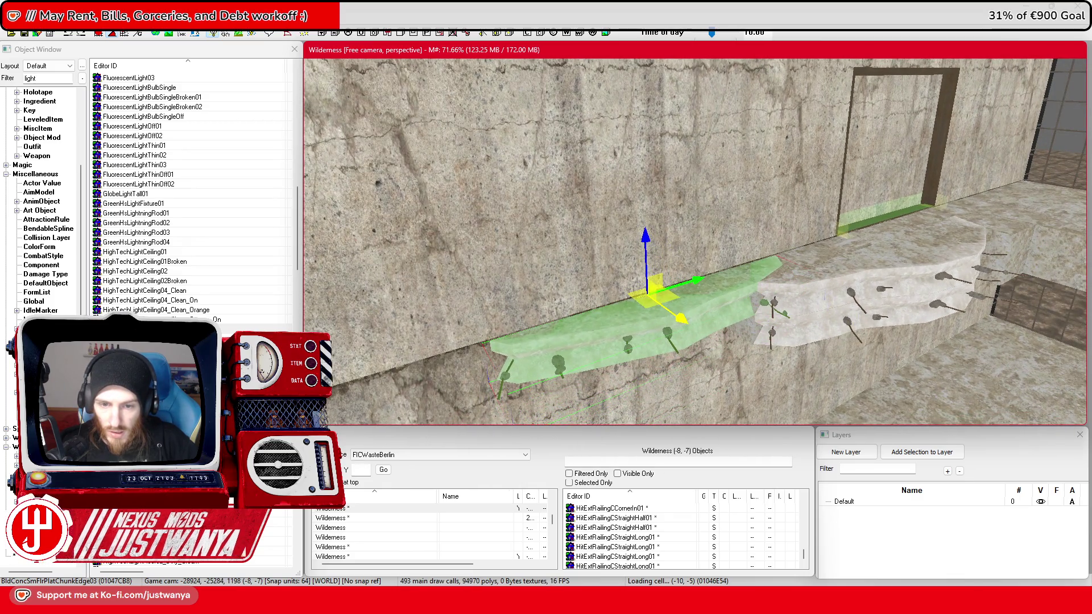
scroll(658, 312, "up", 2)
mouse_move(671, 259)
left_mouse_down()
mouse_move(741, 243)
mouse_move(720, 246)
left_mouse_up()
key("shift")
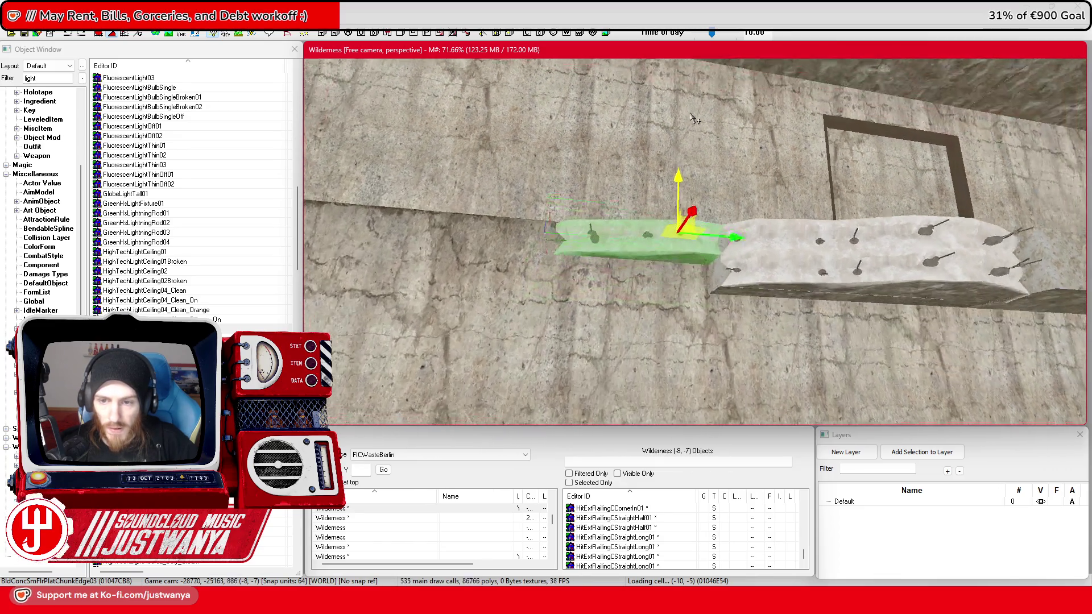
left_click_drag(679, 165, 678, 194)
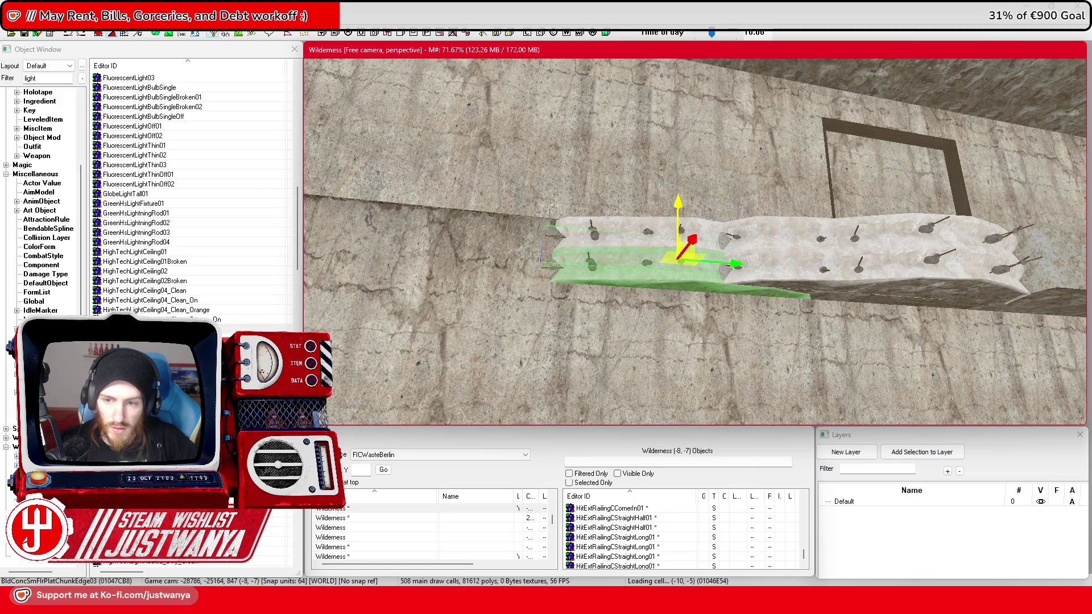
scroll(619, 327, "down", 5)
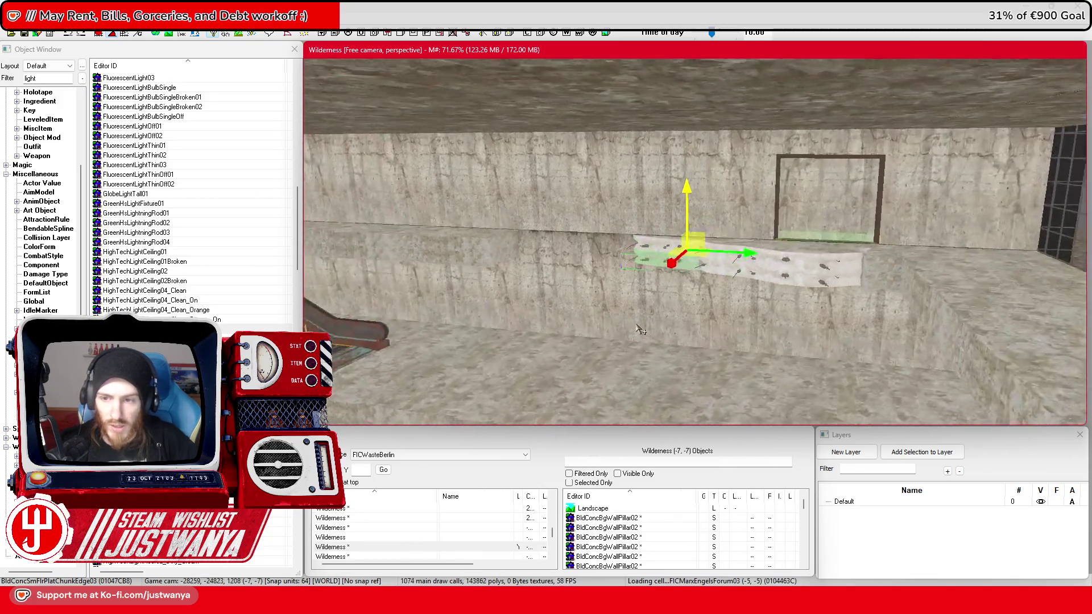
scroll(620, 329, "up", 5)
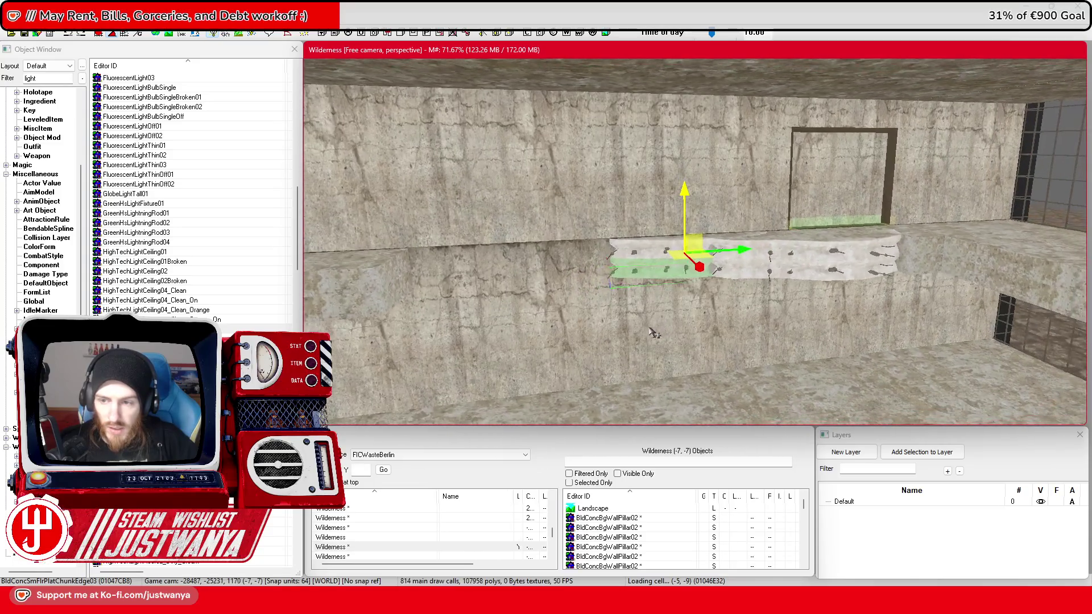
scroll(627, 335, "up", 2)
left_click(688, 228)
left_click(767, 284, "ctrl")
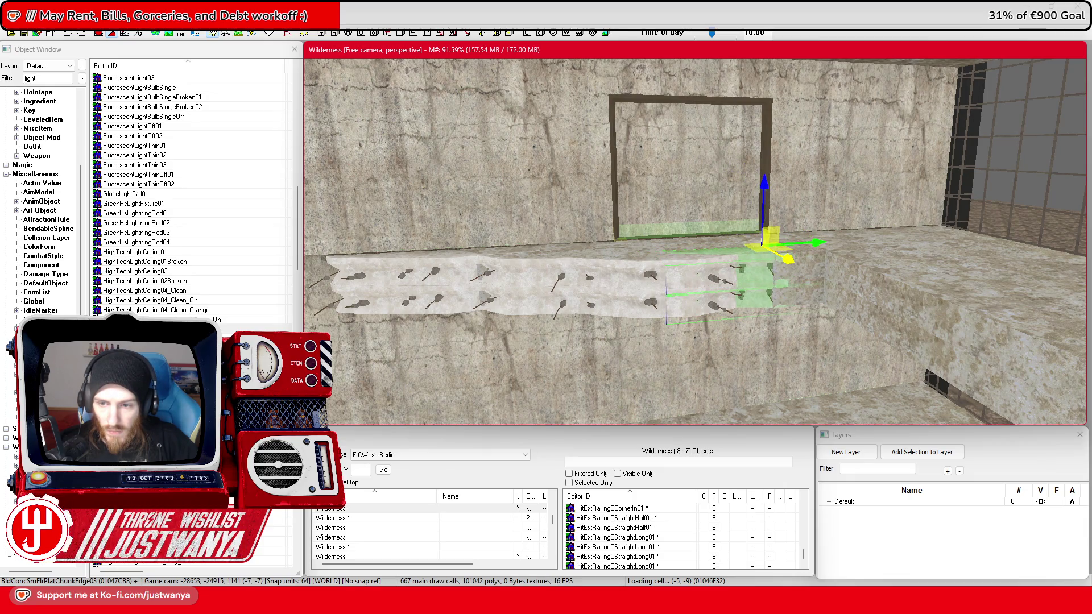
left_click_drag(825, 247, 816, 248)
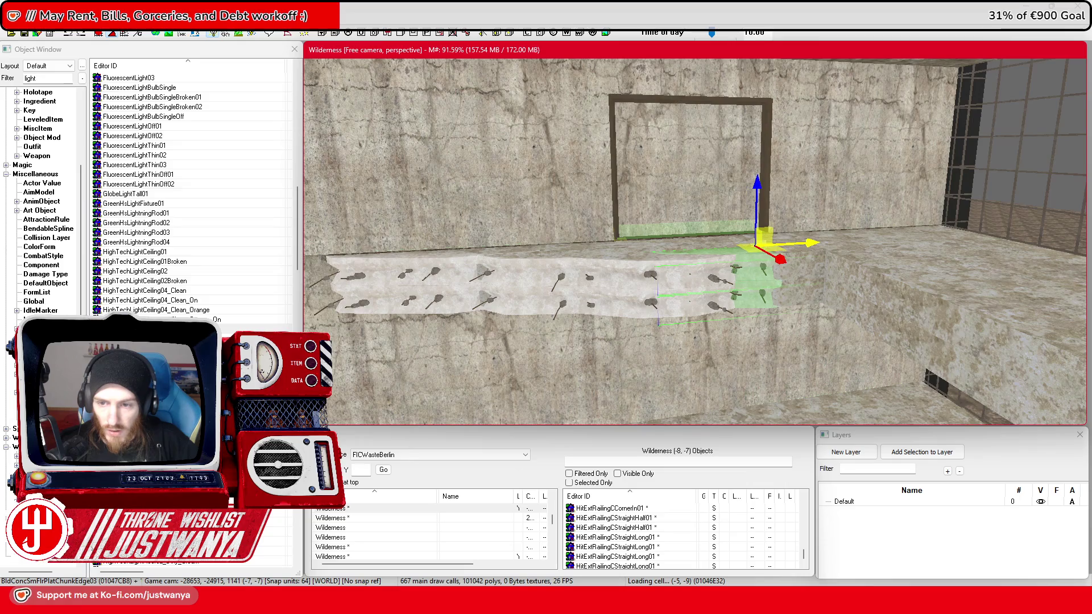
left_click(790, 315)
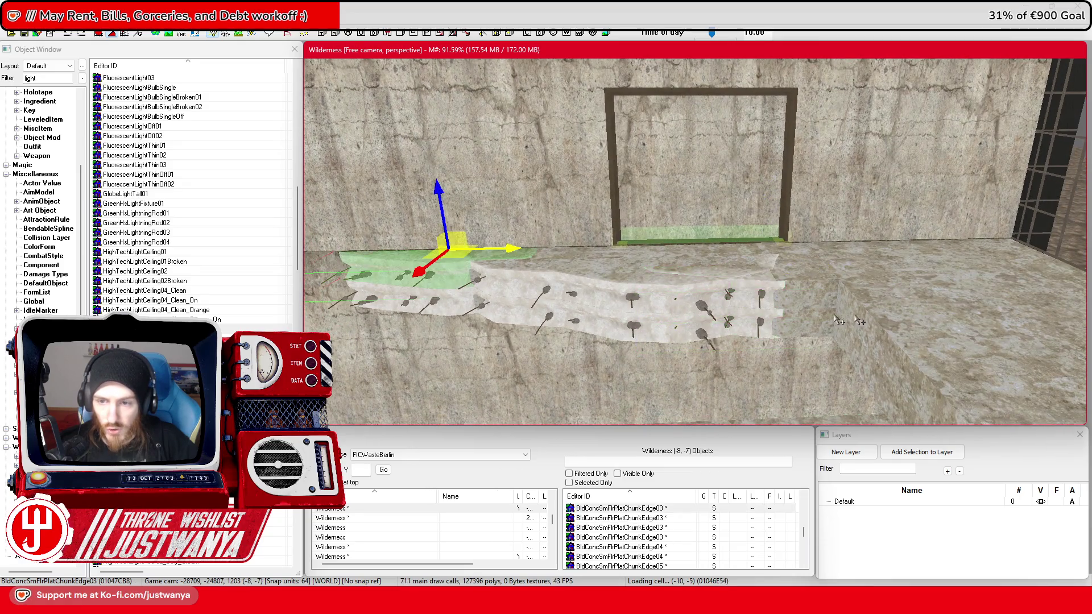
scroll(791, 314, "down", 10)
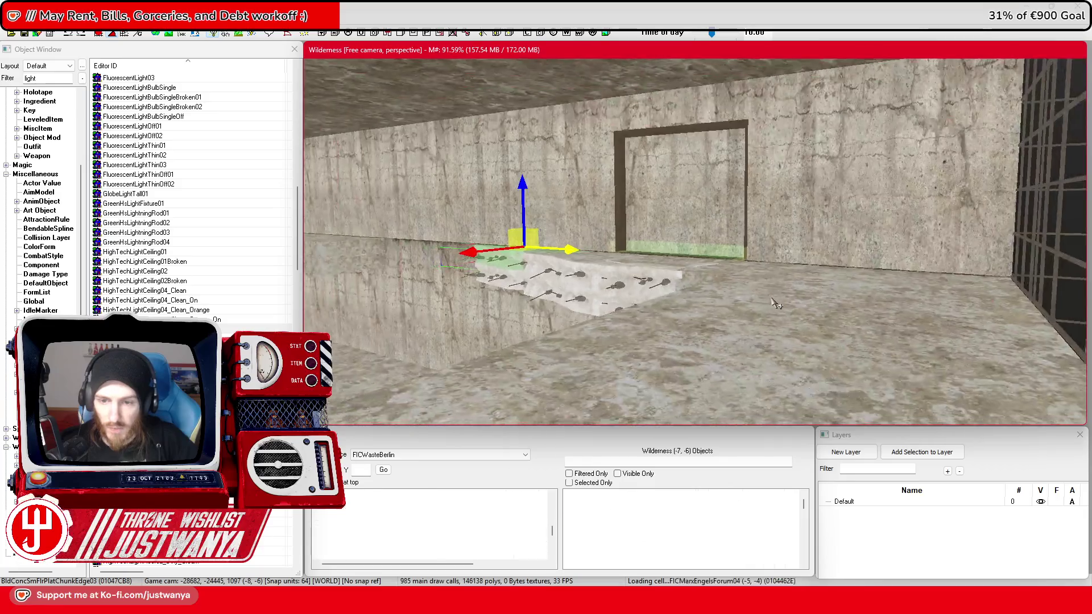
scroll(809, 309, "up", 5)
left_click(734, 244)
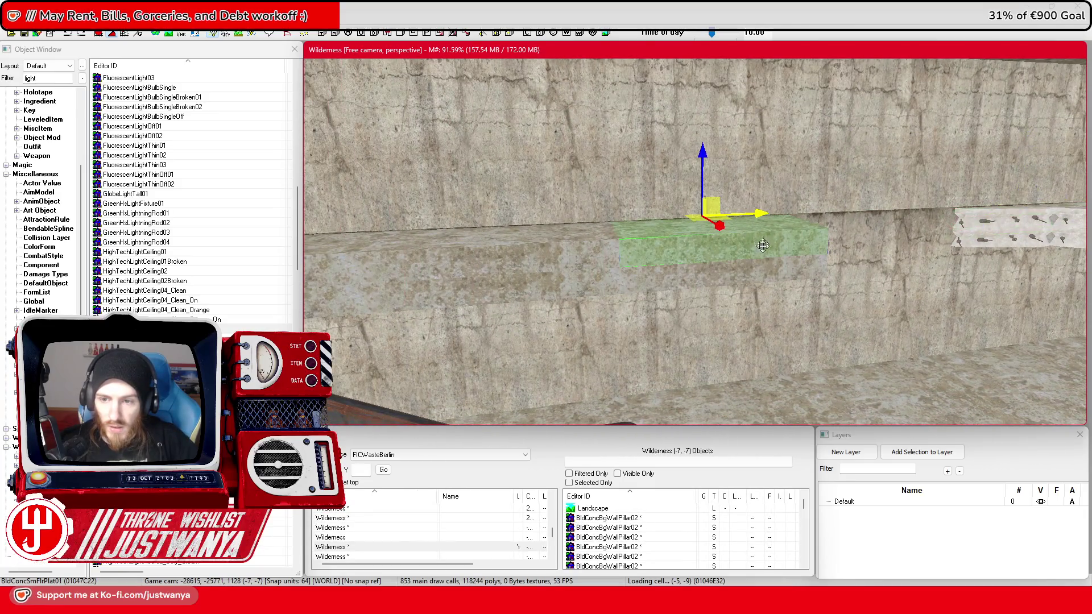
left_click(732, 273, "ctrl")
scroll(633, 275, "down", 10)
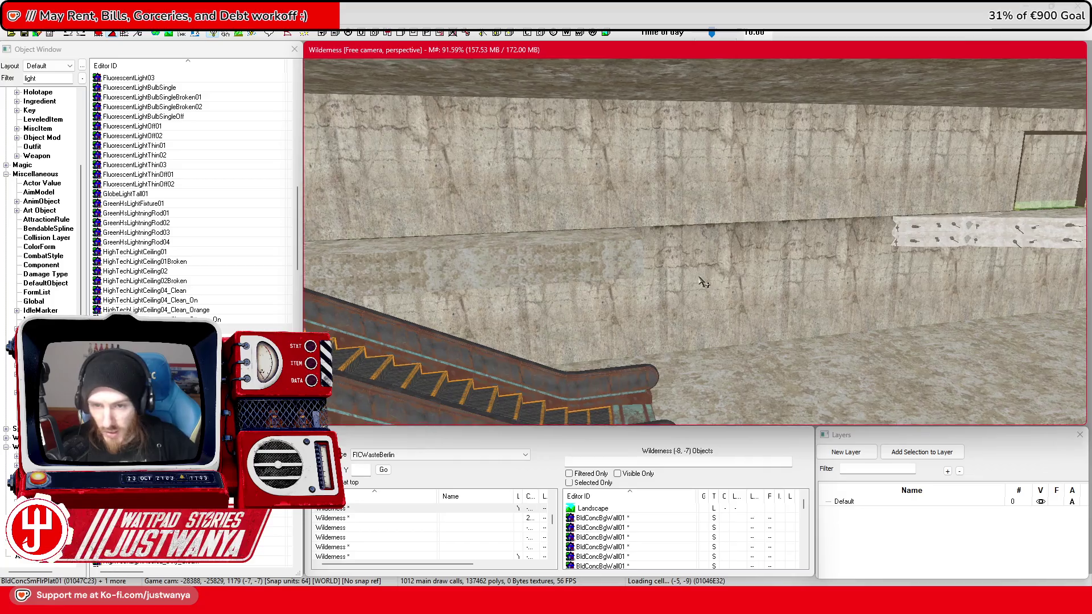
scroll(633, 277, "up", 6)
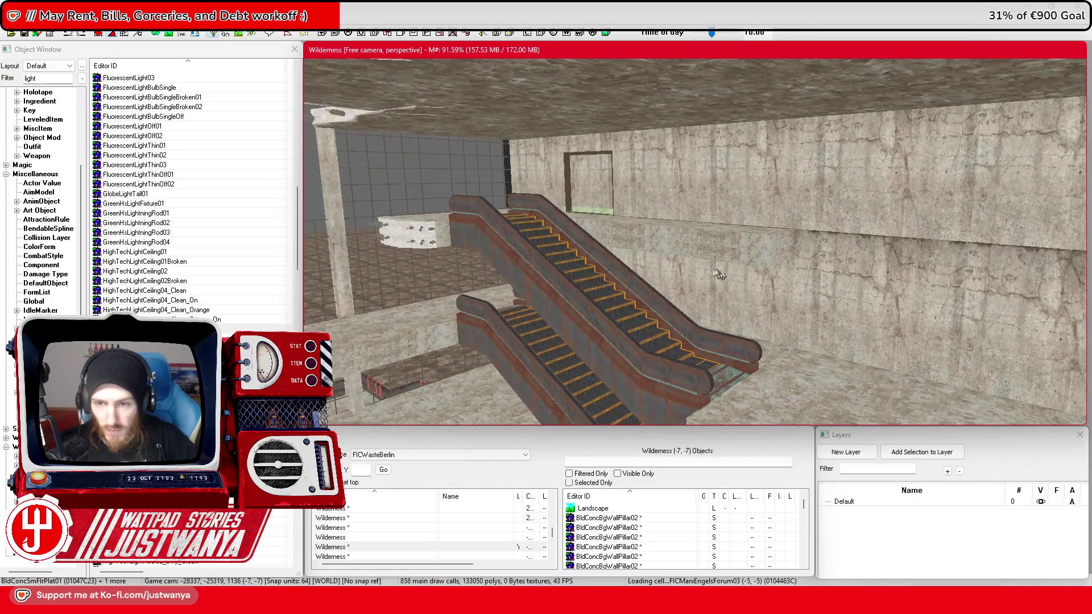
left_click(764, 255)
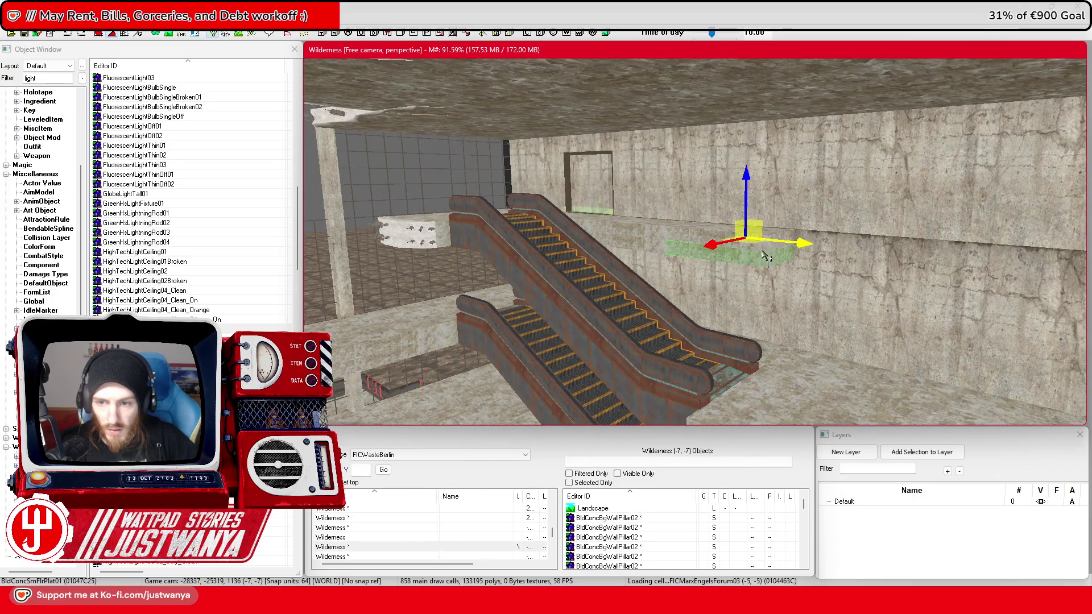
left_click(685, 241, "ctrl")
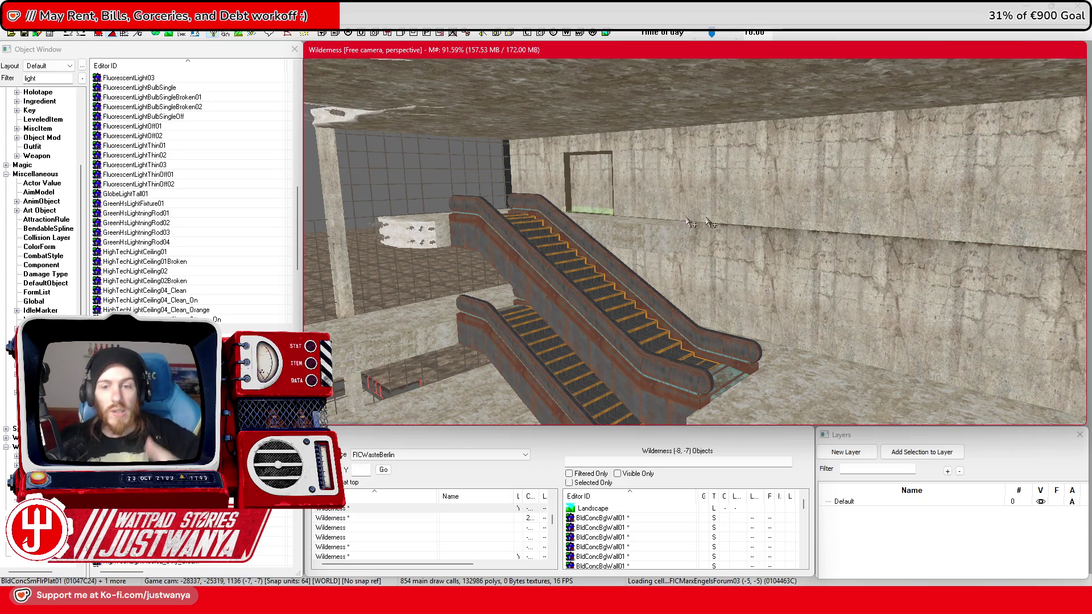
scroll(597, 285, "up", 5)
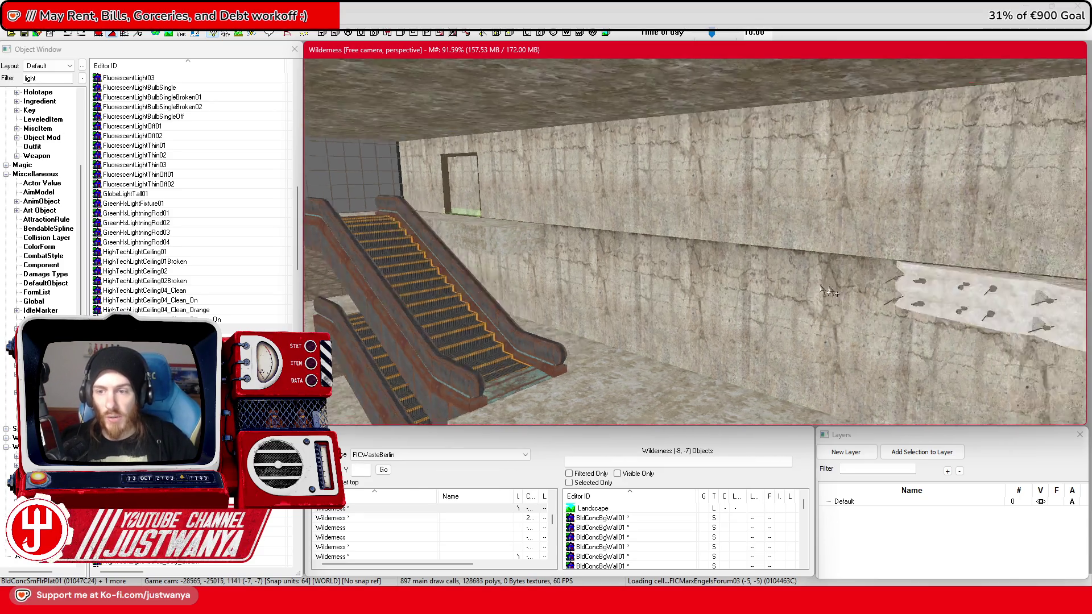
scroll(568, 305, "down", 10)
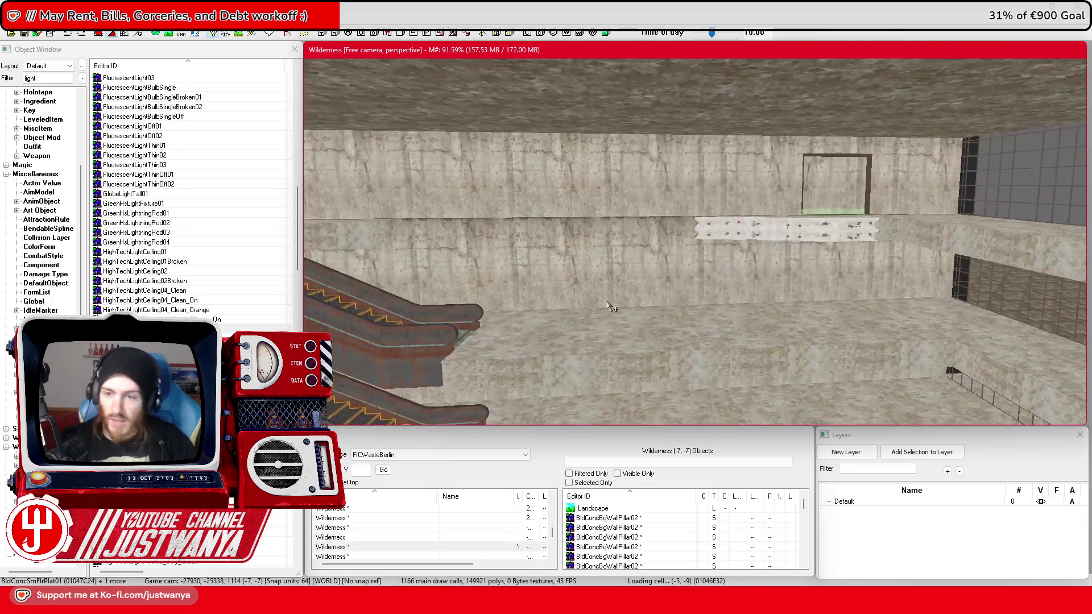
scroll(667, 310, "up", 2)
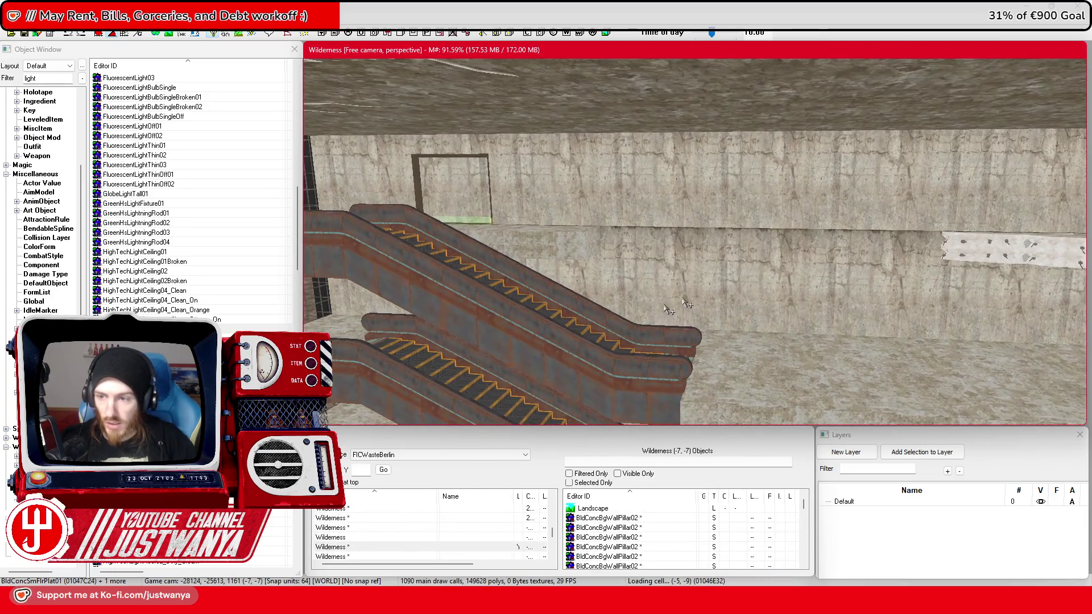
left_click(965, 250)
Step: Slide the ChunkEdge06 debris slab left along the wall above the escalator and tilt it
mouse_move(966, 250)
left_mouse_down()
mouse_move(902, 239)
mouse_move(638, 239)
left_mouse_up()
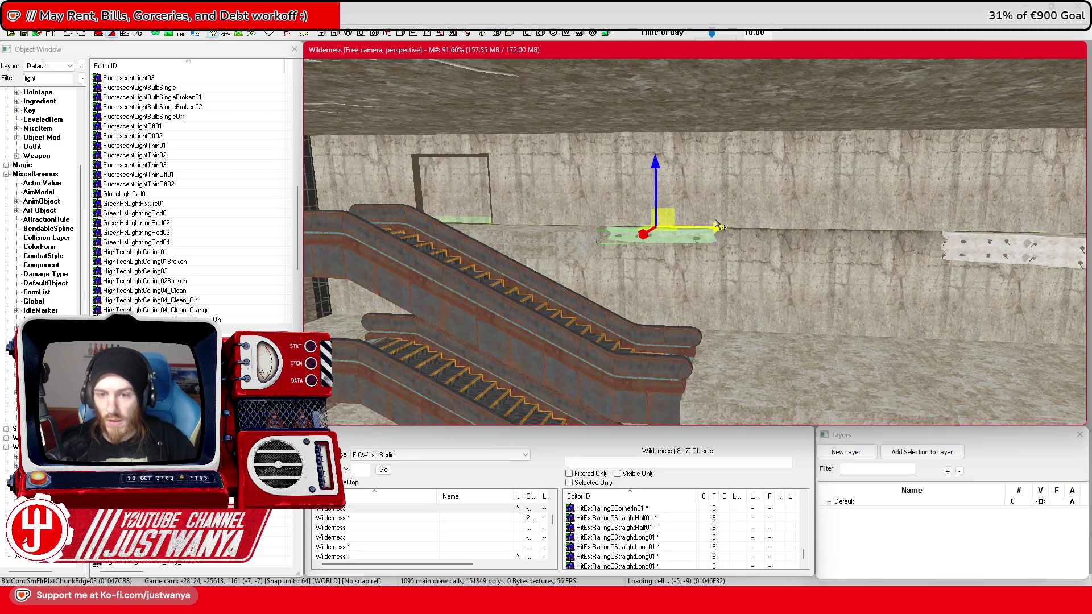
scroll(745, 239, "up", 2)
scroll(745, 238, "up", 4)
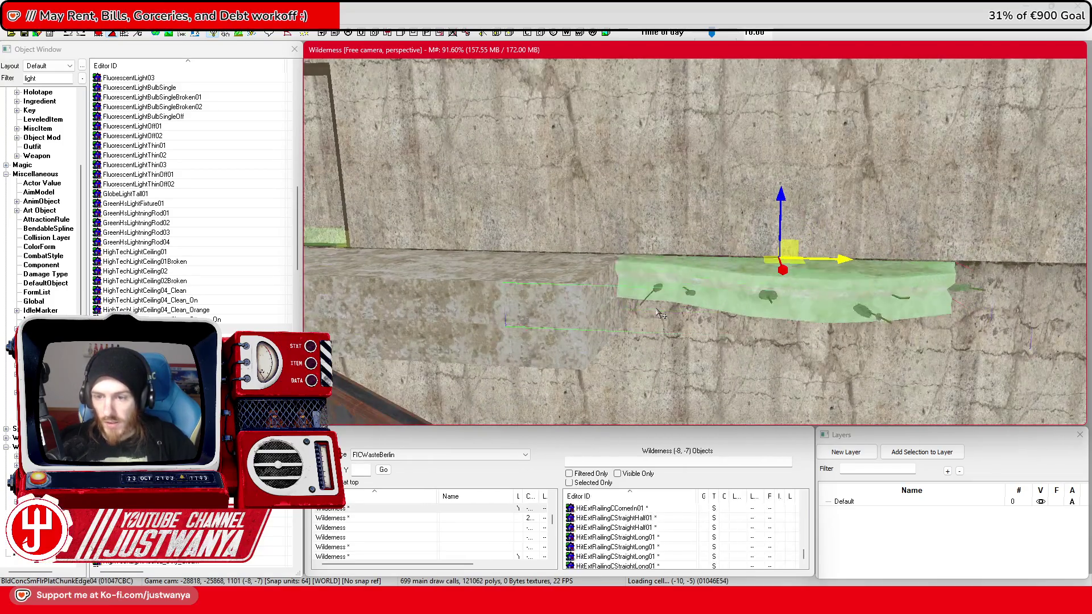
mouse_move(660, 314)
left_mouse_down()
mouse_move(802, 283)
mouse_move(810, 250)
left_mouse_up()
mouse_move(768, 219)
left_mouse_down()
mouse_move(718, 234)
mouse_move(593, 306)
mouse_move(616, 252)
left_mouse_up()
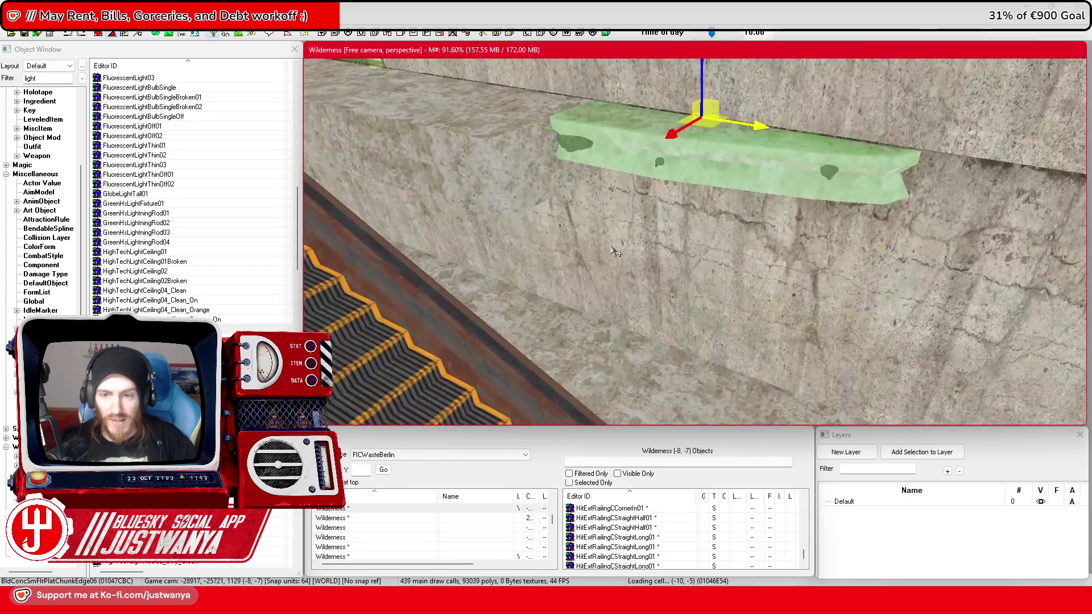
key("e")
mouse_move(724, 168)
left_mouse_down()
mouse_move(714, 134)
mouse_move(546, 113)
mouse_move(648, 155)
mouse_move(725, 137)
left_mouse_up()
key("w")
Step: Duplicate the tilted debris slab to make a lowered copy beneath it
key("ctrl+d")
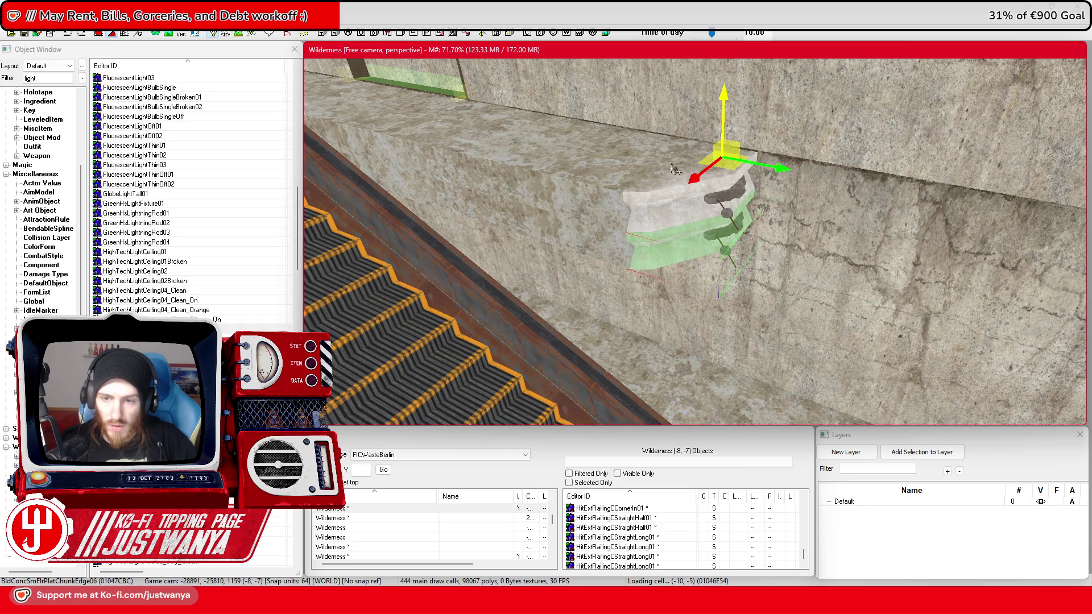
key("shift")
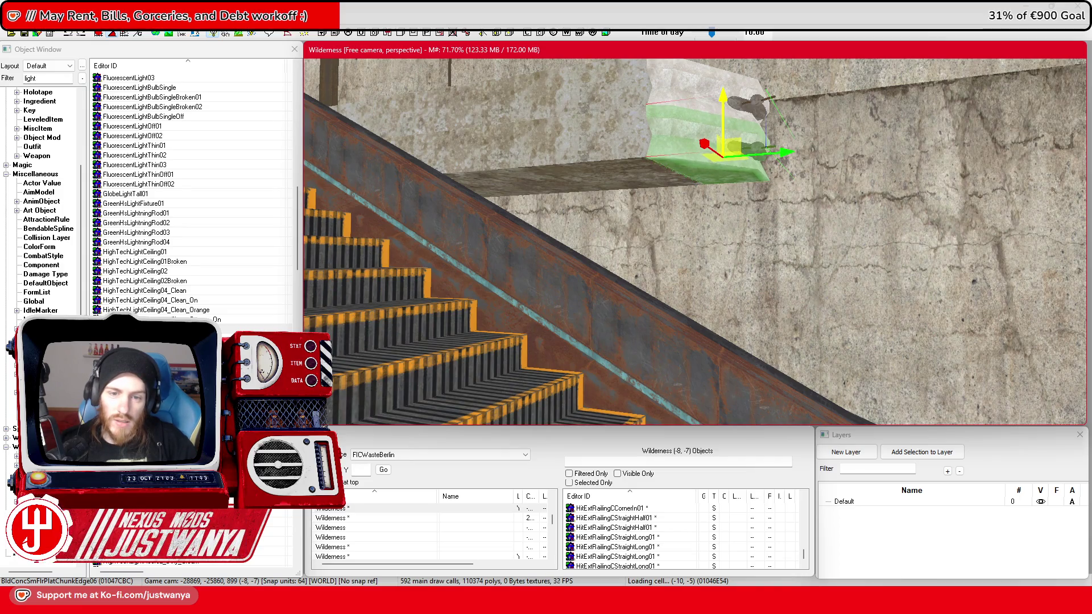
key("shift")
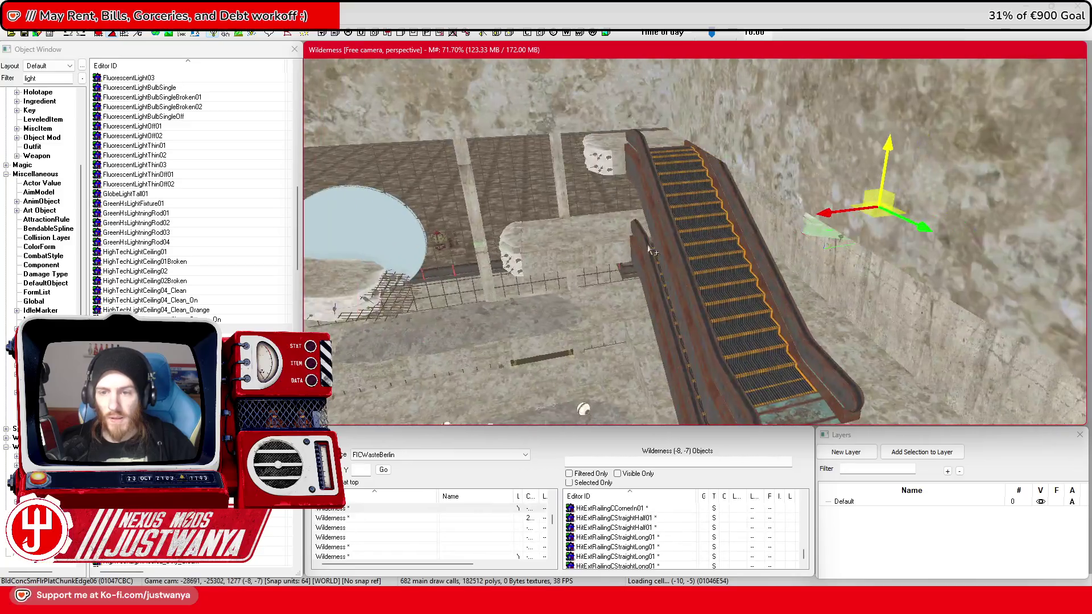
key("shift")
Step: Review the escalator, wall and floor-edge debris chunk, then save the plugin
left_click(711, 230)
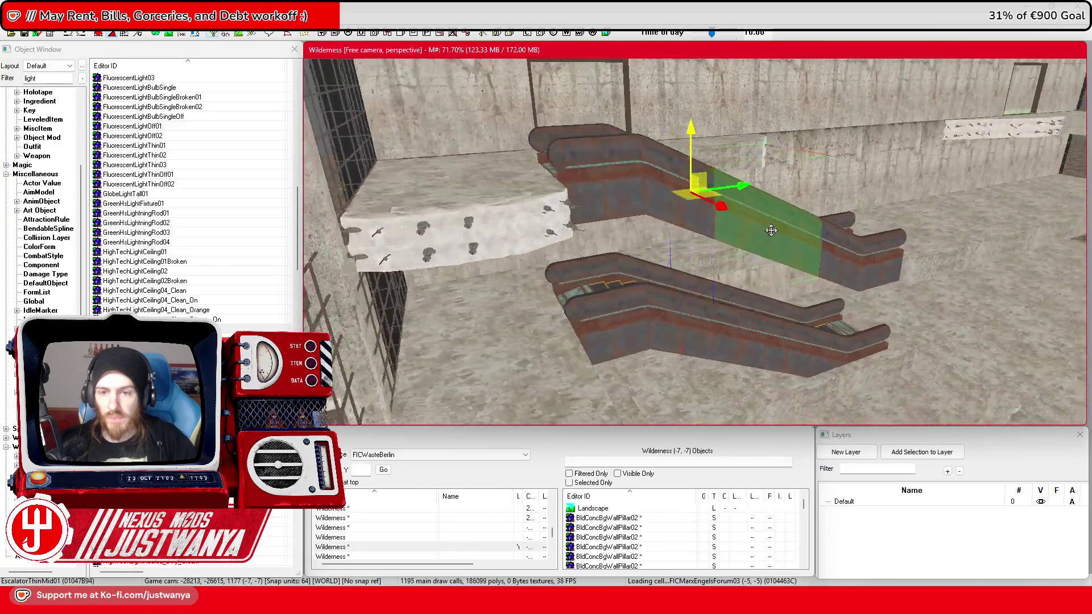
key("shift")
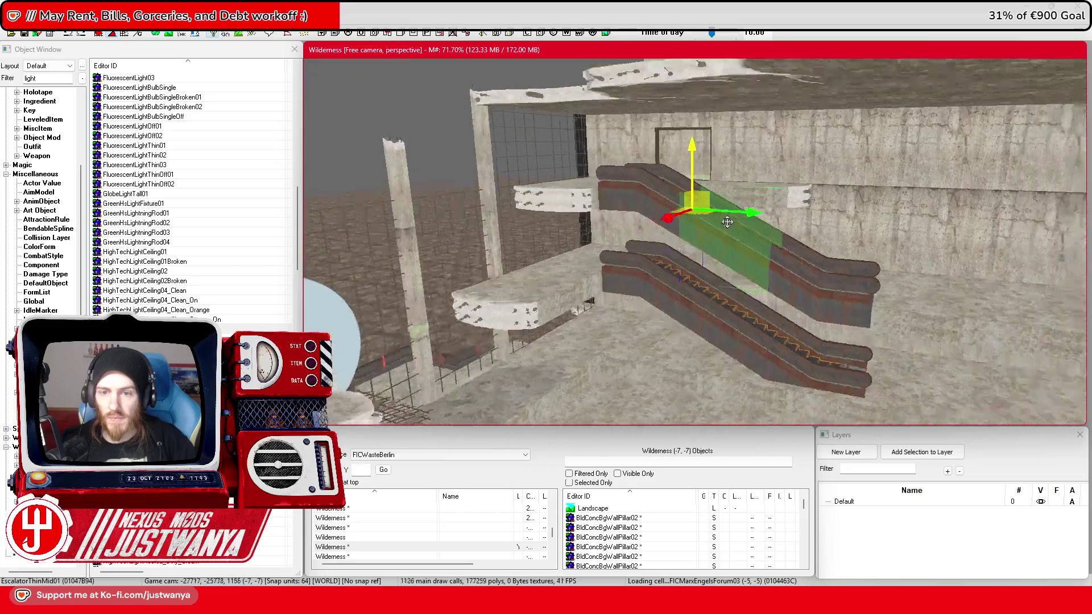
key("shift")
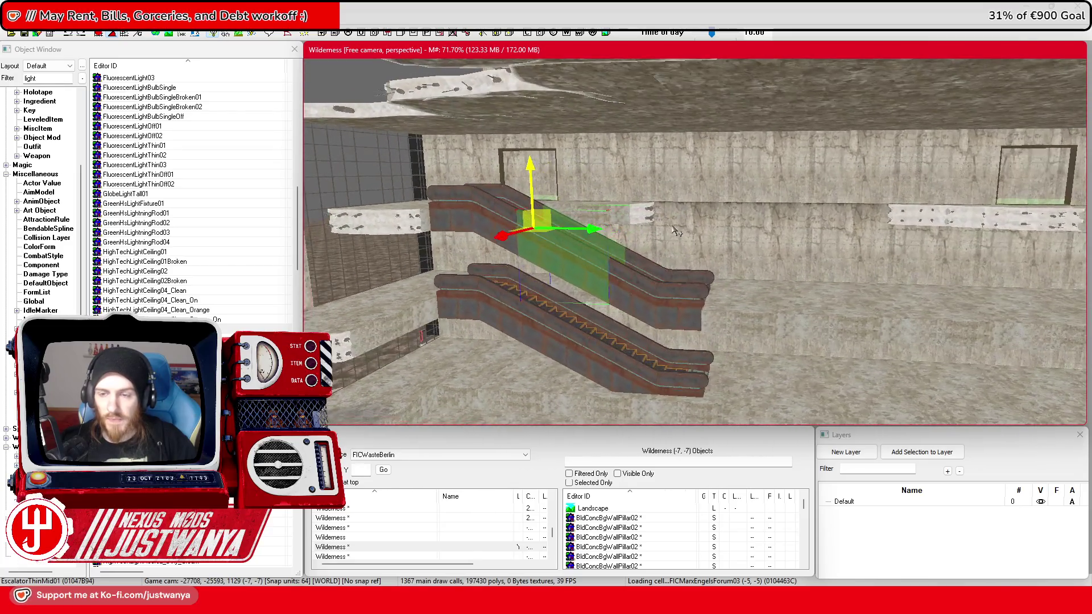
key("shift")
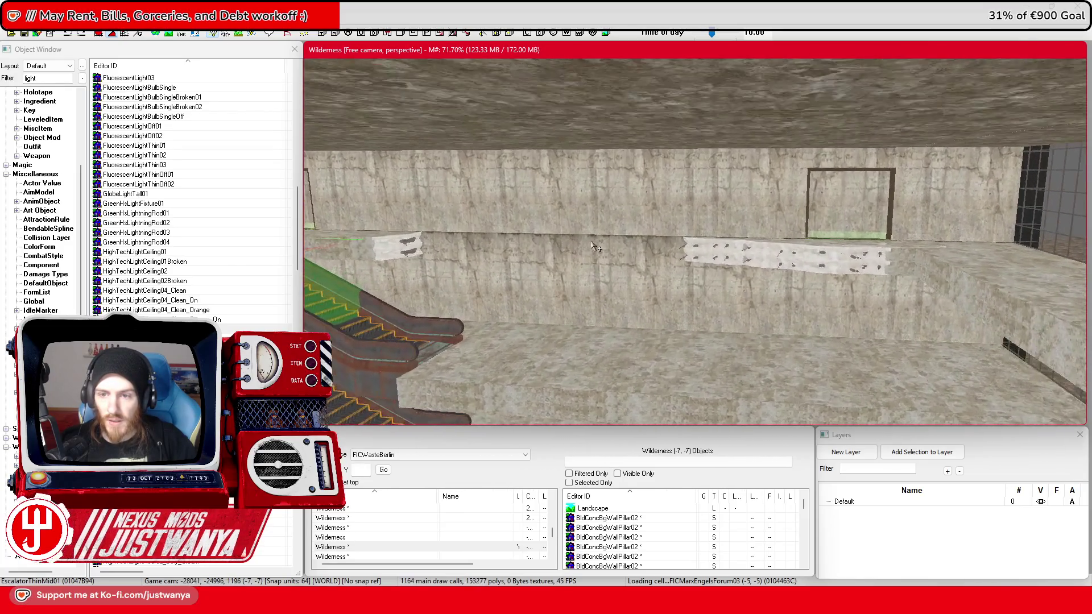
left_click(613, 243)
scroll(646, 183, "up", 3)
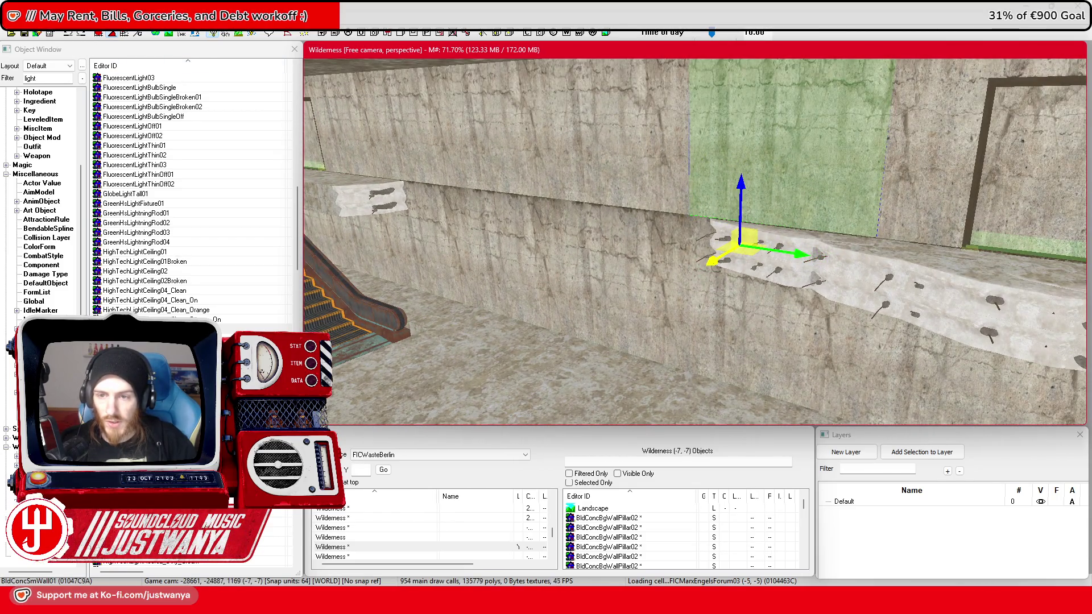
scroll(739, 296, "up", 5)
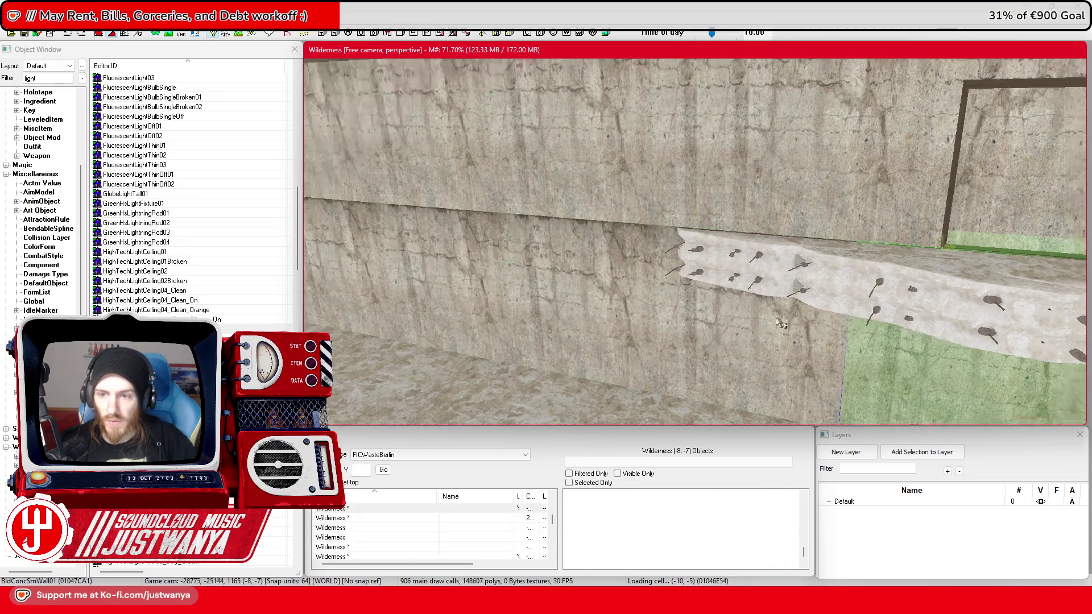
scroll(749, 315, "down", 3)
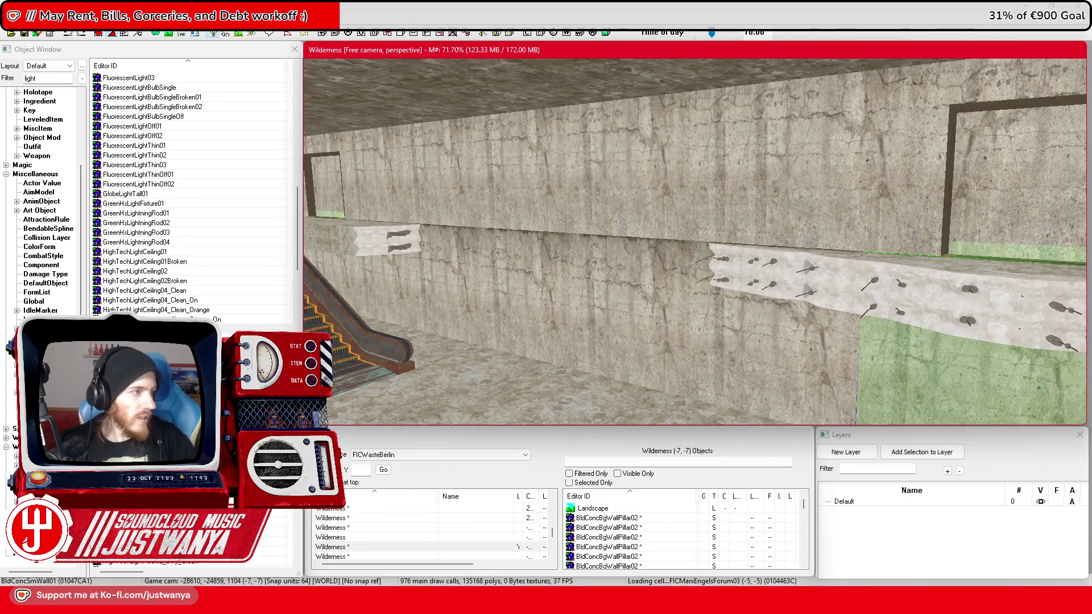
left_click(571, 603)
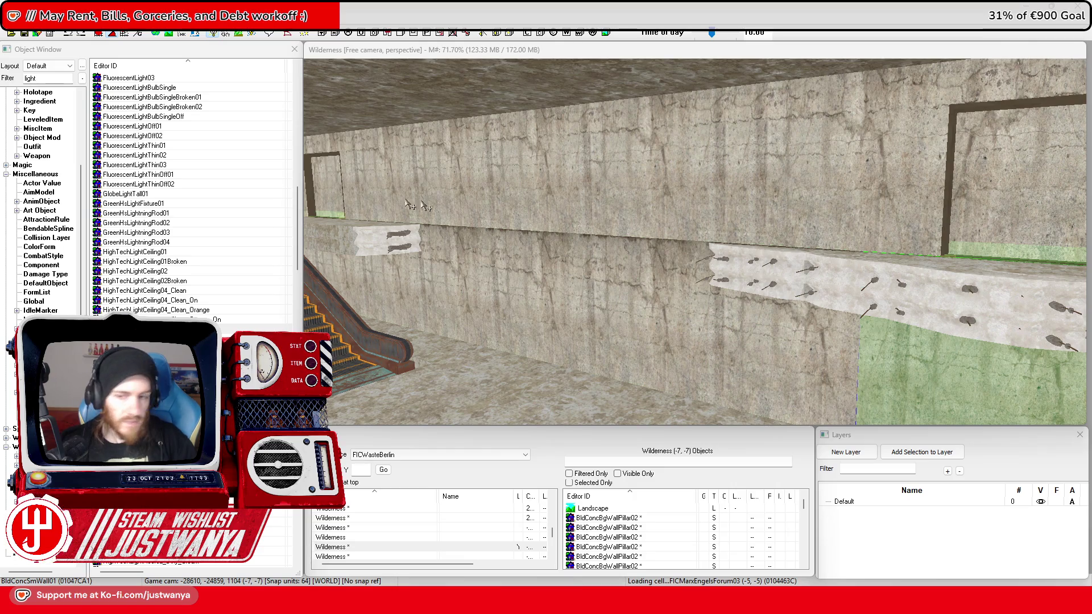
left_click(783, 278)
scroll(651, 281, "down", 2)
left_click(32, 36)
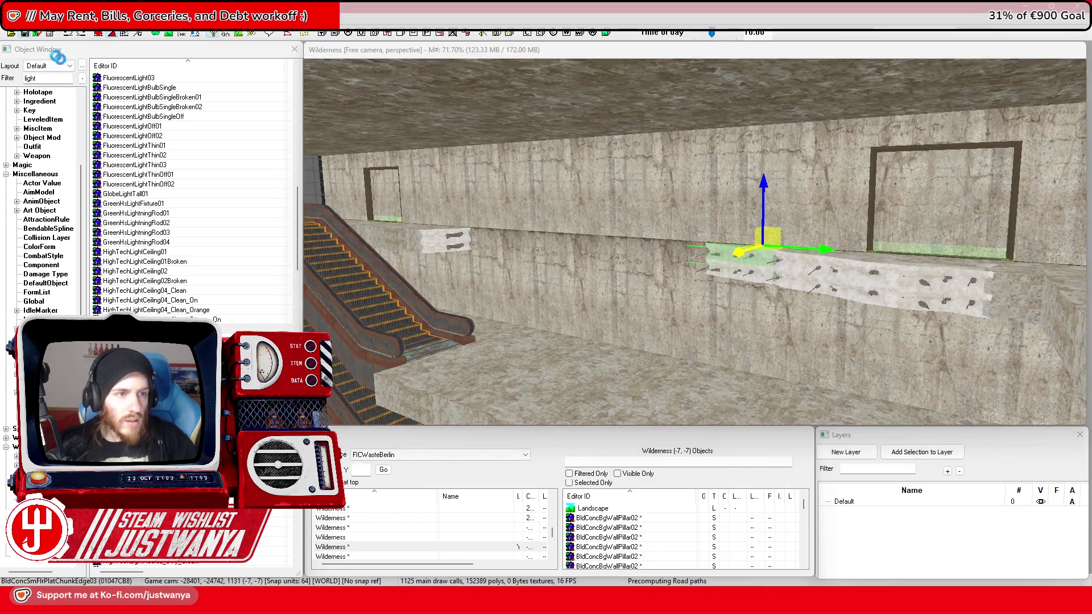
Step: Check the floor platform and escalator wall, then show the browser's Palace assembly-hall photo
left_click(623, 396)
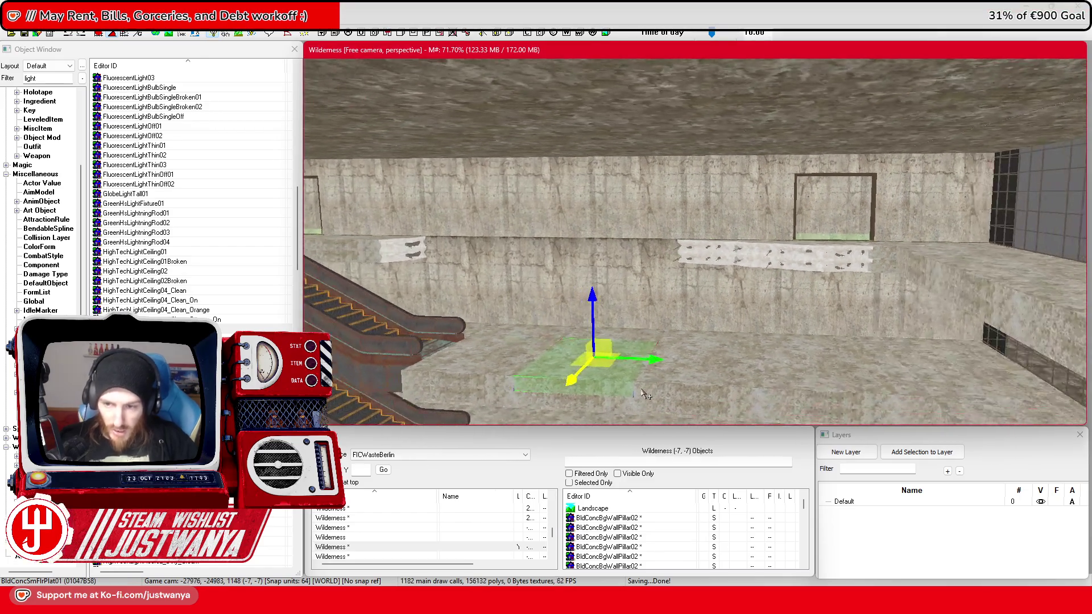
mouse_move(705, 289)
left_mouse_down()
mouse_move(724, 324)
mouse_move(724, 312)
mouse_move(758, 308)
mouse_move(693, 135)
left_mouse_up()
scroll(693, 136, "up", 3)
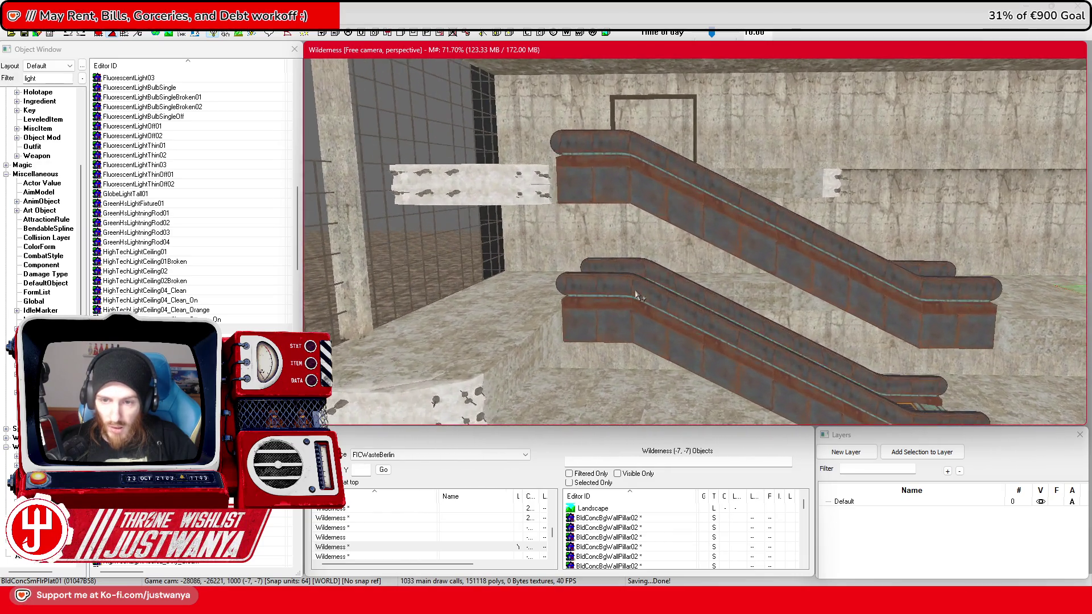
left_click(660, 251)
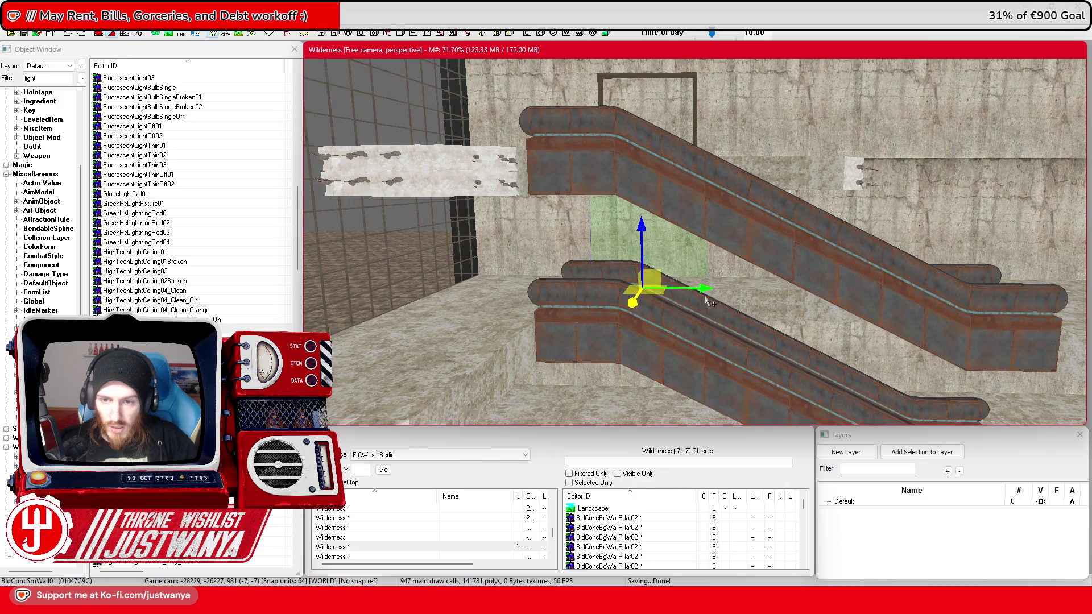
scroll(705, 301, "up", 10)
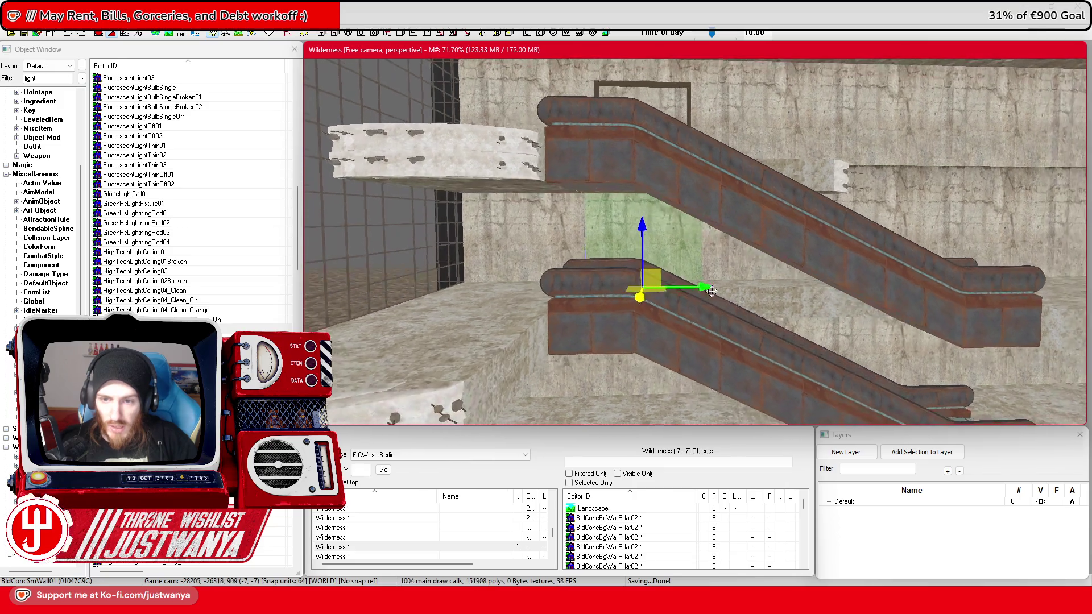
scroll(592, 293, "down", 3)
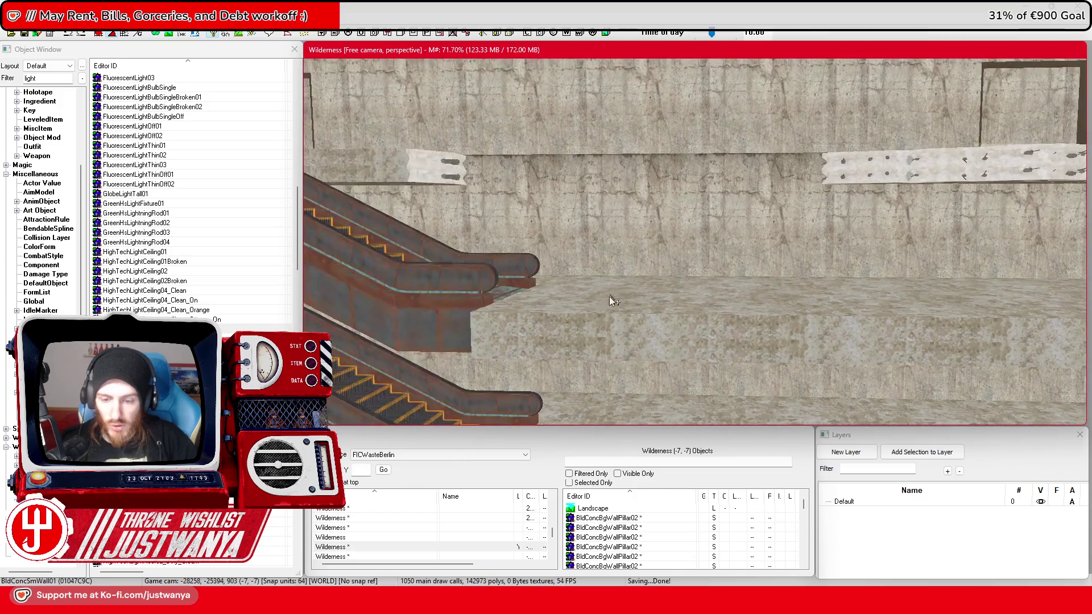
mouse_move(597, 603)
left_click(657, 546)
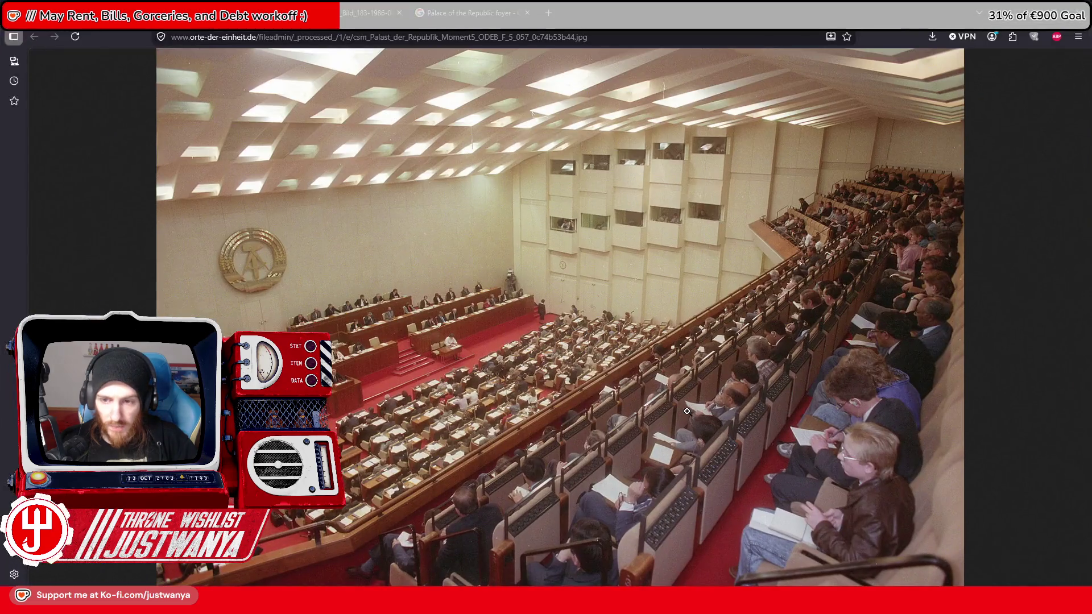
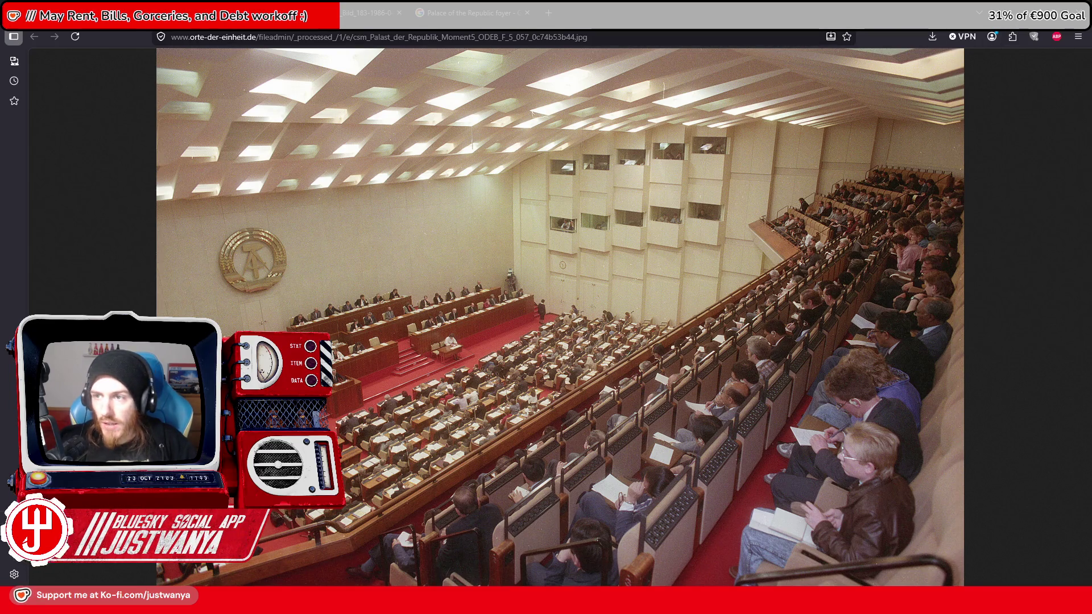
Step: Return from the Palast der Republik photo to the Creation Kit render window
key("alt+Tab")
left_click(831, 231)
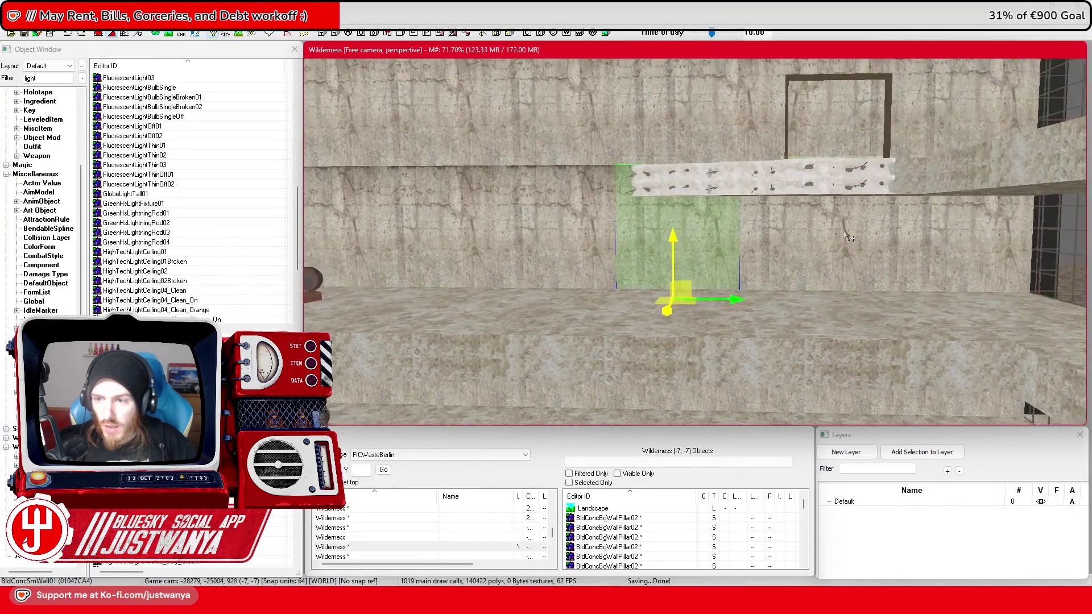
Step: Delete the two wall panels beneath the upper alcove
left_click(837, 242)
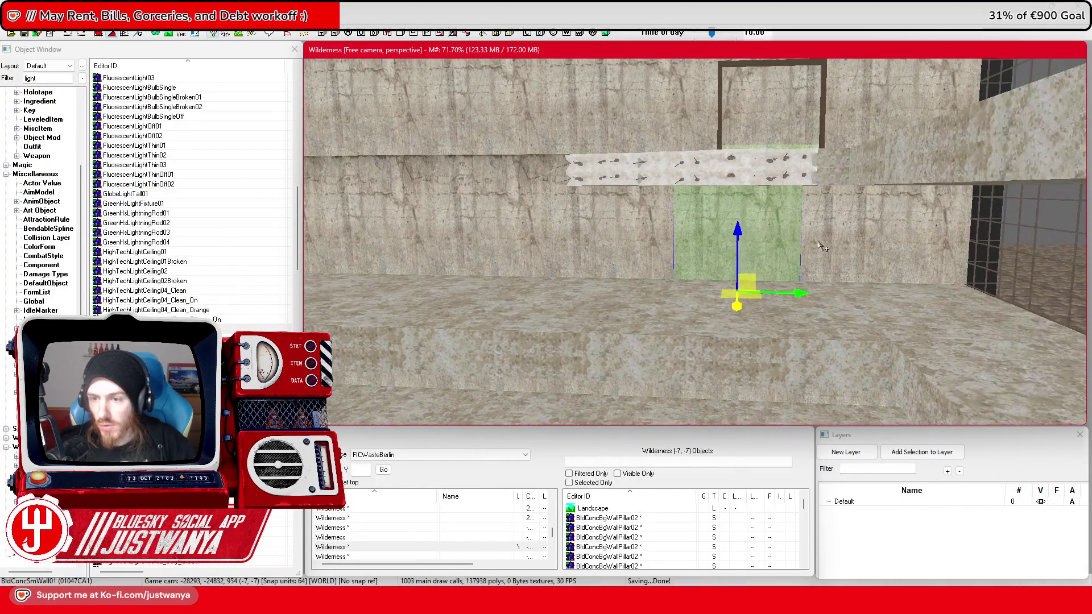
left_click(830, 244, "ctrl")
key("Delete")
Step: Lower the double-door plug from the alcove into the wall's lower opening
left_click(746, 104)
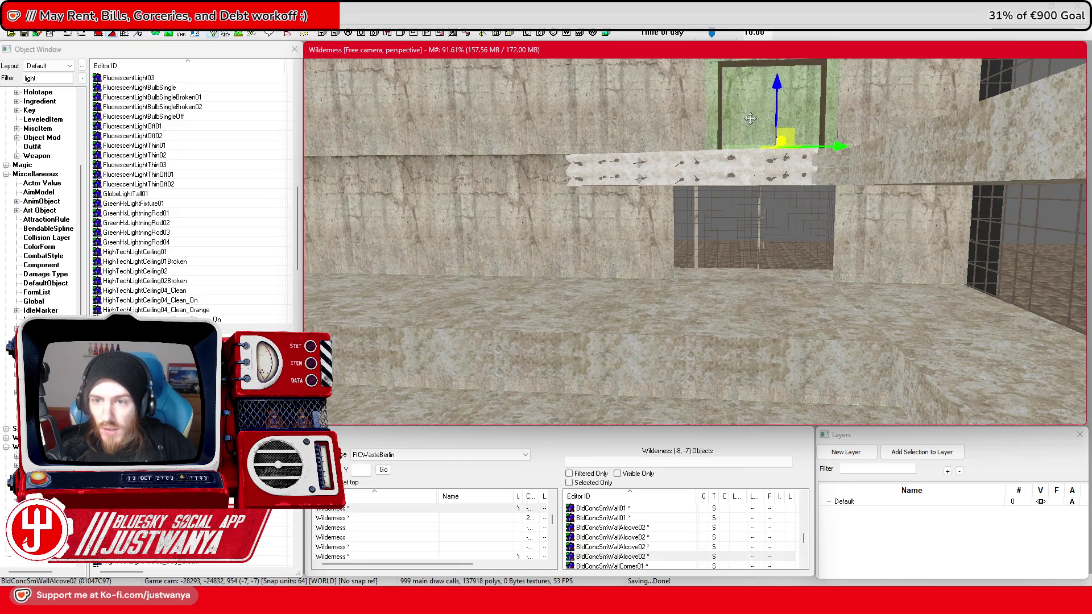
left_click(728, 127)
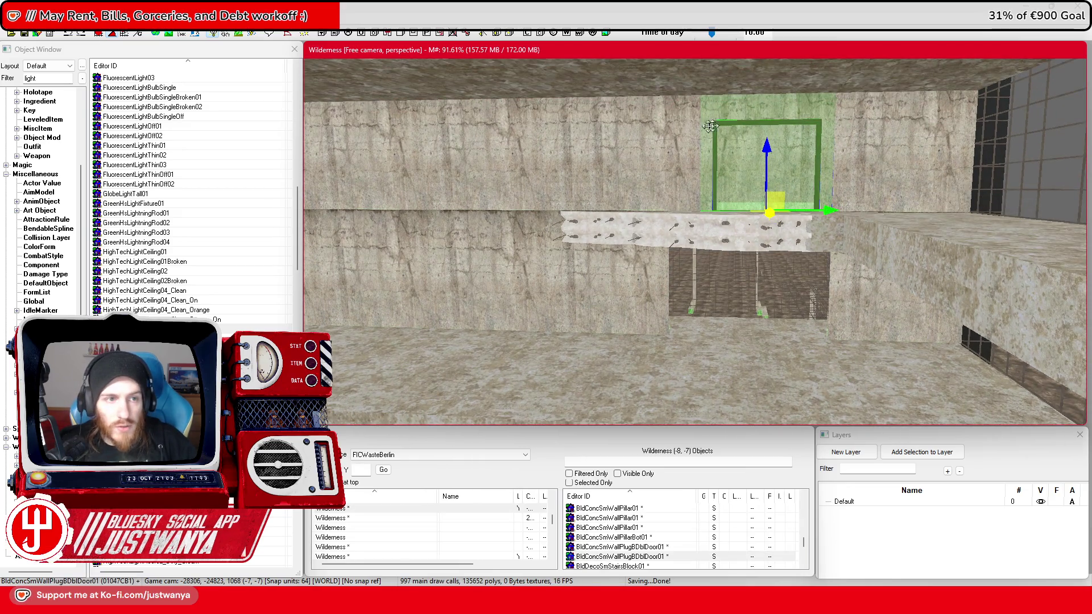
left_click_drag(767, 149, 767, 260)
scroll(619, 276, "up", 2)
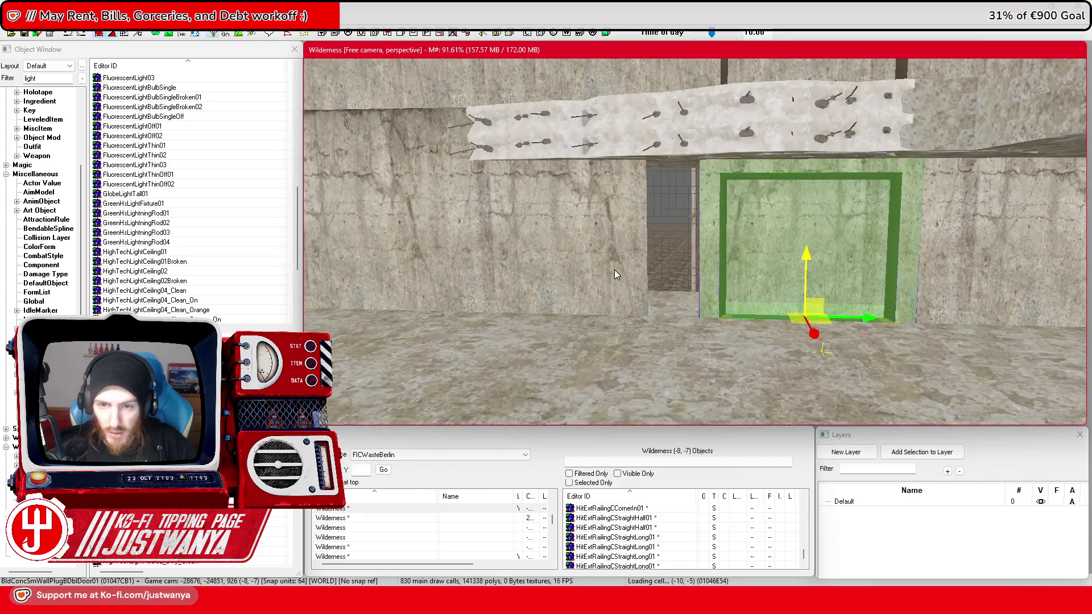
Step: Select the wall panel left of the door plug and swing the view toward the escalators
left_click(615, 269)
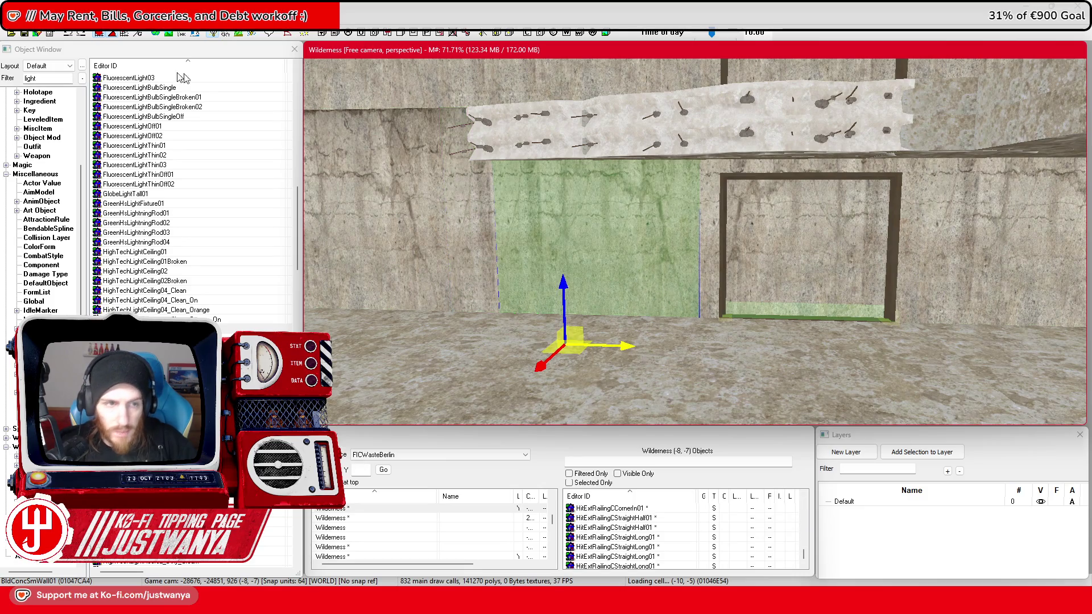
key("shift")
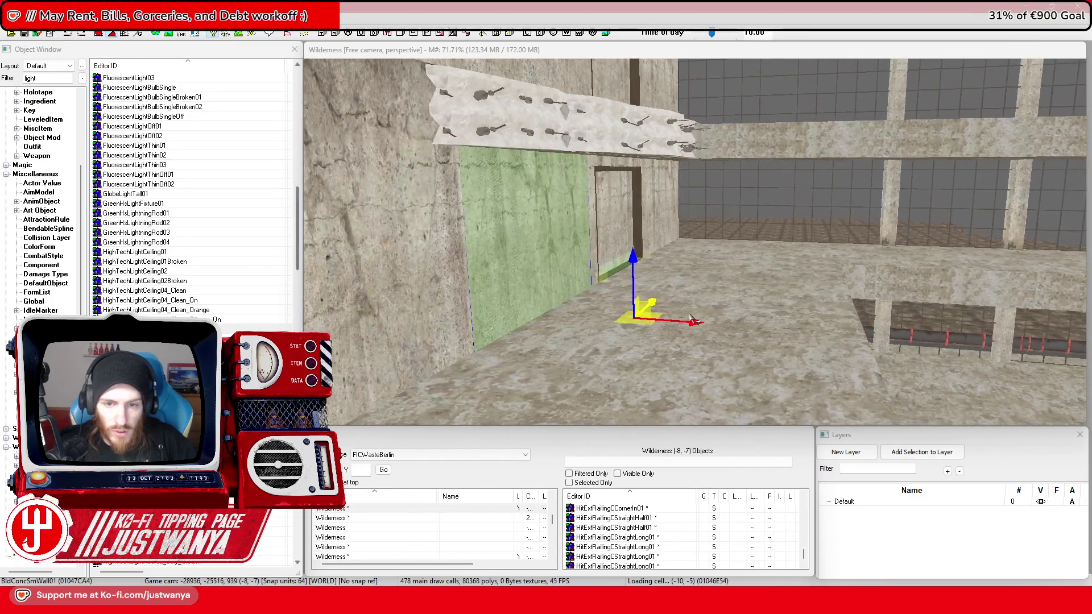
key("shift")
key("shift")
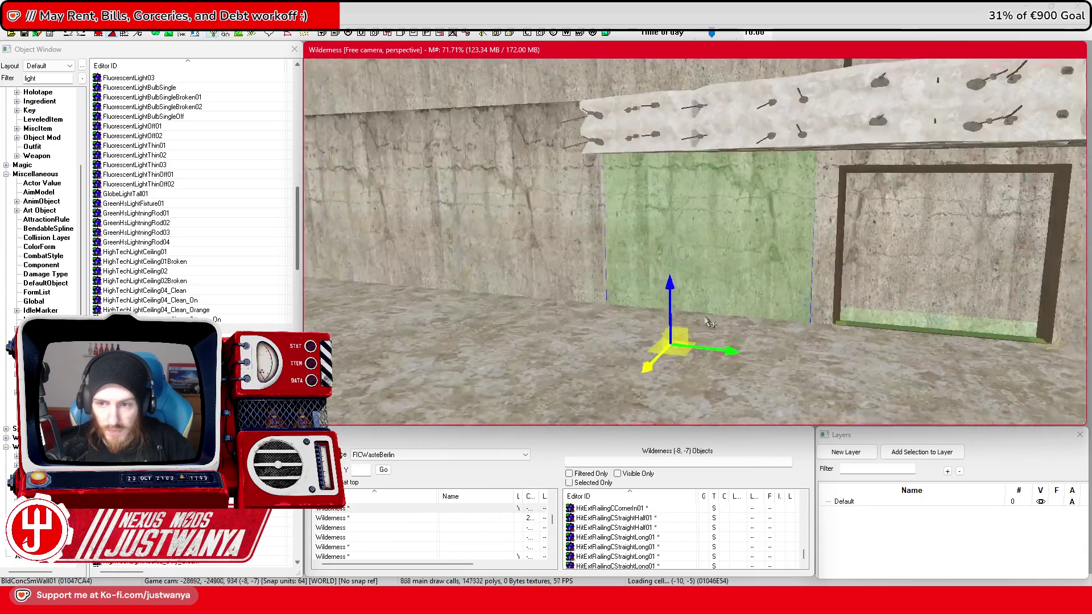
key("shift")
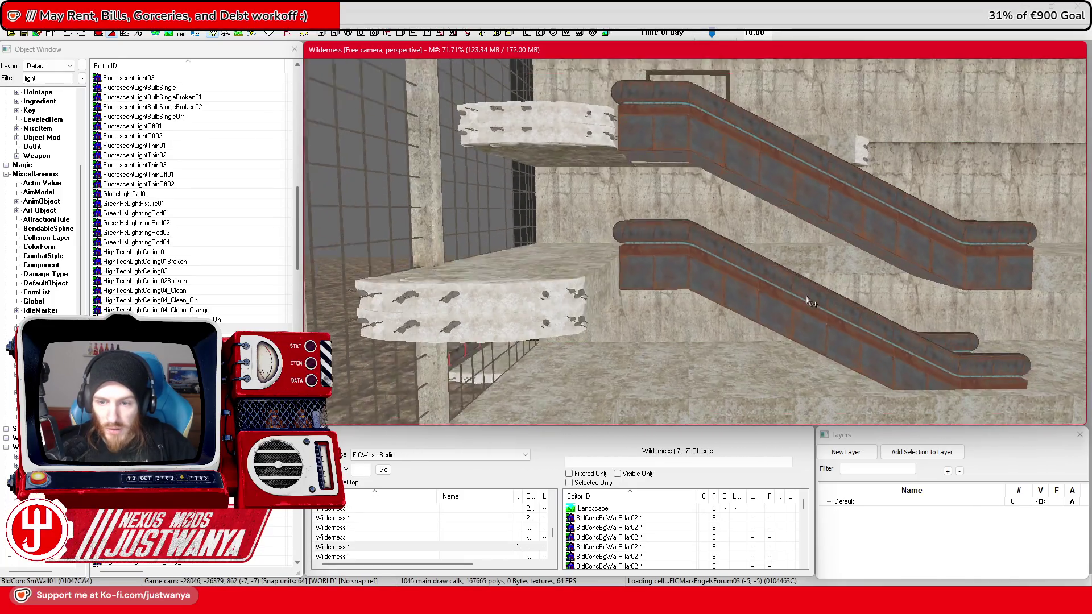
Step: Bring the escalators into view and select the wall at right-centre
left_click_drag(810, 303, 804, 281)
key("shift")
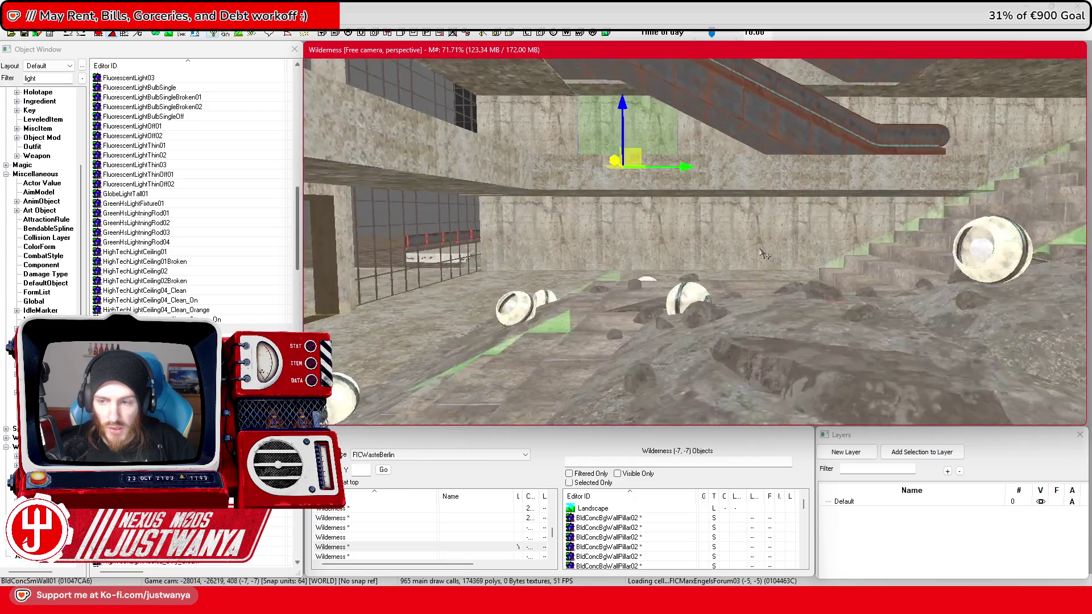
key("shift")
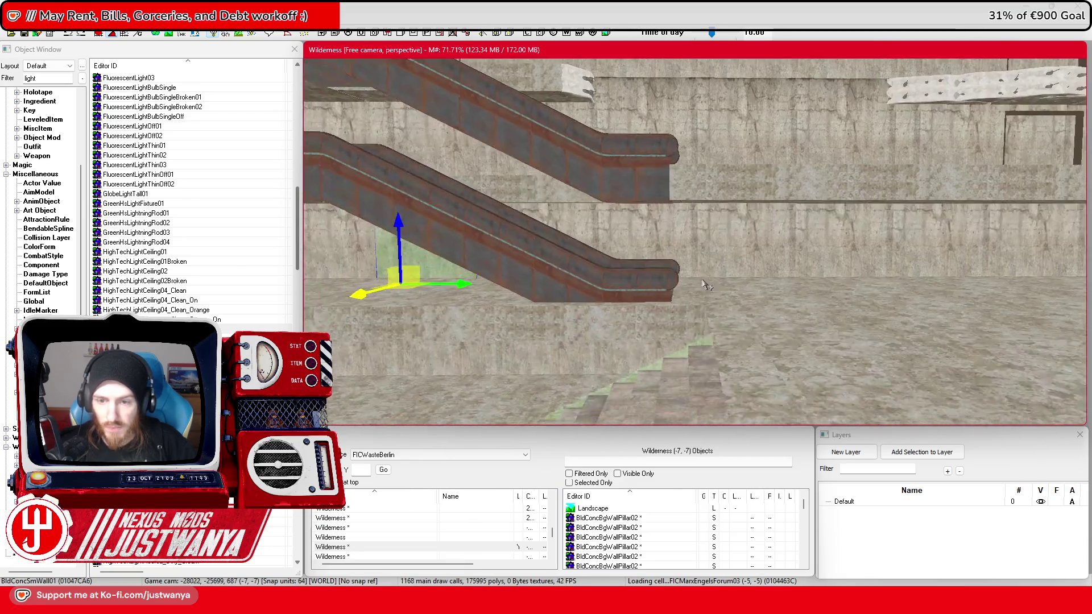
key("shift")
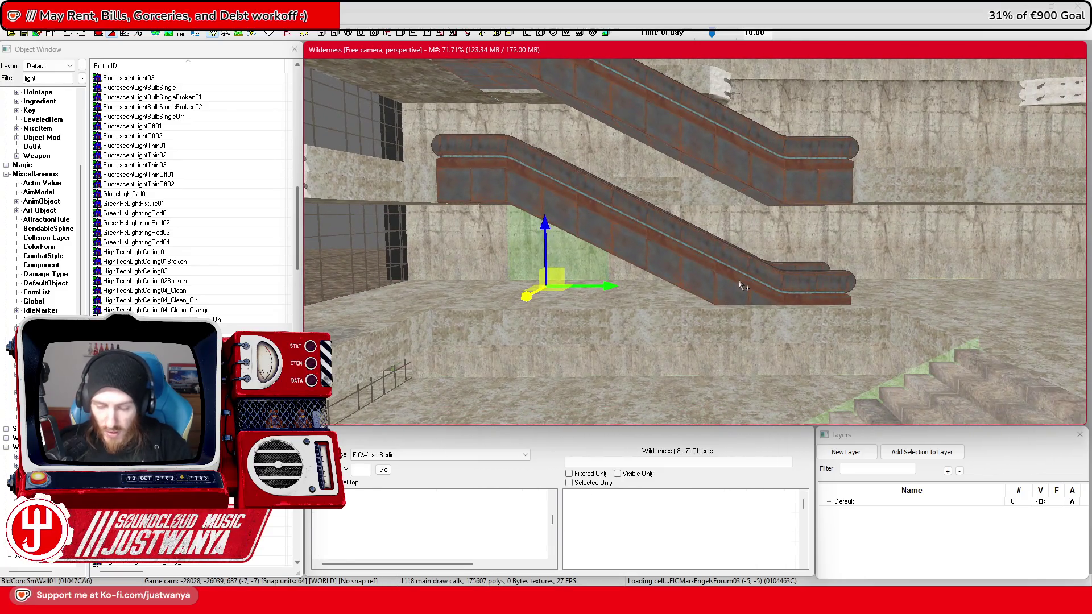
key("shift")
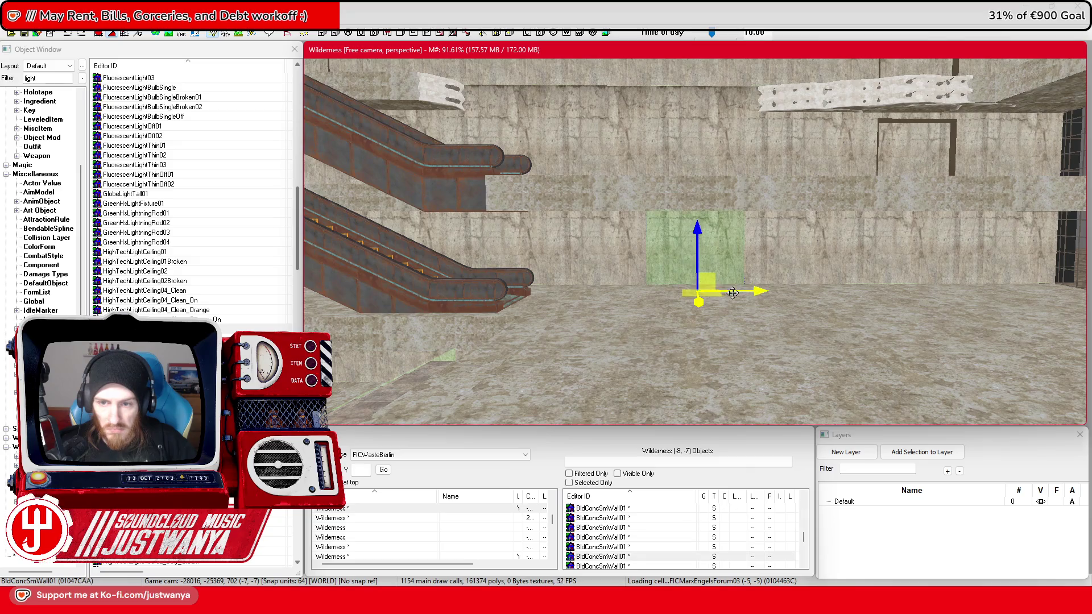
key("shift")
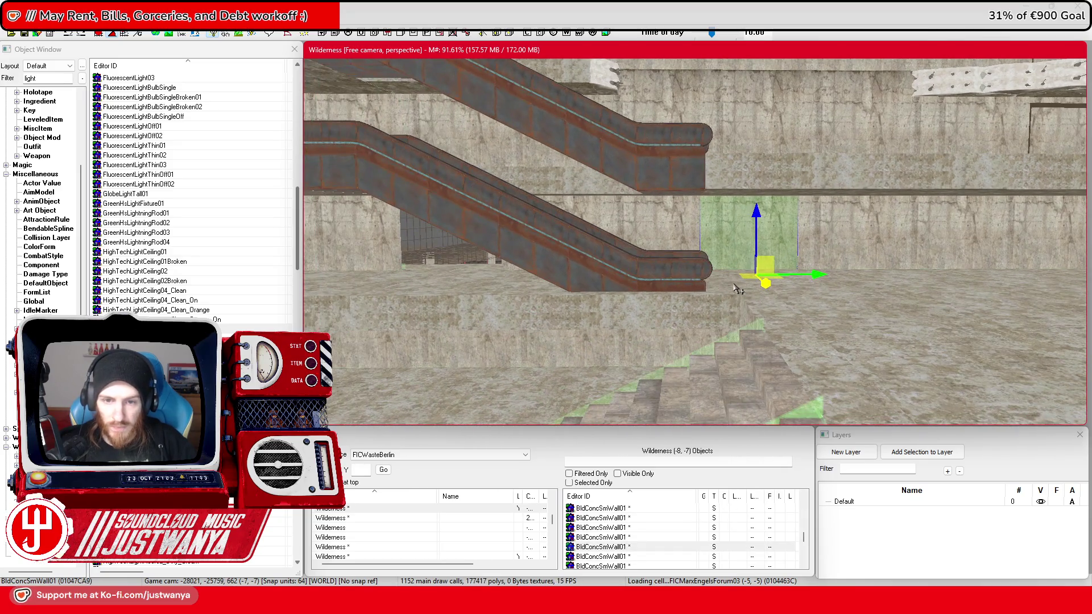
key("shift")
left_click(627, 278, "ctrl")
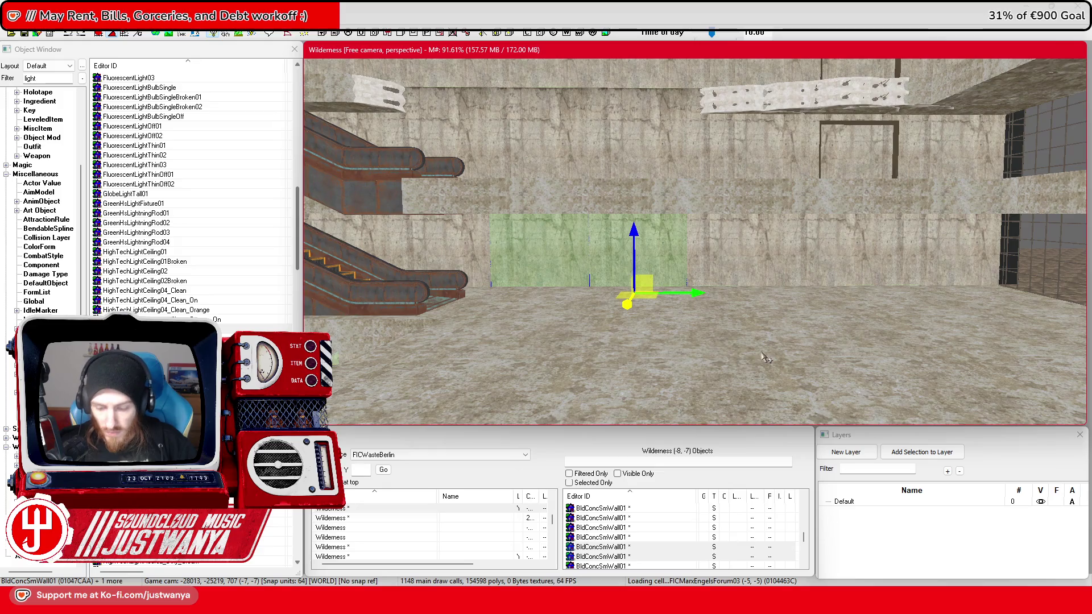
left_click(868, 276)
mouse_move(647, 324)
left_mouse_down()
mouse_move(653, 312)
mouse_move(729, 325)
left_mouse_up()
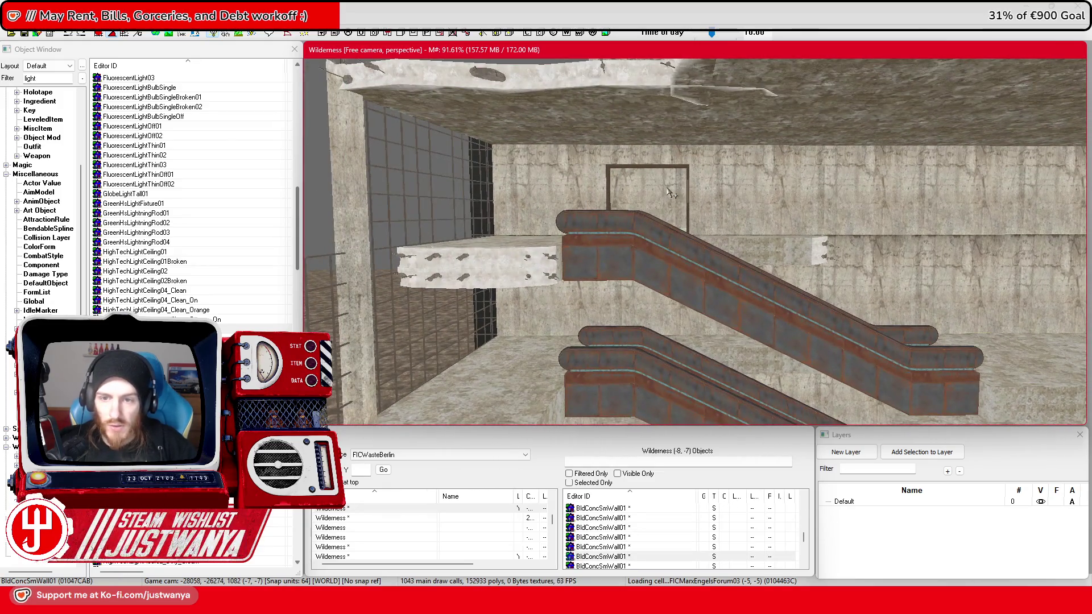
Step: Drop the wall alcove beneath the lower escalator as a door frame and save the plugin
left_click(677, 174)
left_click_drag(657, 175, 654, 387)
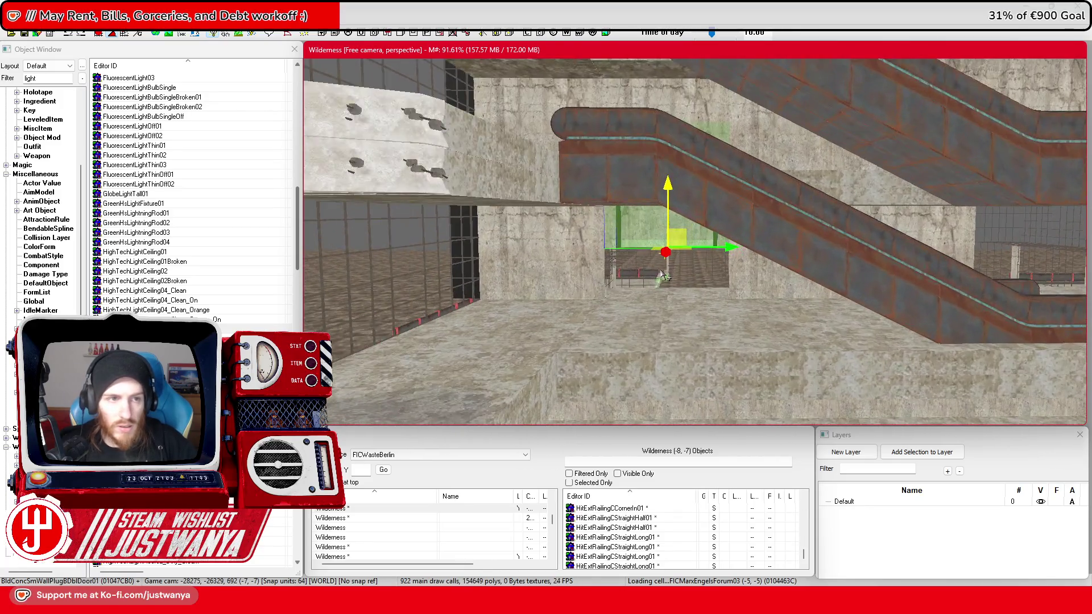
scroll(664, 277, "up", 2)
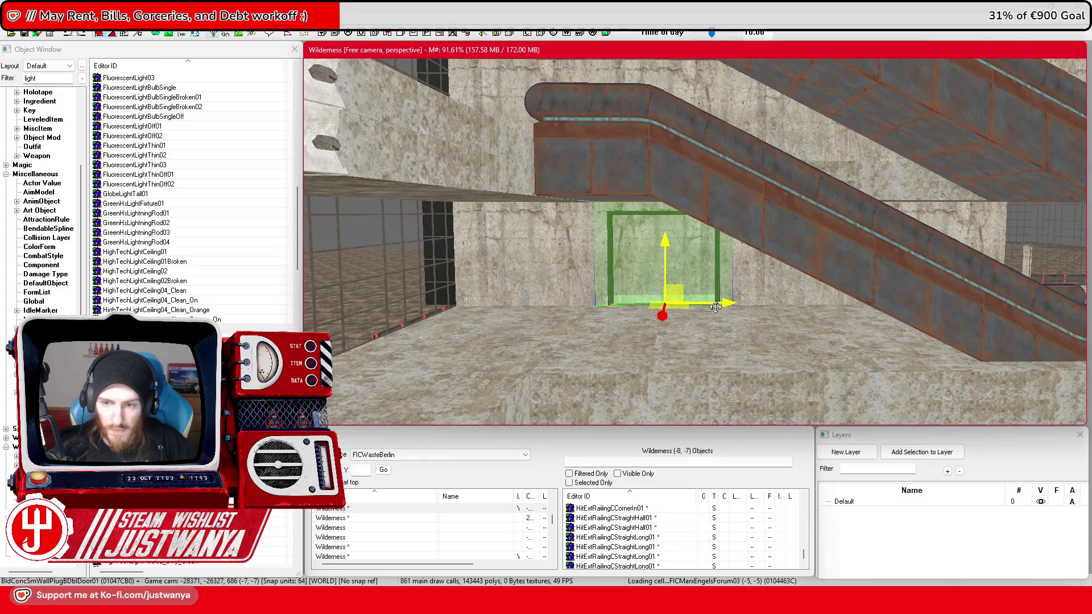
left_click_drag(1066, 301, 825, 302)
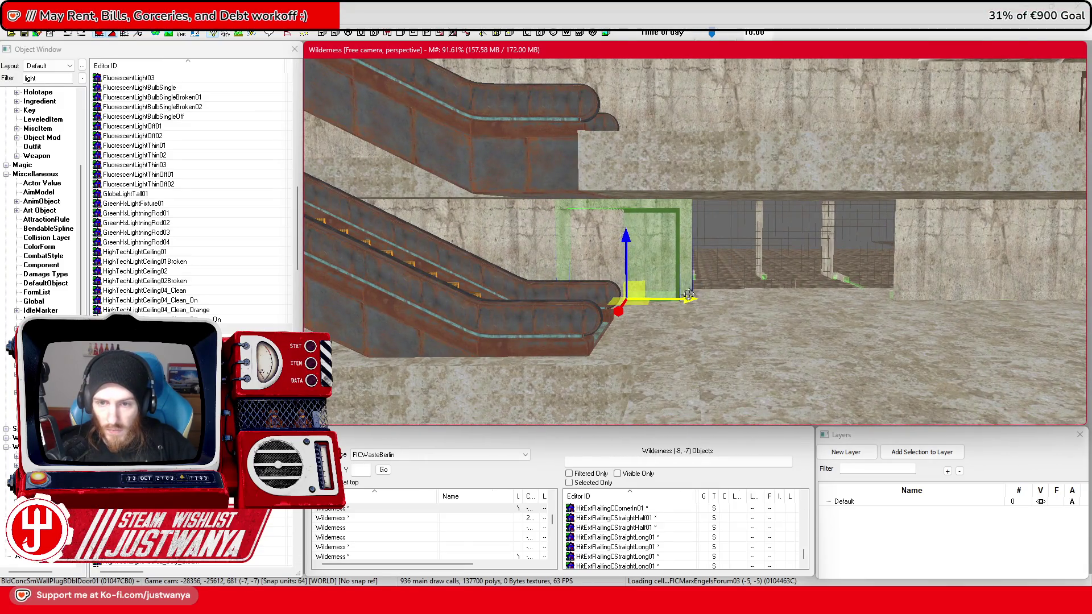
mouse_move(831, 307)
left_mouse_down()
mouse_move(814, 310)
mouse_move(856, 301)
left_mouse_up()
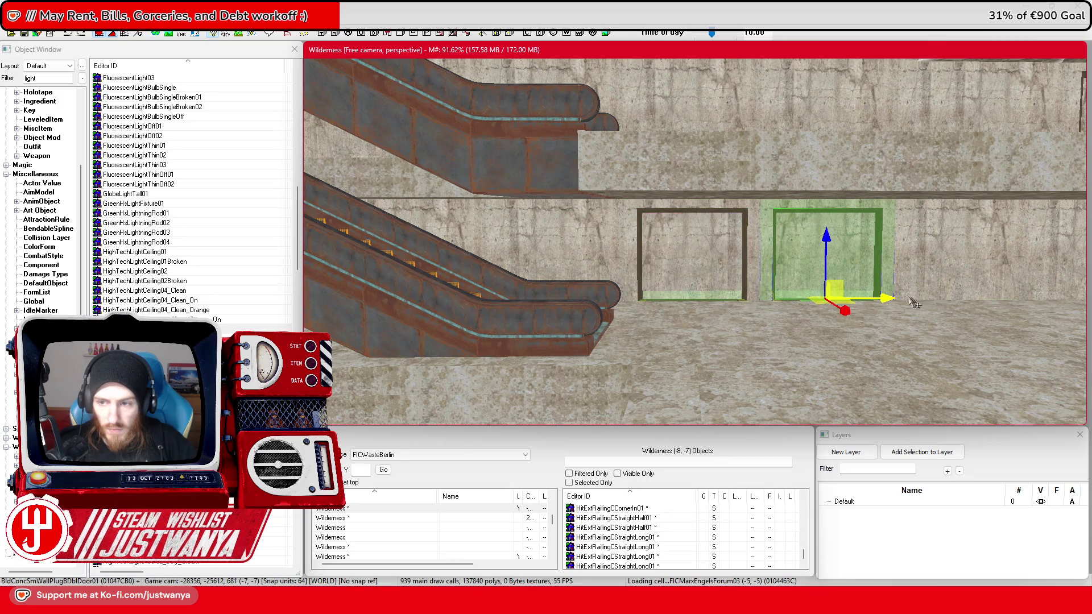
scroll(768, 290, "down", 3)
left_click_drag(768, 290, 853, 290)
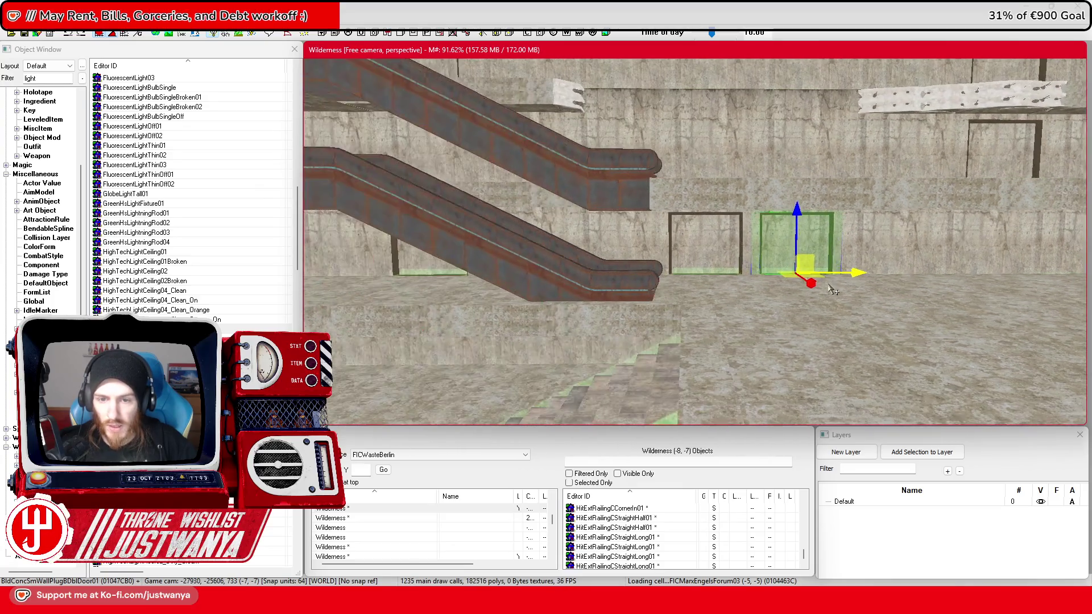
left_click(26, 34)
Step: Move the view out over the rooftop and select a floor piece there
left_click_drag(673, 325, 663, 327)
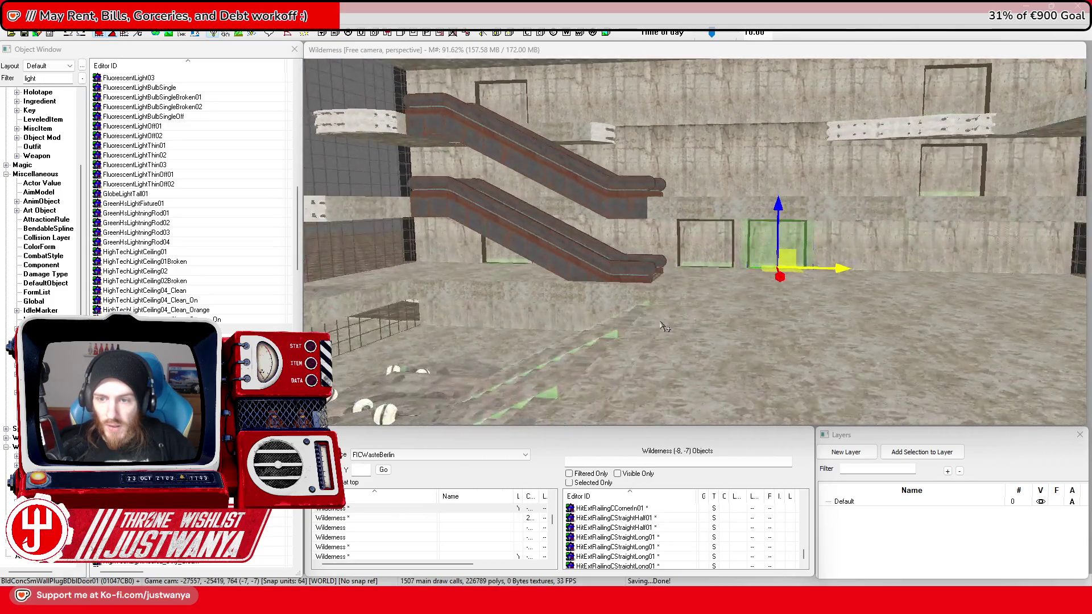
mouse_move(999, 111)
left_mouse_down()
mouse_move(663, 212)
mouse_move(652, 247)
left_mouse_up()
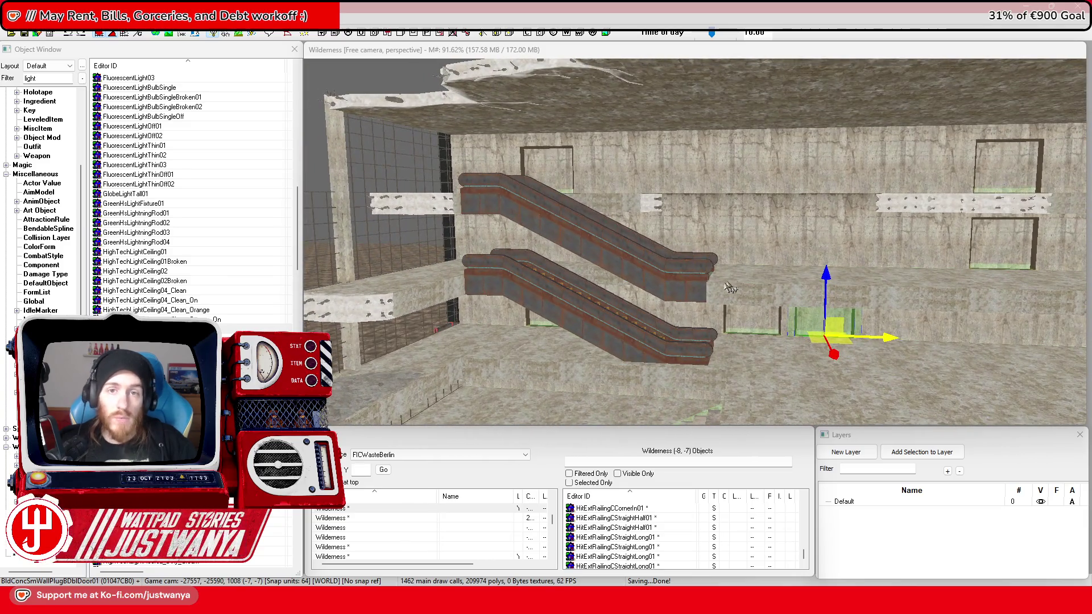
mouse_move(726, 291)
left_mouse_down()
mouse_move(817, 276)
mouse_move(664, 247)
mouse_move(546, 275)
mouse_move(929, 279)
mouse_move(824, 316)
mouse_move(694, 313)
mouse_move(731, 310)
mouse_move(745, 293)
left_mouse_up()
left_click(929, 279)
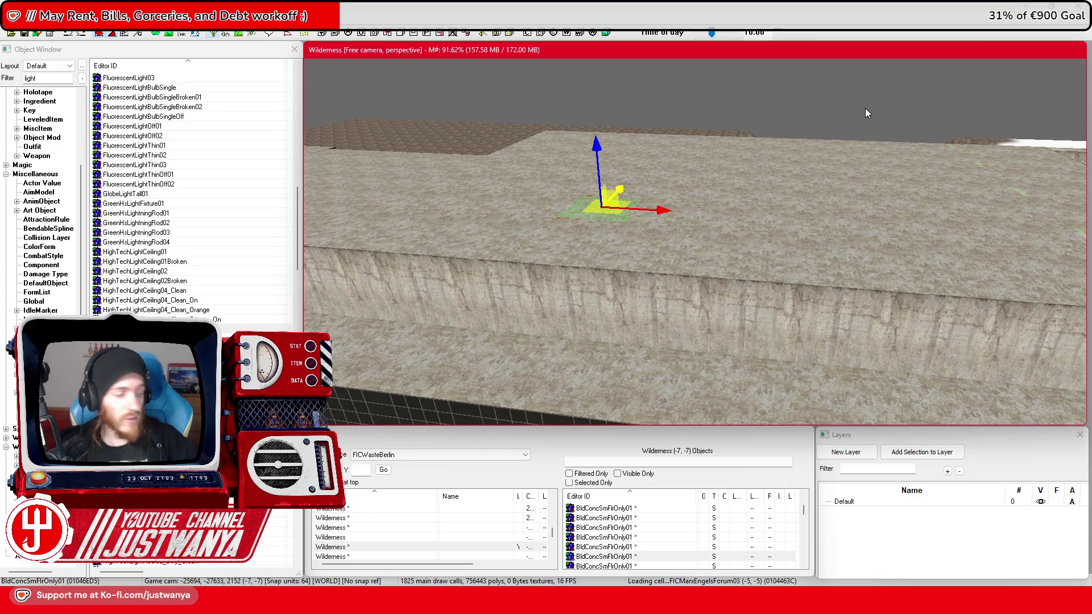
Step: Add seven neighbouring BldConcSmFlrOnly01 rooftop tiles to the floor selection
mouse_move(865, 108)
left_mouse_down()
mouse_move(821, 114)
mouse_move(826, 134)
left_mouse_up()
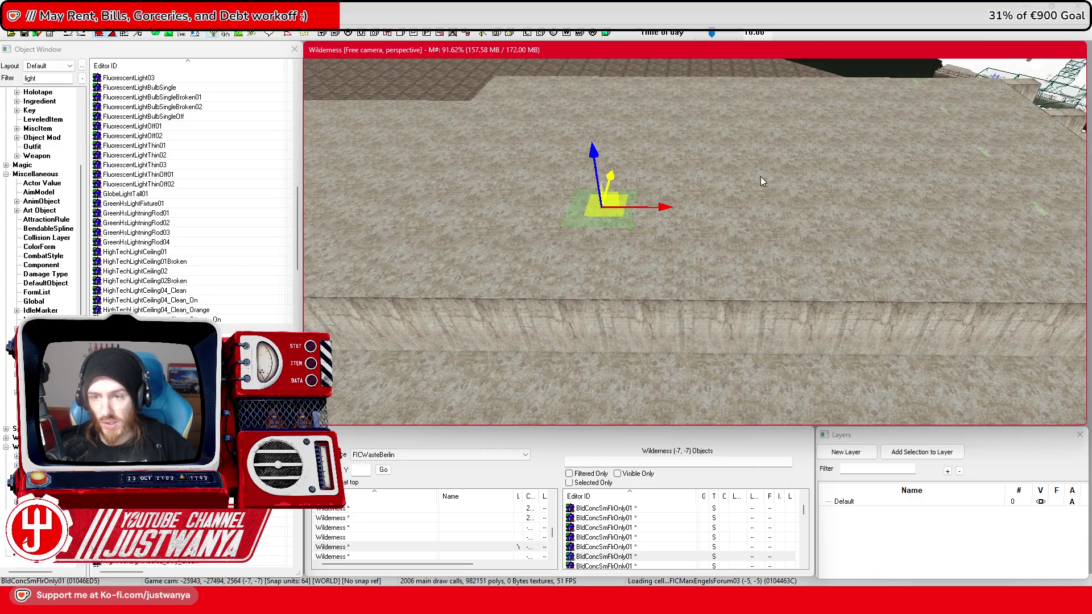
mouse_move(787, 208)
left_mouse_down()
mouse_move(691, 200)
mouse_move(743, 209)
mouse_move(745, 233)
left_mouse_up()
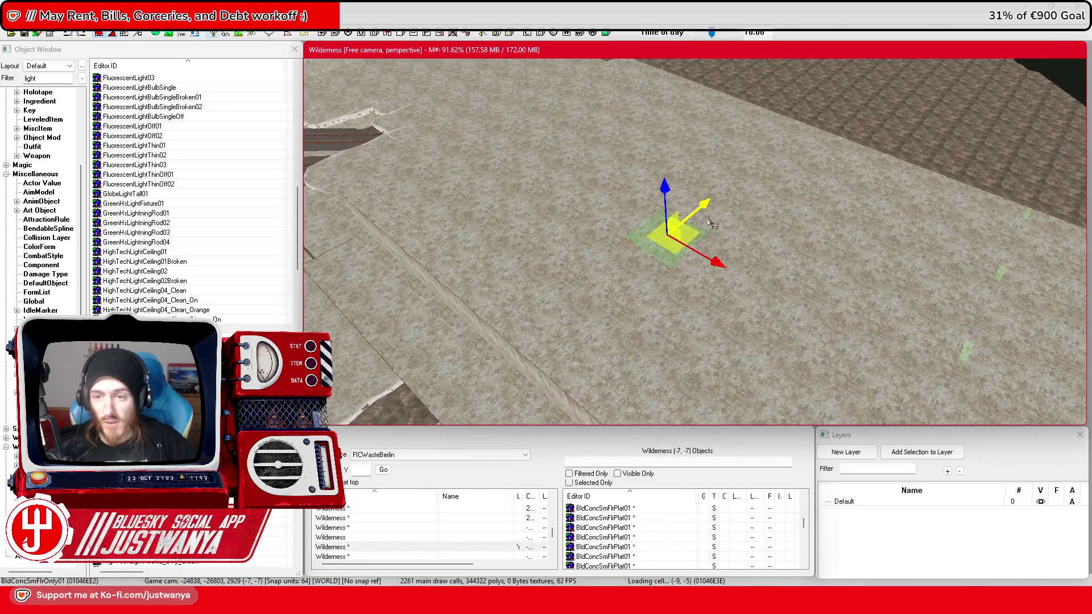
left_click(745, 235, "ctrl")
left_click(758, 222, "ctrl")
left_click(723, 259, "ctrl")
mouse_move(762, 284)
left_mouse_down()
mouse_move(841, 312)
mouse_move(913, 298)
mouse_move(603, 270)
left_mouse_up()
left_click(596, 268, "ctrl")
left_click(622, 242, "ctrl")
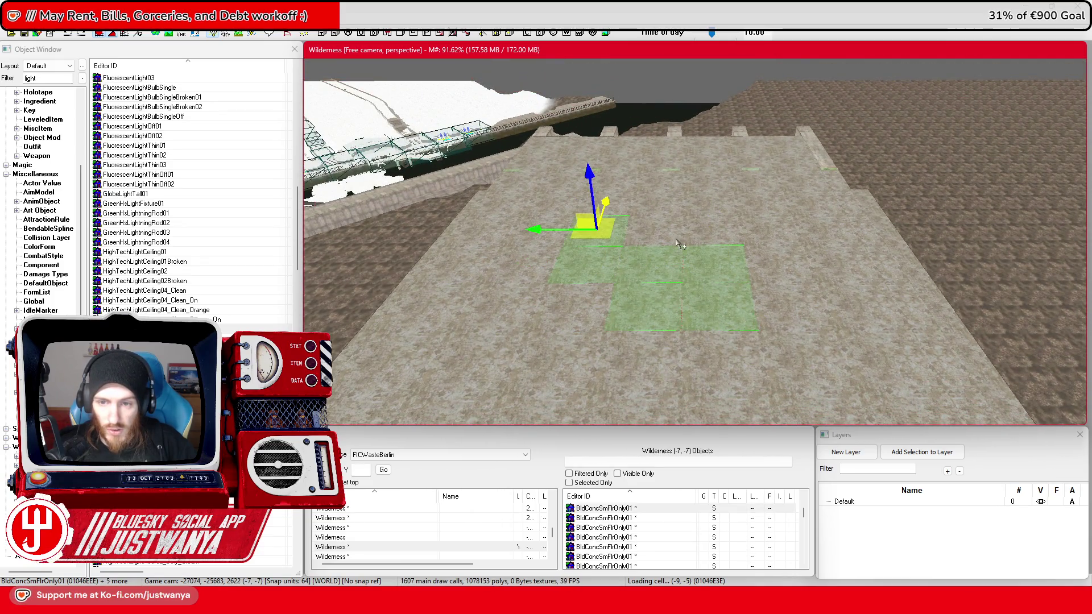
left_click(678, 239, "ctrl")
left_click(680, 210, "ctrl")
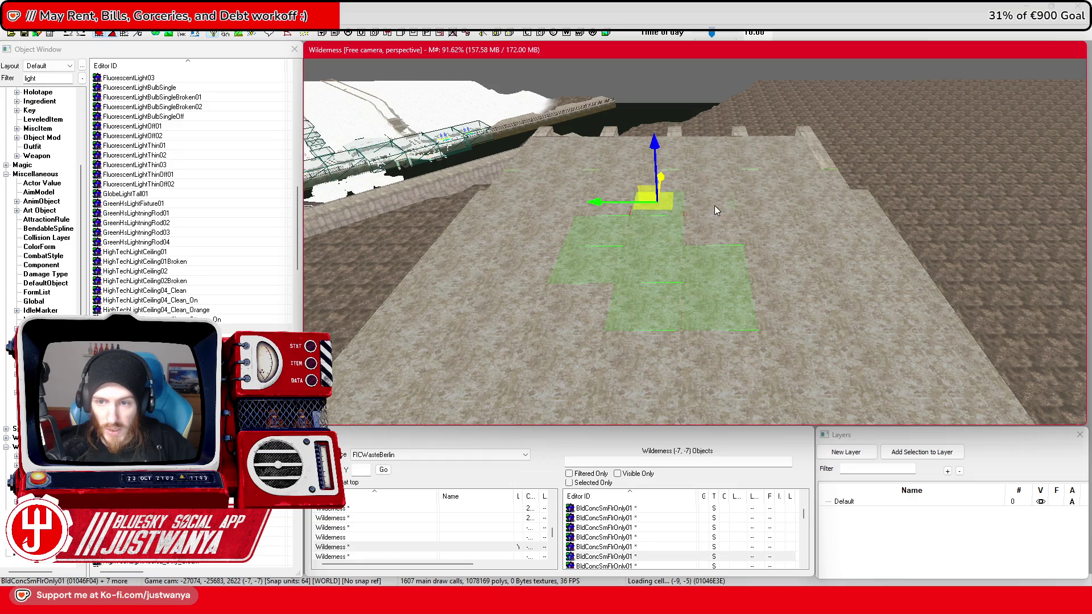
Step: Add four more floor tiles along the roof's upper edge to the selection
left_click_drag(731, 196, 705, 179)
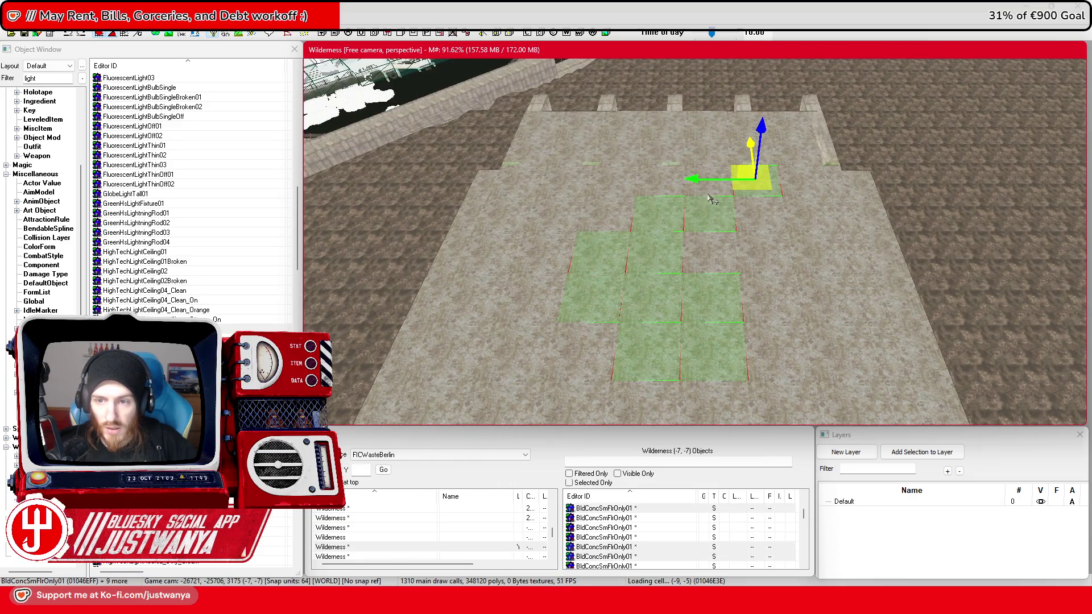
left_click(704, 177, "ctrl")
left_click(664, 181, "ctrl")
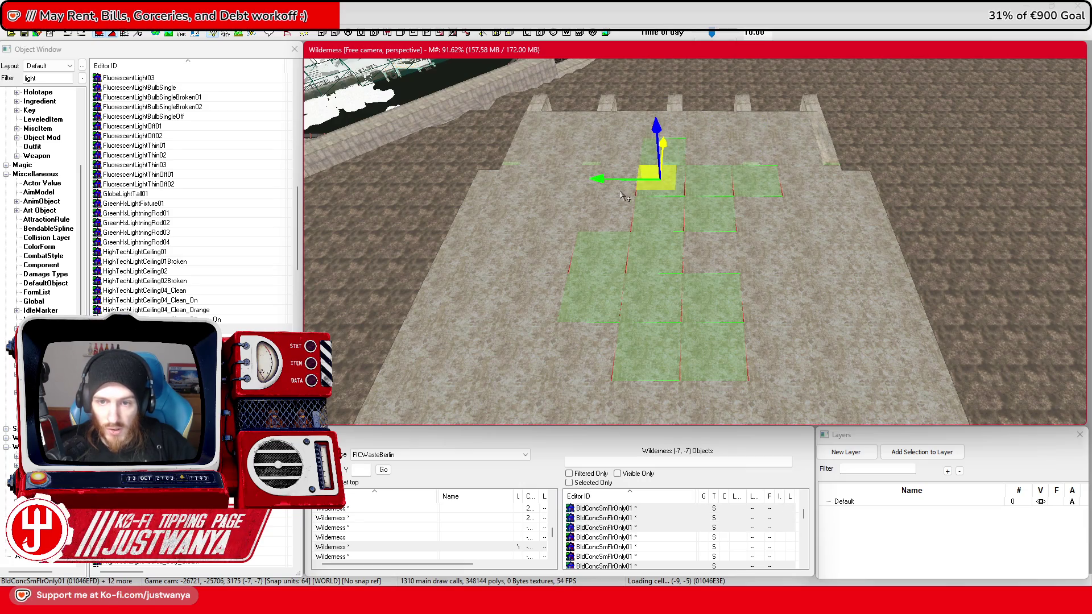
left_click(619, 189, "ctrl")
left_click(594, 226, "ctrl")
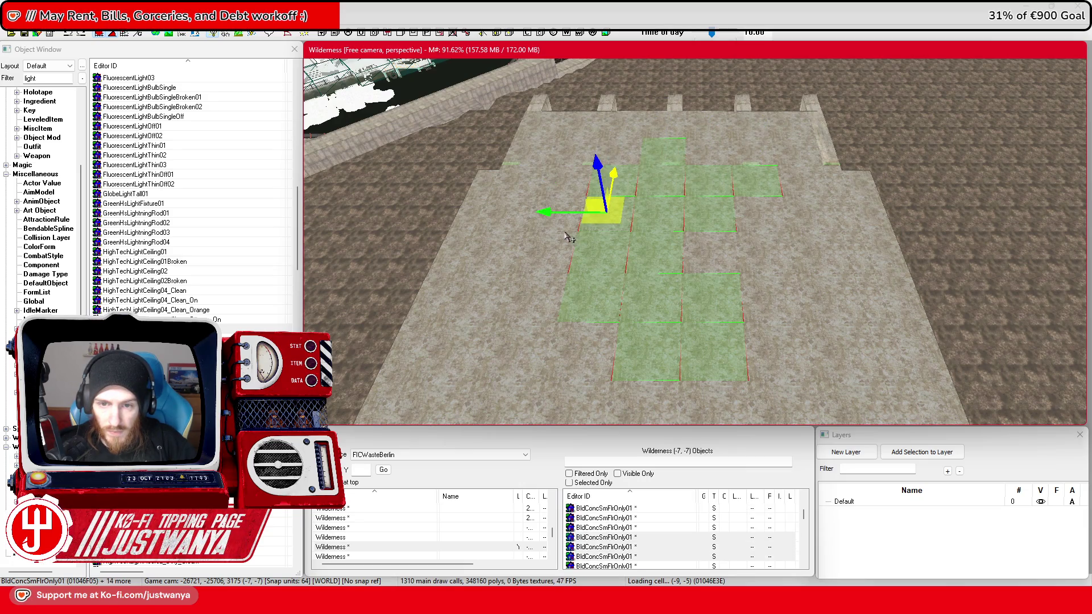
key("shift")
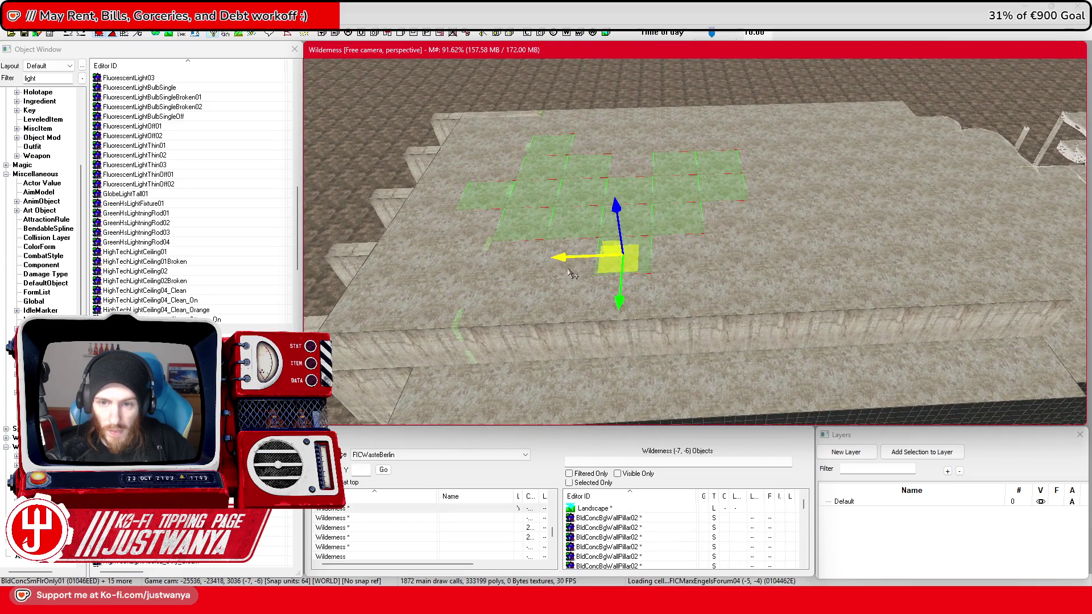
Step: Add three more floor tiles and delete the whole selected cluster over the opening
key("shift")
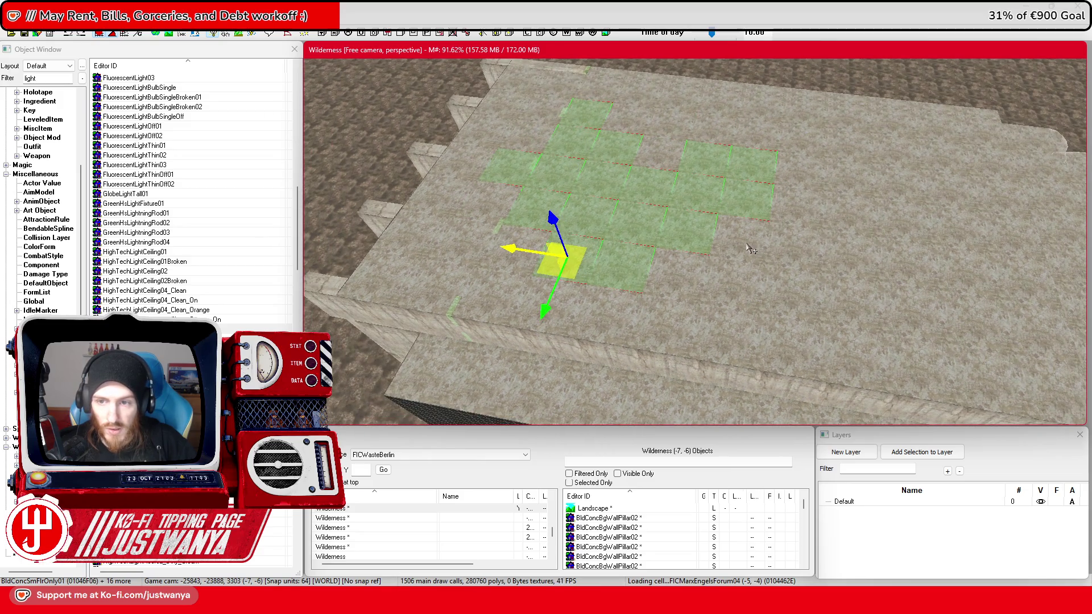
left_click(754, 245, "ctrl")
left_click(796, 224, "ctrl")
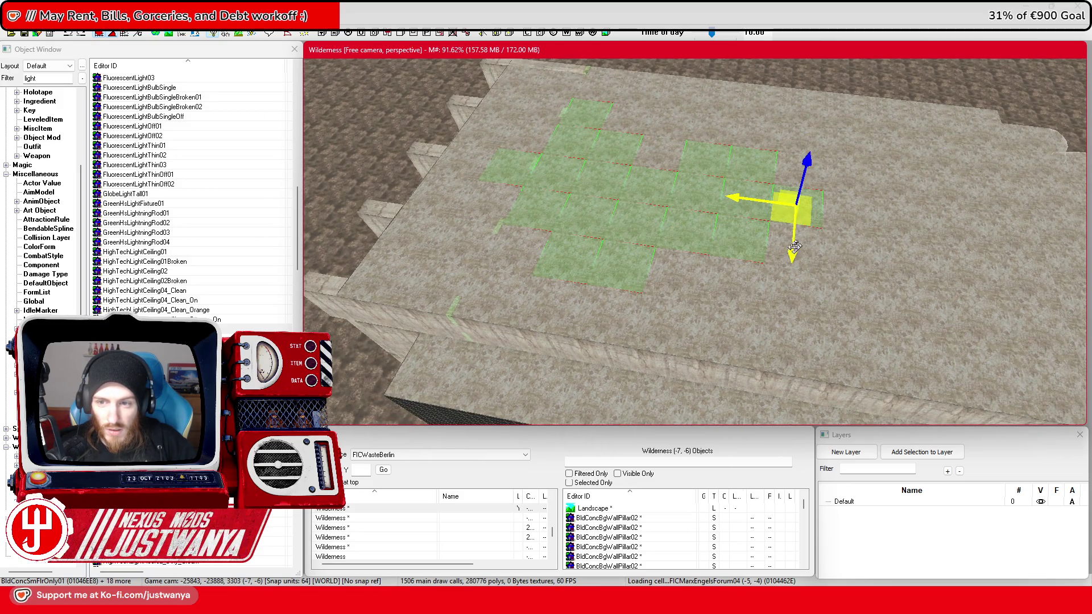
left_click(835, 227, "ctrl")
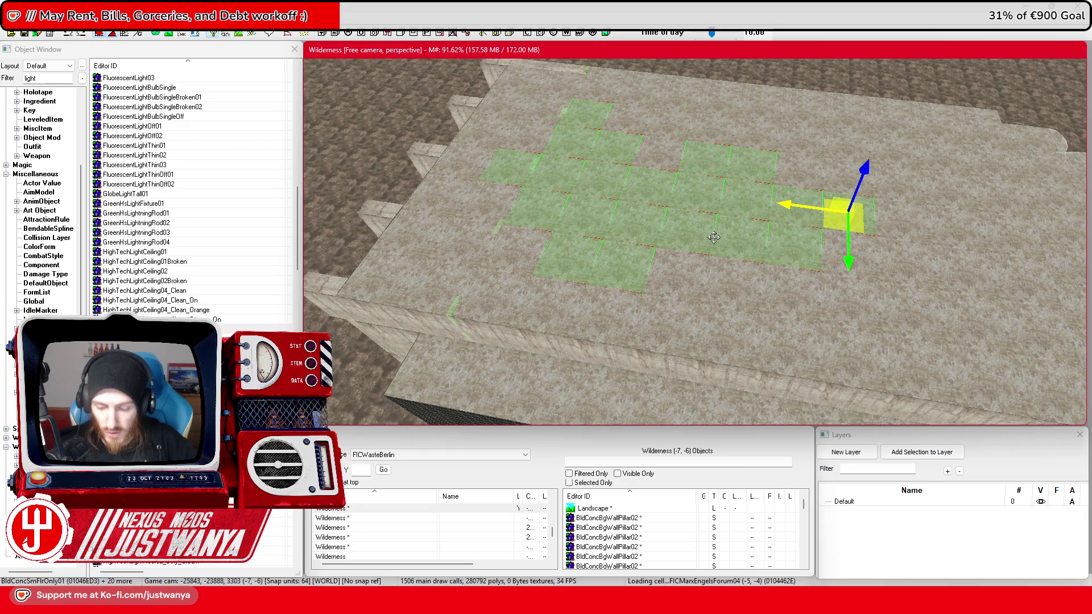
key("Delete")
Step: Select a remaining floor tile, then a different tile further left, centring on it
left_click(673, 275)
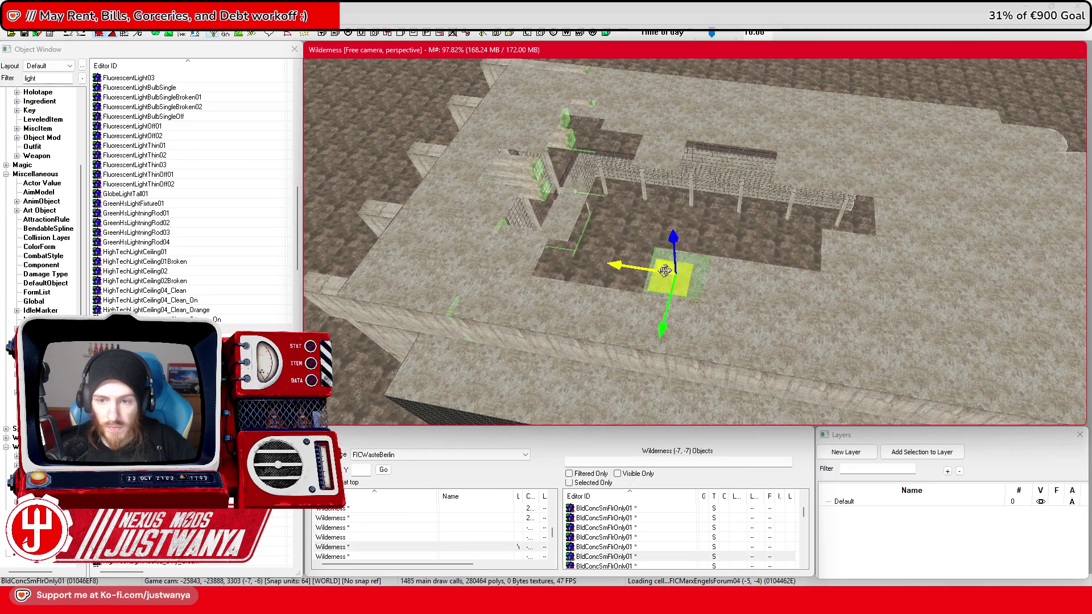
scroll(677, 273, "up", 5)
key("shift")
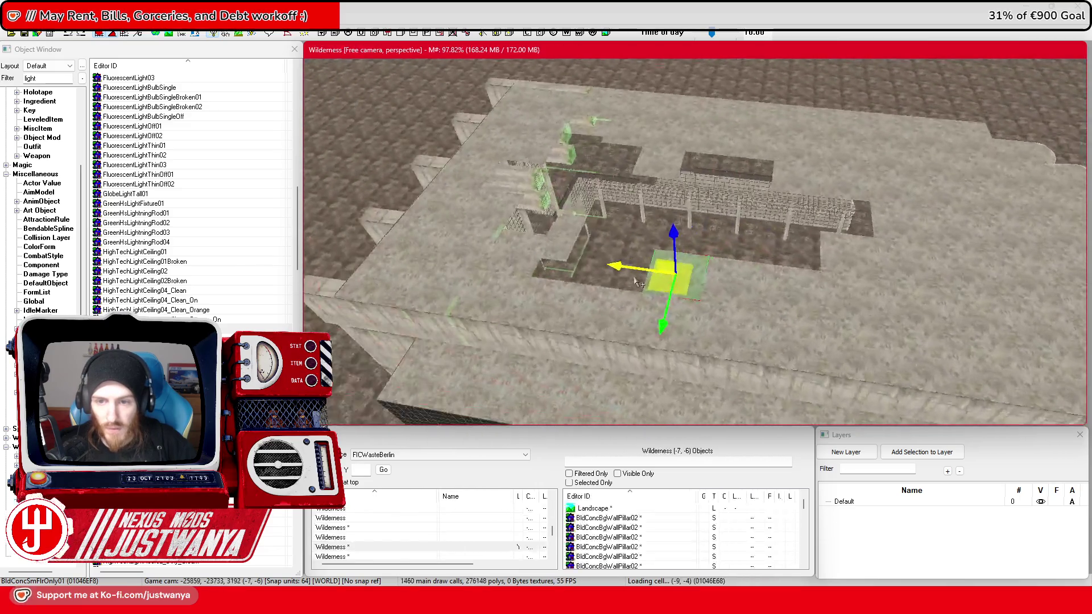
key("shift")
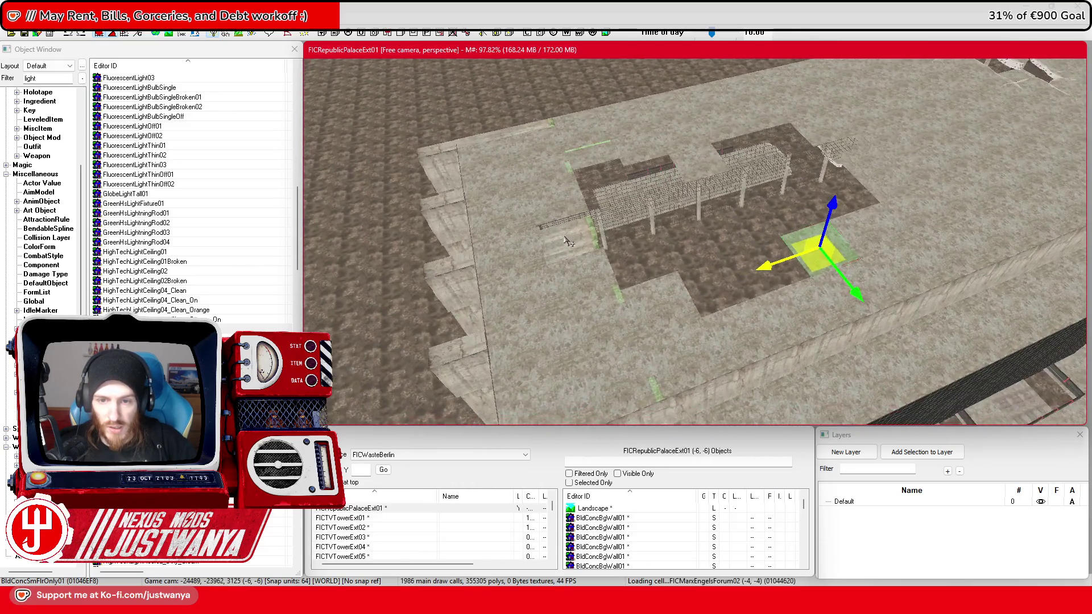
left_click(436, 261)
key("shift")
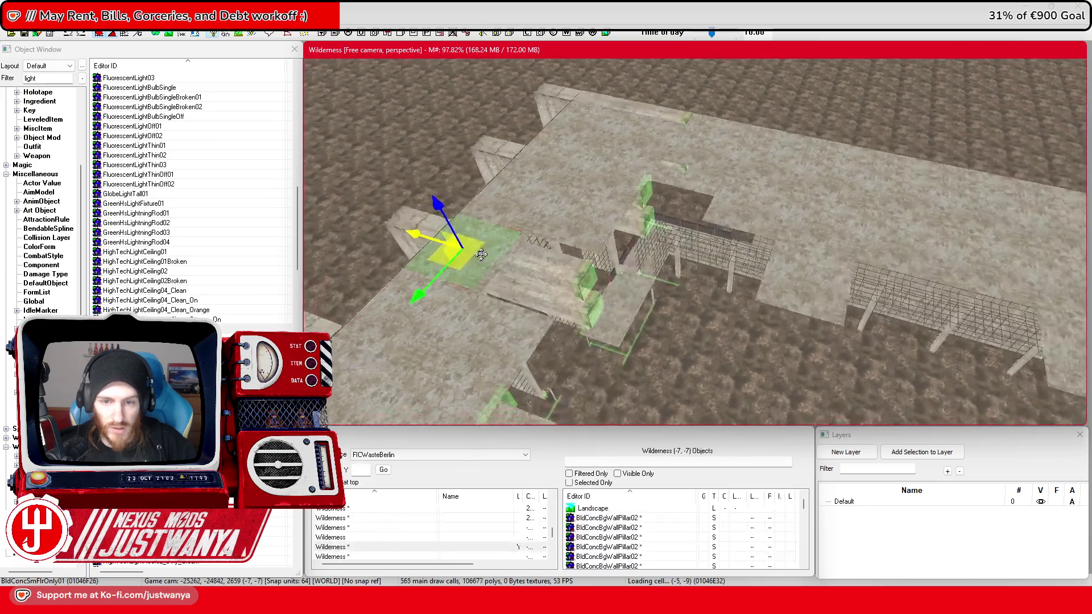
Step: Slide the floor tile along X about one tile to the right
left_click_drag(434, 212, 537, 237)
key("shift")
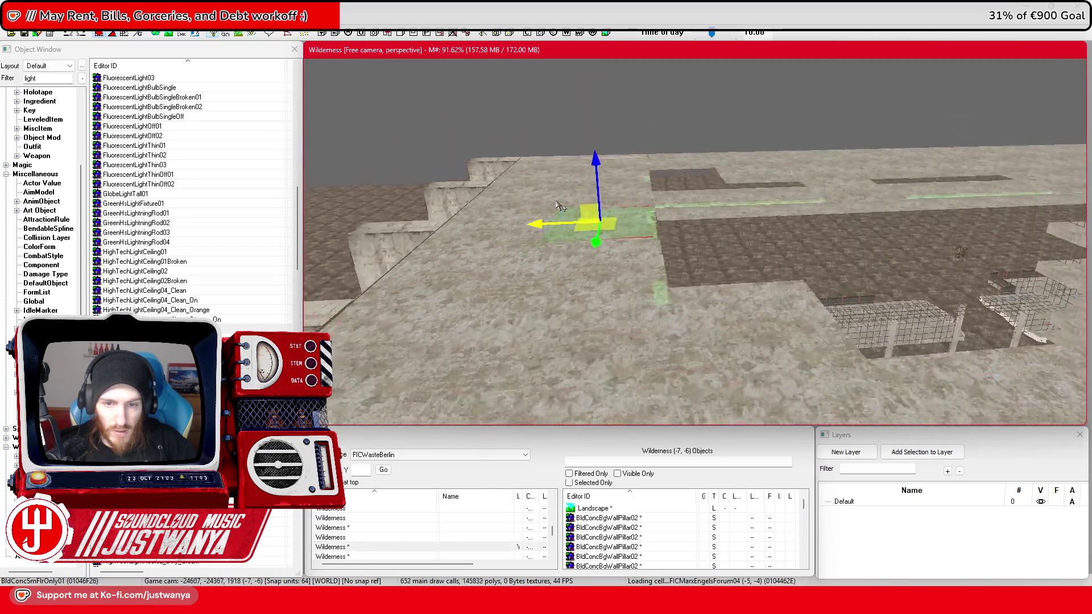
scroll(561, 209, "up", 5)
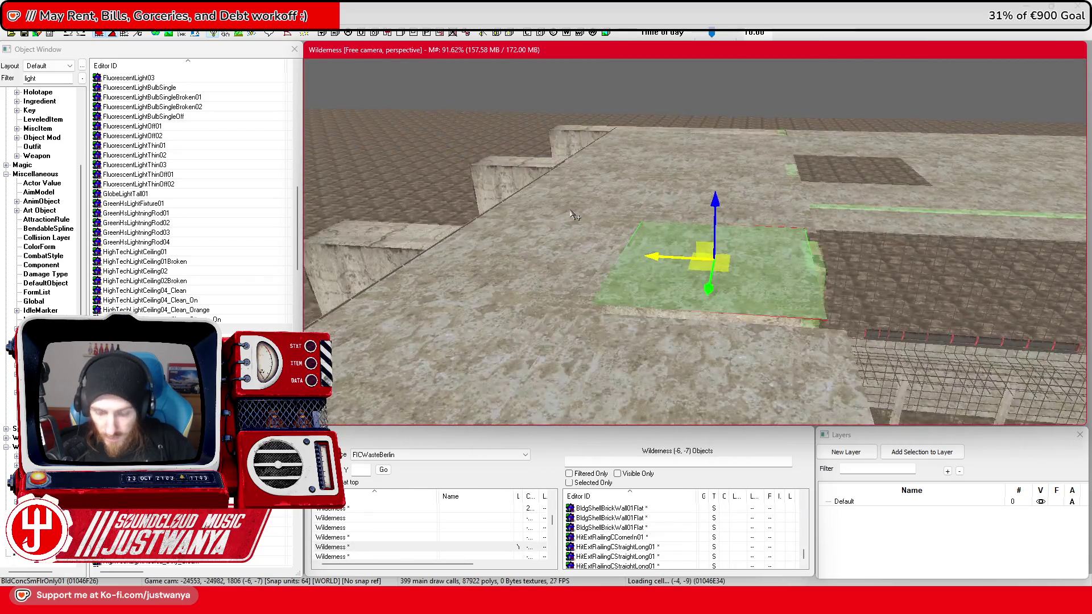
key("shift")
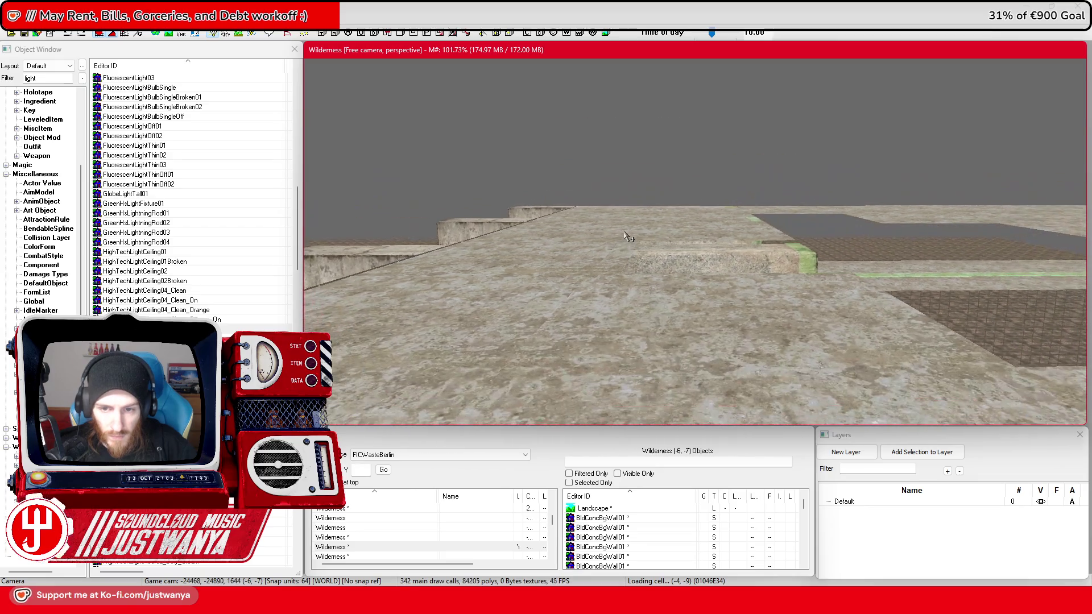
key("shift")
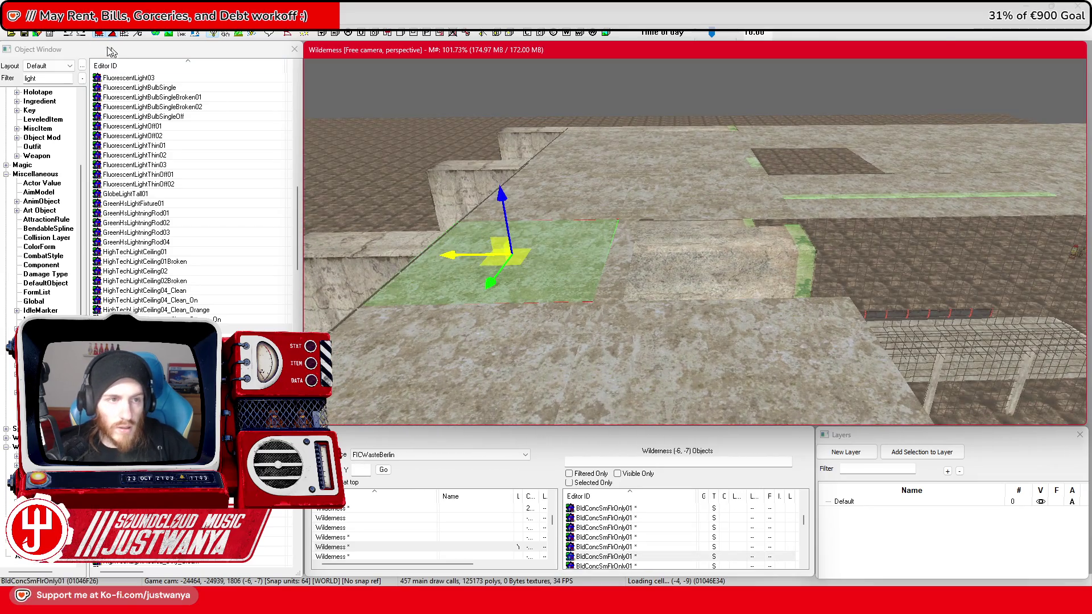
left_click_drag(500, 255, 716, 250)
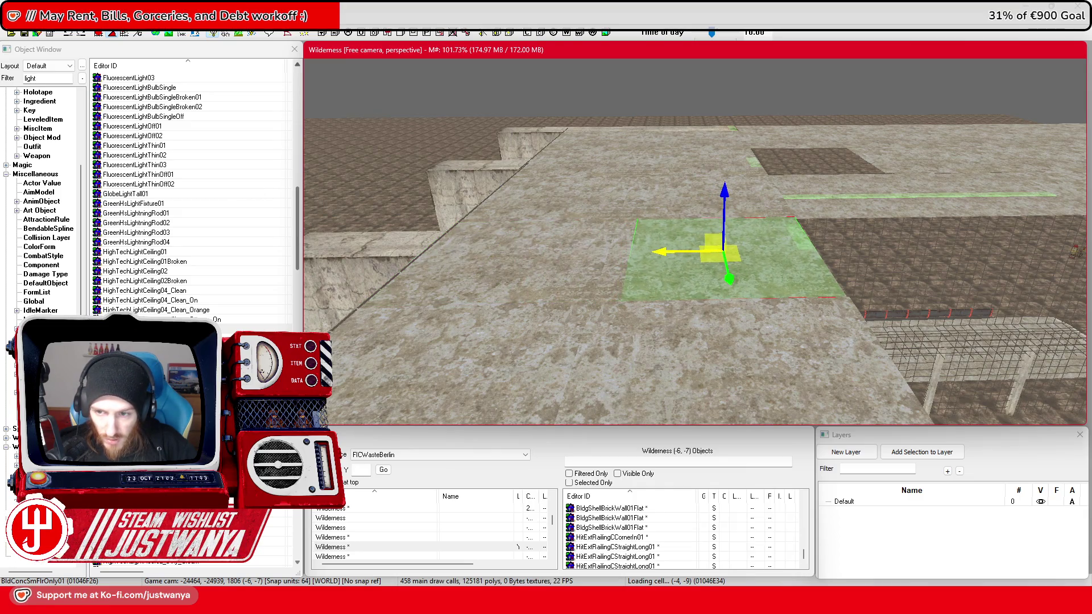
Step: Orbit and zoom around the moved tile to check its alignment beside the opening
scroll(682, 250, "down", 3)
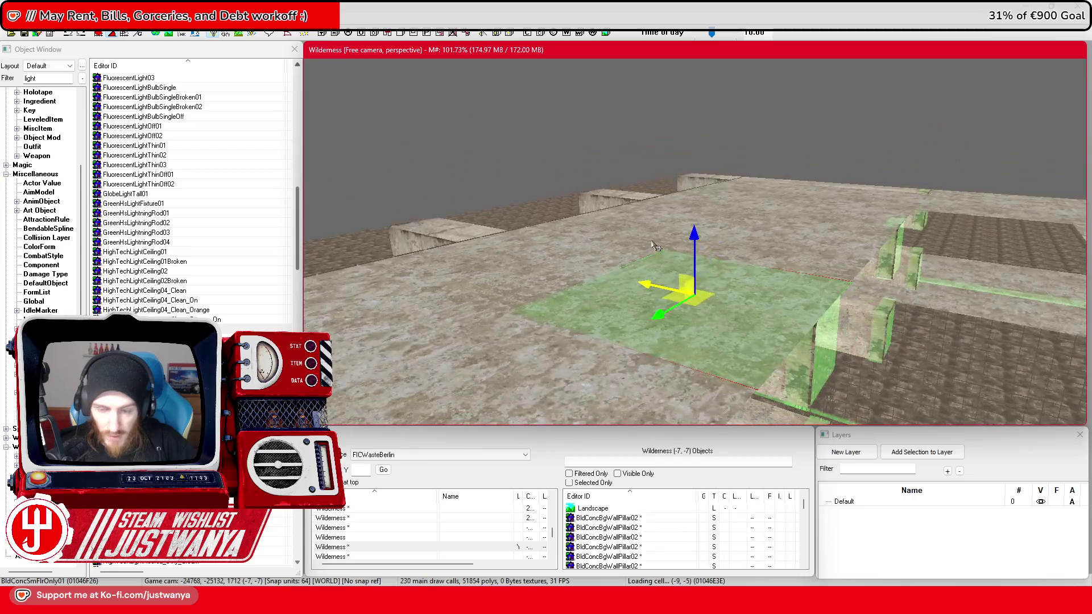
key("shift")
key("shift")
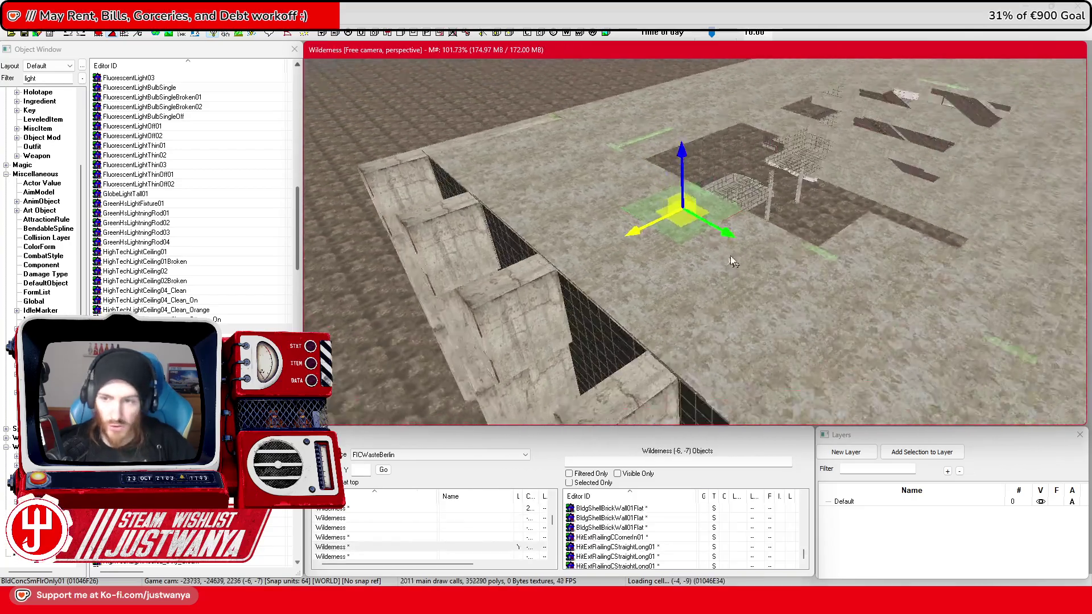
key("shift")
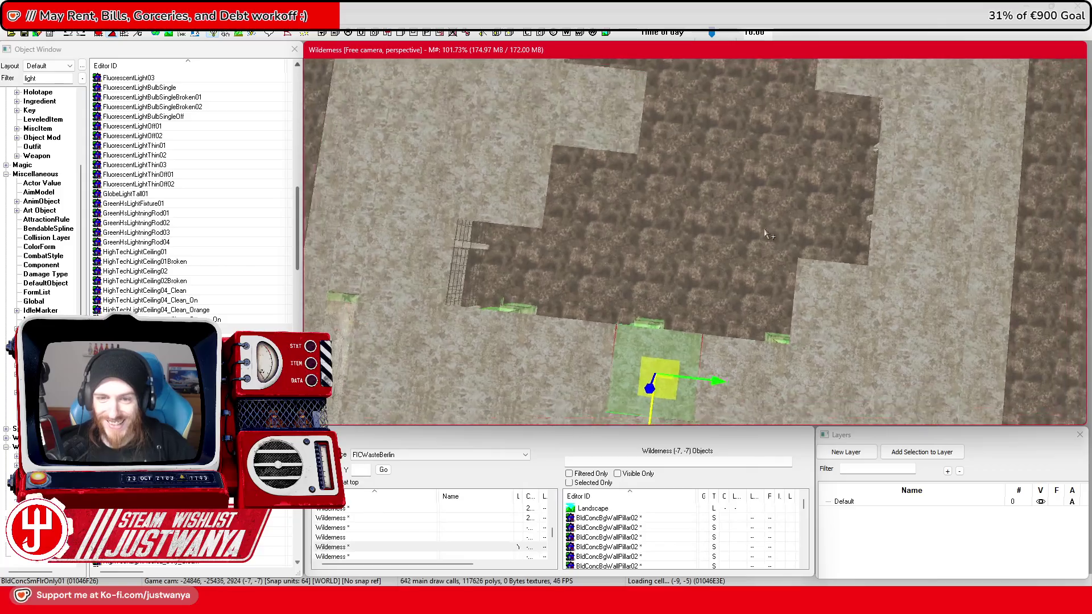
scroll(768, 306, "down", 3)
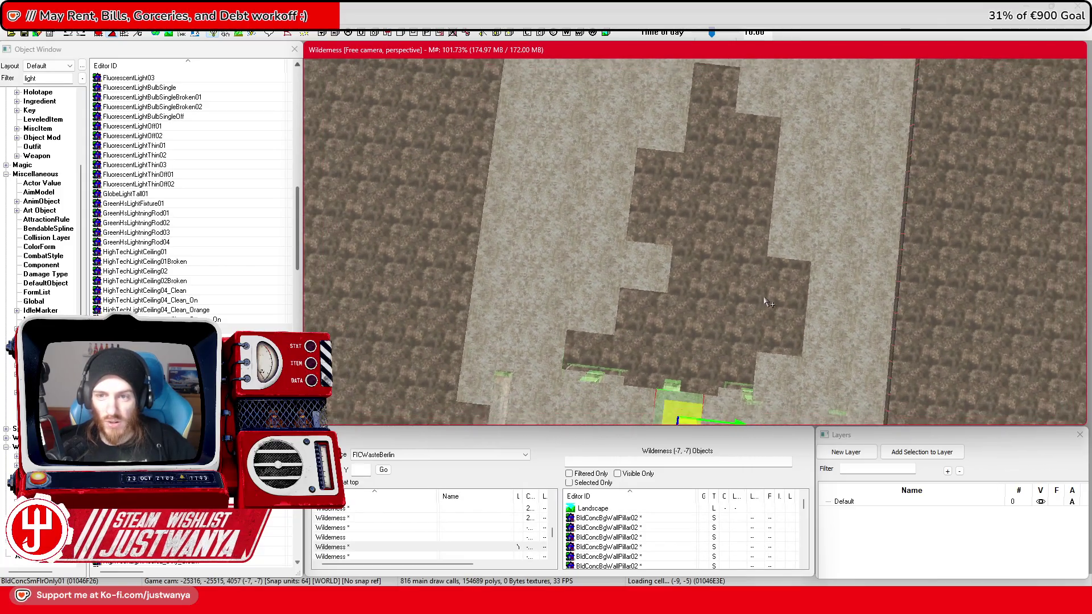
scroll(747, 293, "down", 3)
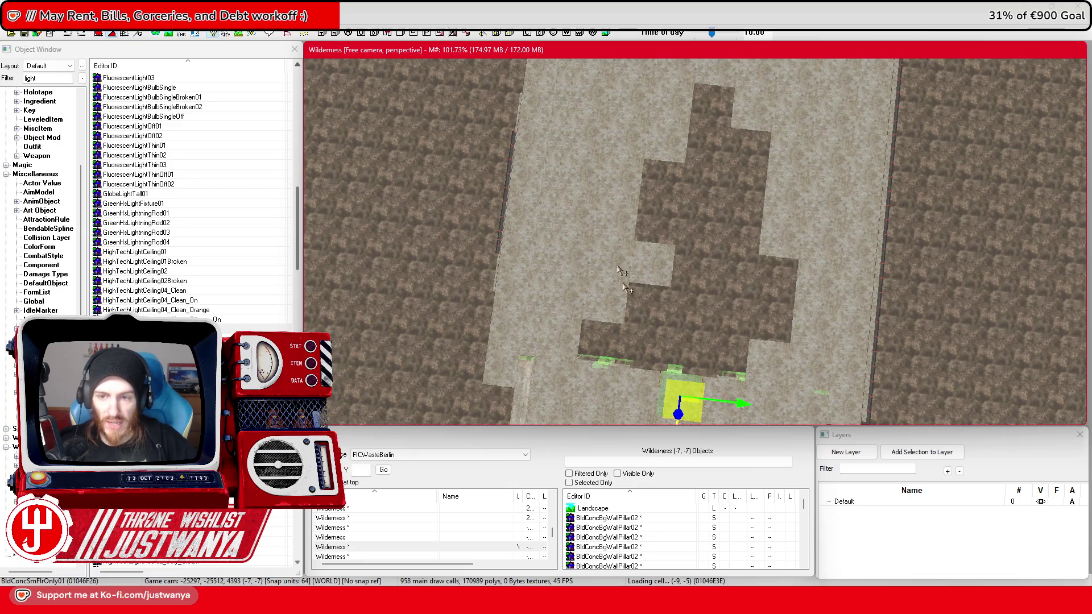
key("shift")
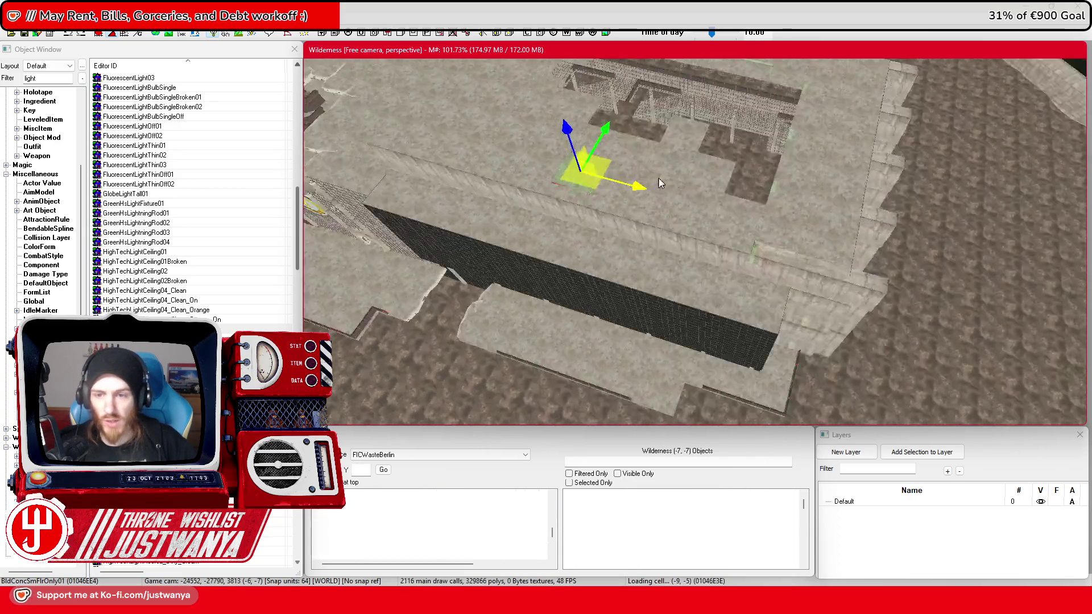
scroll(775, 220, "up", 3)
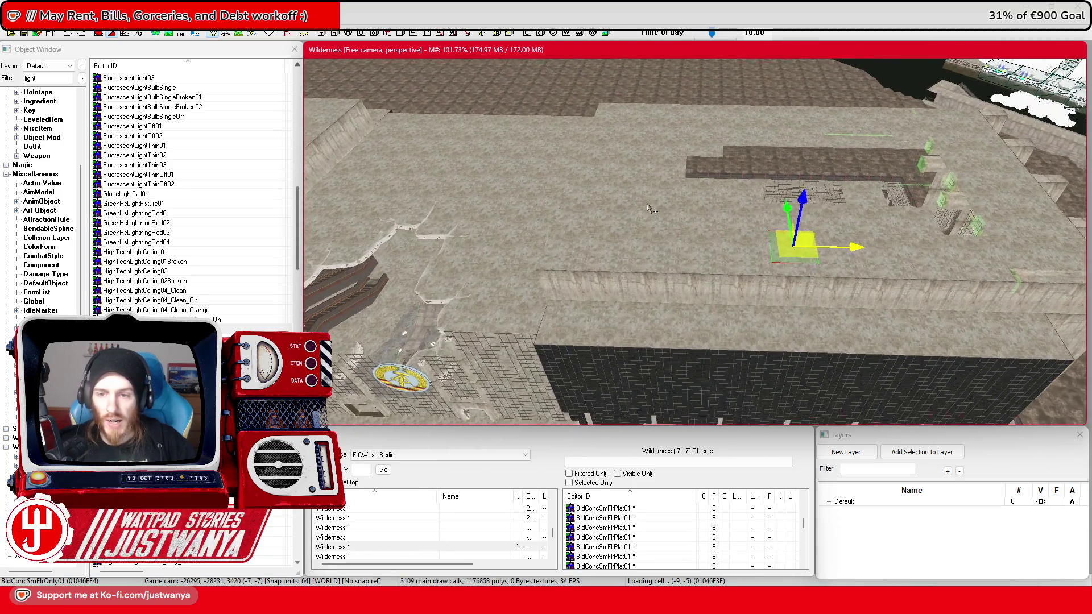
key("shift")
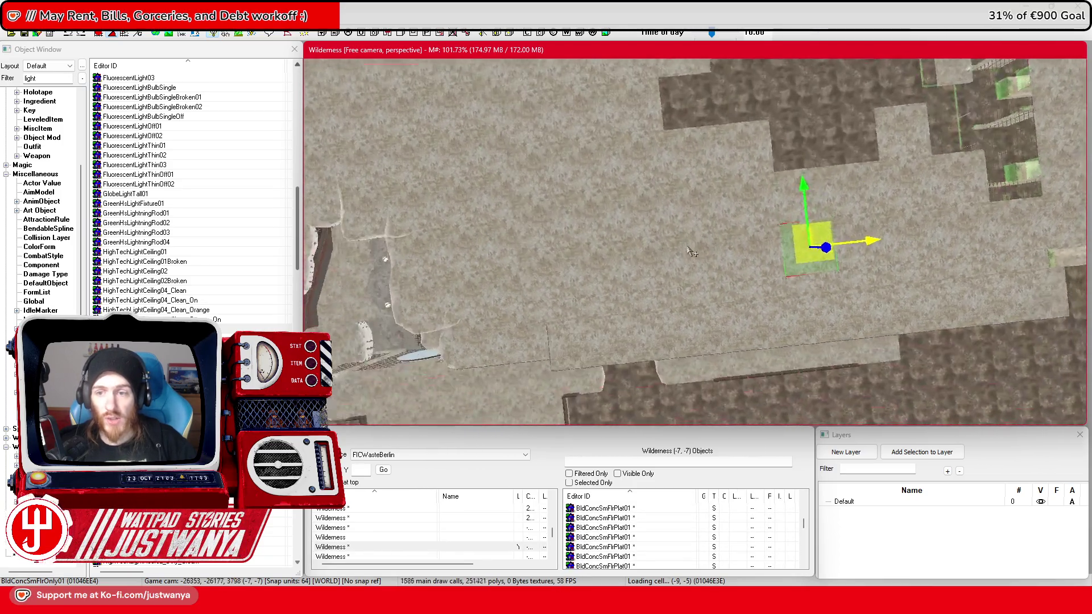
key("shift")
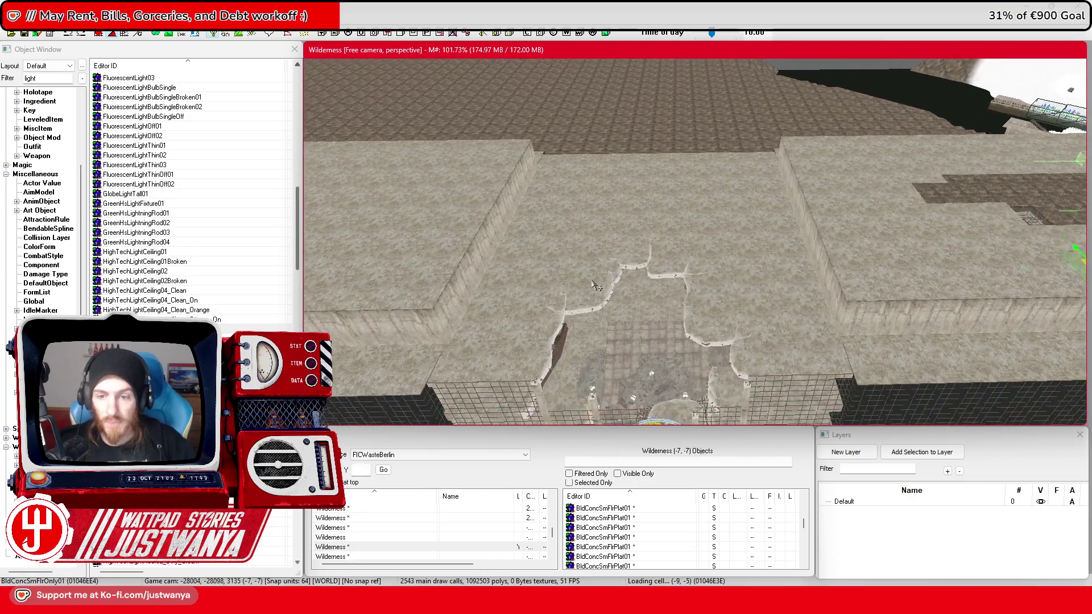
scroll(596, 286, "up", 5)
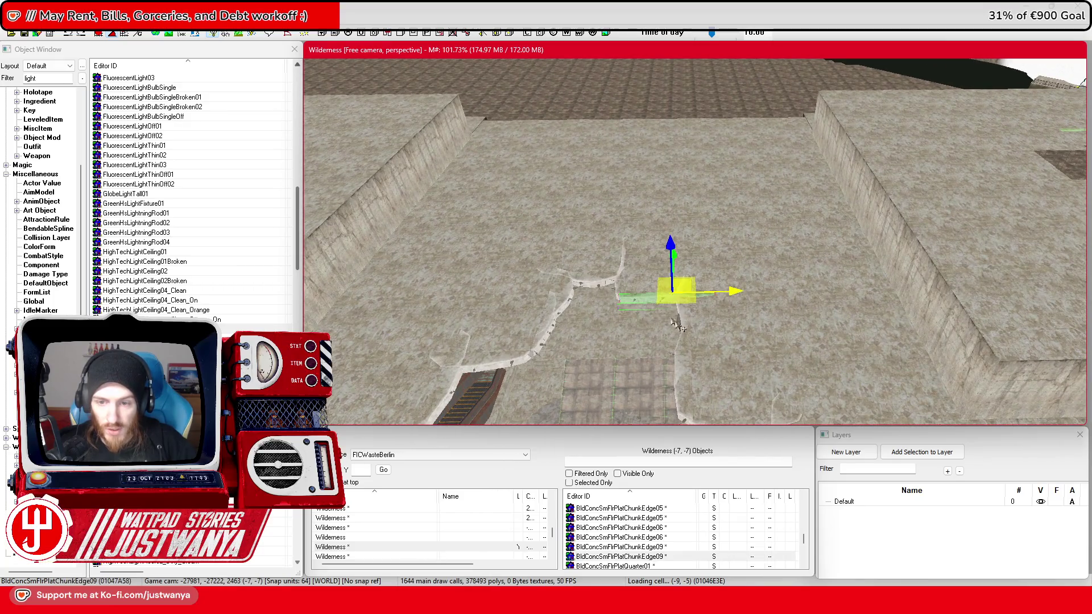
Step: Move the floor edge slab into place and slide it left along X
key("shift")
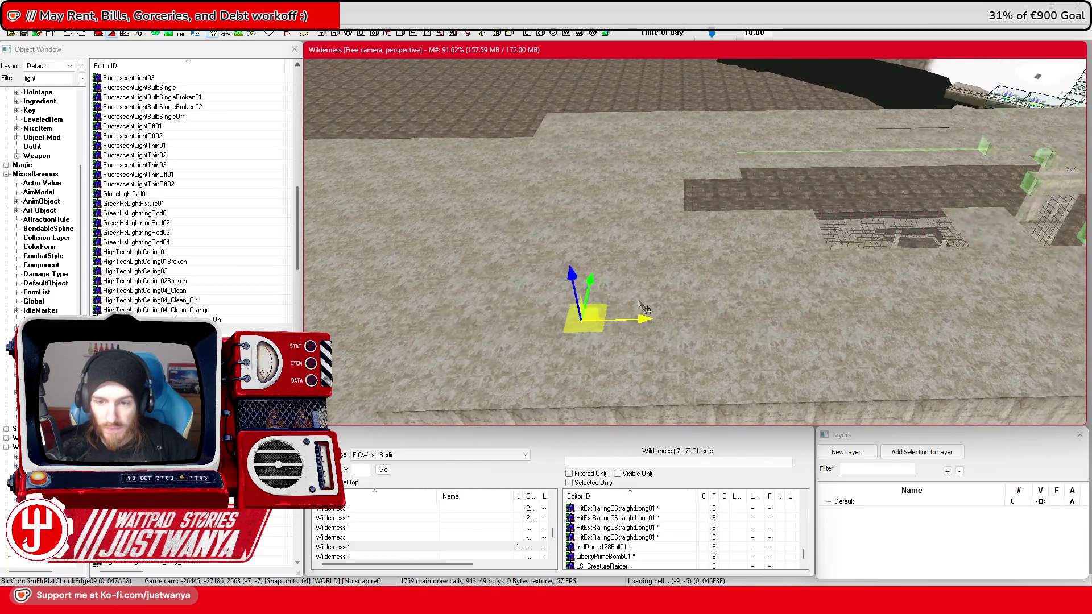
left_click_drag(583, 319, 561, 231)
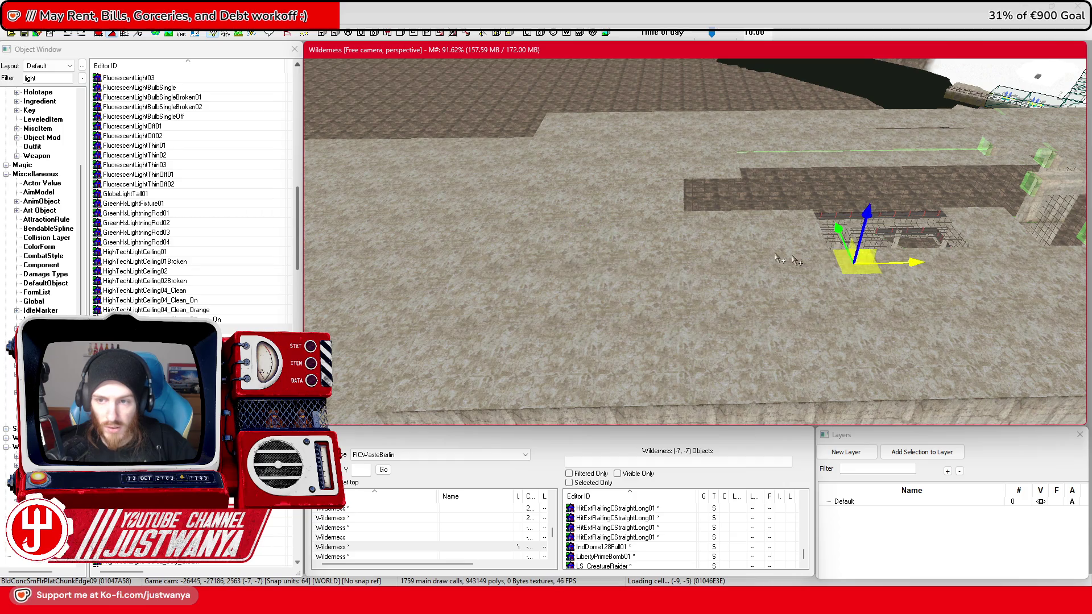
key("shift")
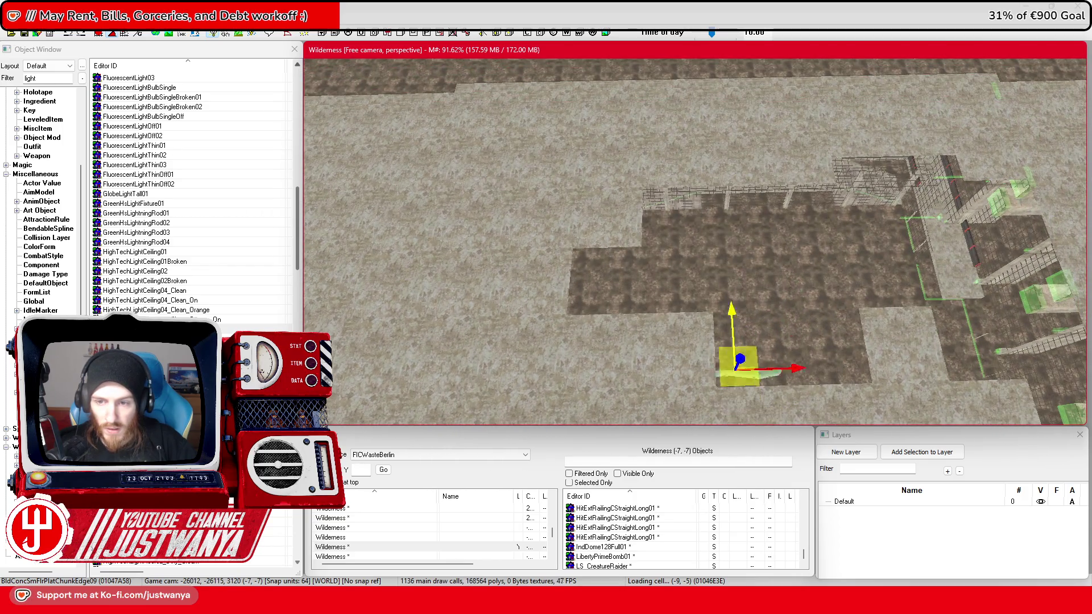
scroll(682, 196, "up", 5)
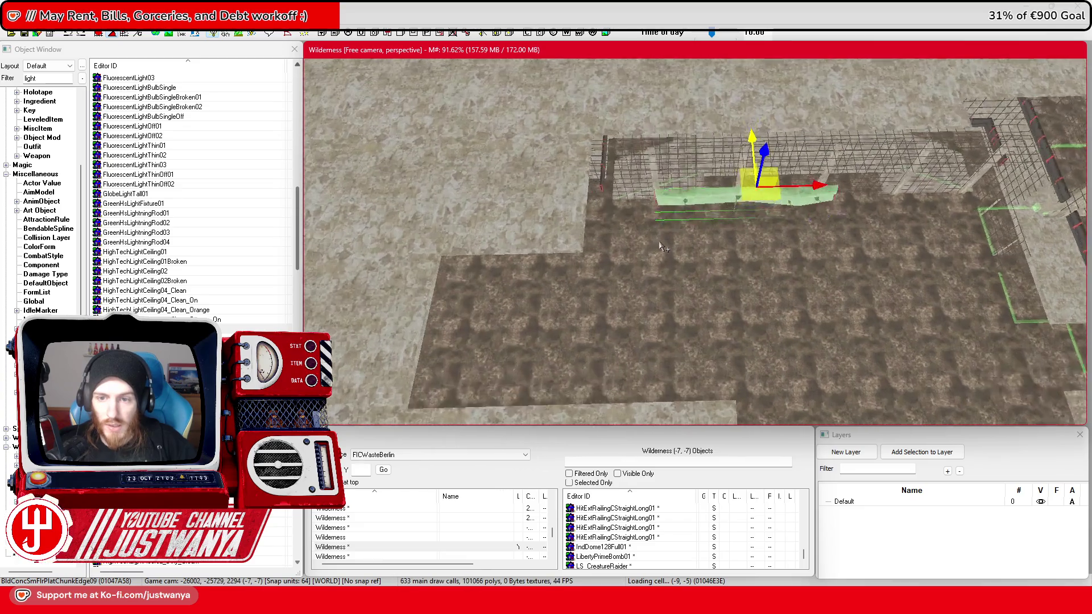
key("shift")
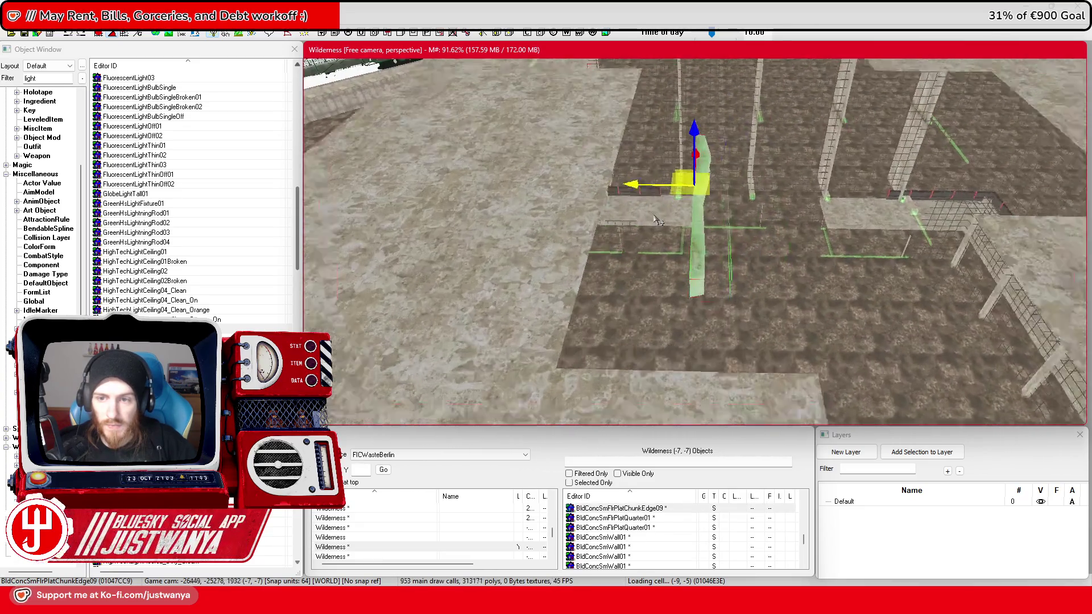
left_click_drag(633, 172, 526, 170)
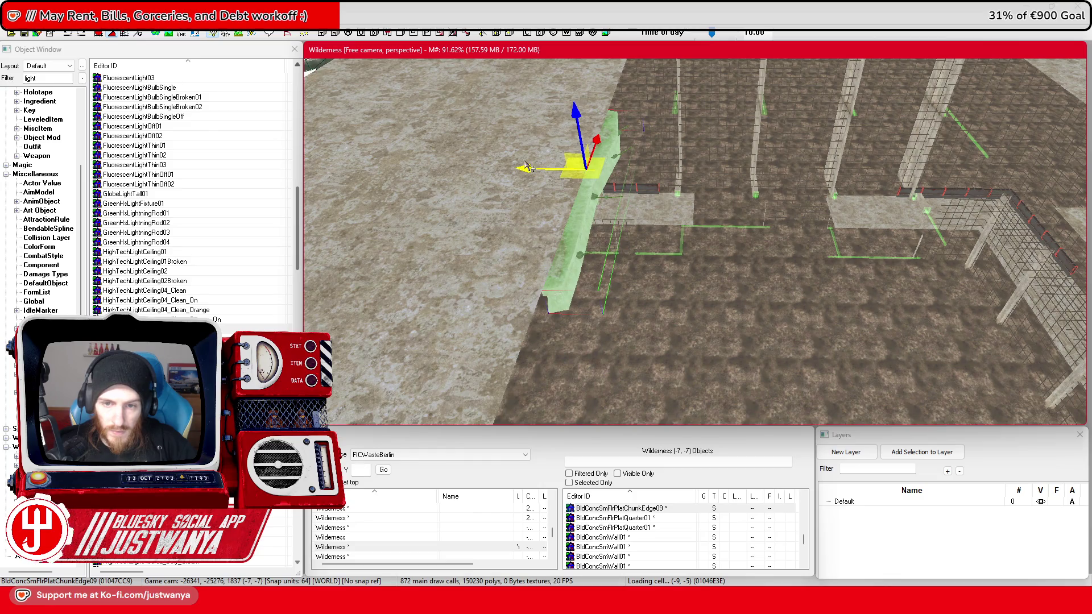
key("shift")
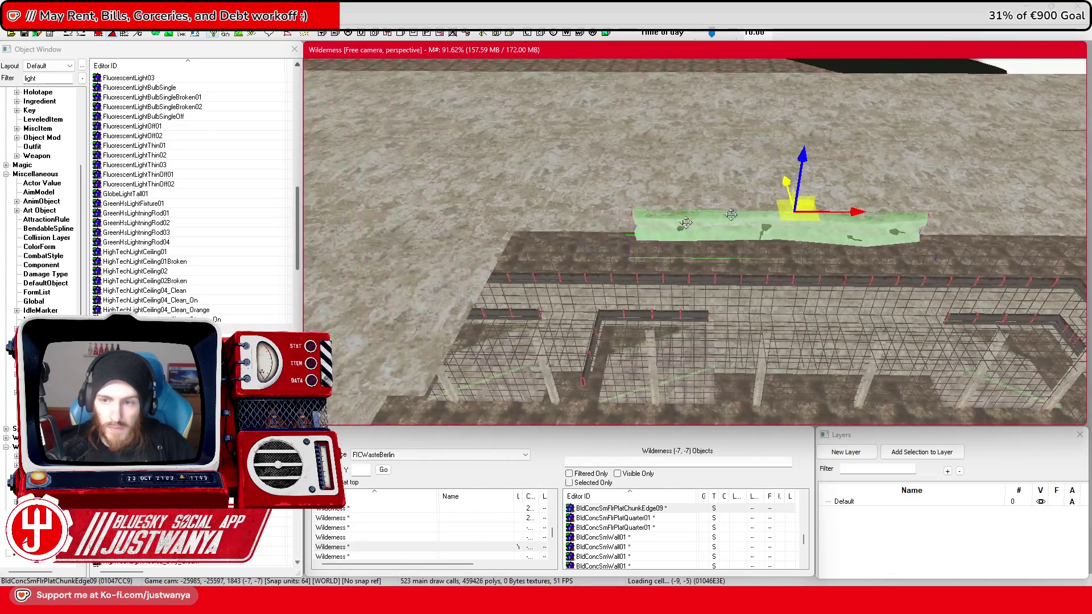
left_click_drag(851, 214, 747, 214)
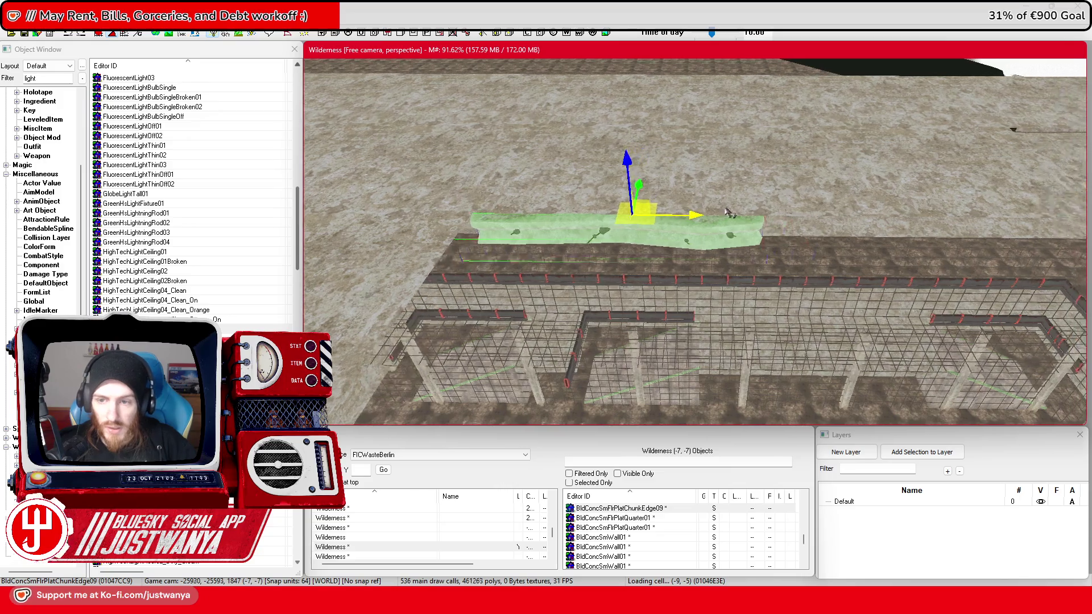
Step: Duplicate the edge slab and set the copy end to end alongside the original
key("ctrl+d")
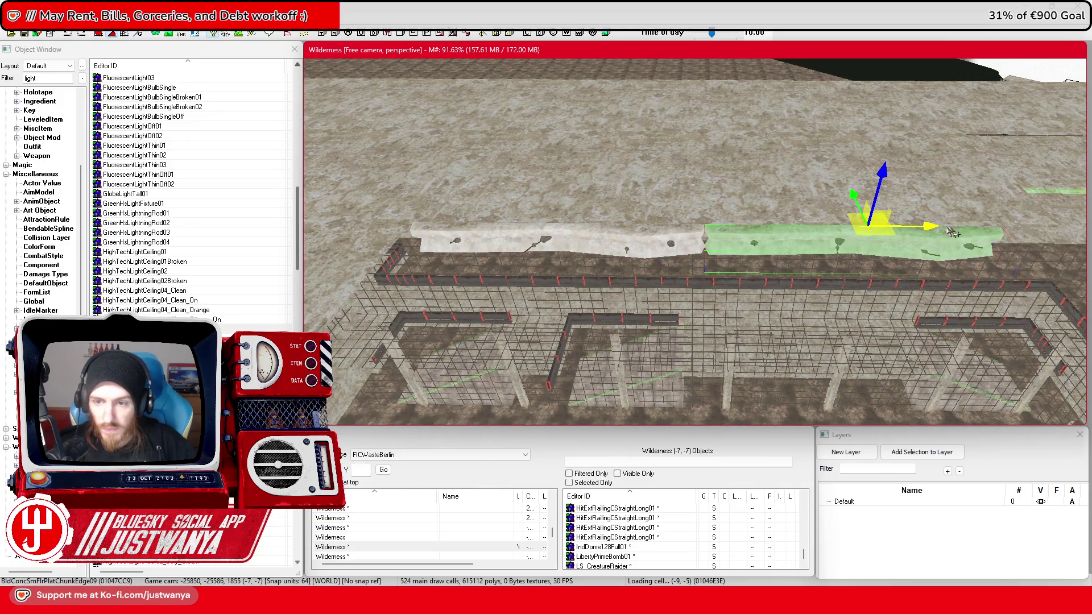
left_click_drag(956, 229, 721, 217)
key("ctrl+z")
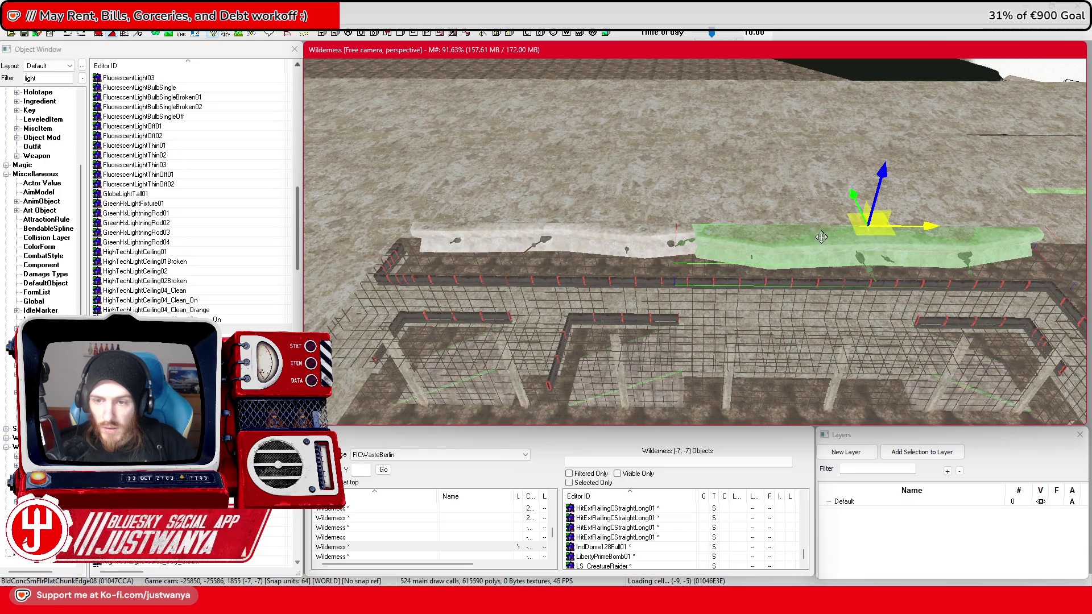
mouse_move(873, 215)
left_mouse_down()
mouse_move(916, 195)
mouse_move(883, 169)
left_mouse_up()
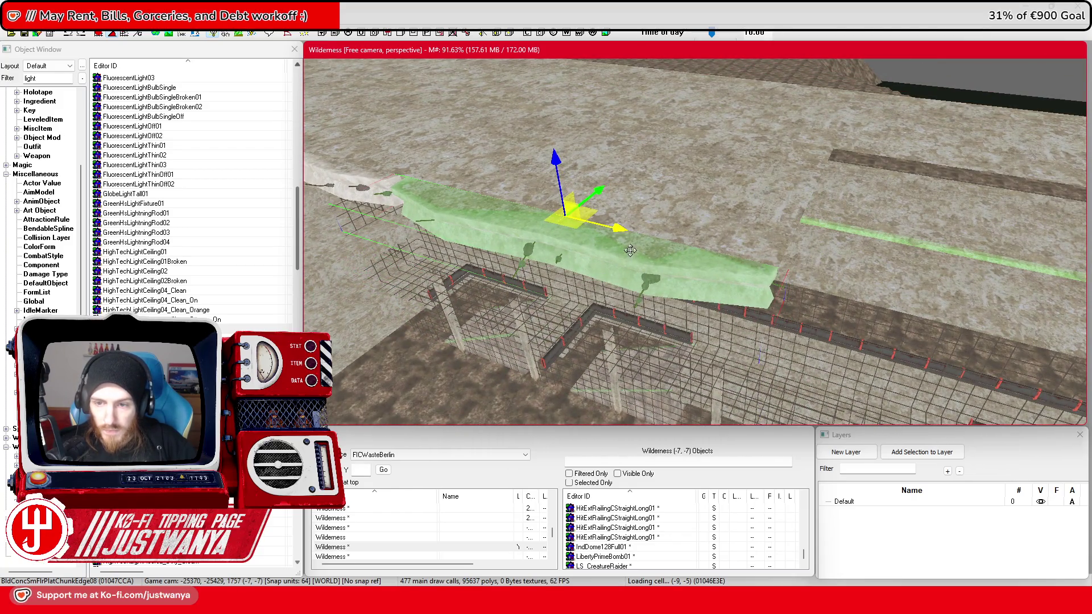
Step: Delete the leftmost floor edge slab, Edge09
mouse_move(621, 228)
left_mouse_down()
mouse_move(653, 213)
mouse_move(715, 287)
left_mouse_up()
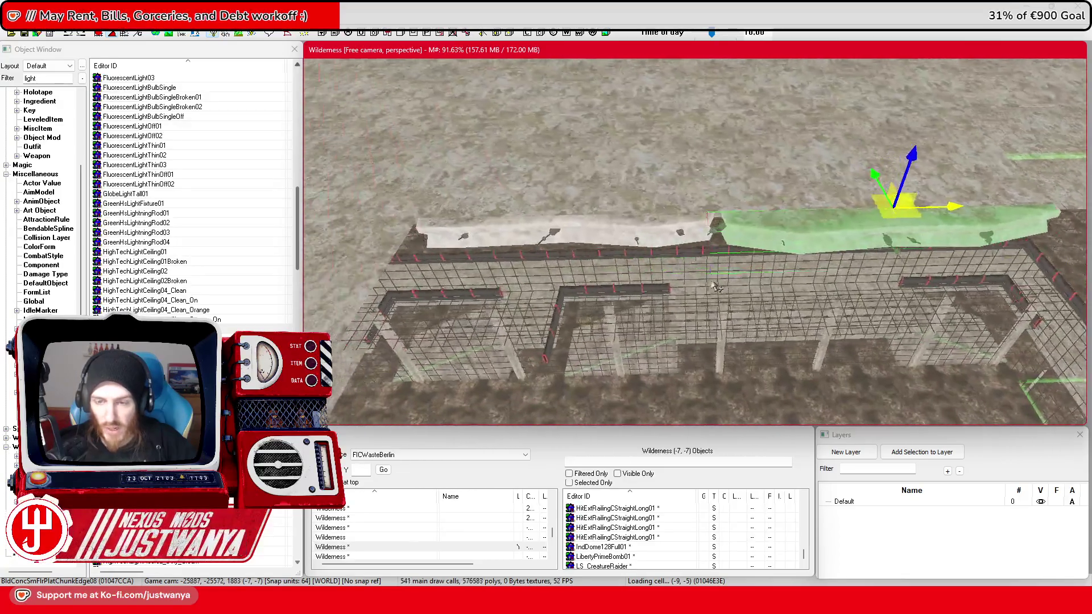
left_click(691, 224)
key("f")
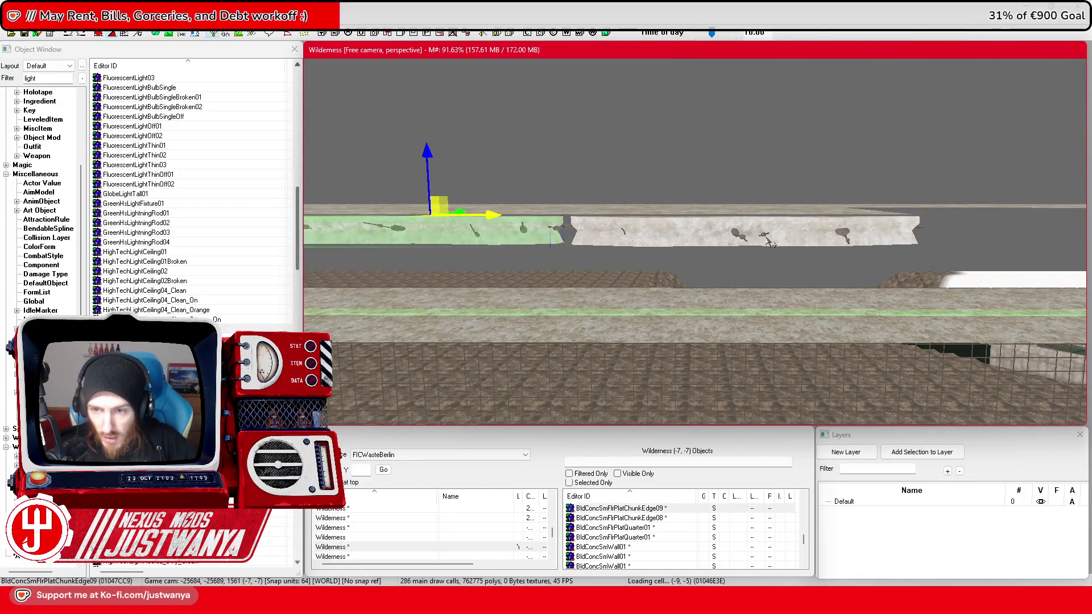
left_click(769, 241)
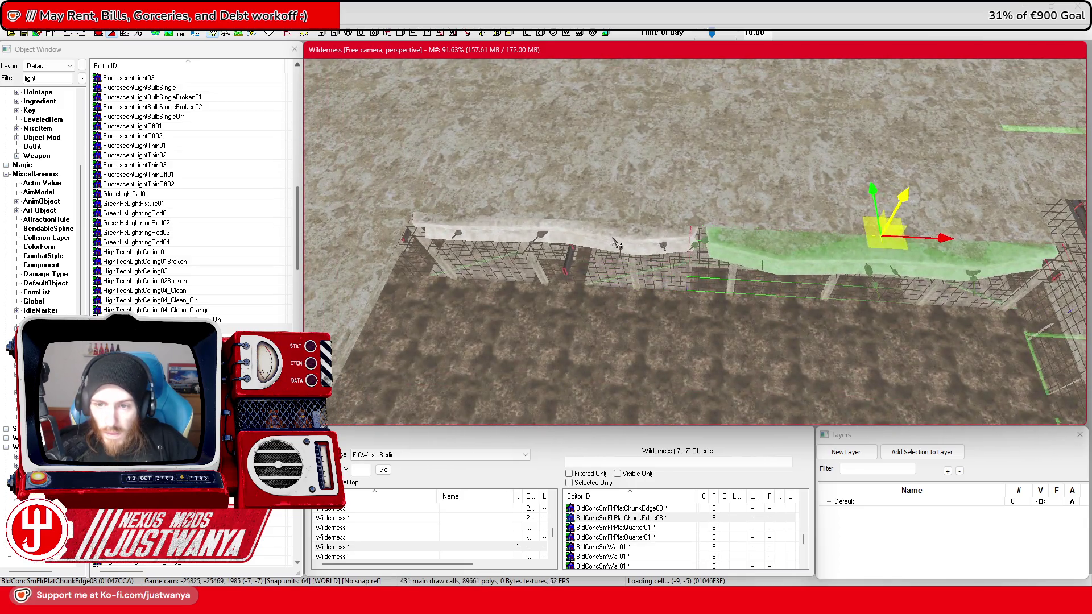
left_click(612, 237)
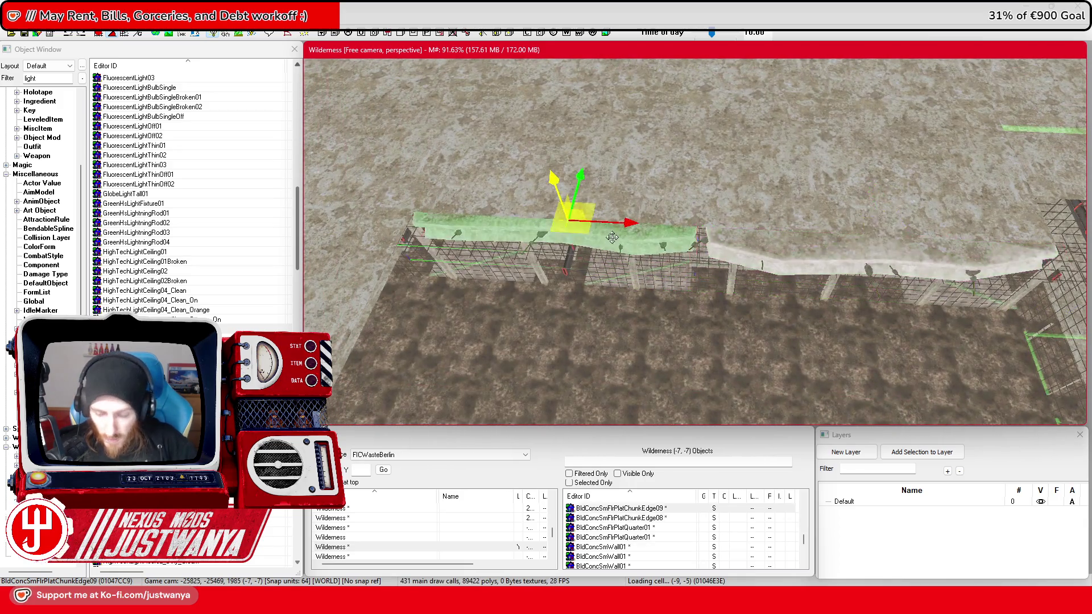
key("Delete")
Step: Filter the Object Window for 'Black' and place a BlackPlane near the gallery
double_click(29, 78)
type("Black")
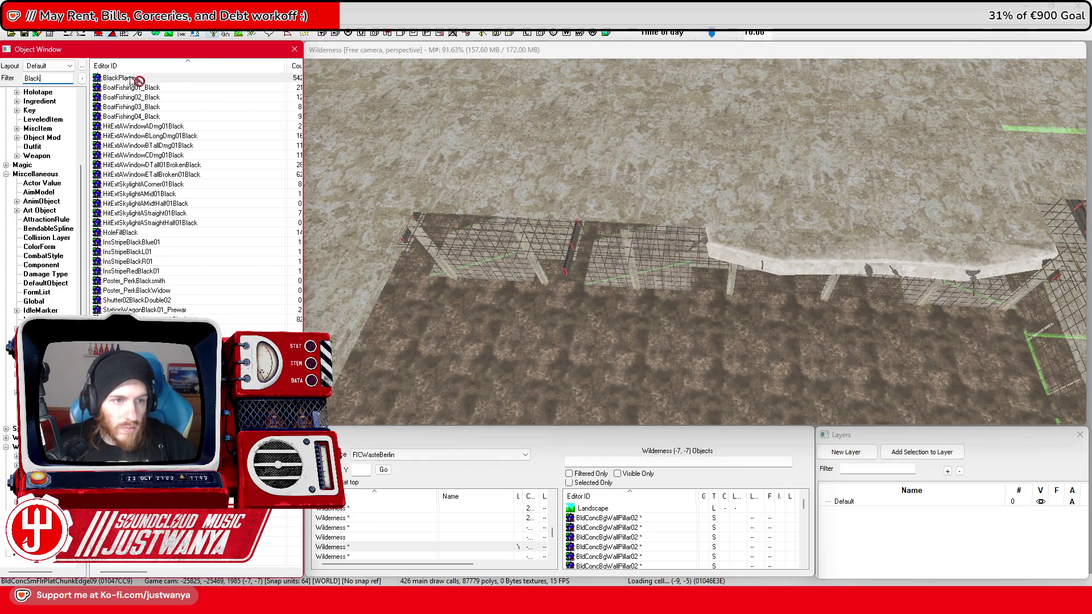
left_click_drag(756, 246, 756, 249)
mouse_move(693, 284)
left_mouse_down()
mouse_move(776, 223)
mouse_move(781, 273)
left_mouse_up()
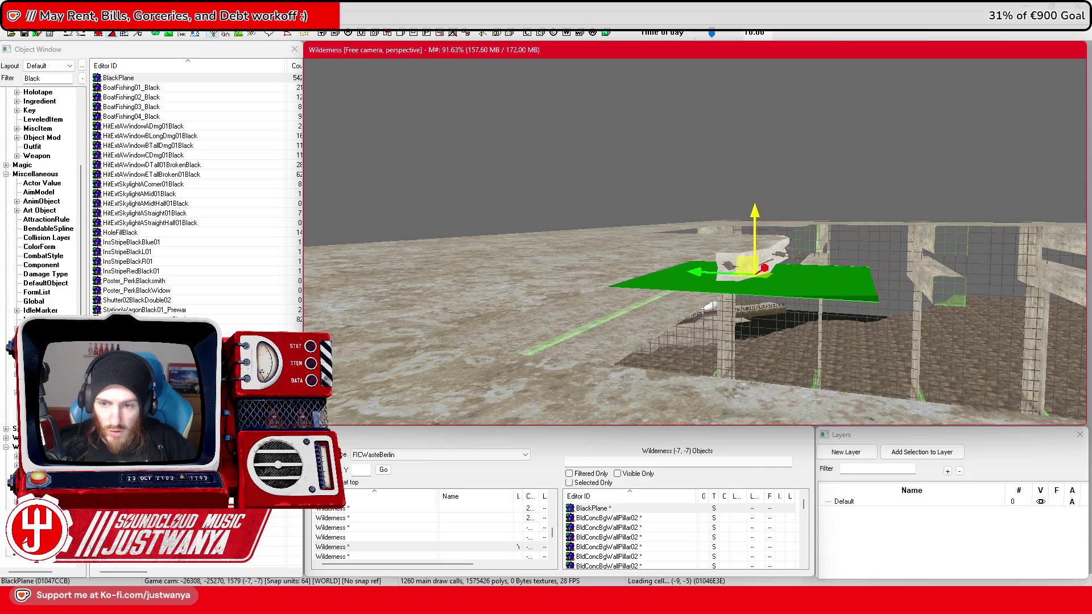
left_click_drag(757, 207, 747, 253)
left_click_drag(484, 271, 688, 293)
scroll(688, 294, "down", 2)
scroll(688, 294, "up", 3)
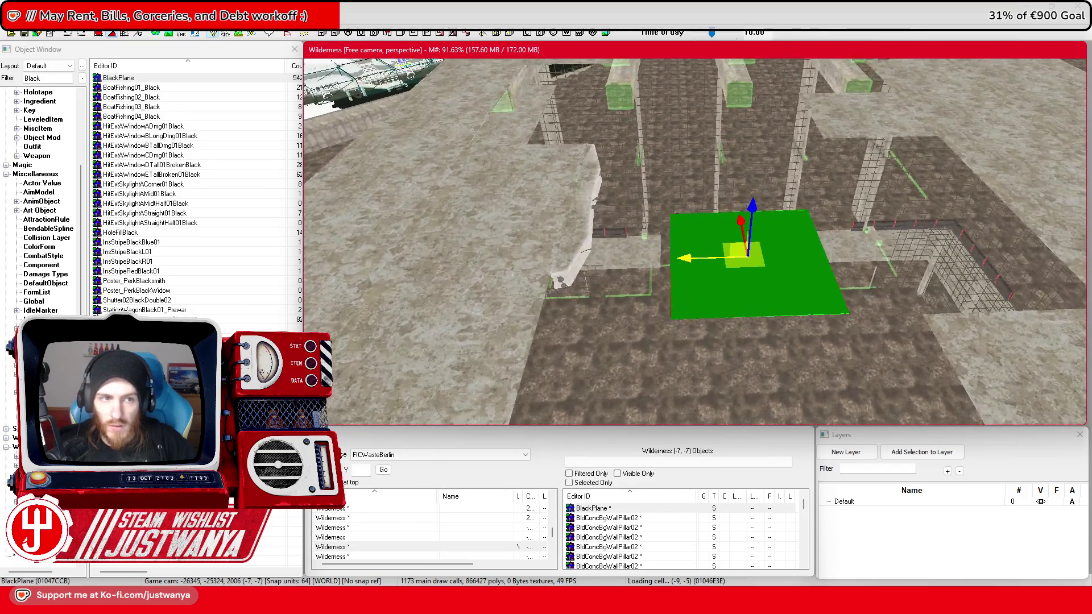
left_click(97, 35)
mouse_move(699, 270)
left_mouse_down()
mouse_move(449, 250)
mouse_move(495, 251)
left_mouse_up()
Step: Duplicate the BlackPlane and move the copy to the upper right
key("ctrl+d")
left_click(735, 259, "ctrl")
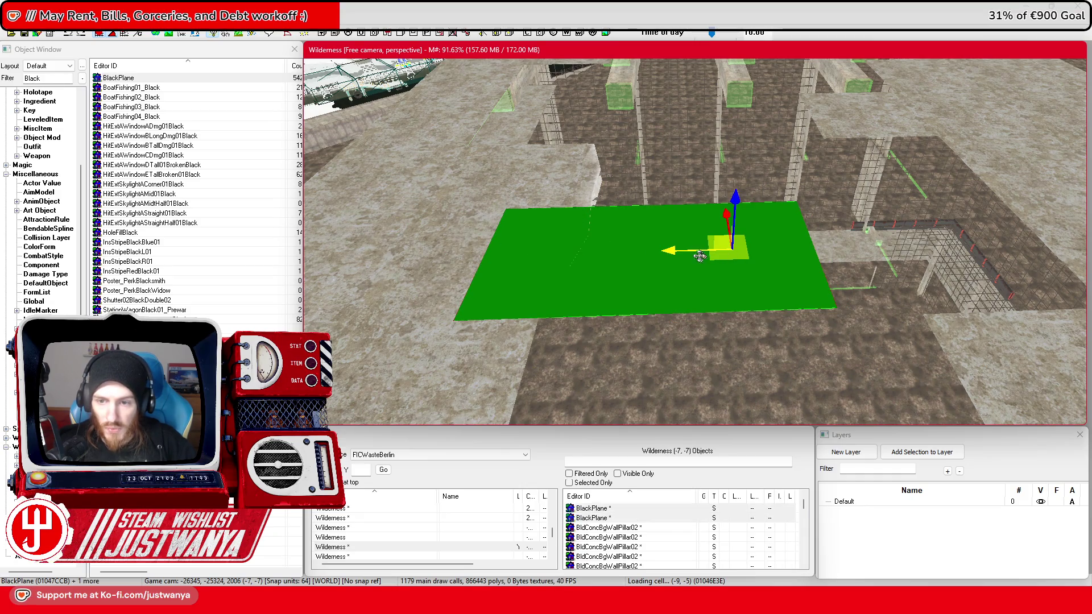
key("shift")
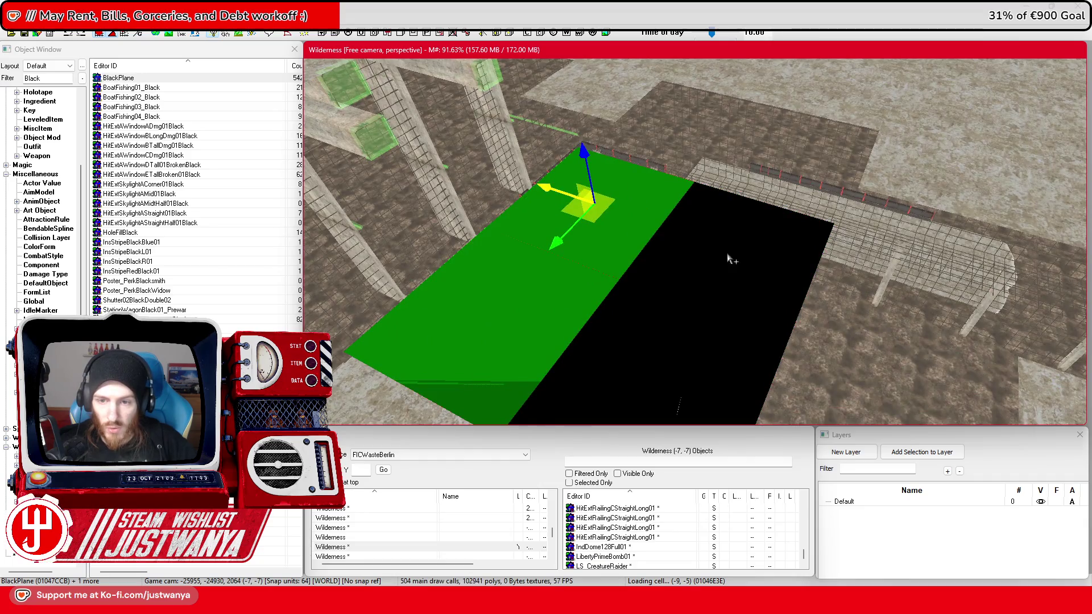
key("ctrl+d")
mouse_move(732, 260)
left_mouse_down()
mouse_move(654, 386)
mouse_move(819, 119)
mouse_move(669, 156)
mouse_move(719, 90)
mouse_move(830, 135)
mouse_move(739, 182)
mouse_move(641, 212)
mouse_move(657, 217)
left_mouse_up()
left_click(636, 439)
Step: Duplicate another plane down-left and select the adjoining black planes together
left_click(800, 206)
key("ctrl+d")
left_click(659, 219, "ctrl")
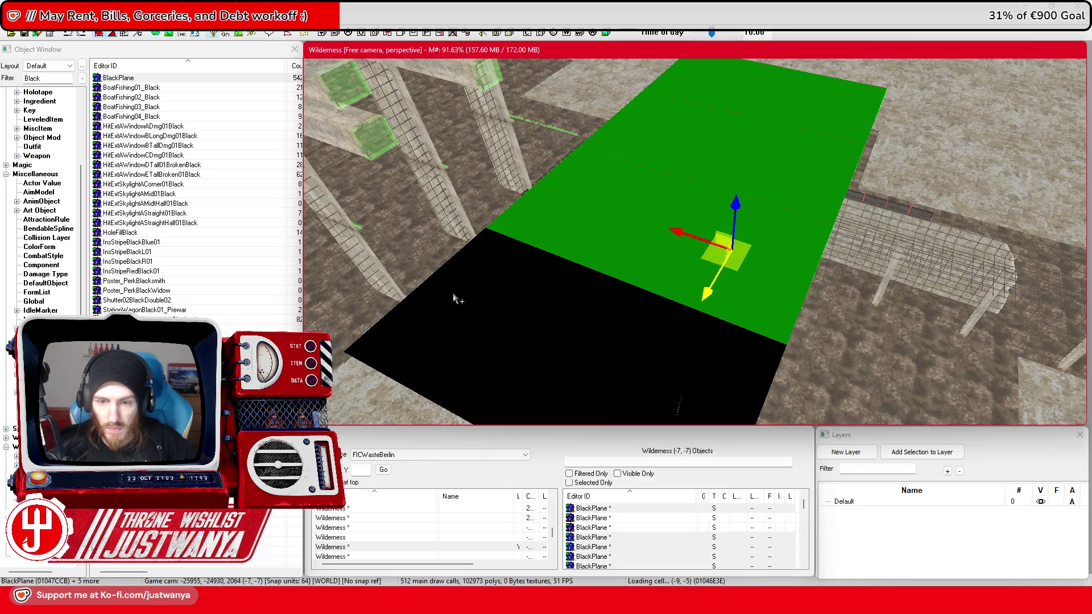
left_click(456, 297, "ctrl")
left_click(693, 372, "ctrl")
scroll(584, 296, "down", 5)
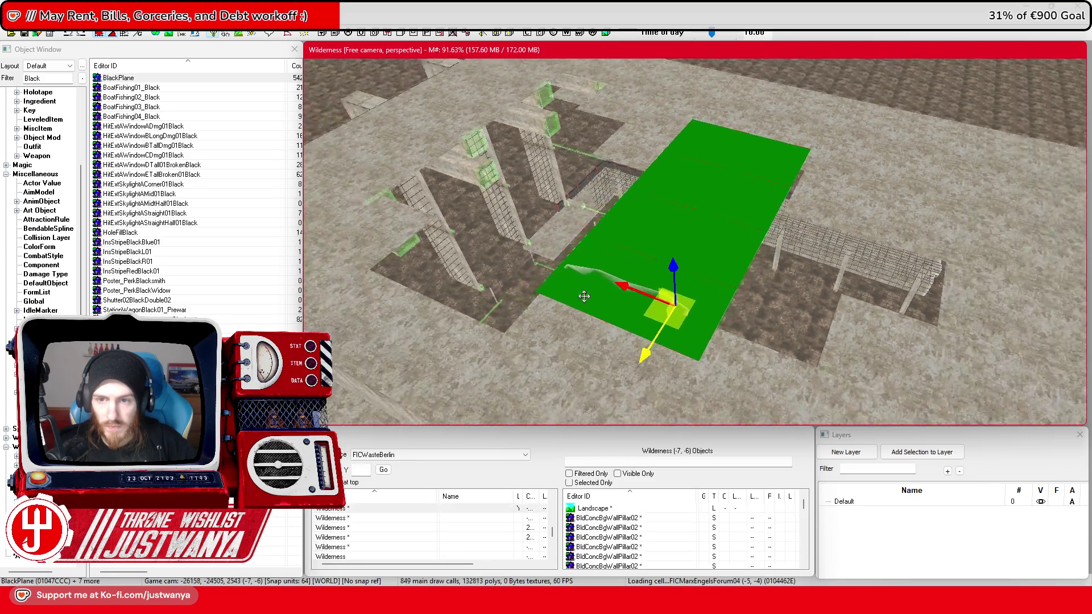
key("shift")
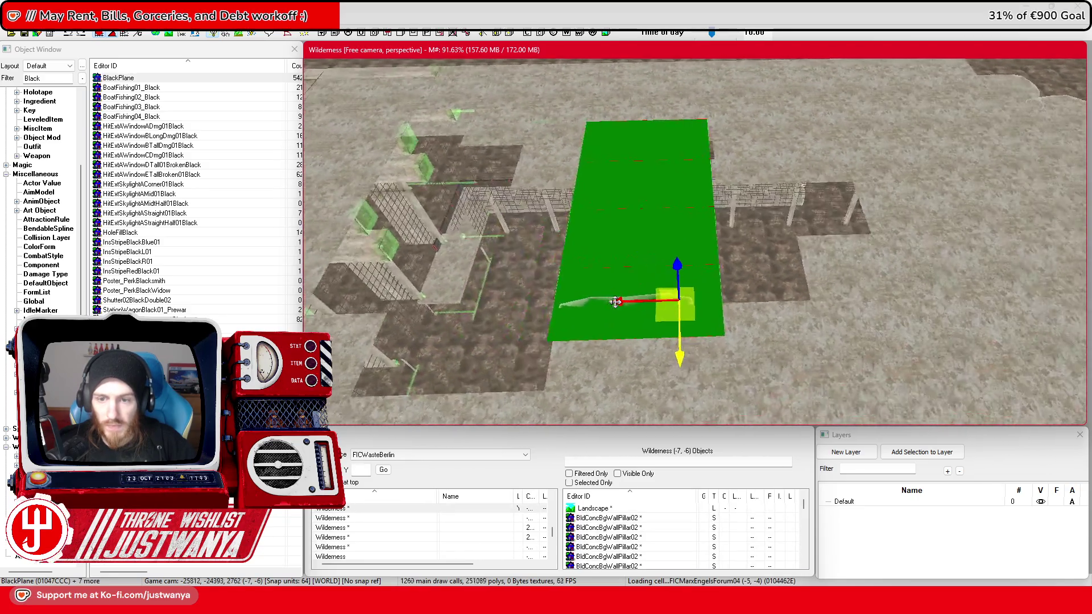
Step: Slide the planes left, then pull a row of eight black planes toward the near edge to close gaps
mouse_move(580, 293)
left_mouse_down()
mouse_move(370, 298)
mouse_move(918, 284)
left_mouse_up()
left_click_drag(787, 293, 458, 301)
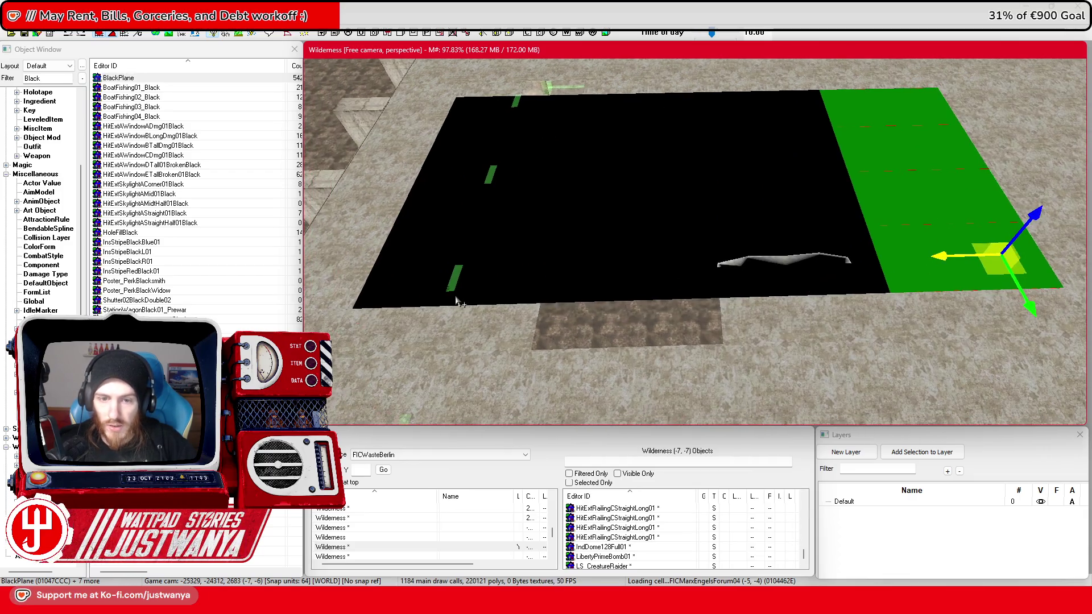
left_click(482, 302)
left_click(399, 285, "ctrl")
left_click(574, 285, "ctrl")
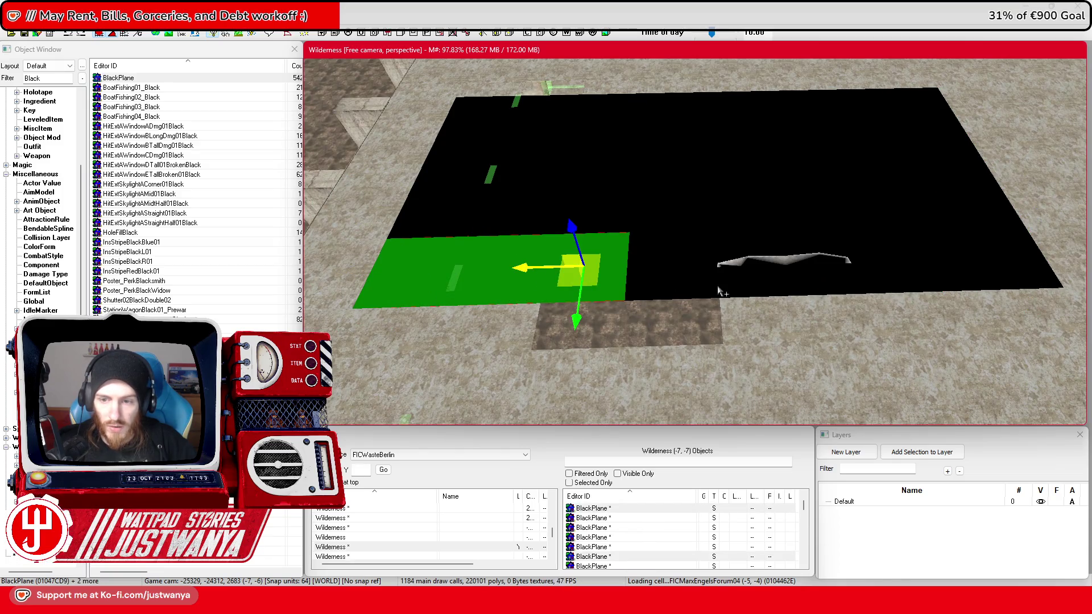
left_click(740, 284, "ctrl")
left_click(727, 287, "ctrl")
left_click(859, 282, "ctrl")
left_click(994, 268, "ctrl")
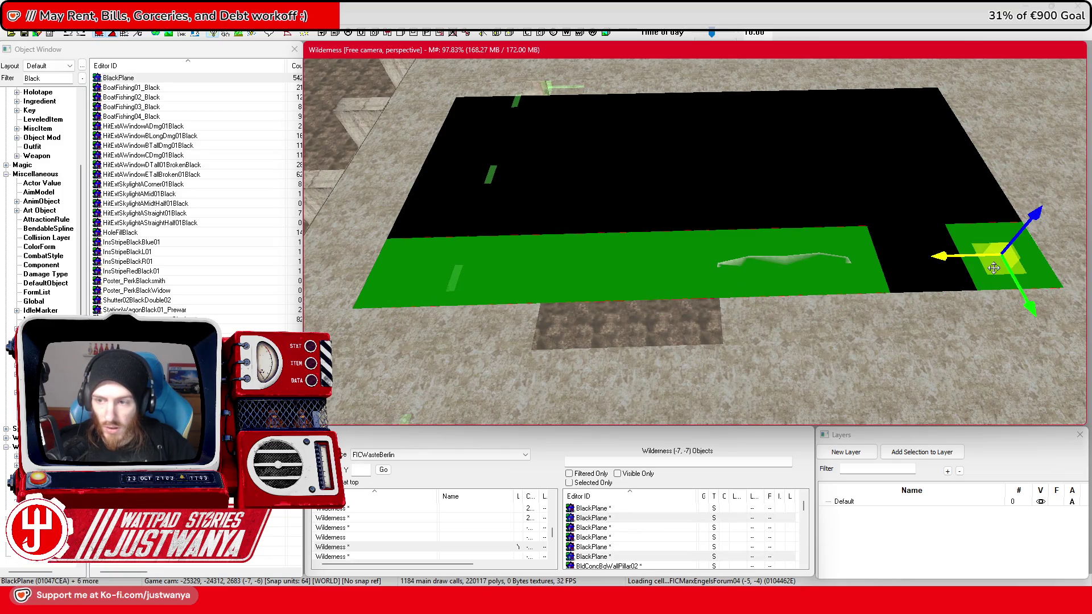
left_click(913, 285, "ctrl")
left_click_drag(987, 307, 978, 400)
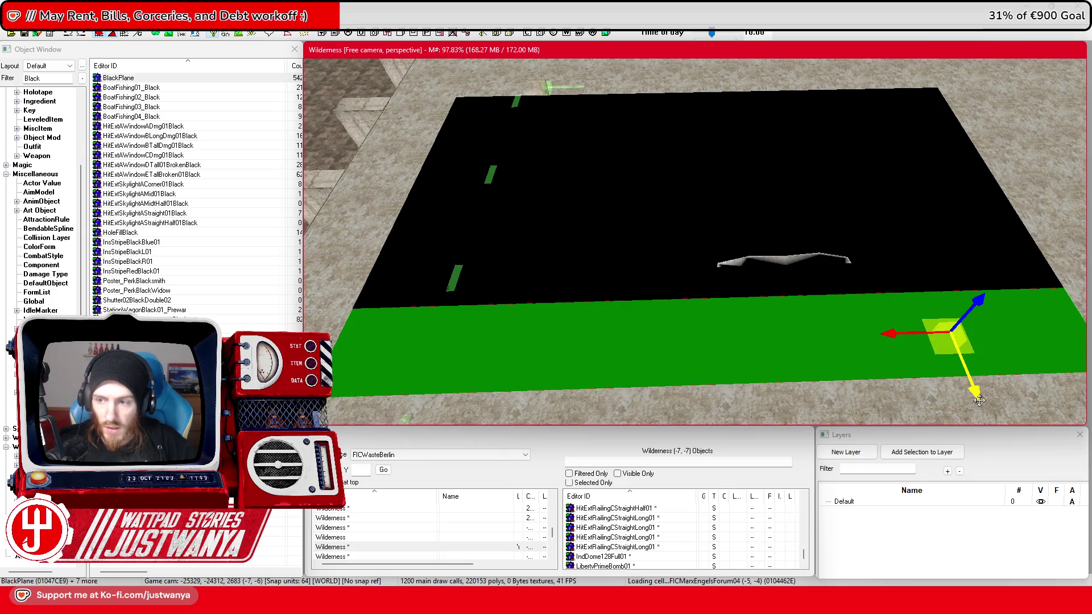
Step: Multi-select the lower, middle, upper and top rows of black planes and lower them together
left_click(1013, 282, "ctrl")
left_click(913, 282, "ctrl")
left_click(836, 292, "ctrl")
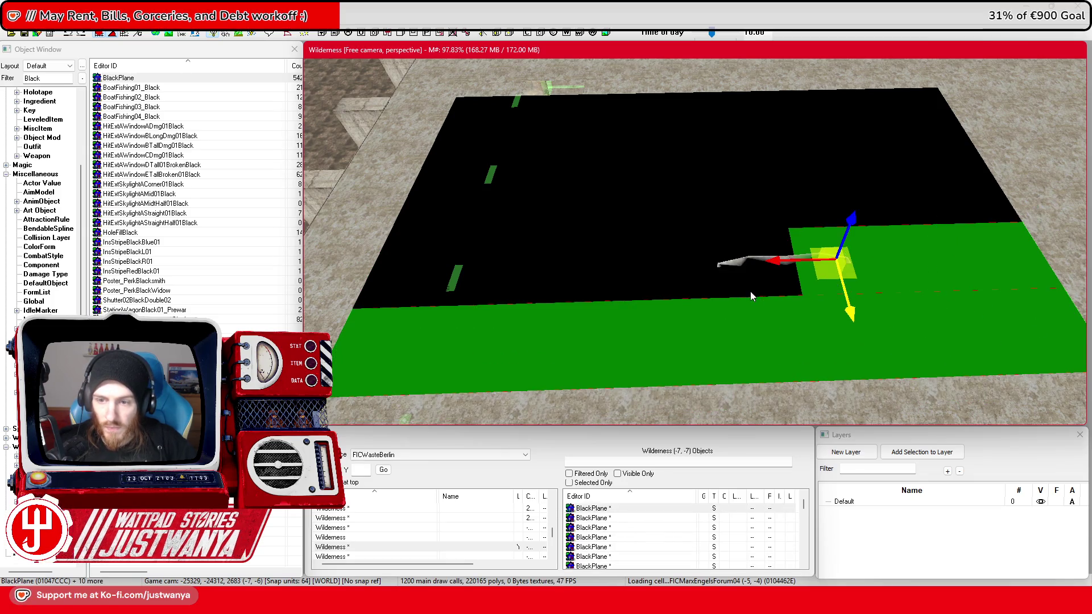
left_click(751, 291, "ctrl")
left_click(636, 293, "ctrl")
left_click(553, 292, "ctrl")
left_click(494, 296, "ctrl")
left_click(412, 298, "ctrl")
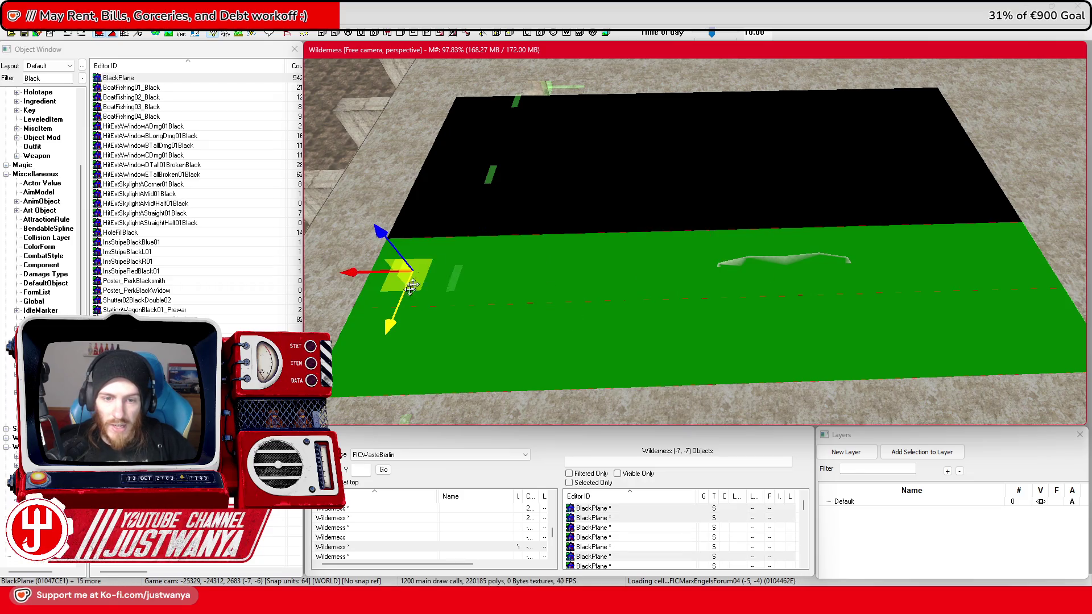
left_click(450, 222, "ctrl")
left_click(551, 216, "ctrl")
left_click(626, 215, "ctrl")
left_click(718, 213, "ctrl")
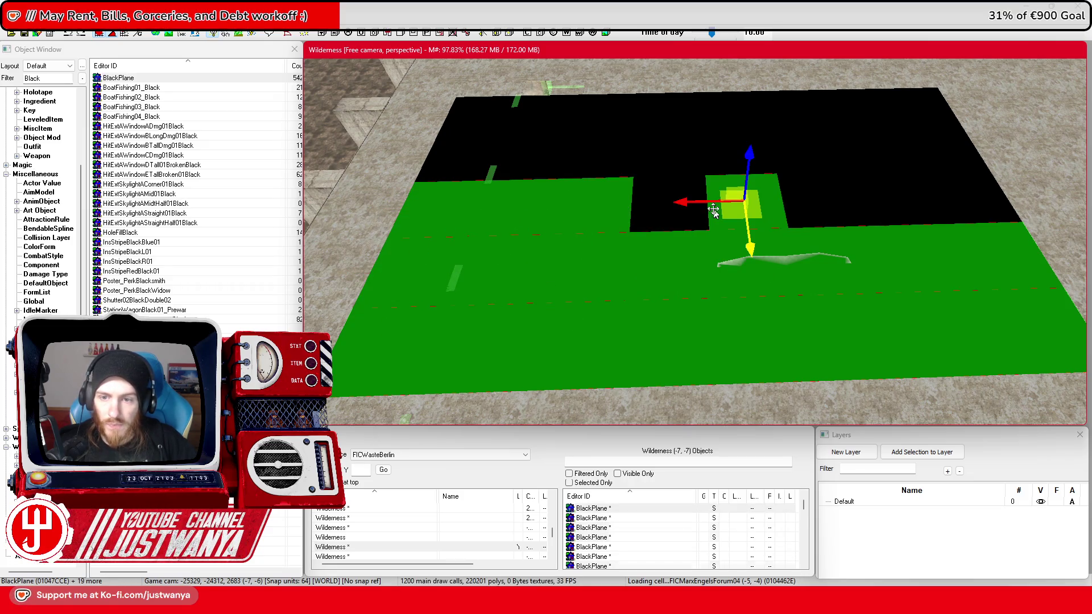
left_click(653, 220, "ctrl")
left_click(827, 208, "ctrl")
left_click(907, 208, "ctrl")
left_click(987, 205, "ctrl")
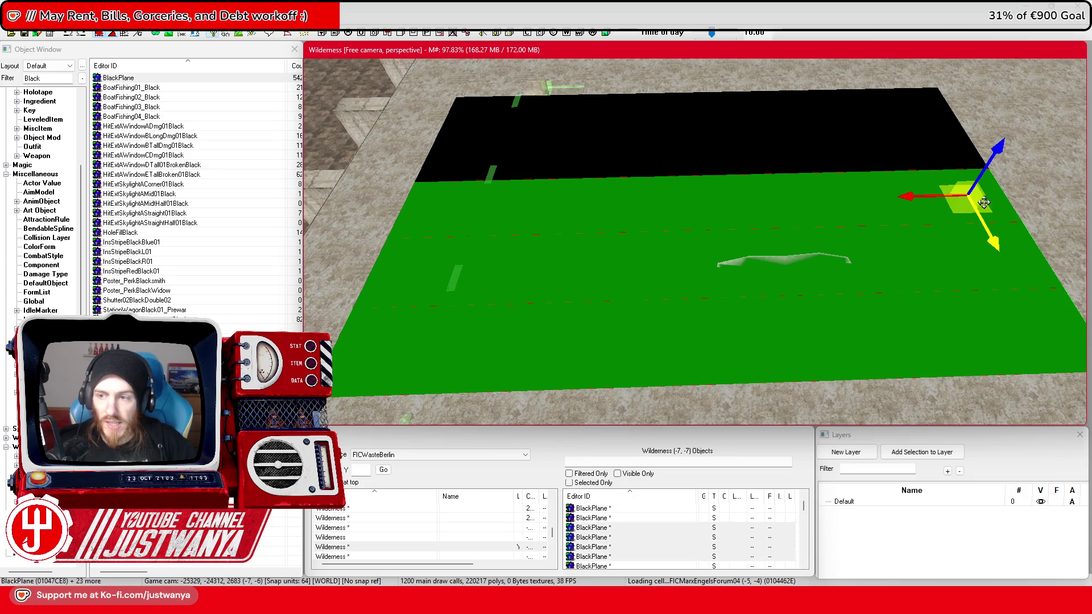
left_click(933, 155, "ctrl")
left_click(868, 160, "ctrl")
left_click(787, 162, "ctrl")
left_click(730, 167, "ctrl")
left_click(663, 165, "ctrl")
left_click(587, 165, "ctrl")
left_click(516, 167, "ctrl")
left_click(463, 165, "ctrl")
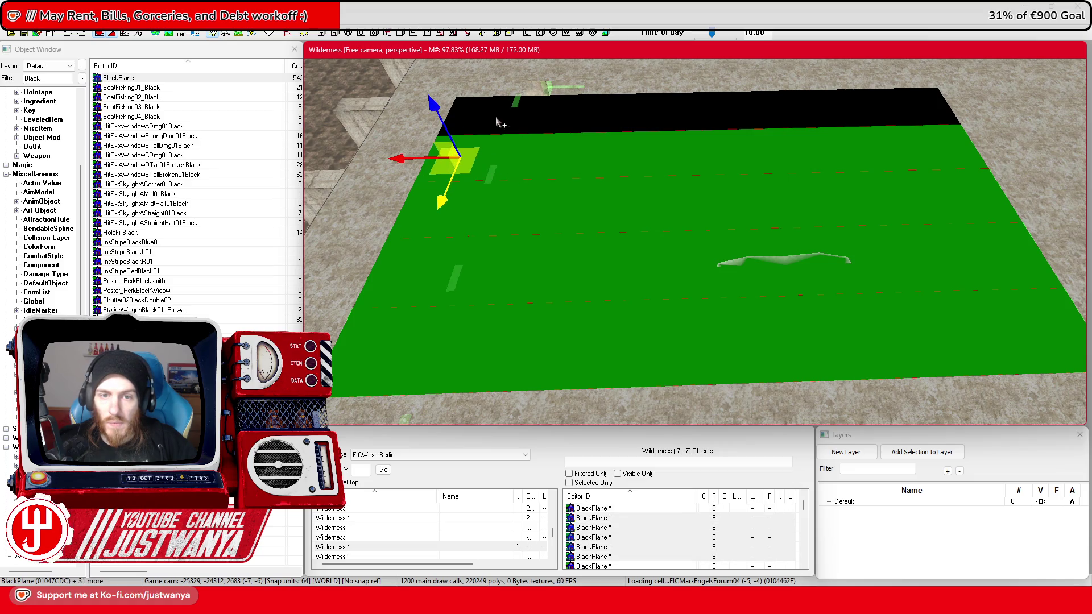
left_click(570, 122, "ctrl")
left_click(621, 115, "ctrl")
left_click(670, 111, "ctrl")
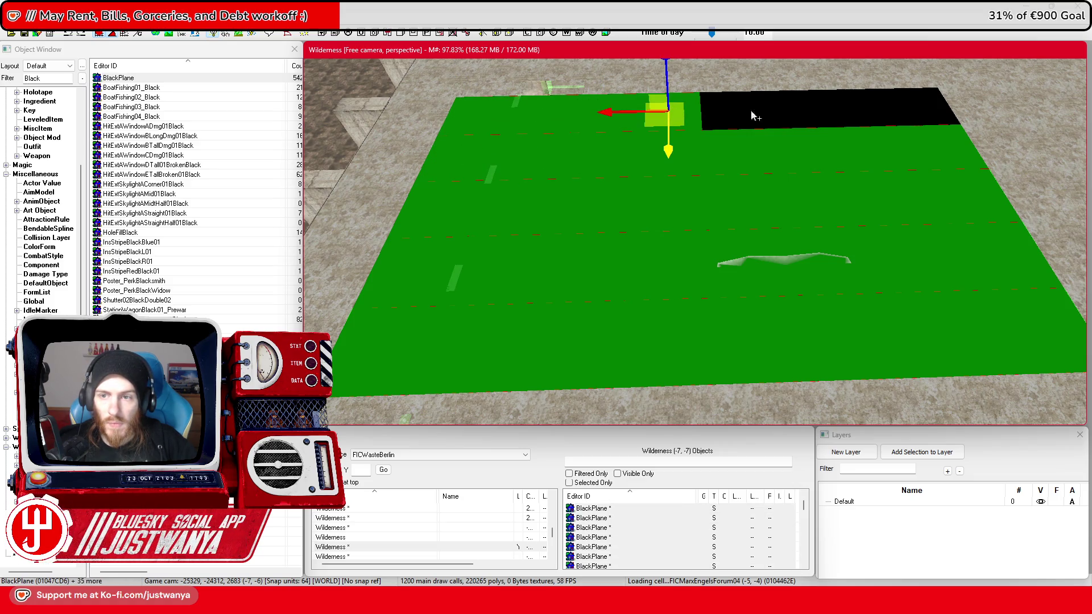
left_click(741, 121, "ctrl")
left_click(799, 114, "ctrl")
left_click(840, 112, "ctrl")
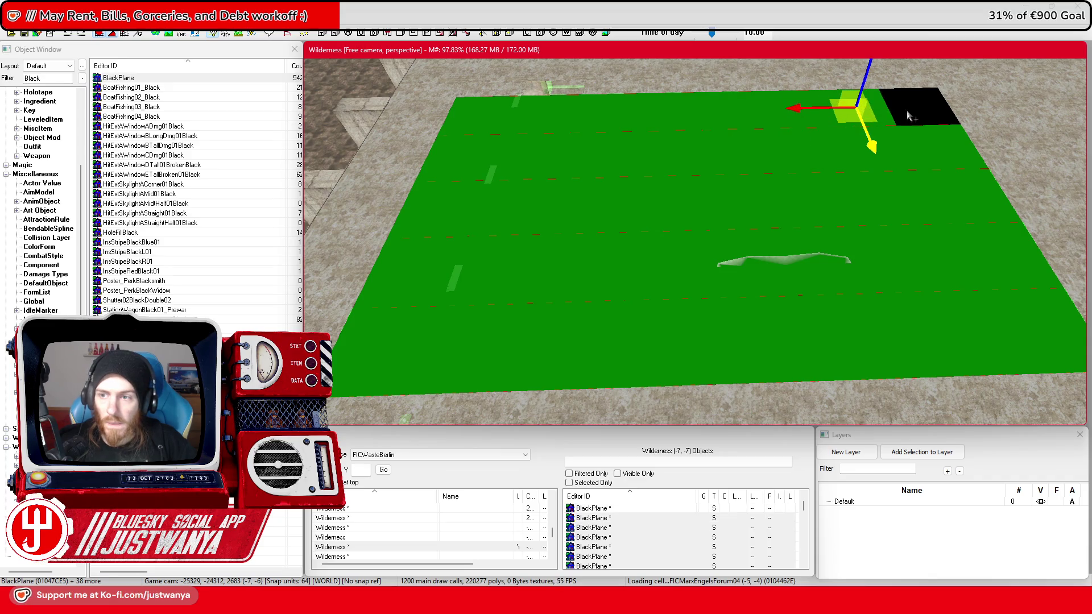
left_click(906, 114, "ctrl")
left_click_drag(933, 75, 934, 88)
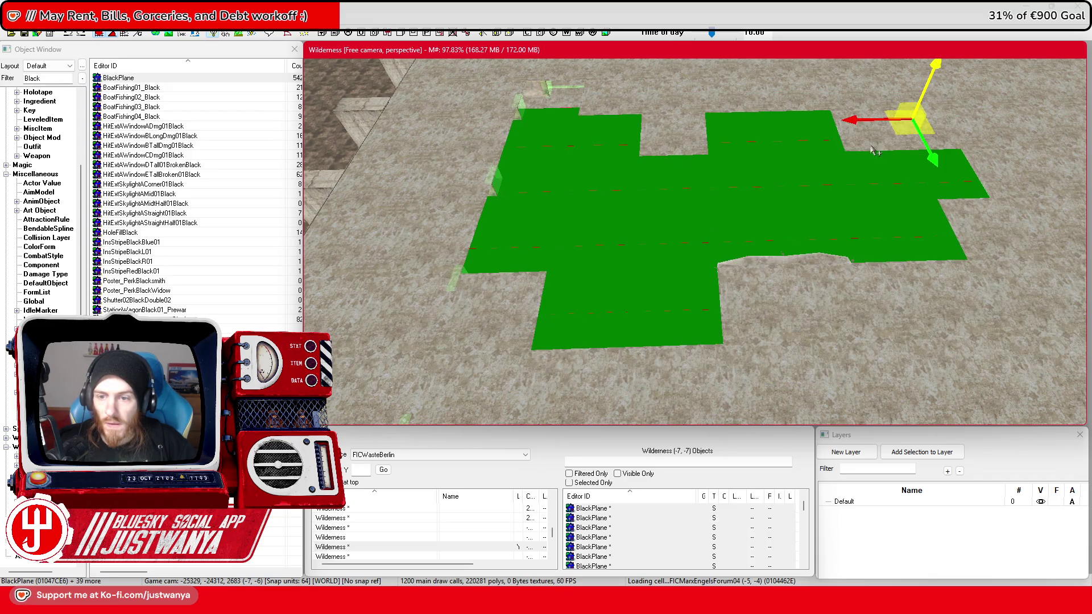
Step: Lift the stepped BlackPlane floor up into the jagged rooftop opening above the escalator hall
scroll(874, 151, "up", 5)
scroll(833, 130, "down", 5)
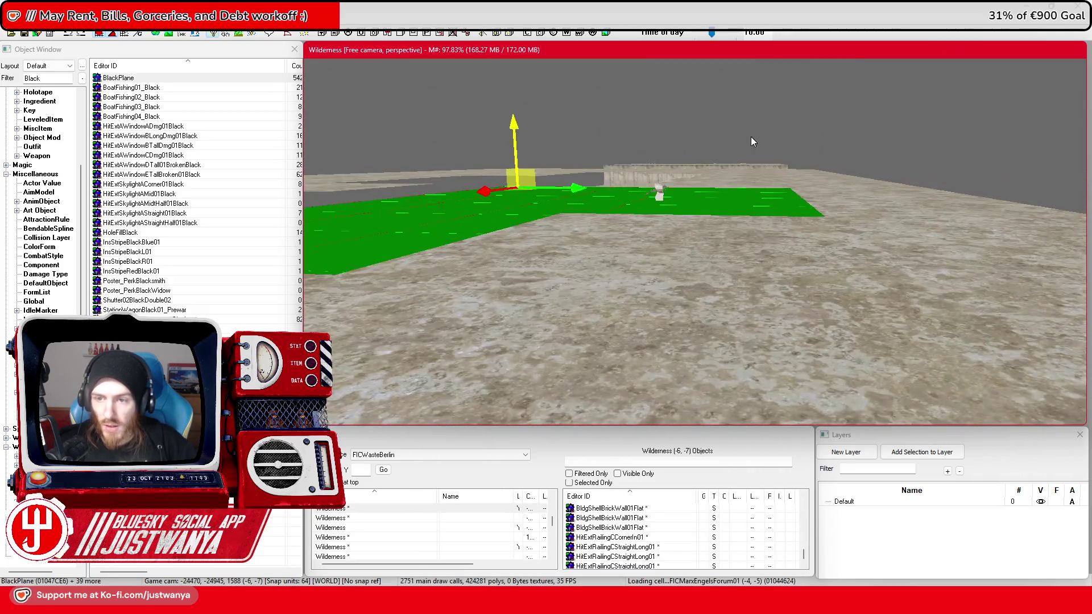
scroll(776, 148, "up", 5)
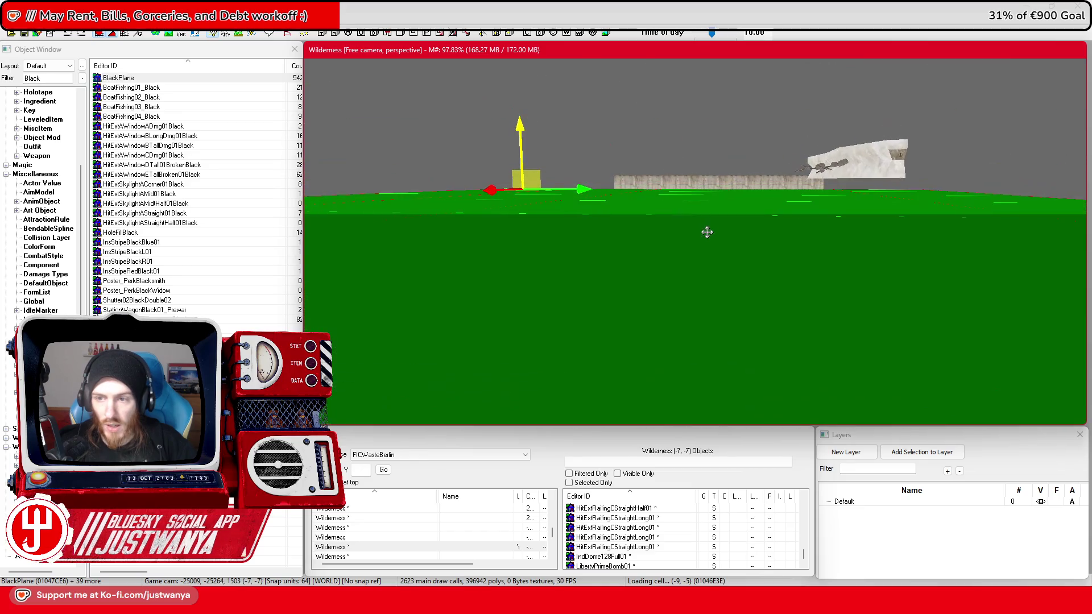
left_click_drag(523, 126, 522, 107)
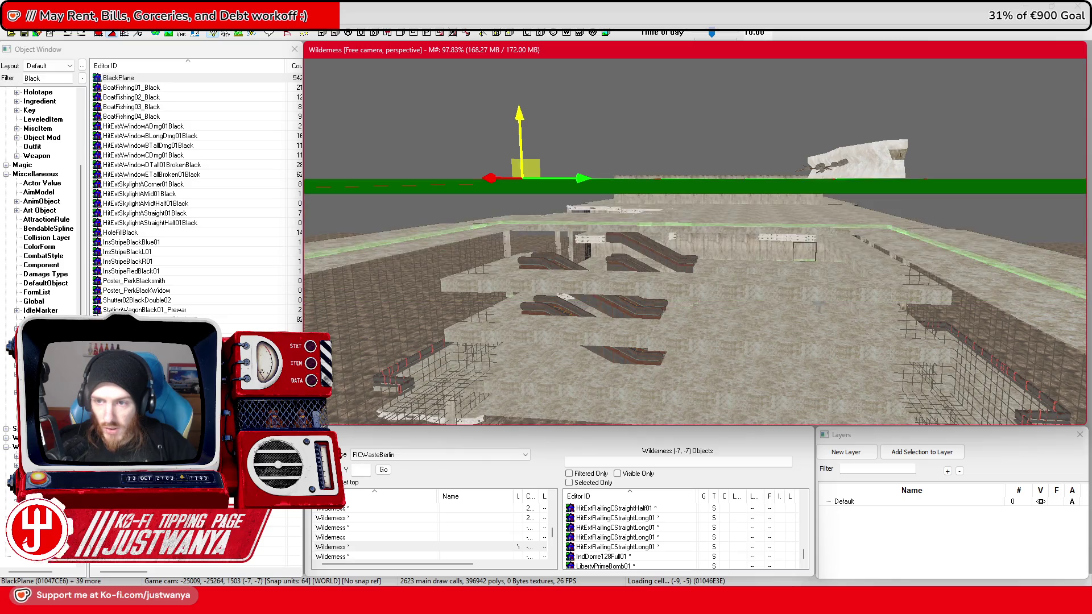
key("shift")
left_click(844, 290)
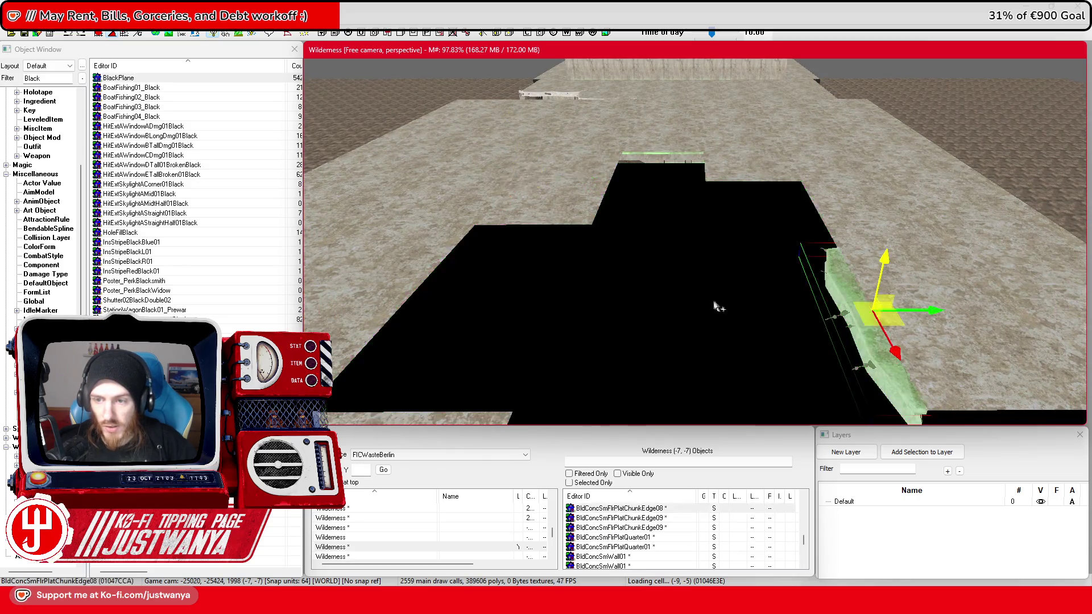
Step: Focus on the selected floor edge piece and save the worldspace with Ctrl+S
key("shift")
scroll(564, 283, "down", 5)
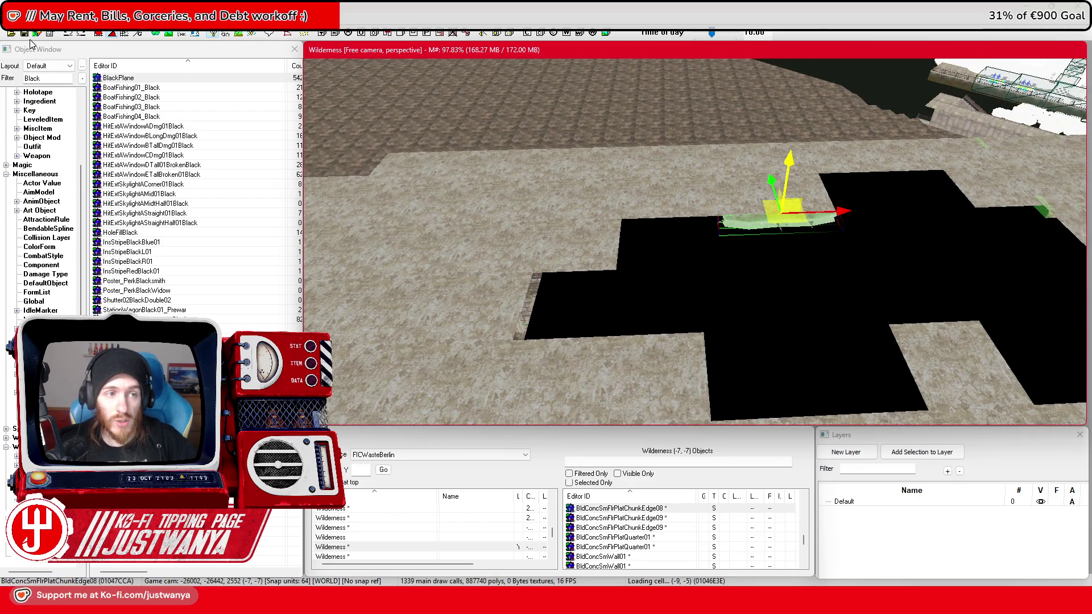
key("ctrl+s")
scroll(739, 276, "up", 5)
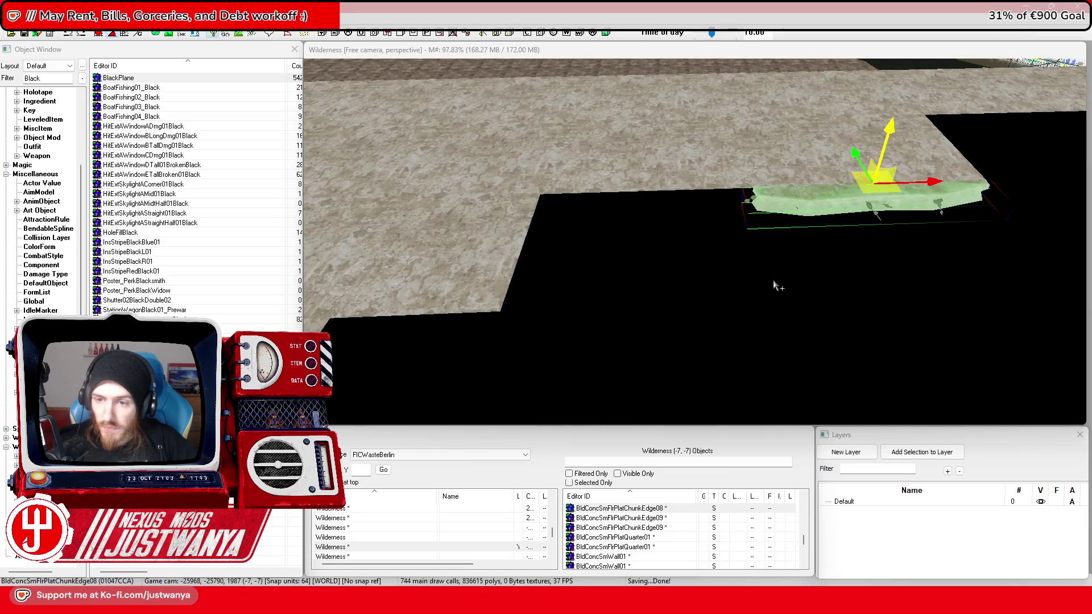
Step: Check the overlapping Edge07 piece and remove the stray BldConcSmFlrPlatHalf01 floor block
left_click(778, 287)
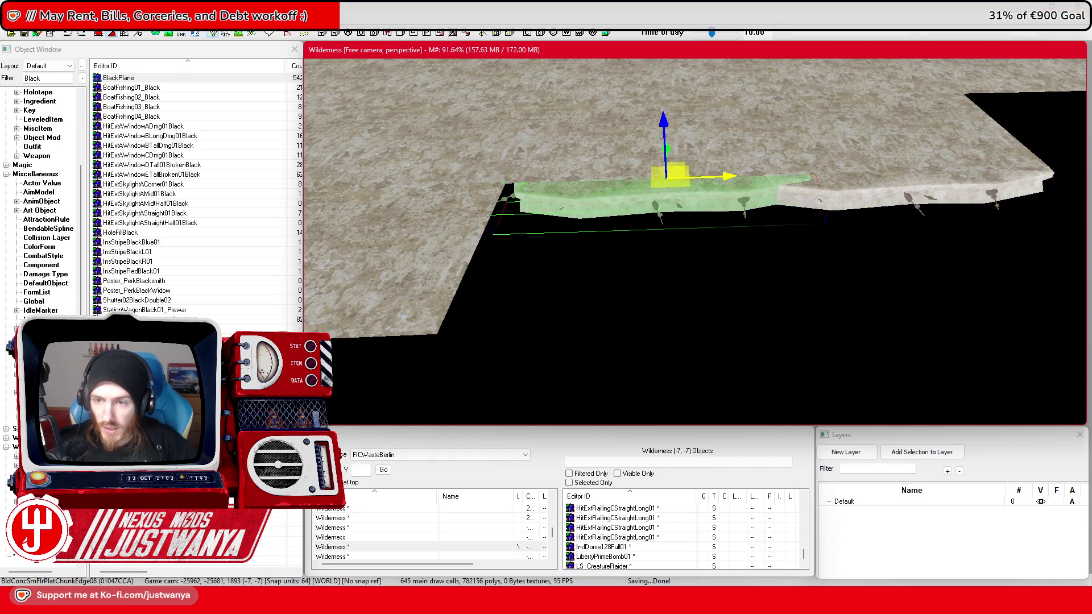
left_click(703, 224)
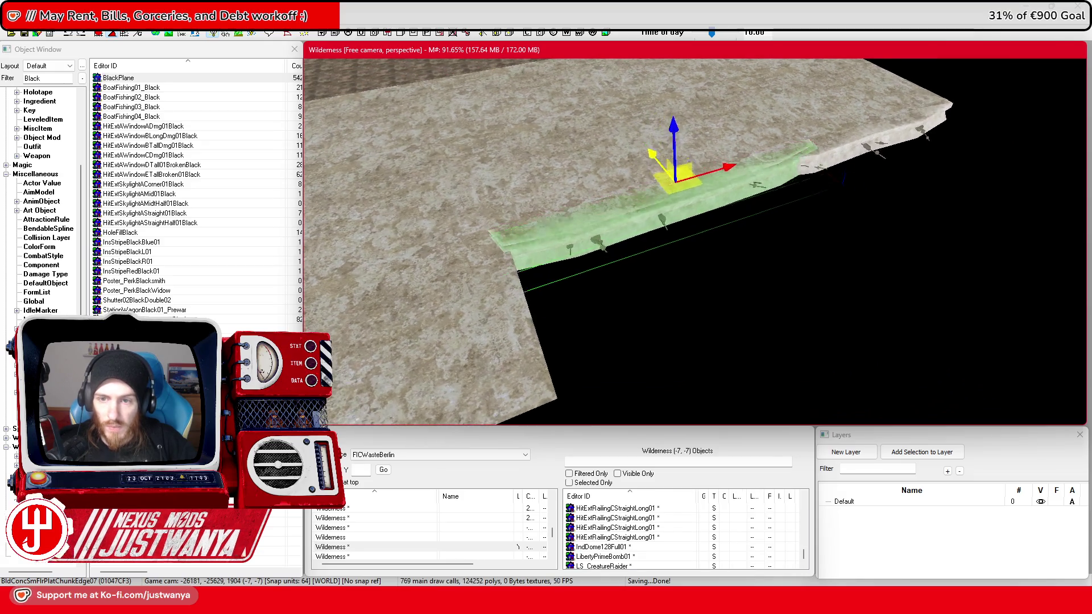
scroll(711, 256, "up", 3)
key("e")
left_click(608, 291)
key("w")
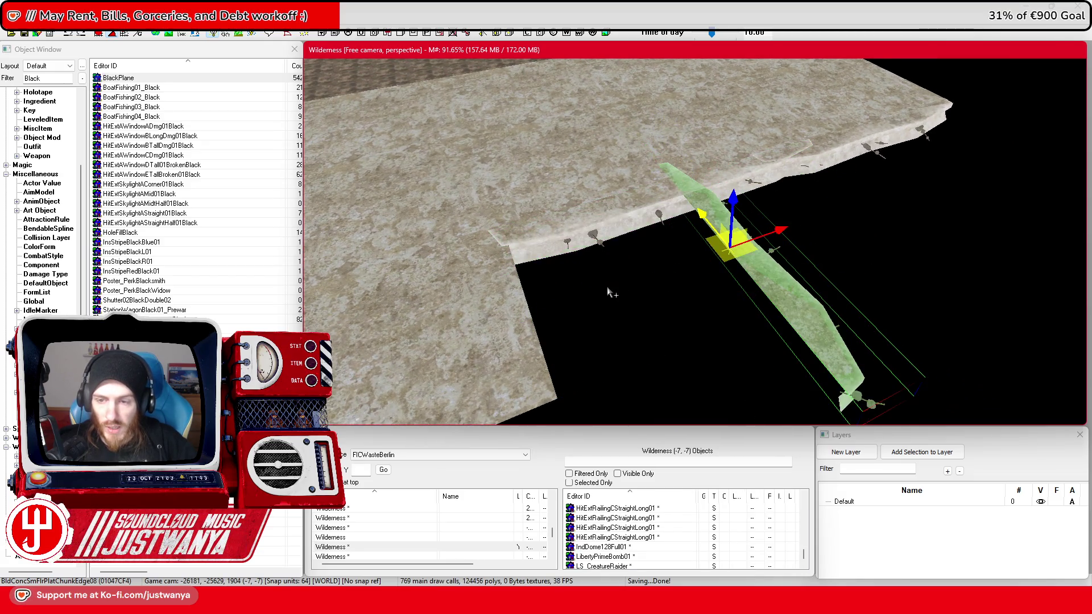
key("ctrl+z")
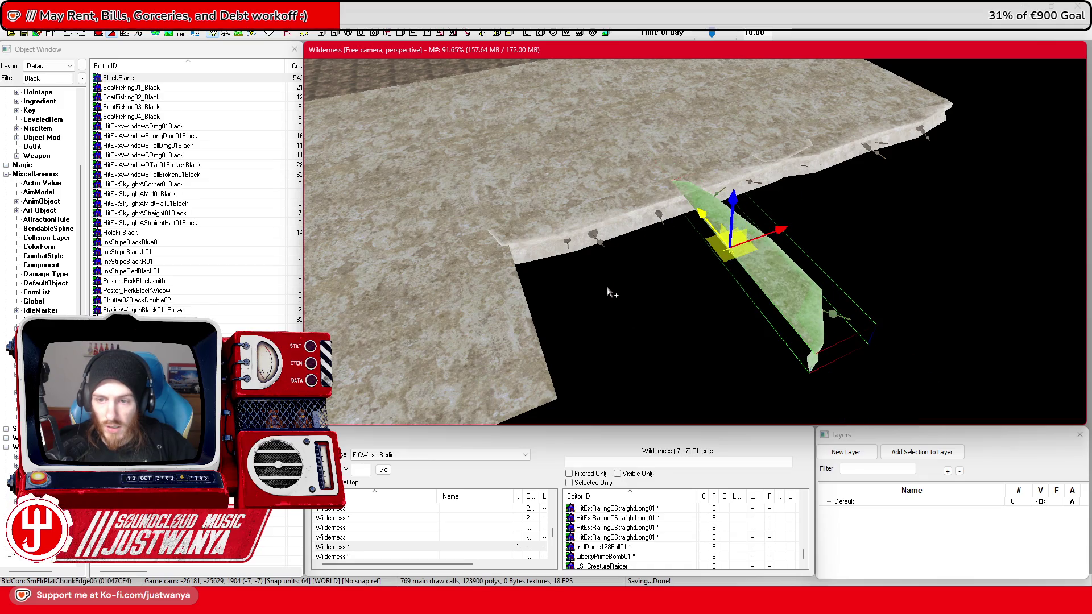
Step: Orbit around the edge strips to inspect the rim and select a BlackPlane piece
mouse_move(677, 277)
left_mouse_down()
mouse_move(476, 273)
mouse_move(494, 303)
mouse_move(629, 300)
mouse_move(743, 198)
mouse_move(830, 182)
left_mouse_up()
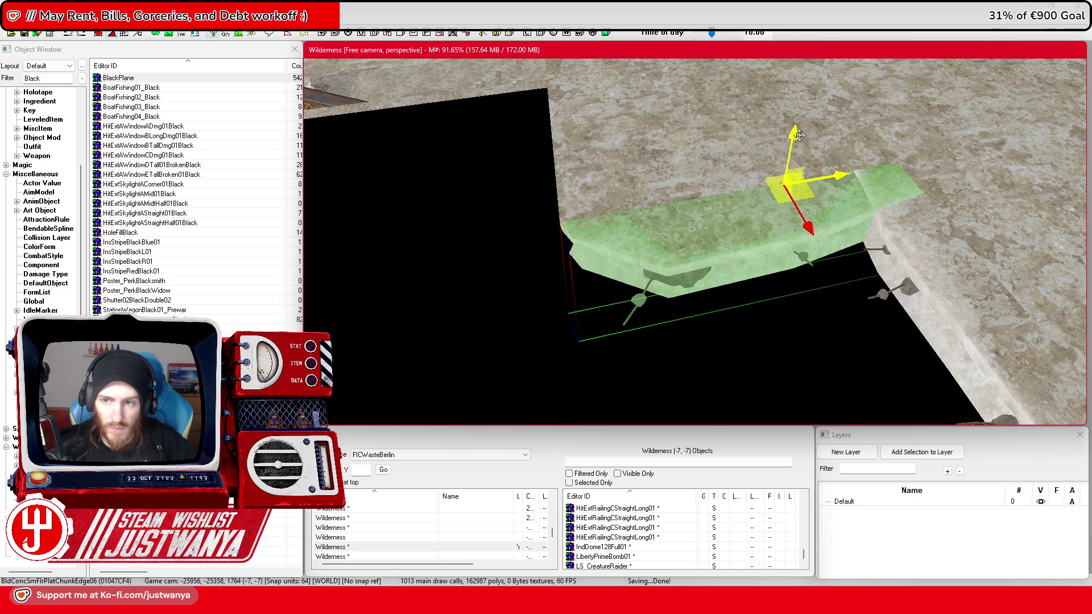
scroll(664, 192, "down", 5)
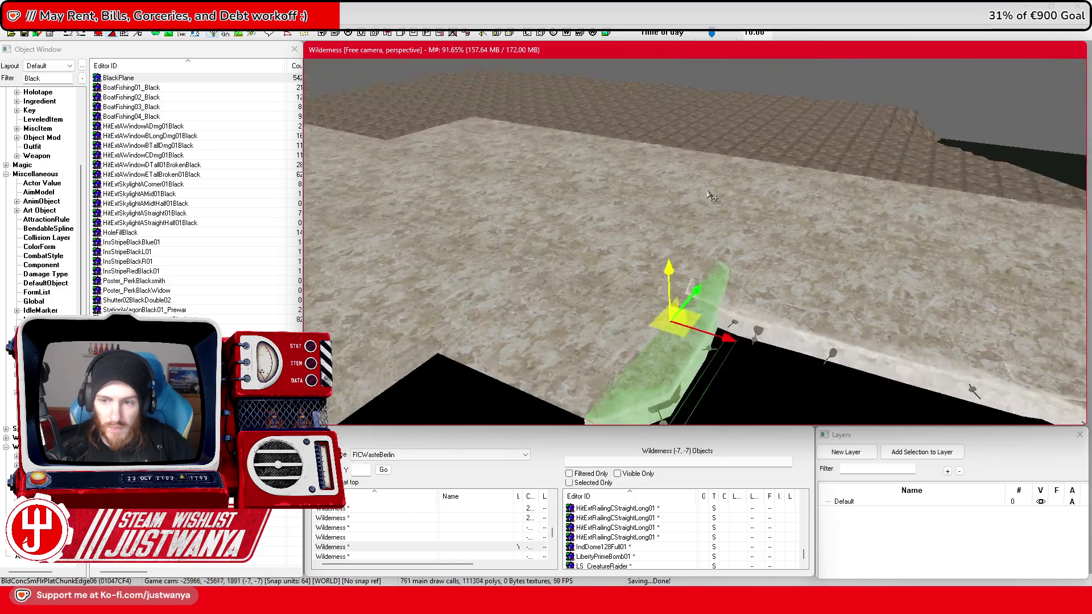
key("shift")
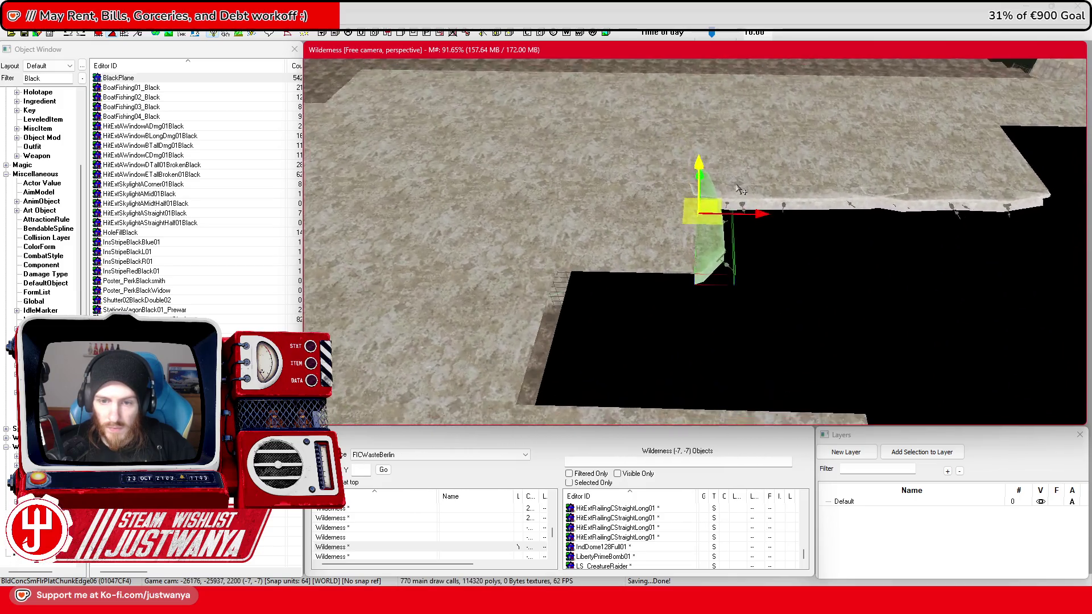
left_click(696, 278)
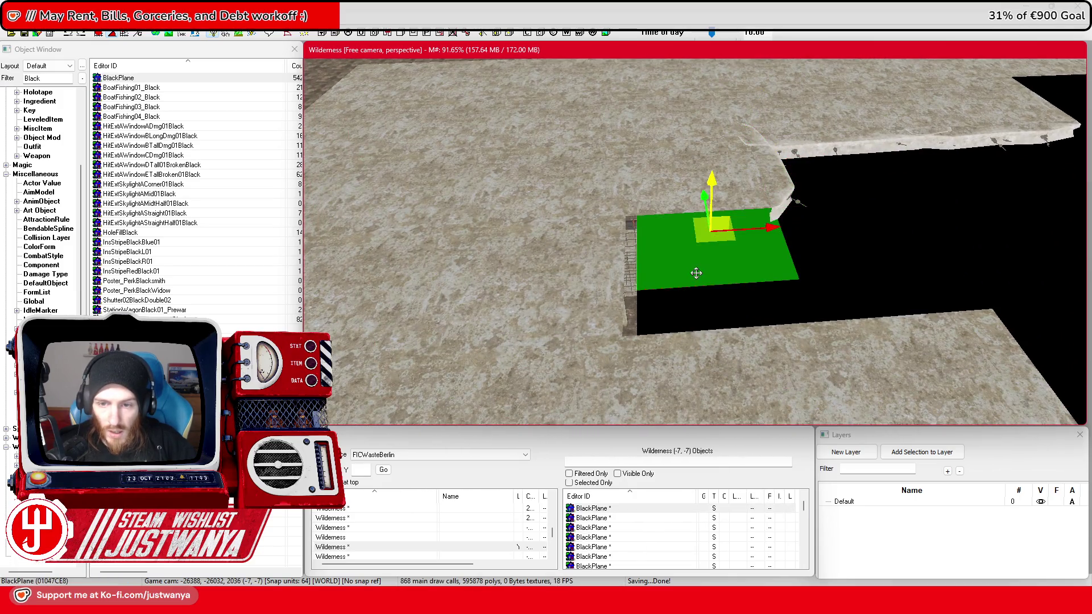
Step: Shift two black planes down-left, then rotate the corner ChunkEdge piece flat and slide it along the opening's rim
left_click(706, 309, "ctrl")
left_click_drag(707, 309, 504, 320)
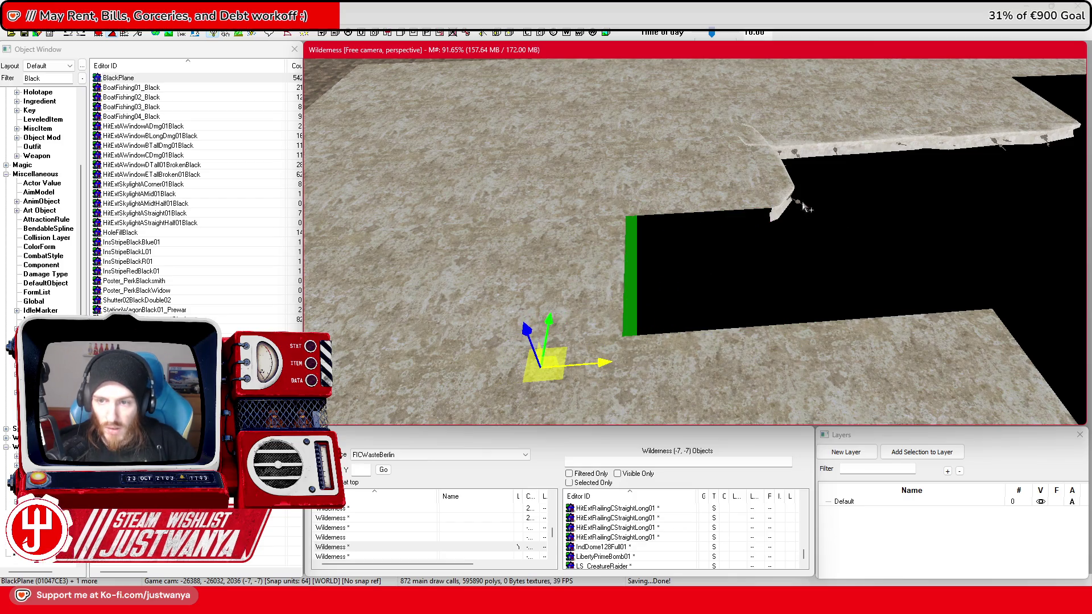
left_click(772, 202)
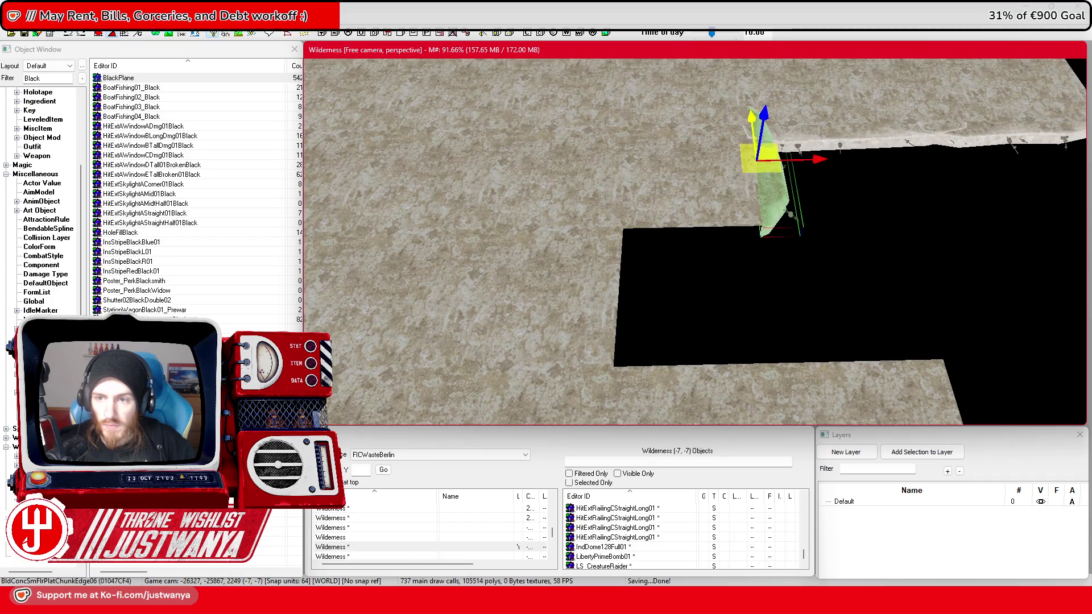
left_click_drag(735, 136, 766, 225)
left_click_drag(765, 262, 765, 285)
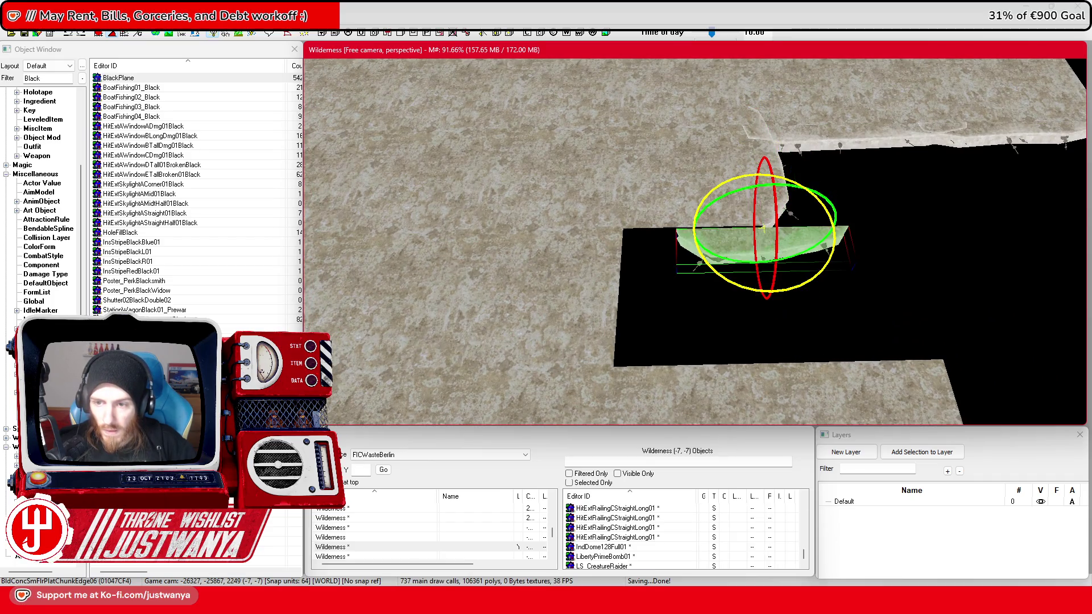
left_click_drag(648, 286, 700, 270)
scroll(700, 270, "up", 3)
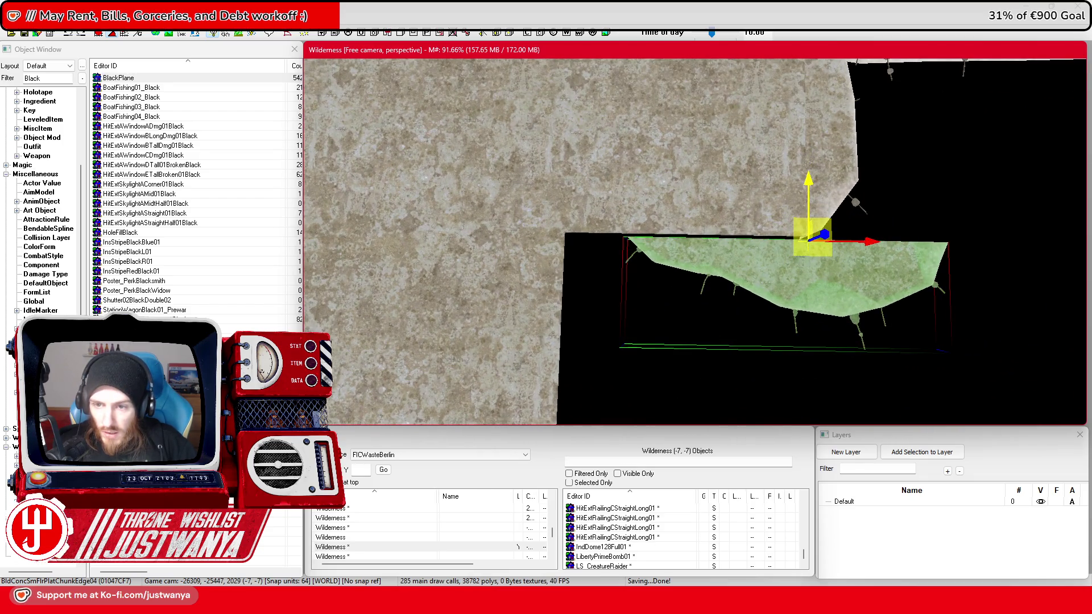
left_click_drag(820, 190, 819, 188)
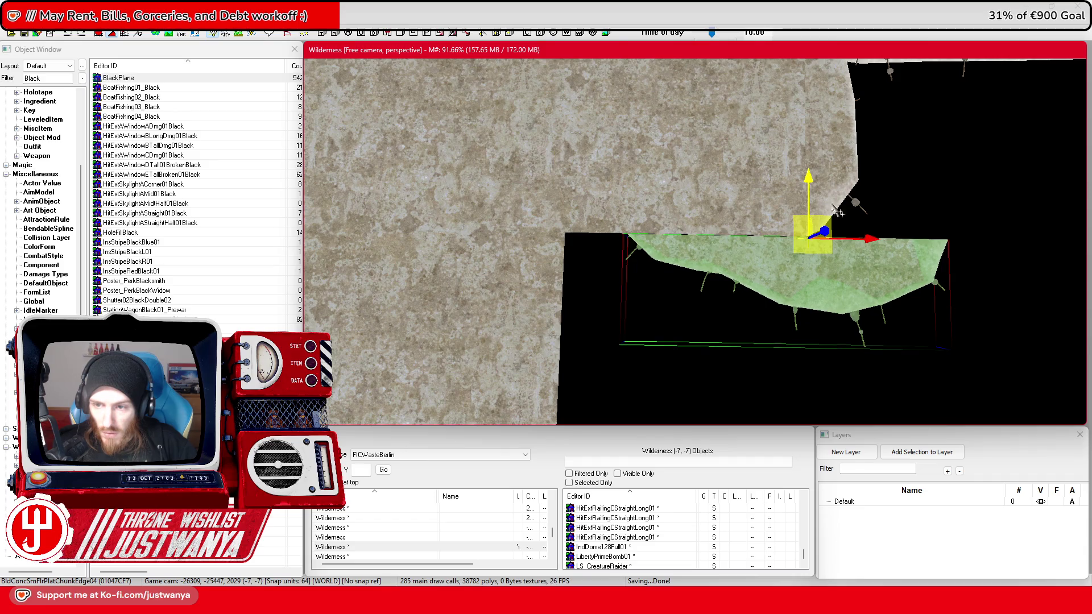
left_click_drag(825, 231, 658, 229)
key("shift")
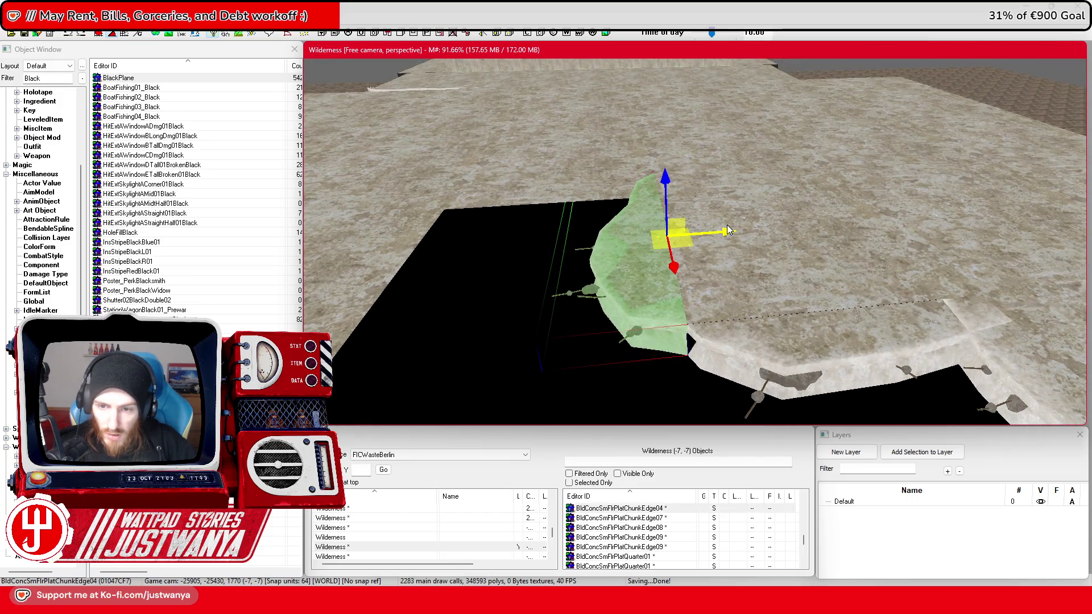
left_click(830, 358)
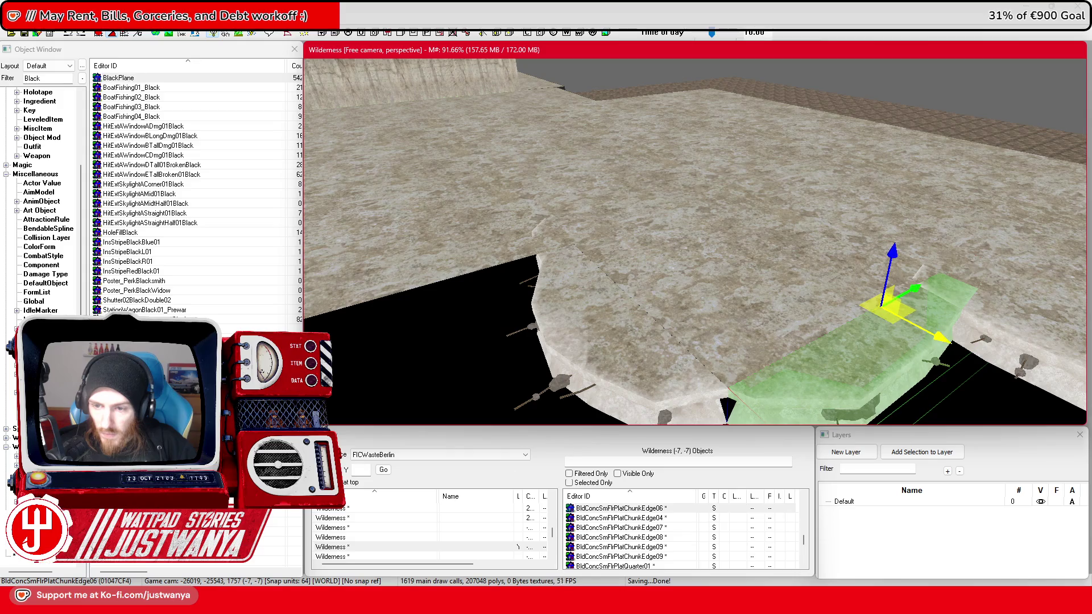
Step: Rotate the Edge04 piece nearly flat over the opening and slide it left along its axis
left_click(625, 341)
key("shift")
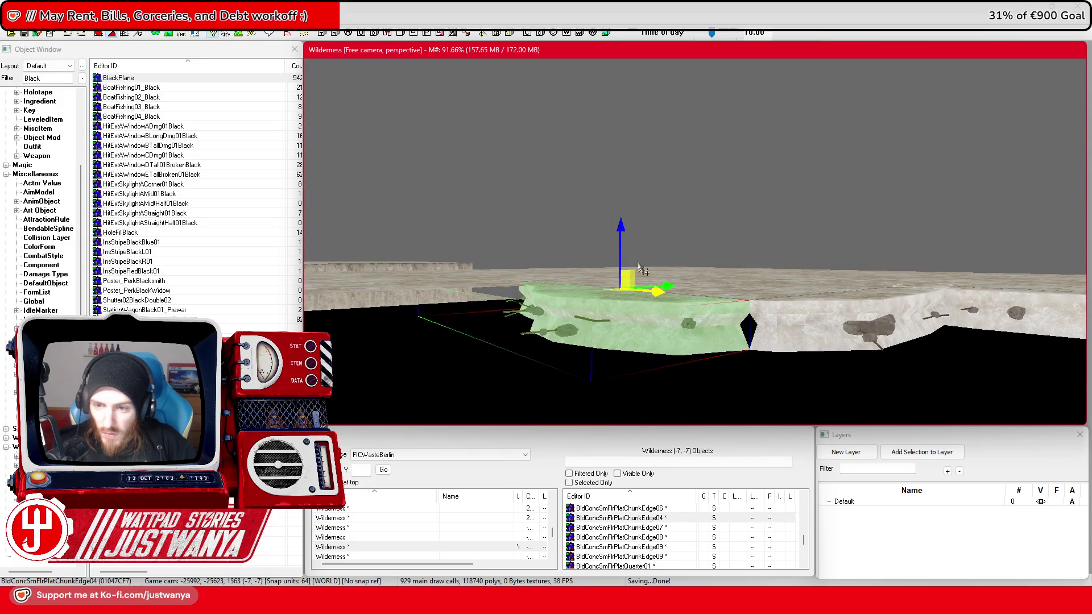
left_click(681, 274)
key("shift")
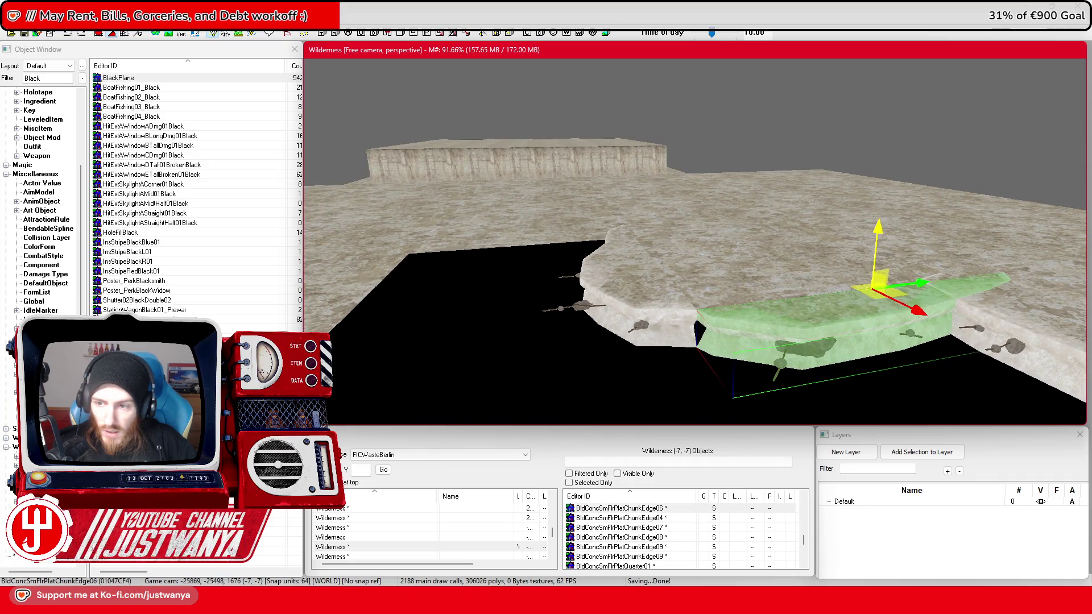
left_click(654, 273)
key("shift")
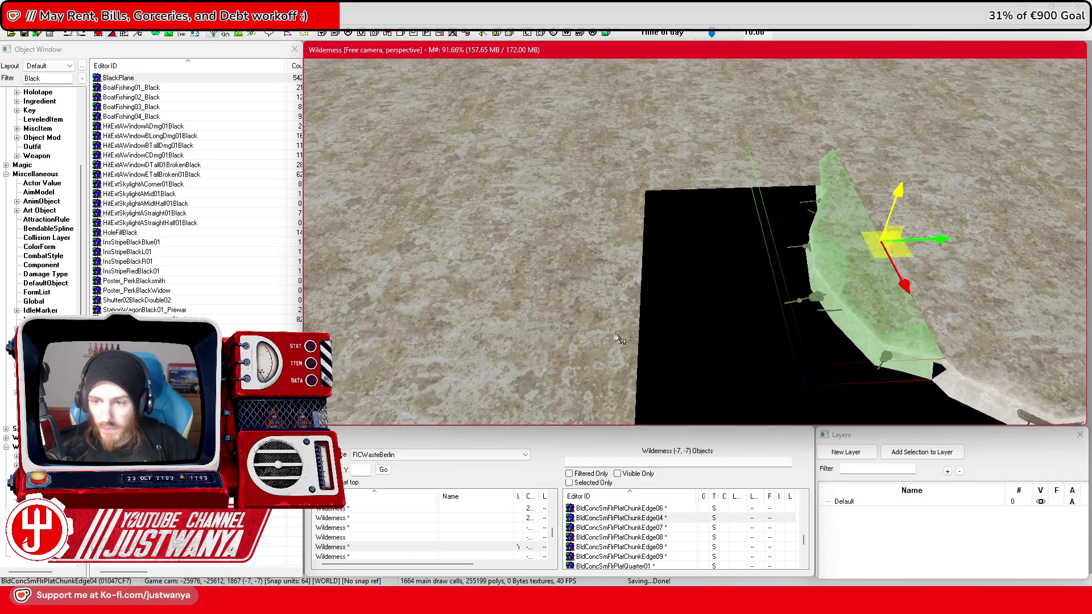
key("e")
left_click_drag(879, 292, 878, 341)
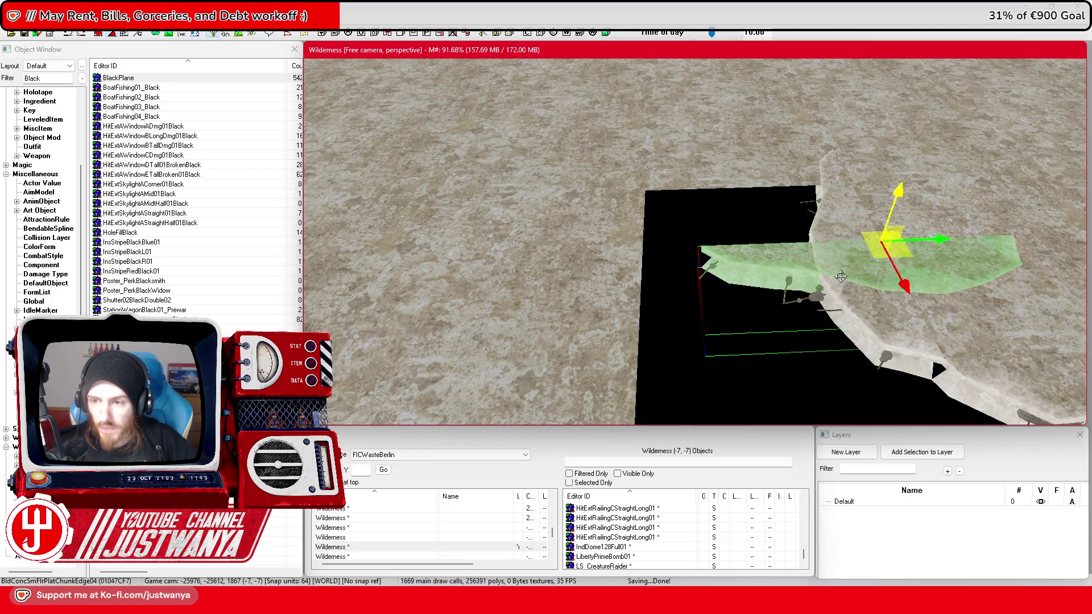
left_click_drag(930, 245, 800, 244)
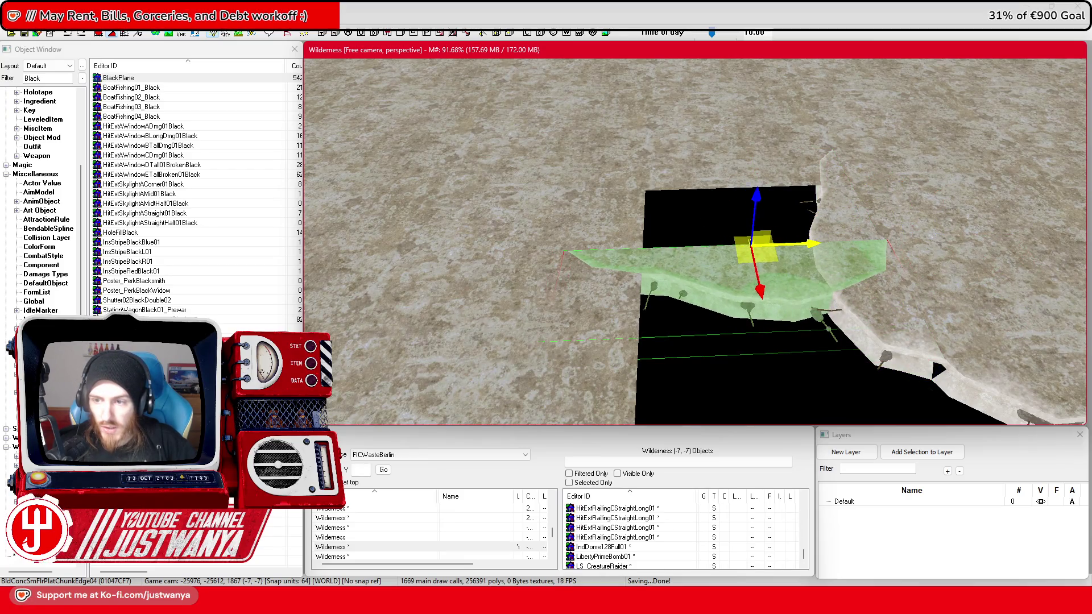
Step: Move the edge piece down-left, turn it about its vertical axis, and slide it along the opening's edge
key("shift")
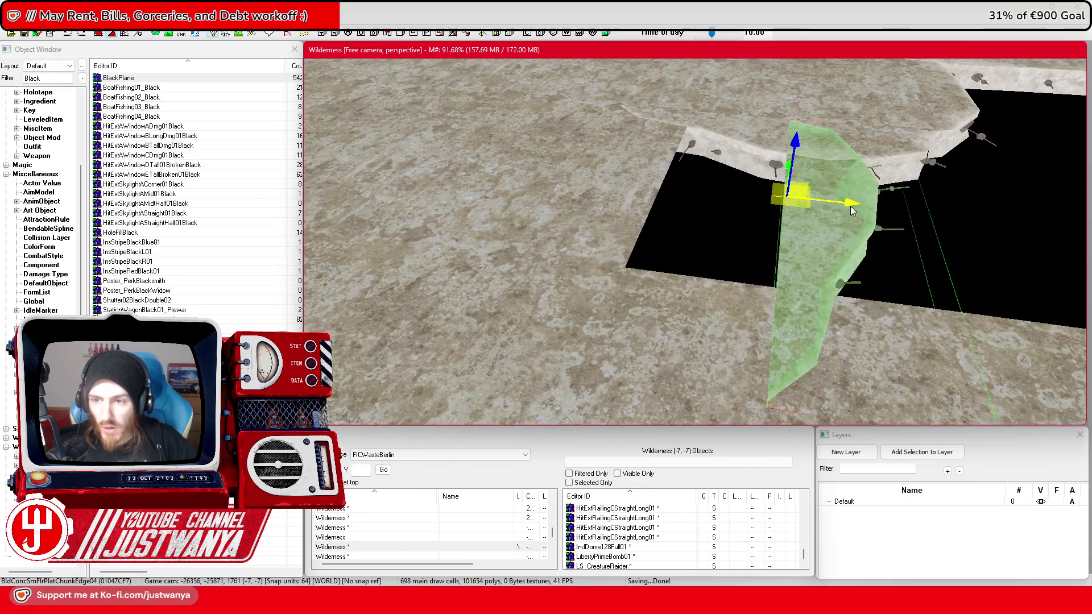
key("shift")
key("shift")
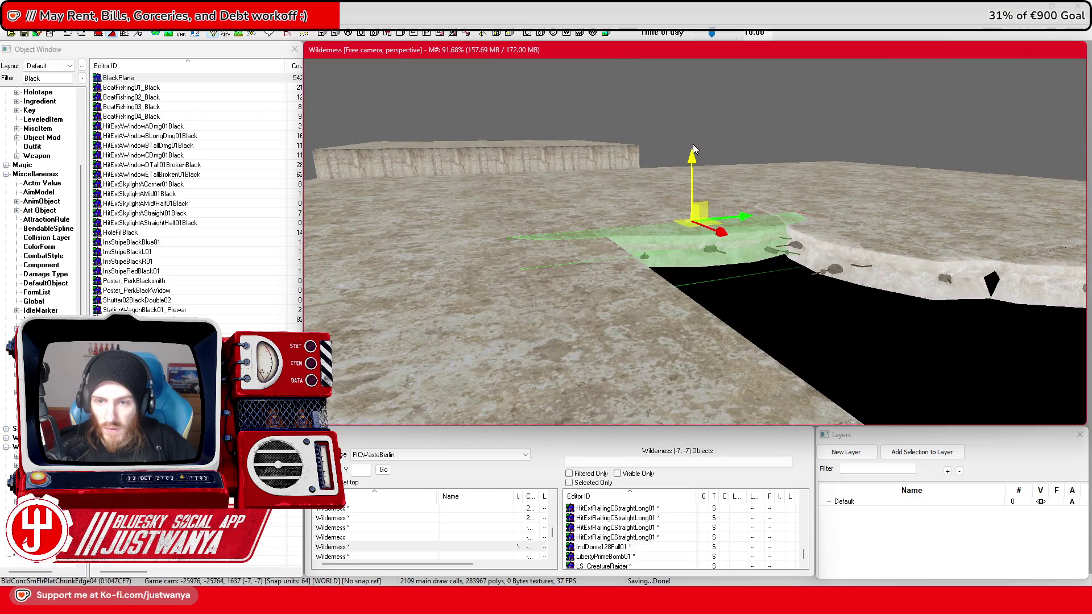
key("shift")
left_click_drag(730, 226, 677, 326)
key("2")
left_click_drag(694, 267, 660, 268)
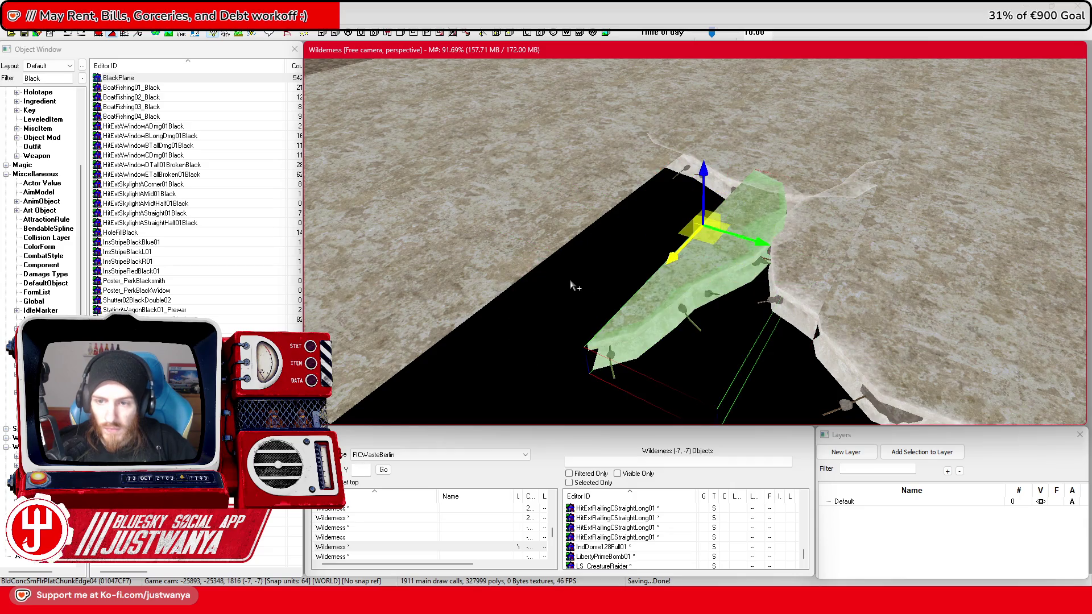
key("shift")
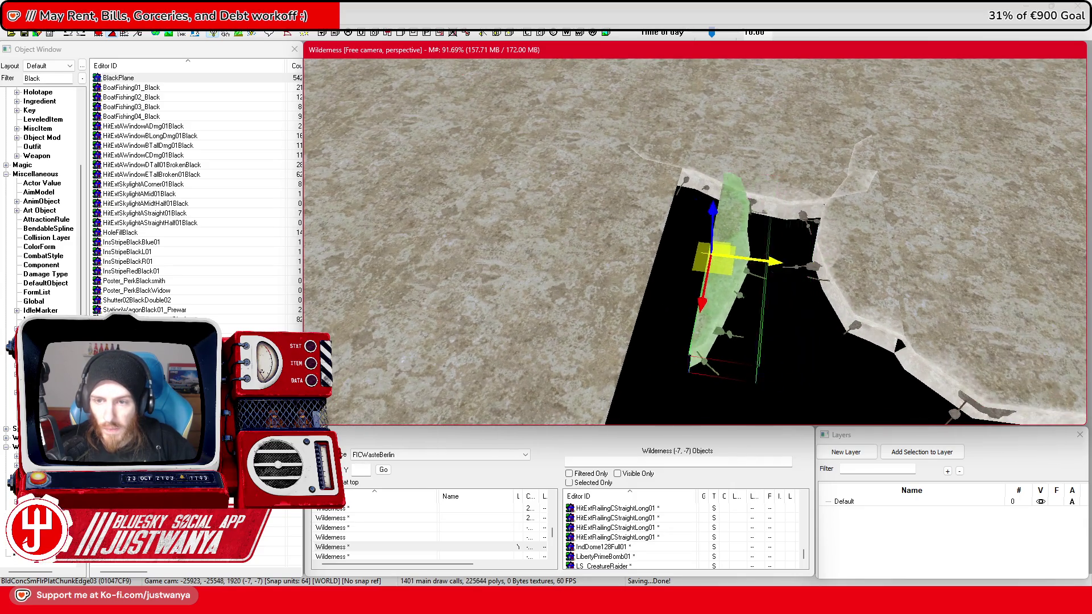
left_click_drag(737, 262, 668, 253)
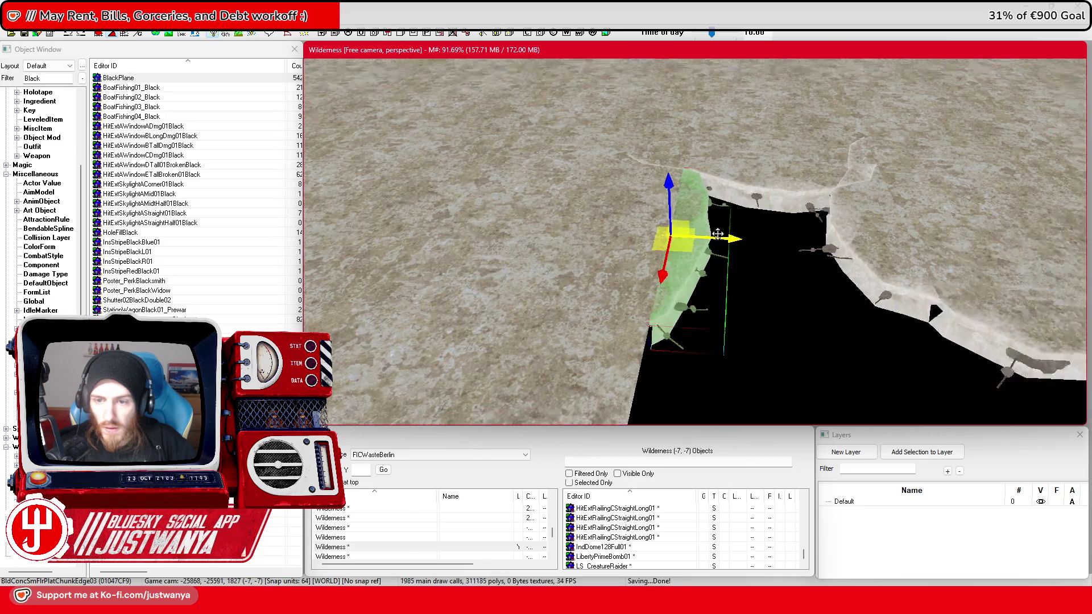
key("shift")
key("shift")
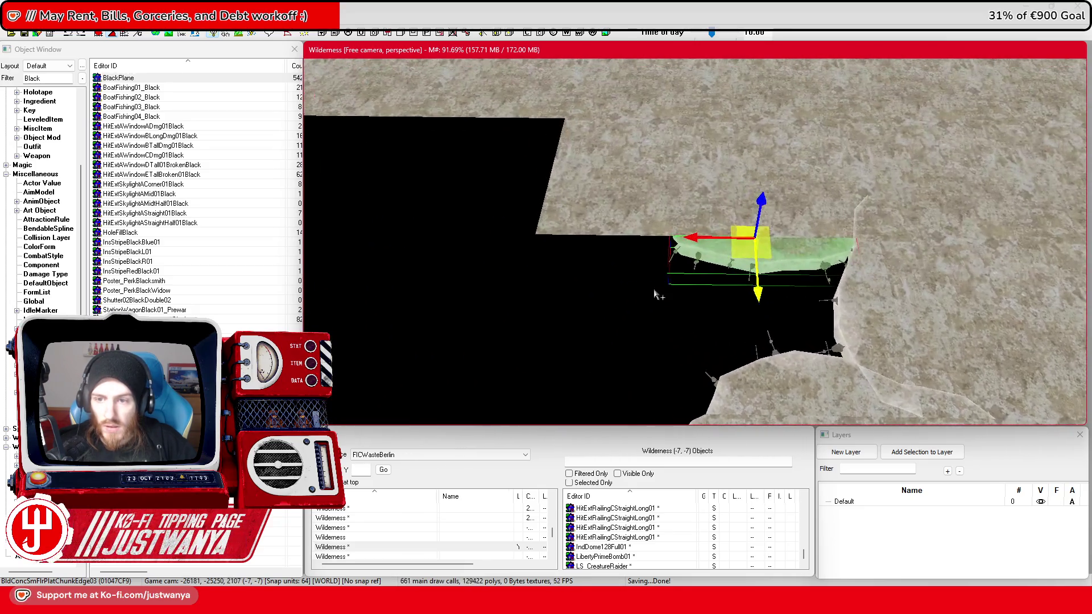
left_click_drag(755, 175, 564, 175)
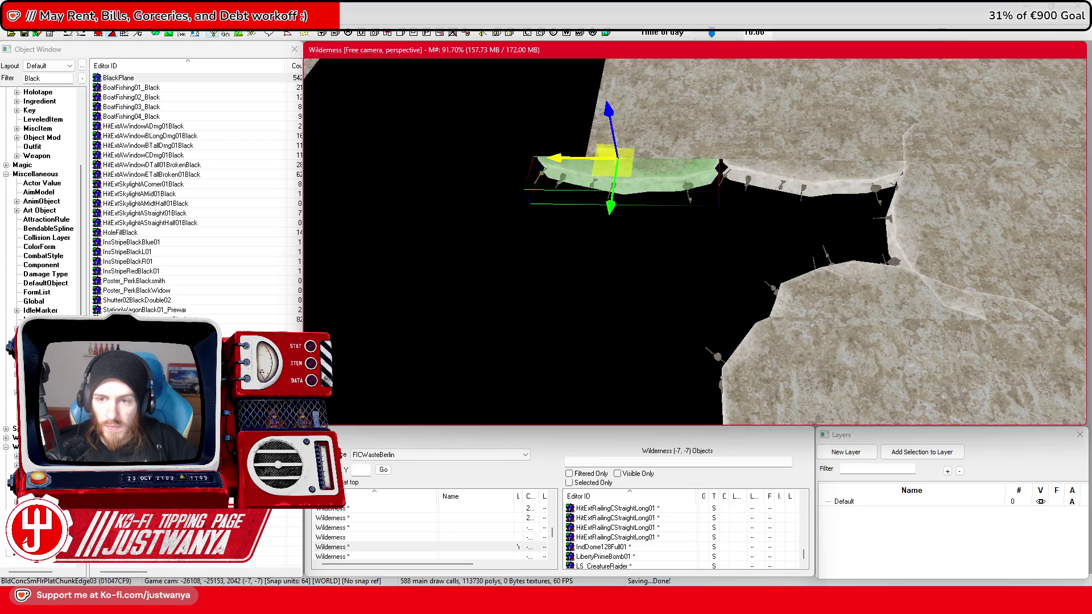
Step: Cycle the base object through ChunkEdge05 to BldConcSmFlrPlatChunkEdge06 and slide it sideways along the gap
key("period")
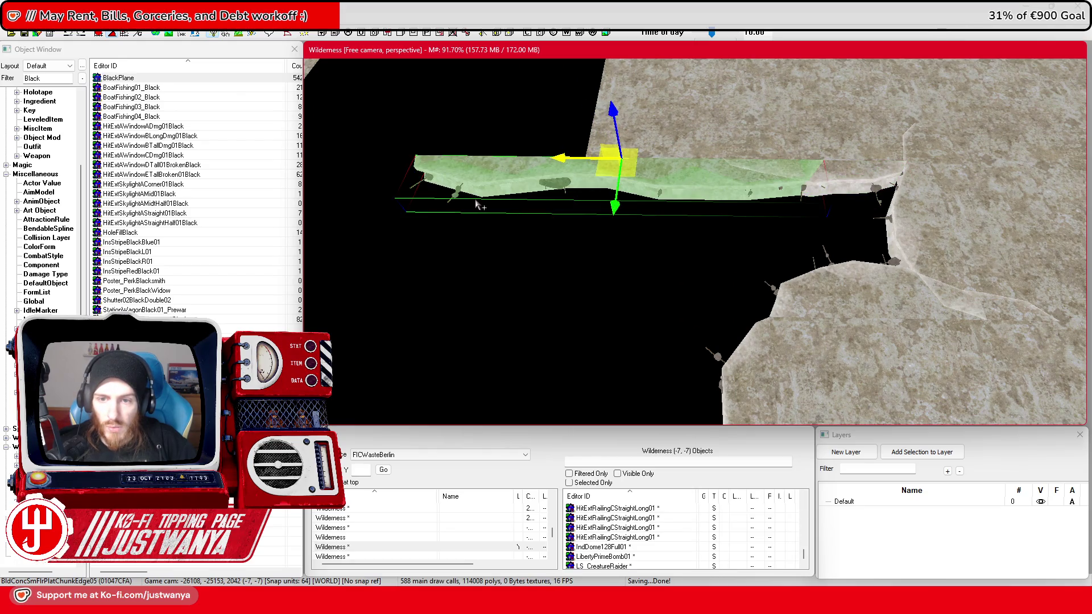
key("period")
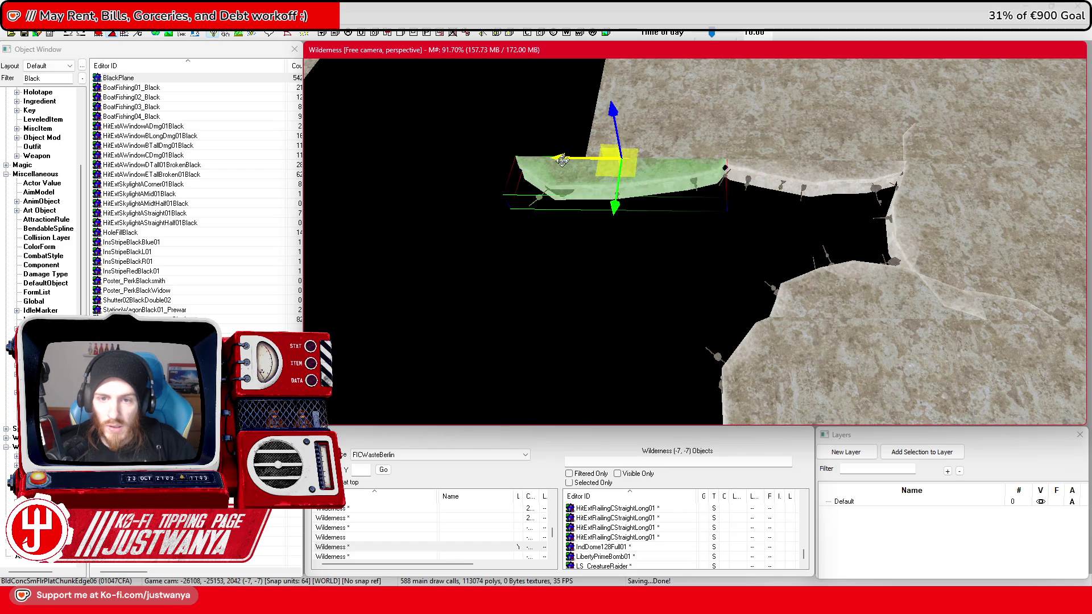
left_click_drag(624, 170, 690, 171)
left_click_drag(640, 199, 646, 159)
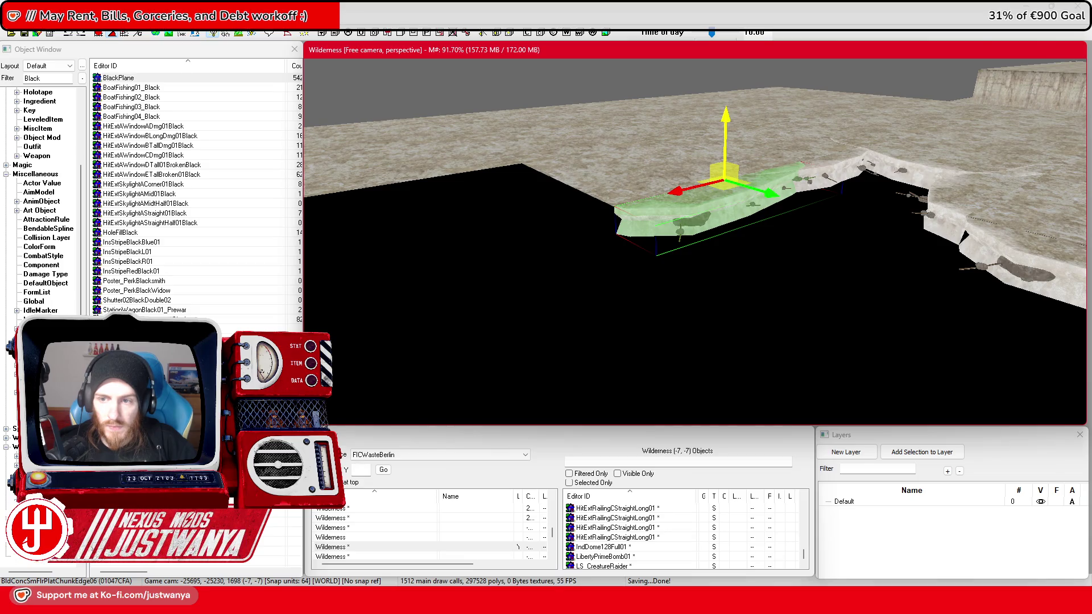
Step: Swap the edge piece through its variants, from ChunkEdge08 down to the small ChunkEdge01
left_click_drag(692, 194, 489, 273)
key("2")
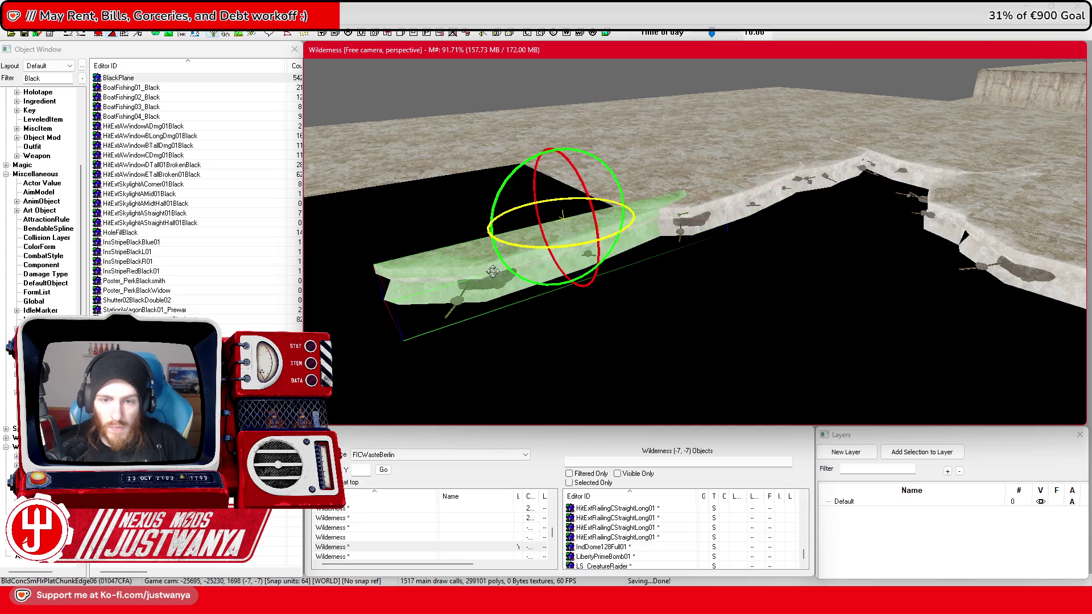
key("period")
key("1")
key("period")
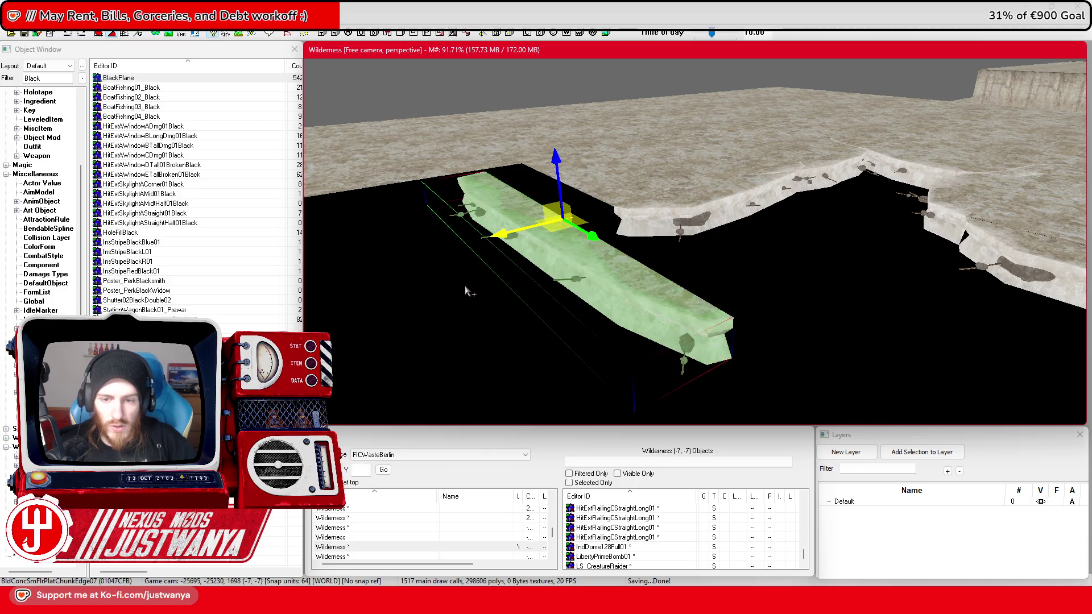
left_click_drag(469, 293, 514, 299)
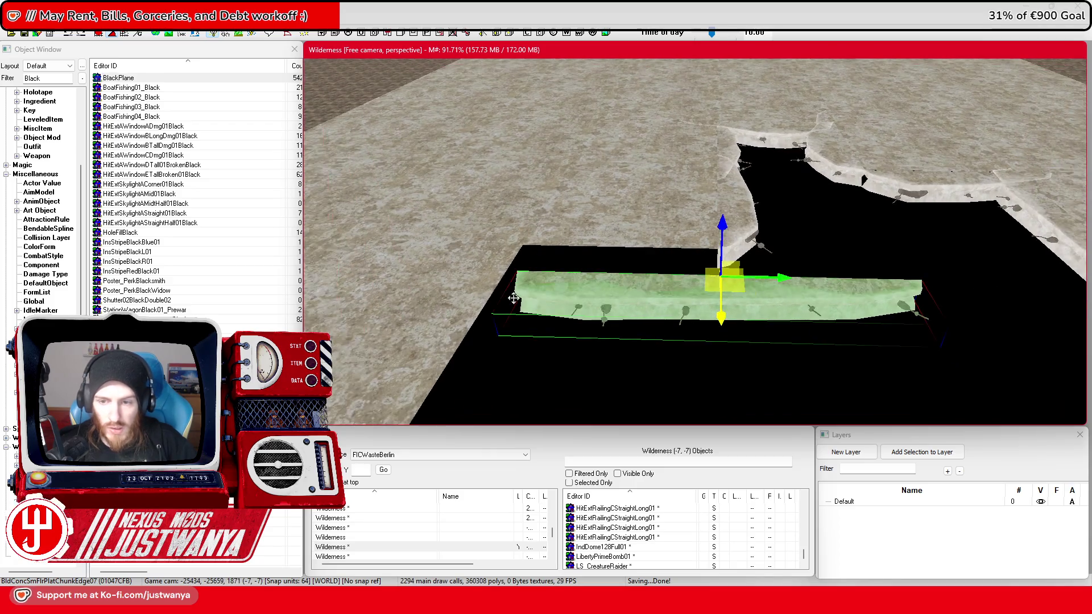
key("period")
key("period")
key("period")
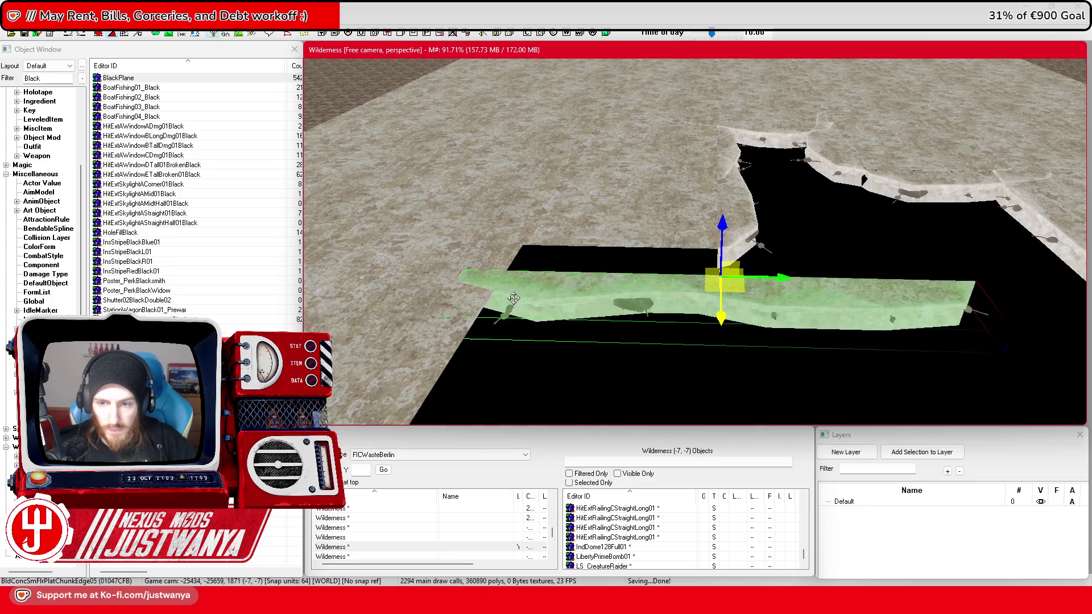
key("period")
key("period")
key("period")
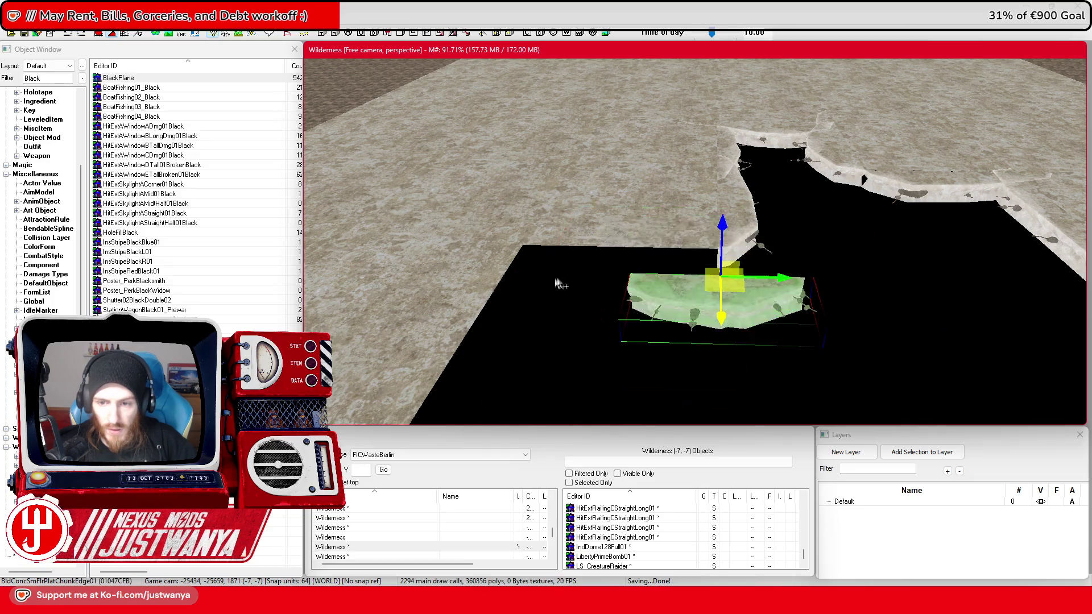
left_click_drag(546, 287, 569, 322)
Step: Fit the ChunkEdge01 piece into the gap's corner and rotate it about 90 degrees
left_click_drag(678, 379, 686, 342)
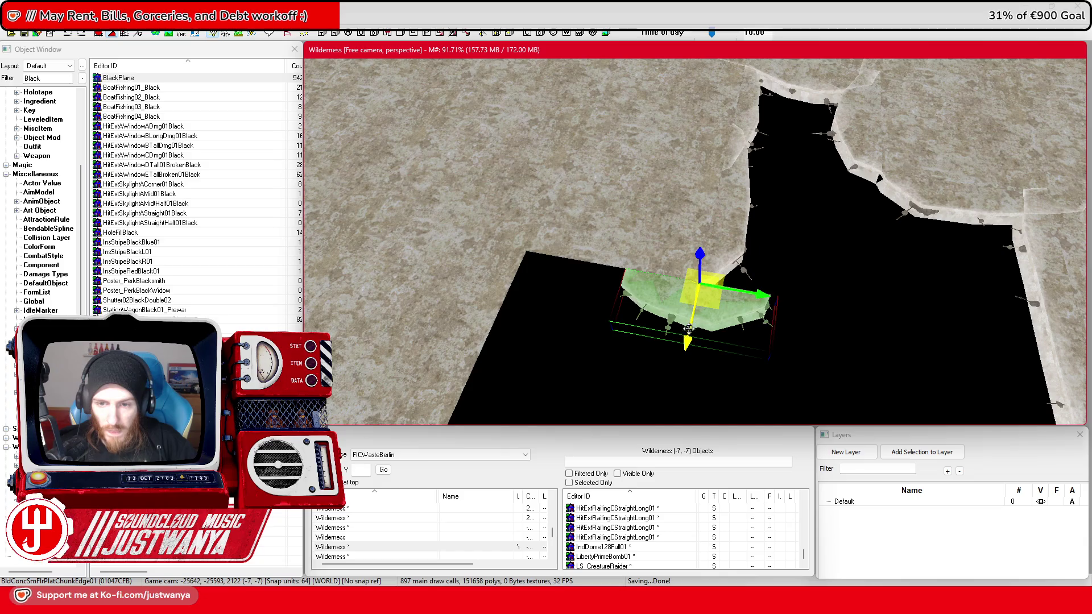
scroll(686, 330, "up", 5)
left_click_drag(840, 249, 669, 219)
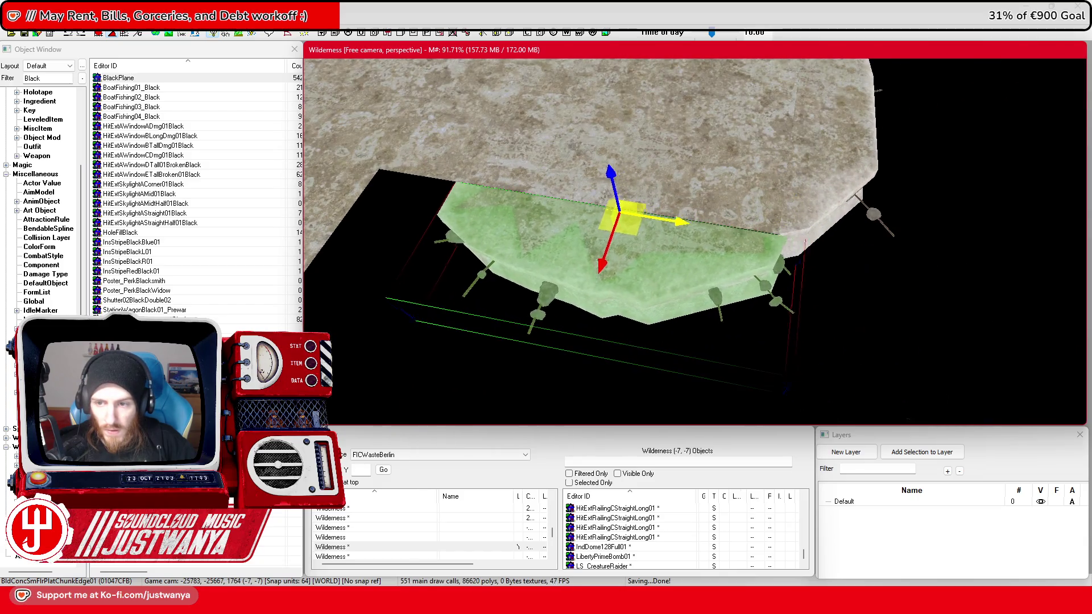
key("shift")
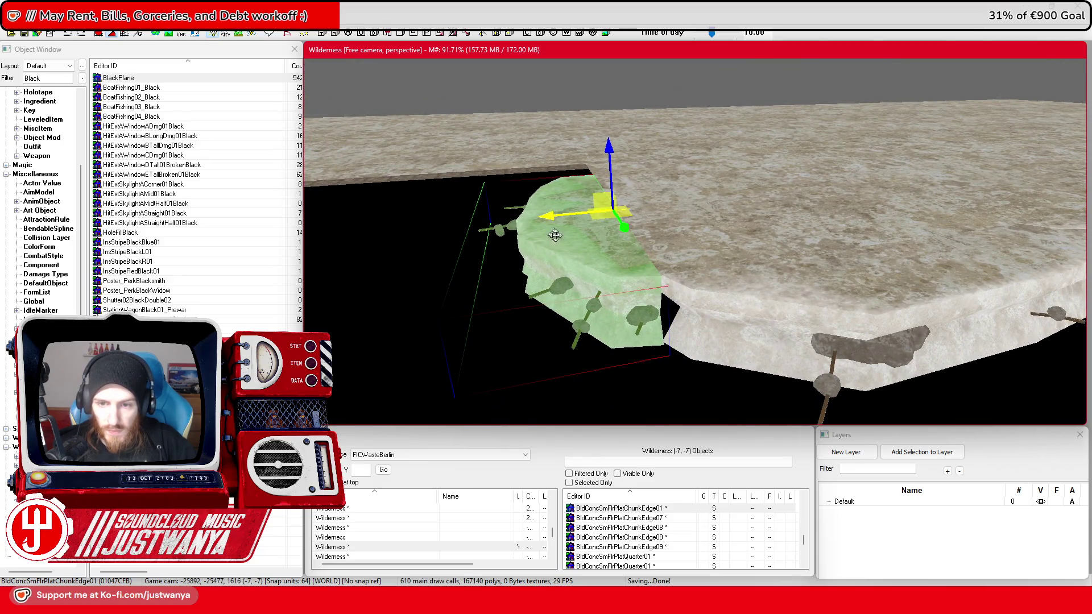
key("shift")
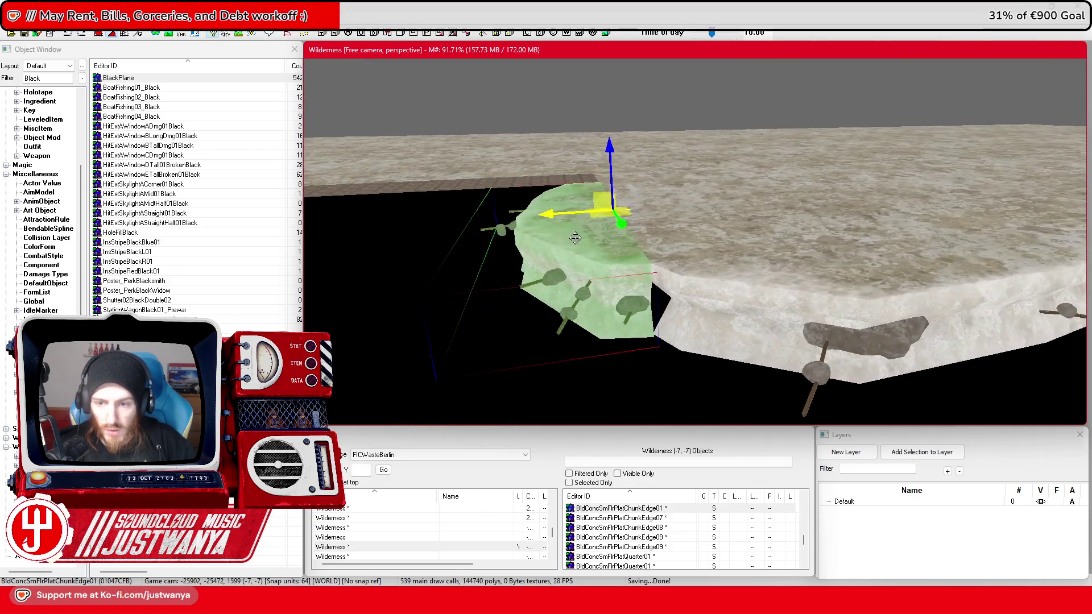
key("shift")
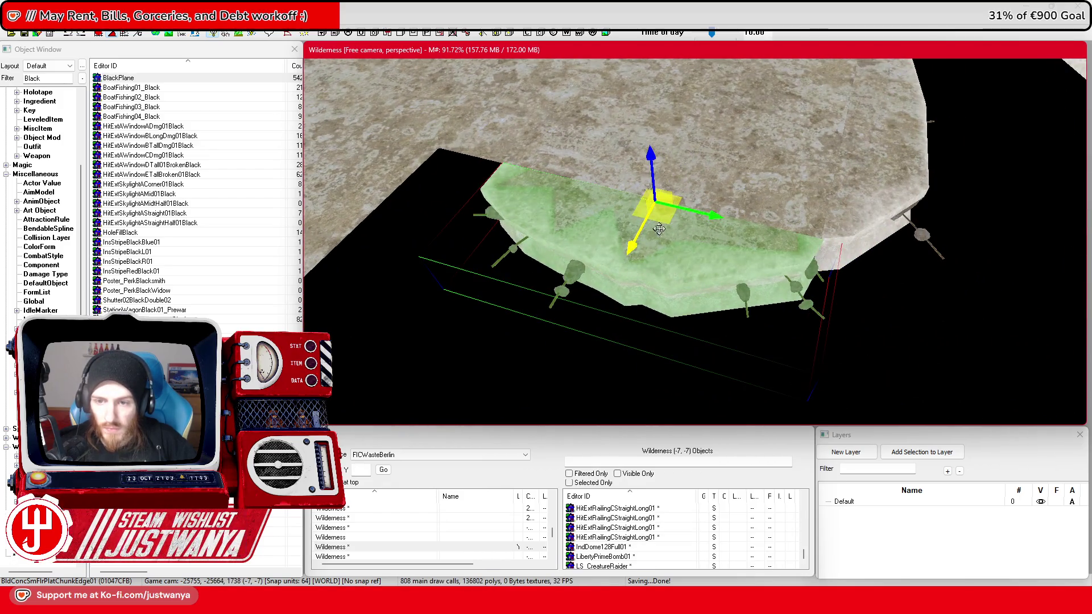
key("shift")
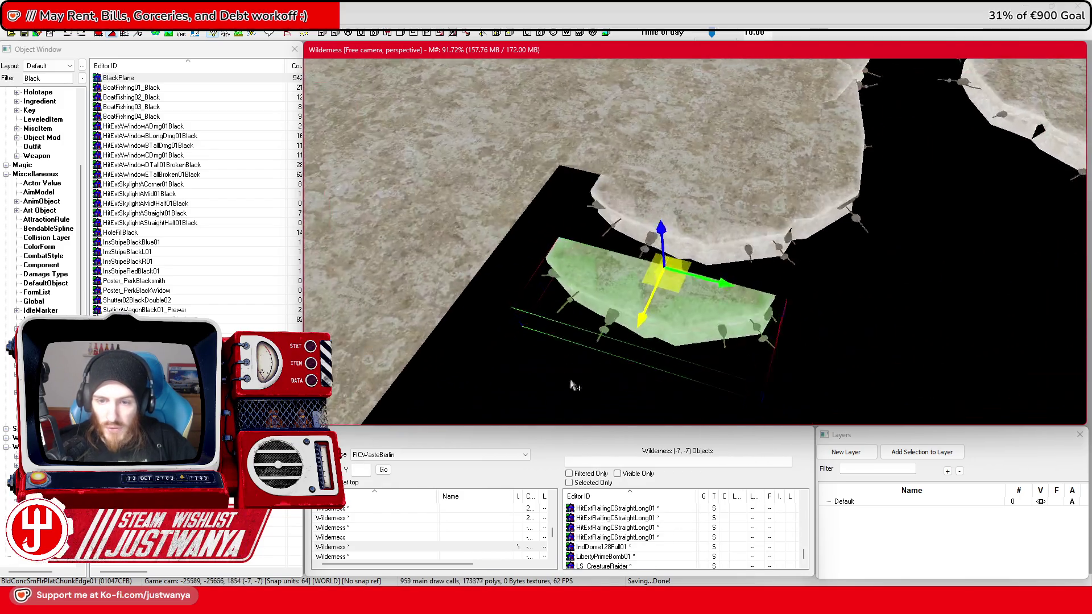
key("e")
mouse_move(715, 237)
left_mouse_down()
mouse_move(757, 239)
mouse_move(587, 174)
mouse_move(598, 189)
mouse_move(486, 263)
mouse_move(534, 193)
mouse_move(577, 237)
mouse_move(661, 214)
left_mouse_up()
Step: Stand the larger ChunkEdge02 floor piece upright and shift it toward the rock ledge
left_click(667, 289)
mouse_move(852, 182)
left_mouse_down()
mouse_move(694, 202)
mouse_move(659, 223)
mouse_move(636, 198)
mouse_move(618, 198)
mouse_move(631, 193)
left_mouse_up()
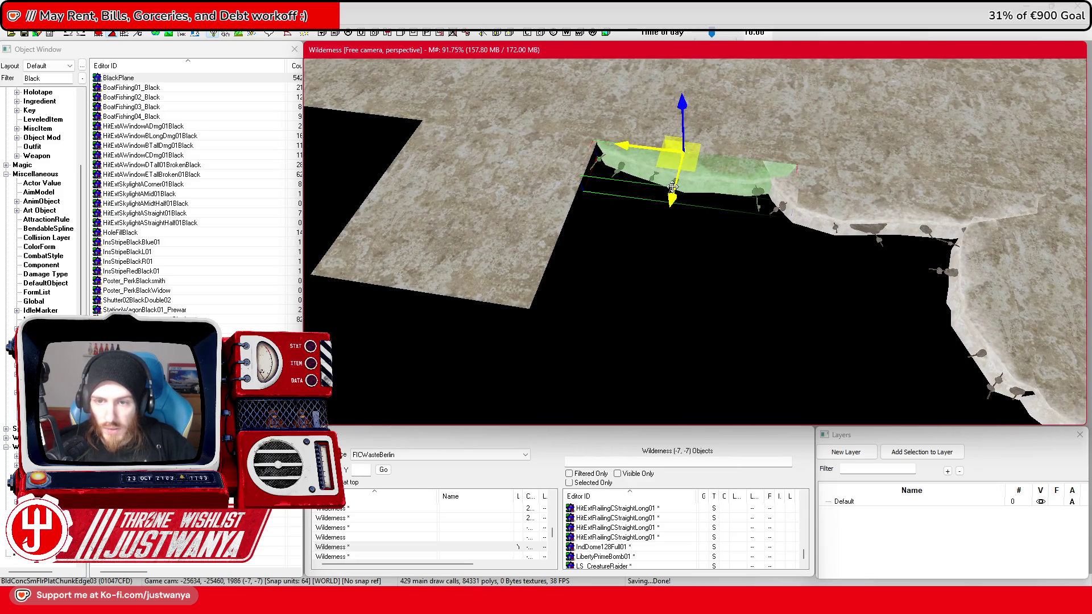
key("f")
key("ctrl+z")
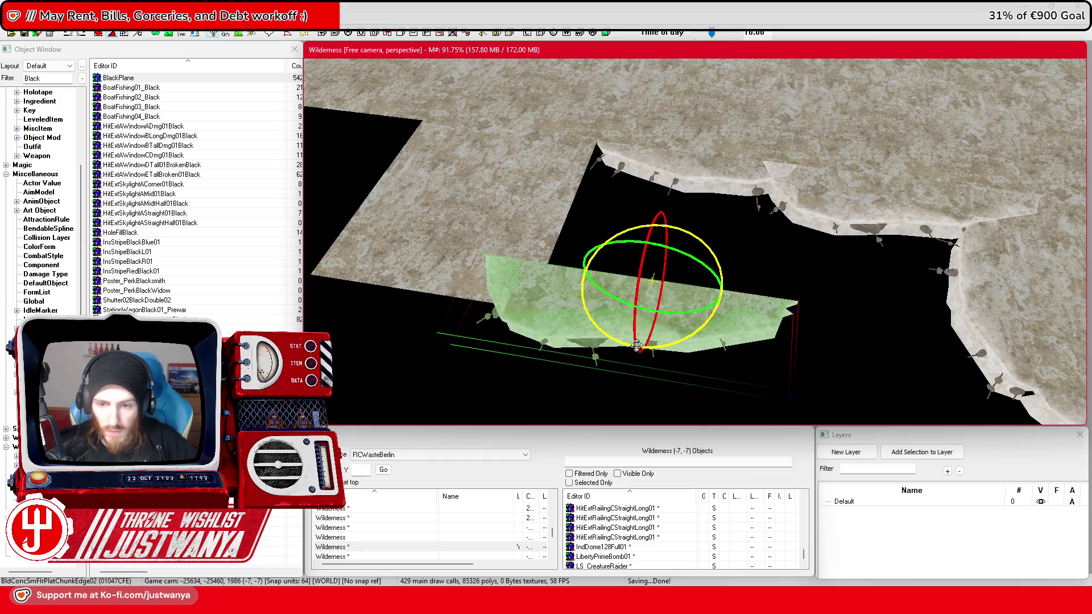
mouse_move(653, 280)
left_mouse_down()
mouse_move(603, 284)
mouse_move(548, 266)
left_mouse_up()
key("w")
mouse_move(524, 308)
left_mouse_down()
mouse_move(554, 203)
mouse_move(565, 218)
left_mouse_up()
key("shift")
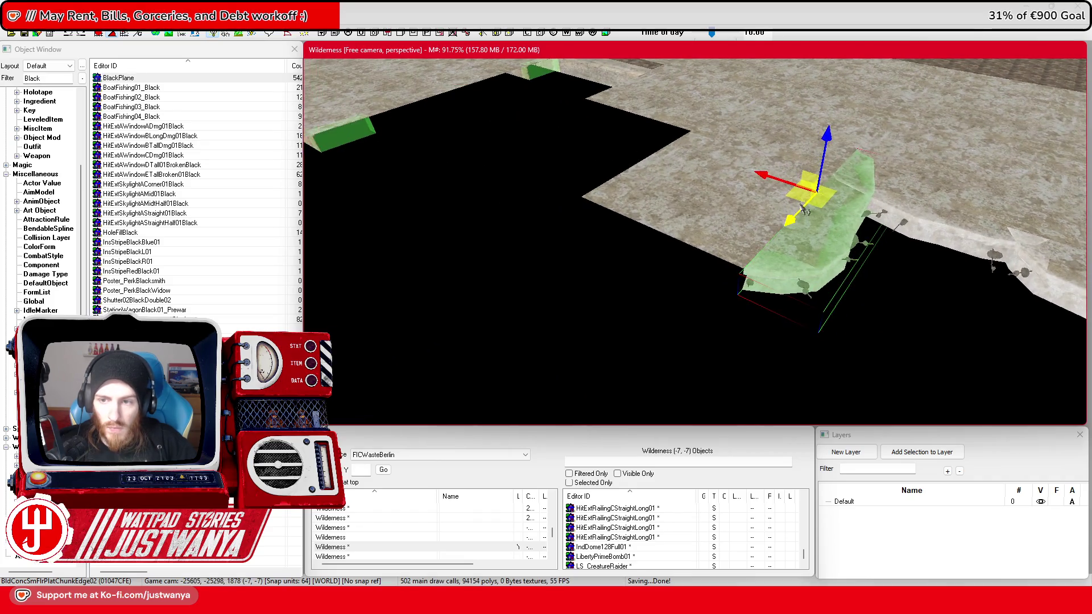
left_click_drag(808, 216, 647, 367)
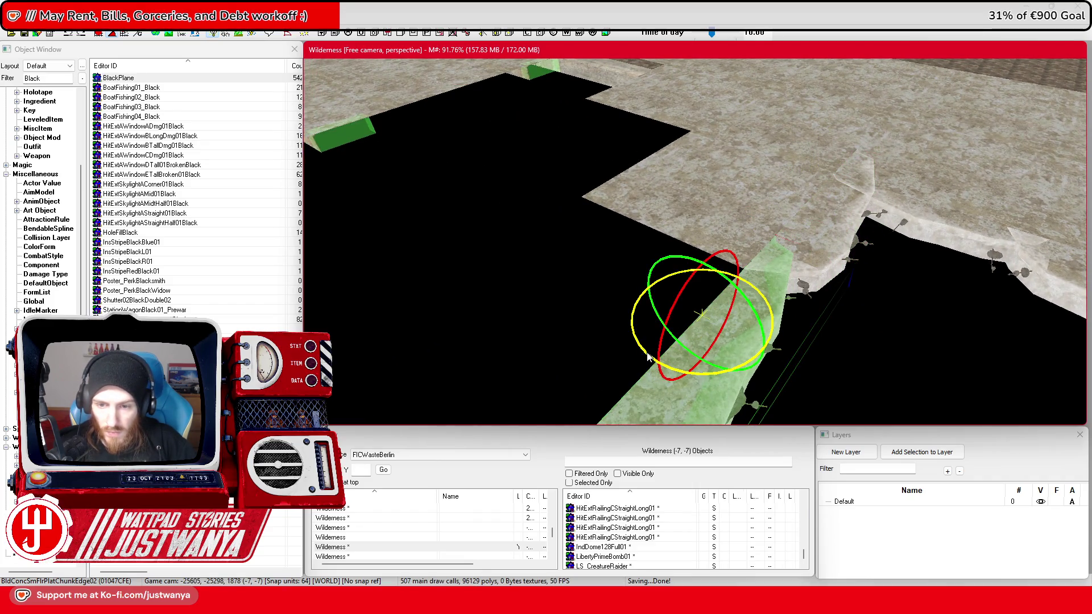
Step: Select the ChunkEdge01 edge piece among the overlapping chunks and push it further along the floor
left_click(545, 333)
left_click(543, 331)
left_click(543, 331)
left_click(545, 333)
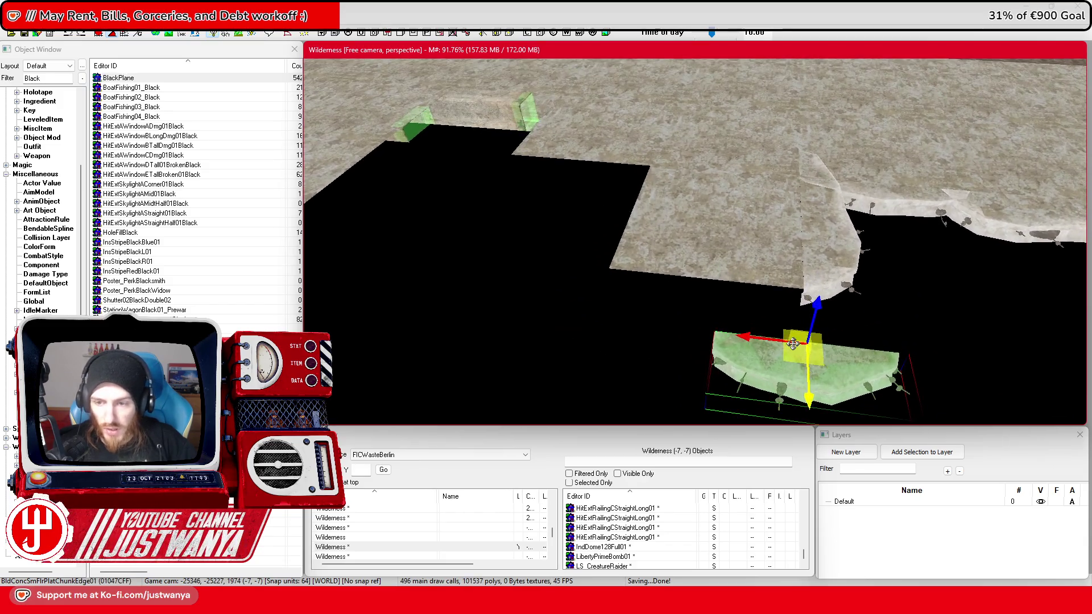
mouse_move(792, 343)
left_mouse_down()
mouse_move(792, 289)
mouse_move(718, 303)
left_mouse_up()
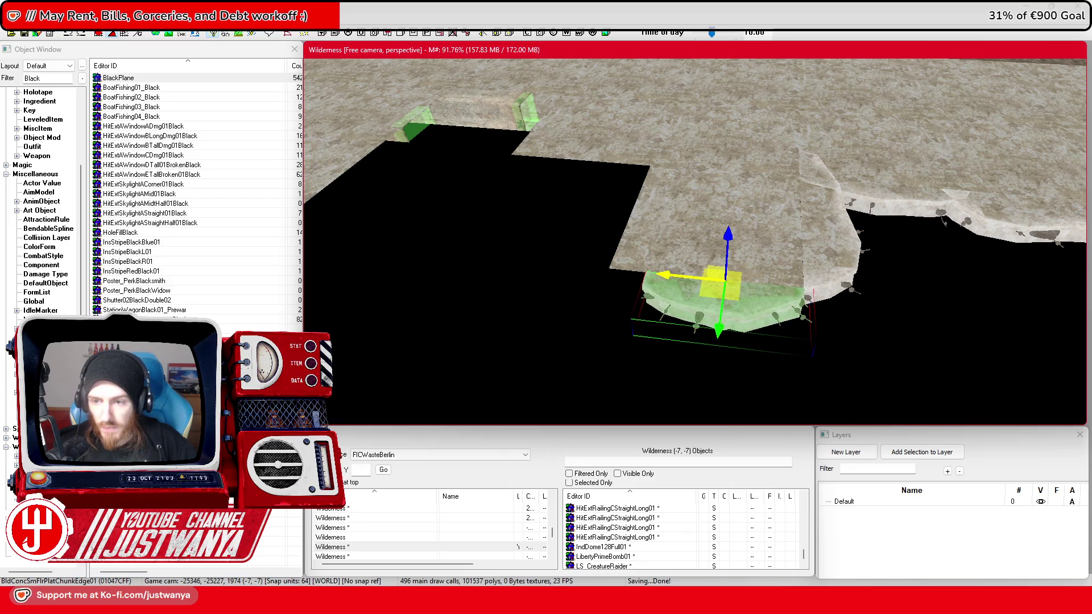
key("shift")
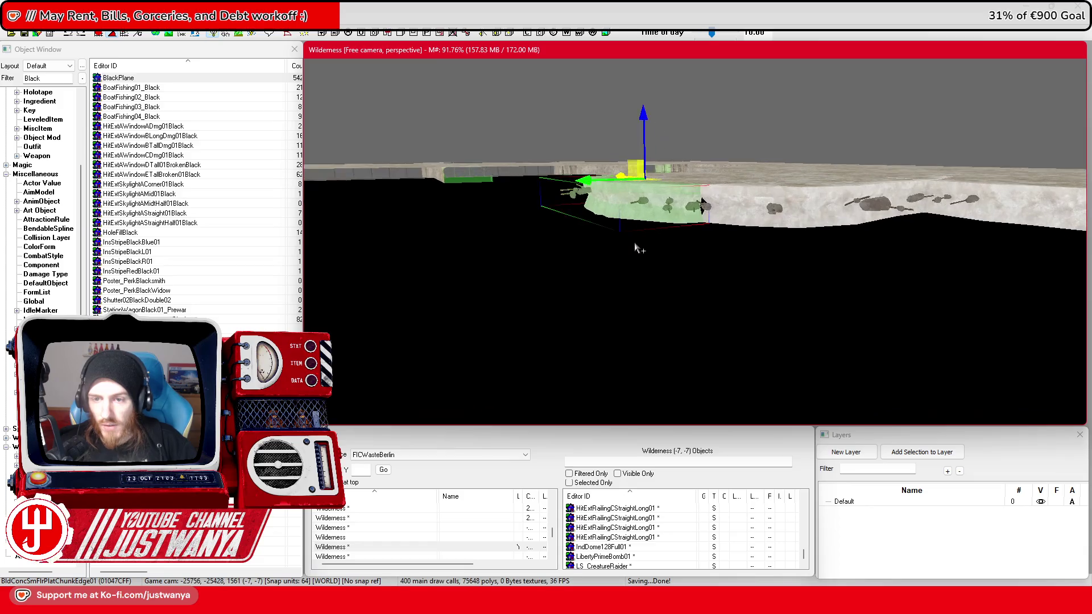
key("shift")
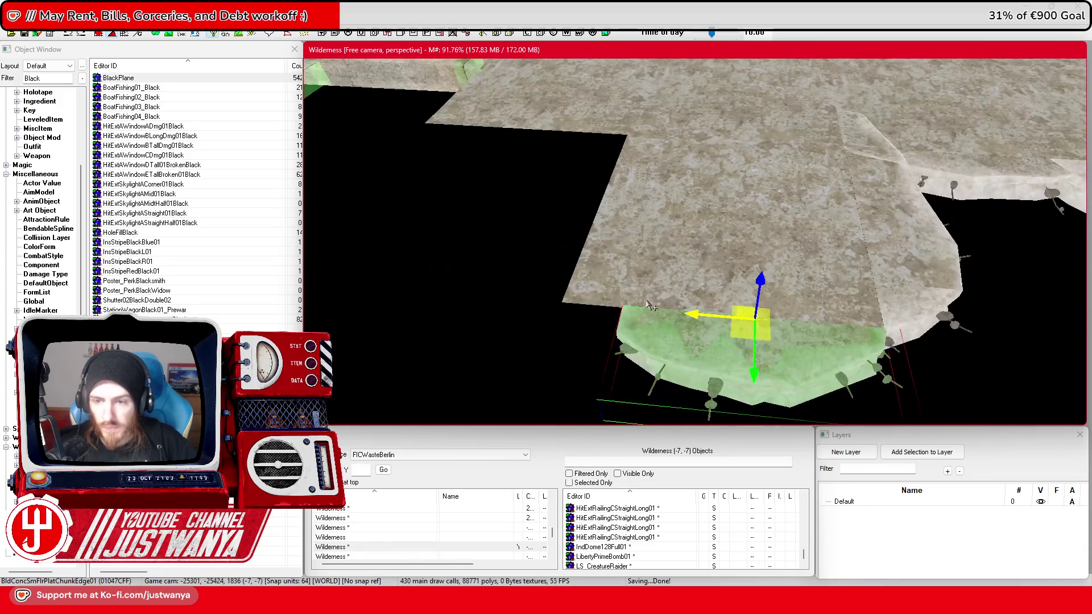
key("shift")
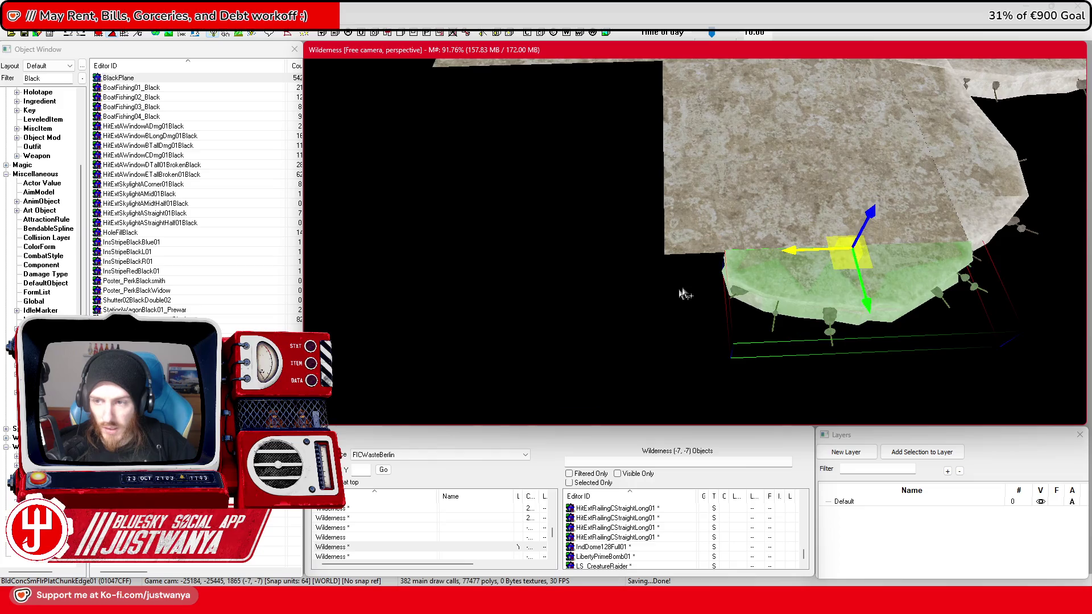
key("shift")
Step: Slide the small ChunkEdge01 platform edge left along the rim
left_click(796, 170)
key("shift")
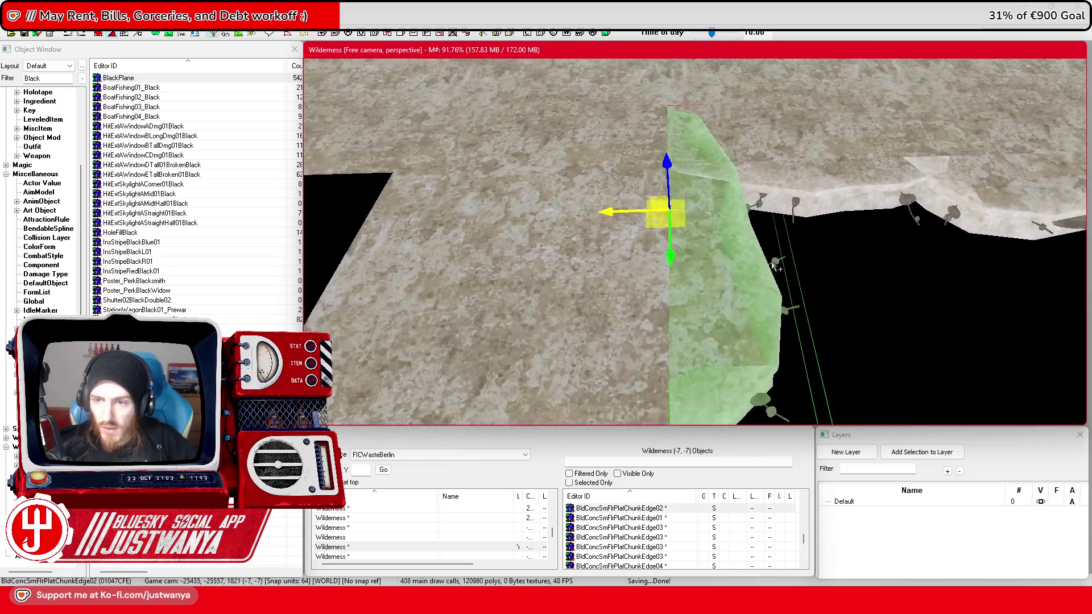
scroll(631, 271, "up", 5)
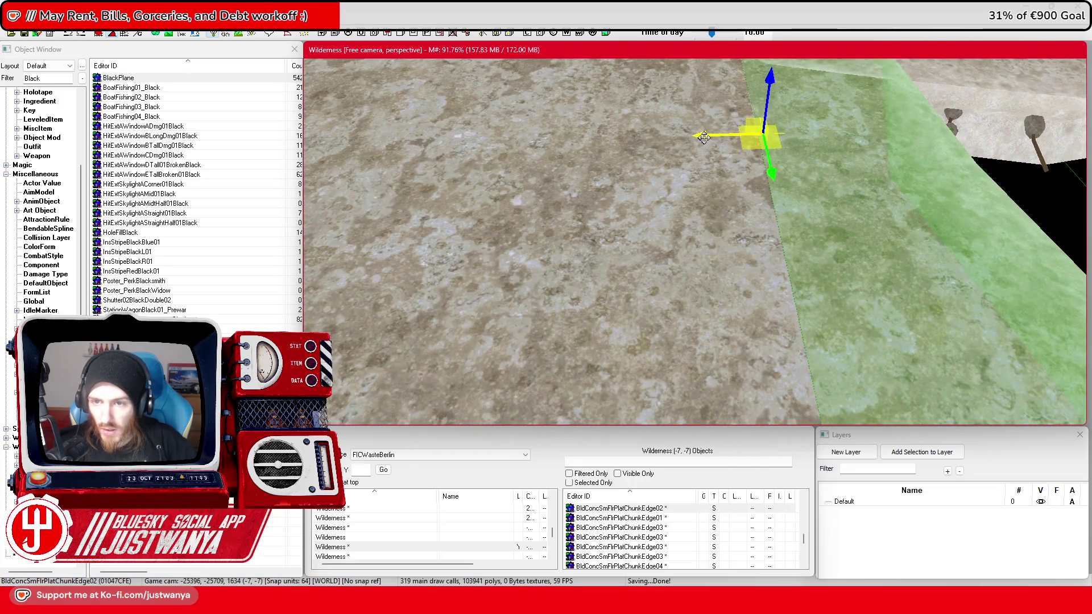
scroll(725, 273, "down", 6)
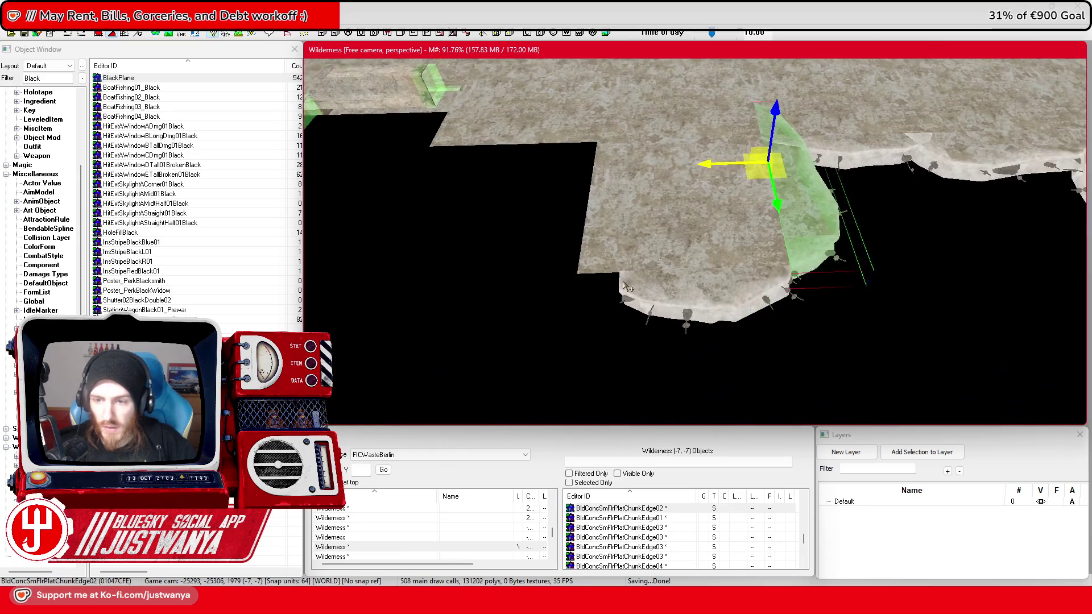
left_click(725, 273)
left_click_drag(725, 273, 552, 272)
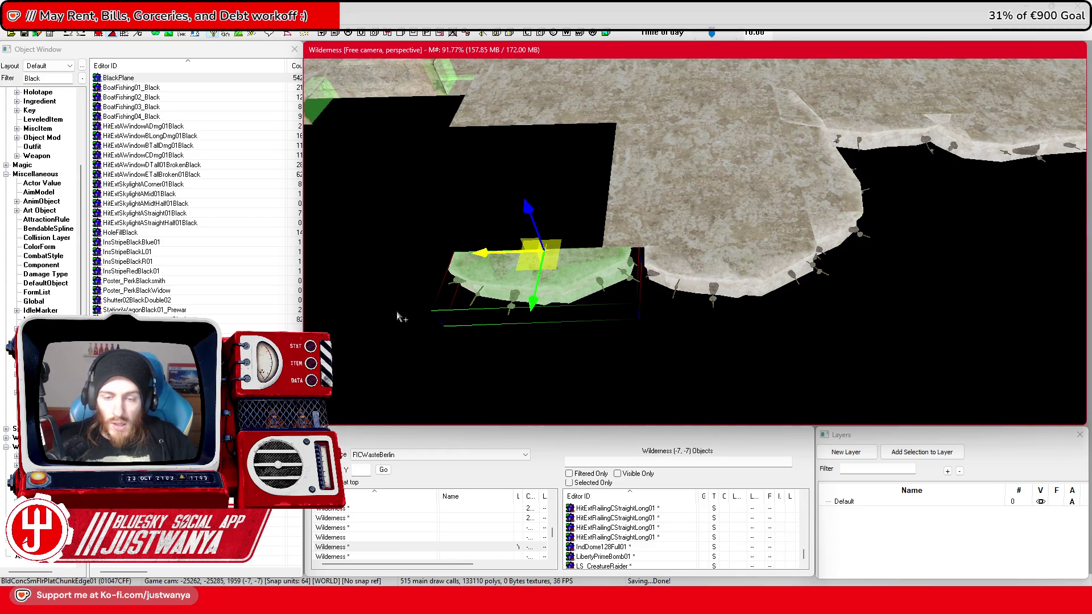
Step: Pick the smaller ChunkEdge01 from the overlapping edge pieces and move it right into place
left_click(398, 307)
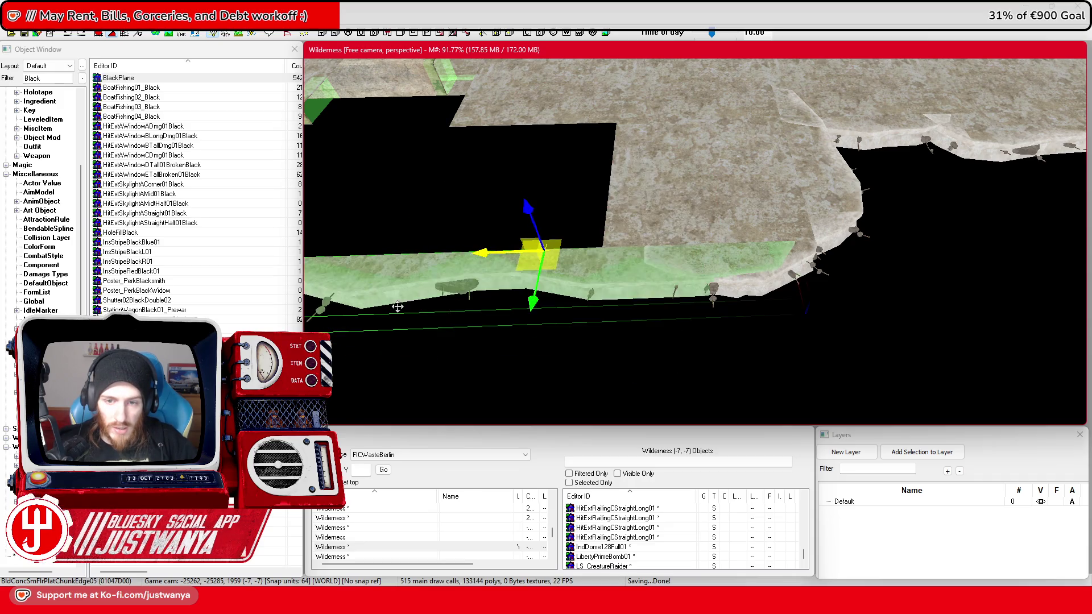
left_click(399, 310)
left_click(399, 310)
left_click(399, 310)
left_click(399, 310)
left_click(399, 310)
left_click(398, 310)
left_click(399, 310)
left_click(398, 310)
left_click(399, 310)
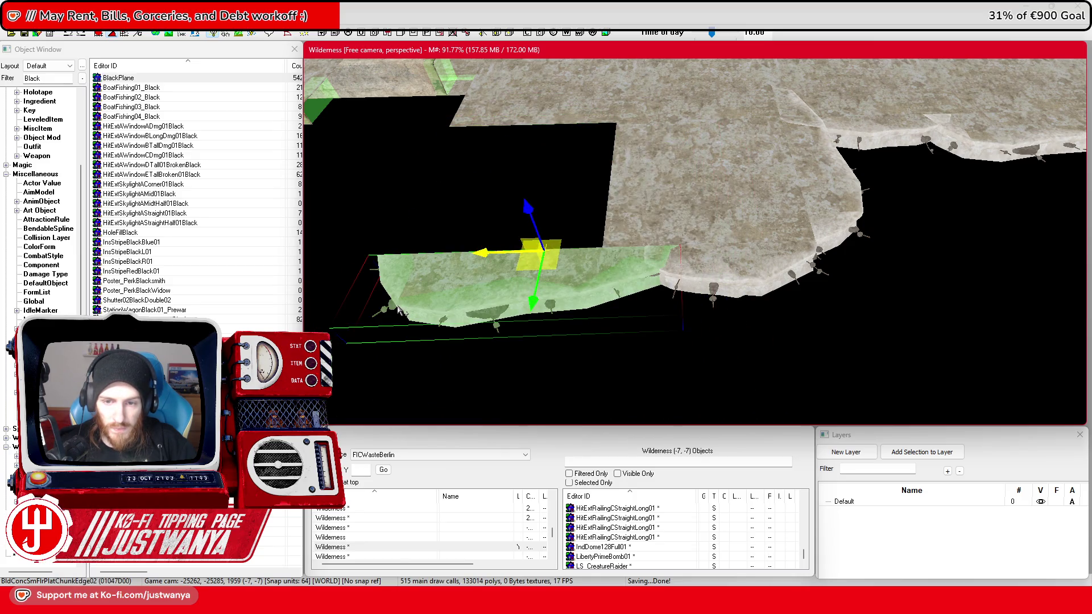
left_click(399, 310)
left_click_drag(479, 260, 634, 257)
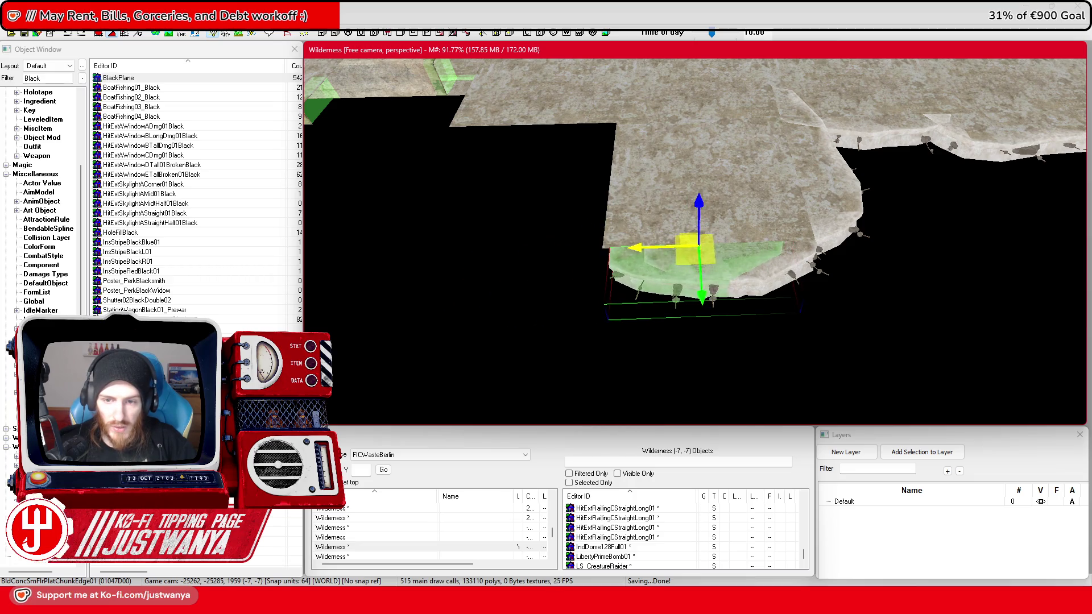
key("shift")
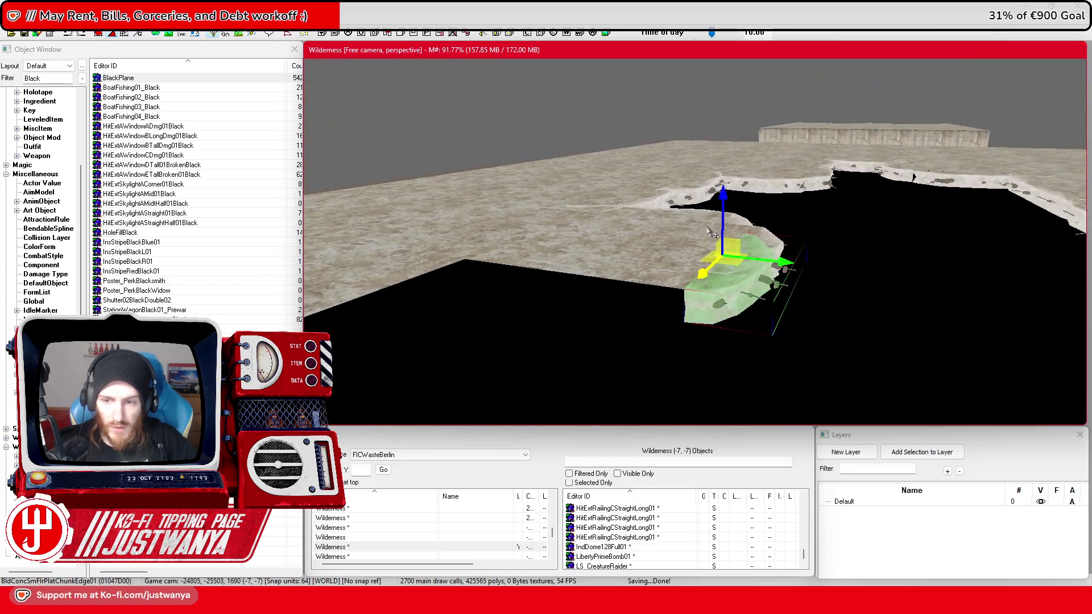
key("shift")
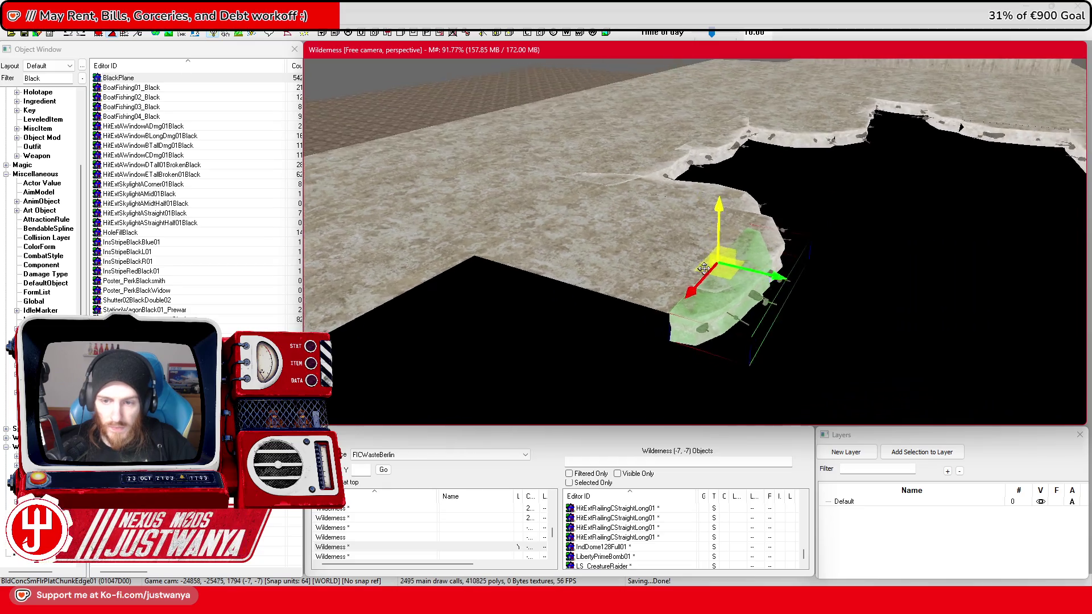
Step: Slide the long Edge03 chunk onto the terrain edge and across both gaps
left_click(790, 223)
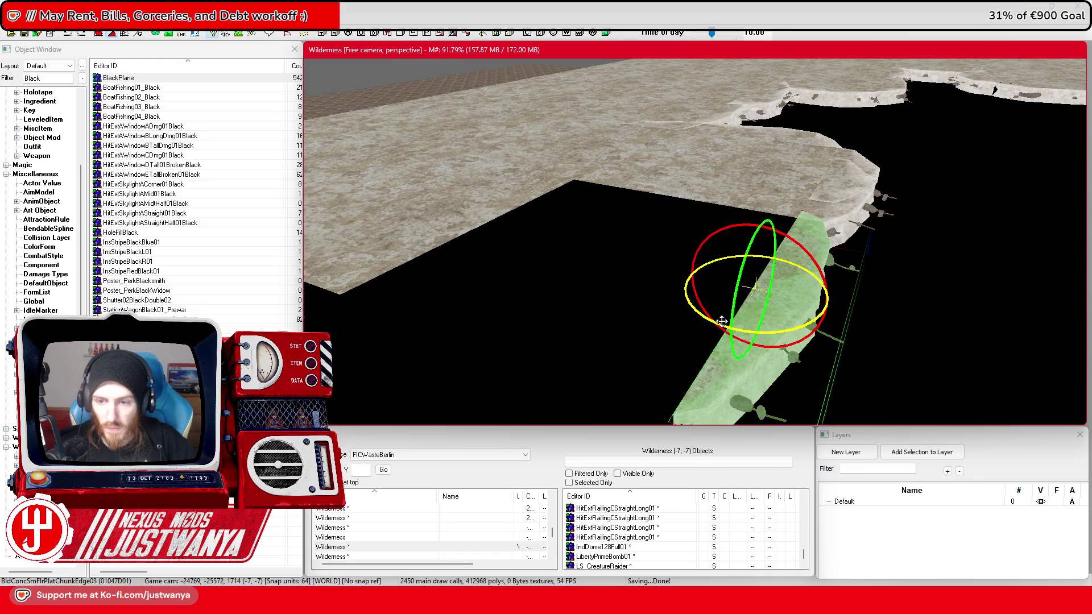
key("shift")
key("2")
left_click_drag(546, 226, 676, 203)
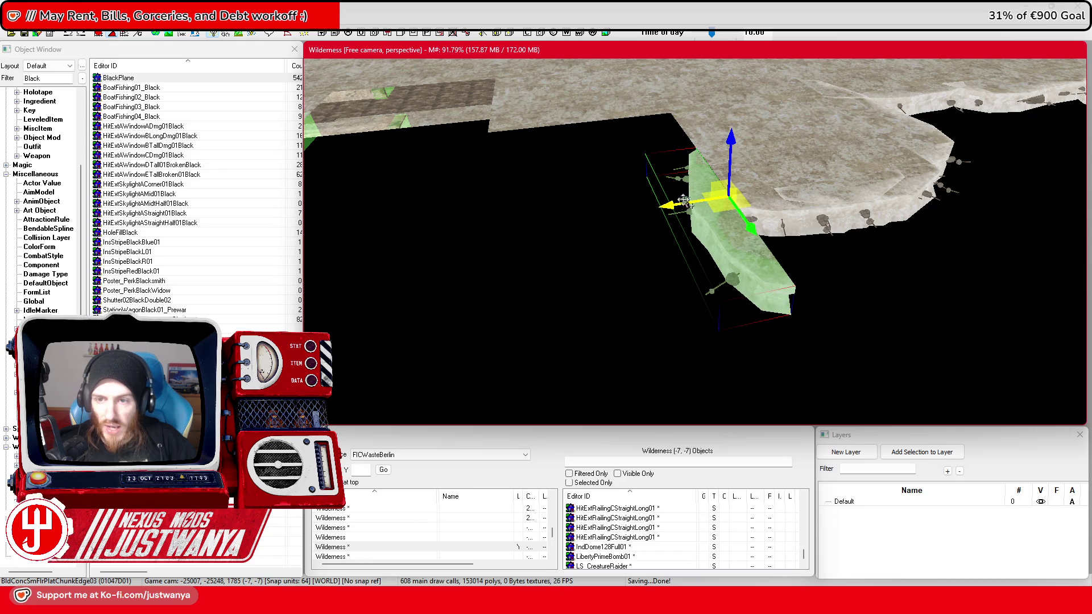
scroll(720, 246, "up", 4)
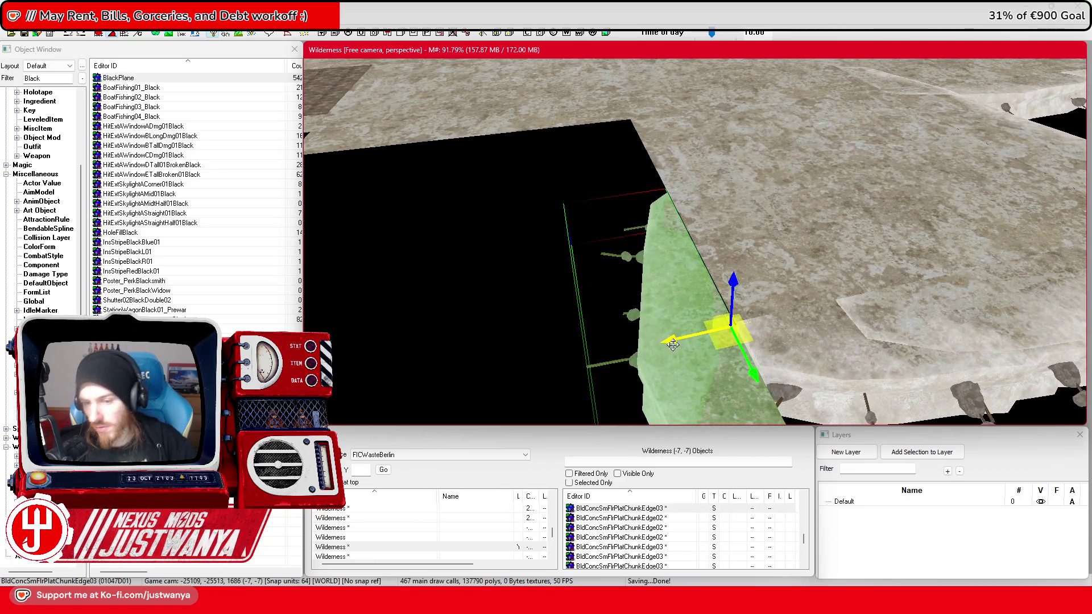
left_click_drag(674, 349, 676, 347)
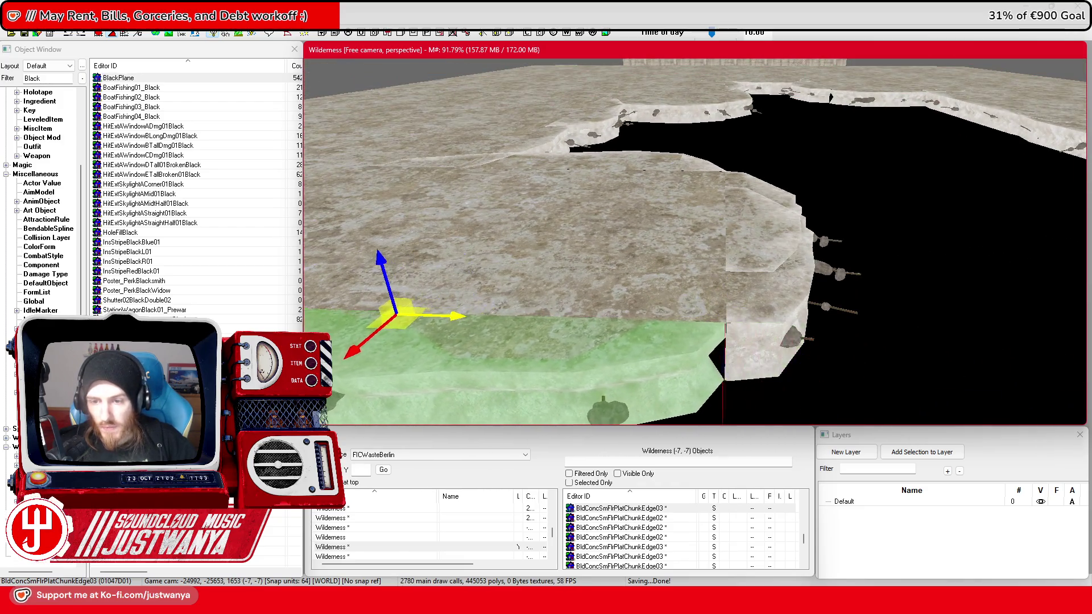
left_click_drag(397, 312, 449, 315)
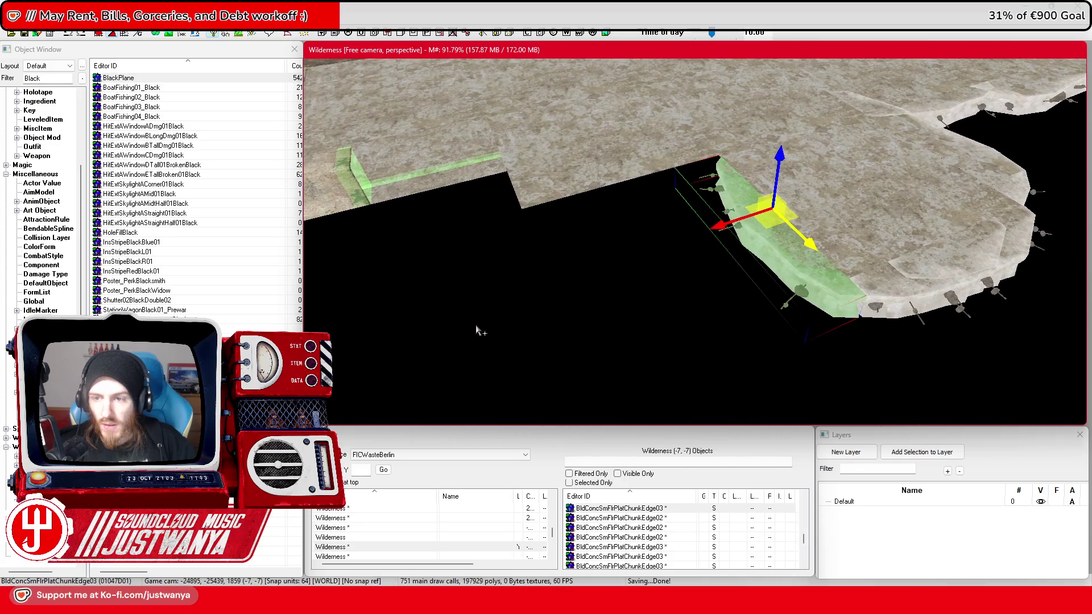
Step: Rotate the floor strip flat, raise it onto the terrain edge and slide it far left
mouse_move(715, 242)
left_mouse_down()
mouse_move(574, 267)
mouse_move(598, 264)
left_mouse_up()
key("e")
key("w")
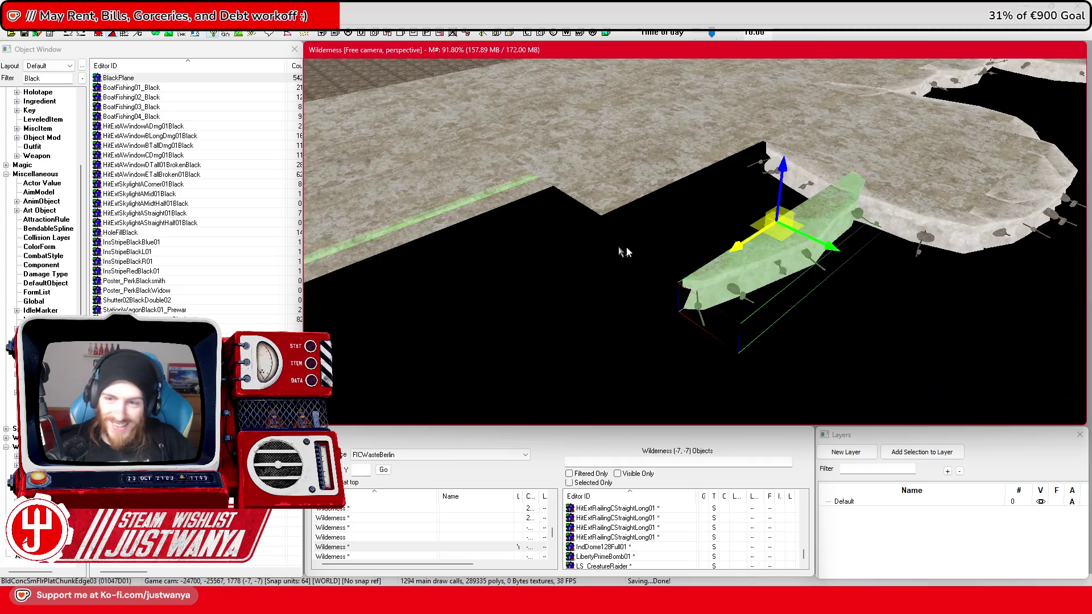
left_click_drag(821, 244, 729, 198)
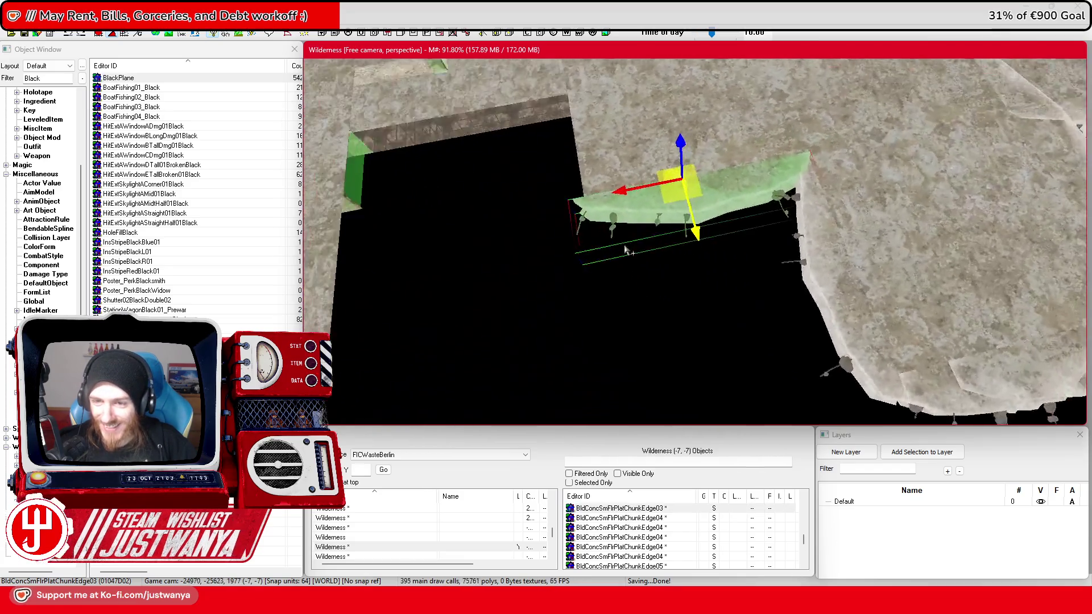
scroll(618, 258, "up", 2)
scroll(618, 258, "up", 2)
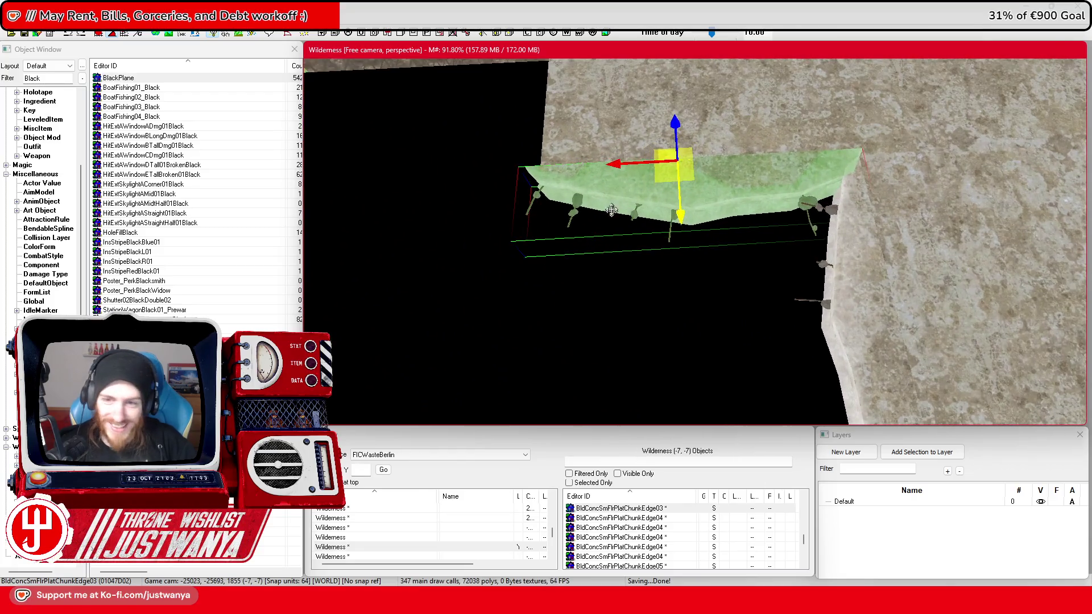
left_click_drag(628, 169, 643, 169)
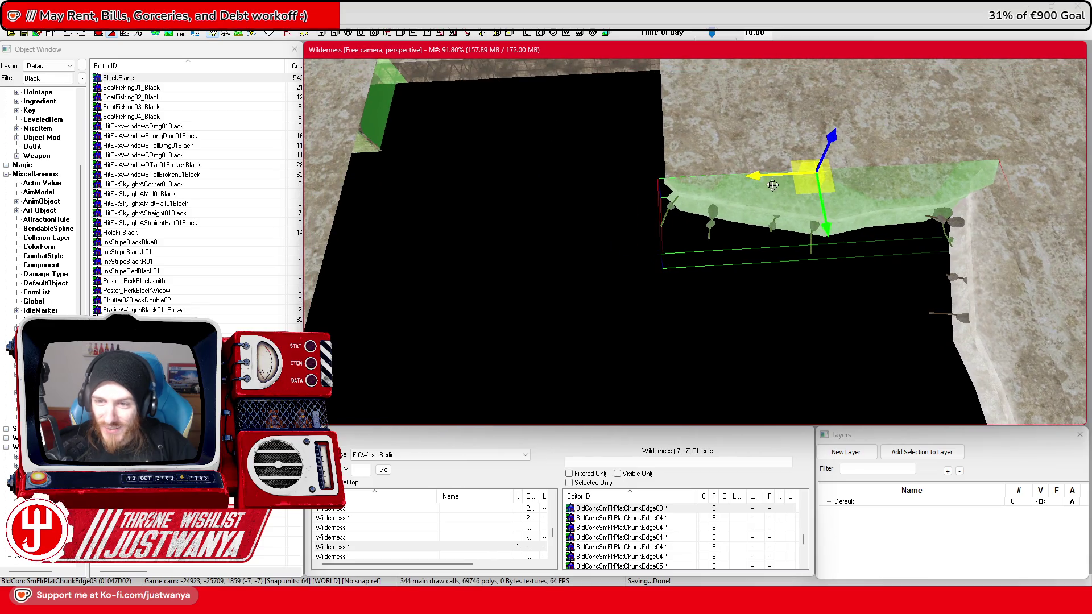
mouse_move(773, 185)
left_mouse_down()
mouse_move(355, 196)
mouse_move(375, 199)
left_mouse_up()
key("c")
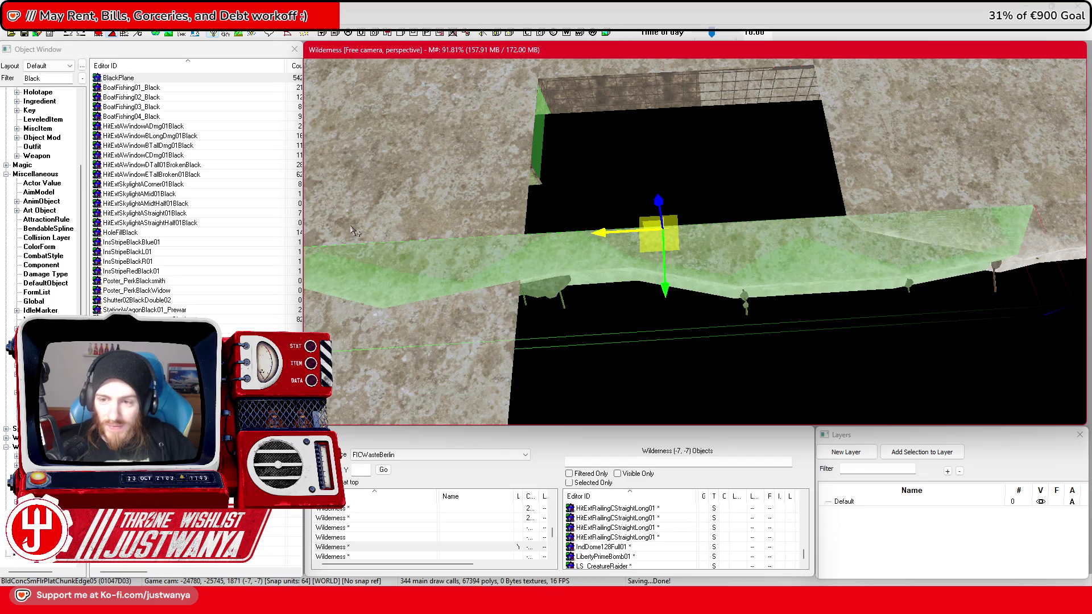
left_click_drag(355, 231, 460, 205)
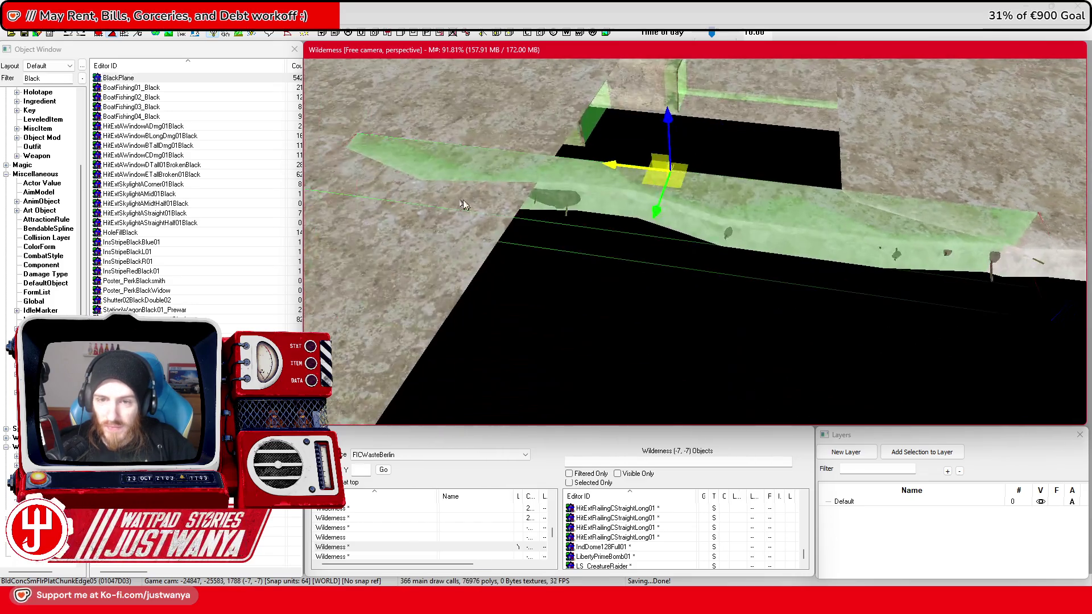
mouse_move(671, 167)
left_mouse_down()
mouse_move(748, 184)
mouse_move(588, 172)
left_mouse_up()
key("2")
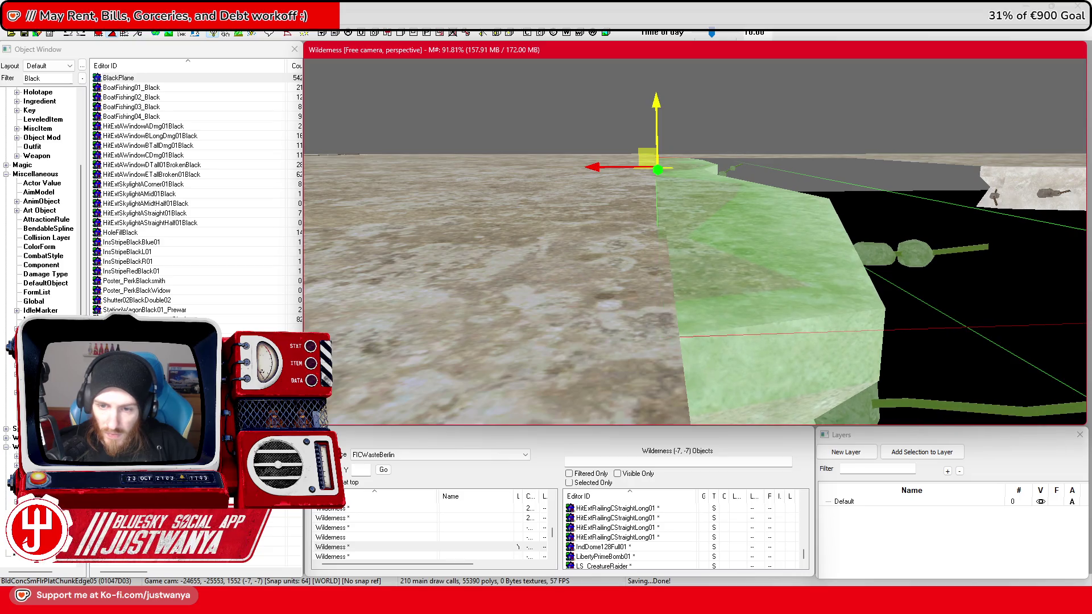
Step: Slide the floor piece and the Edge07 chunk left along the ledge
mouse_move(678, 102)
left_mouse_down()
mouse_move(733, 149)
mouse_move(655, 146)
left_mouse_up()
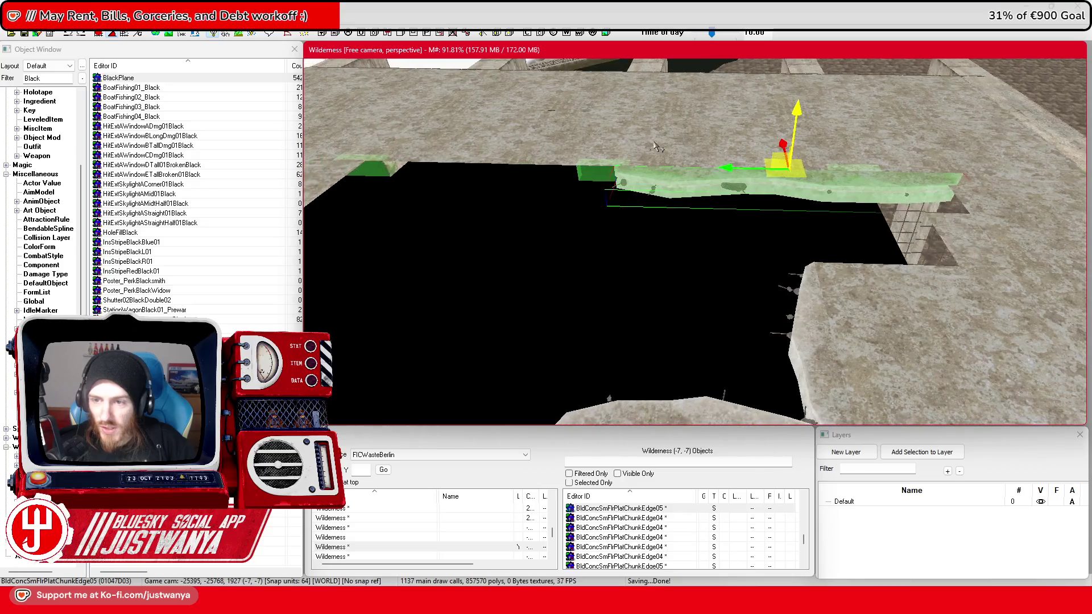
left_click_drag(767, 161, 509, 157)
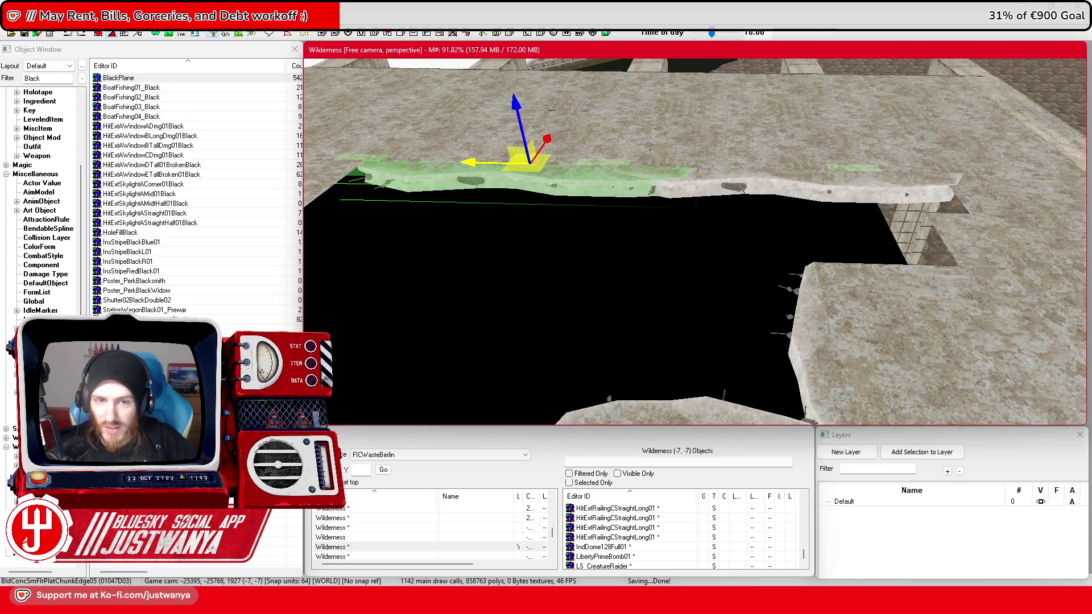
left_click(528, 185)
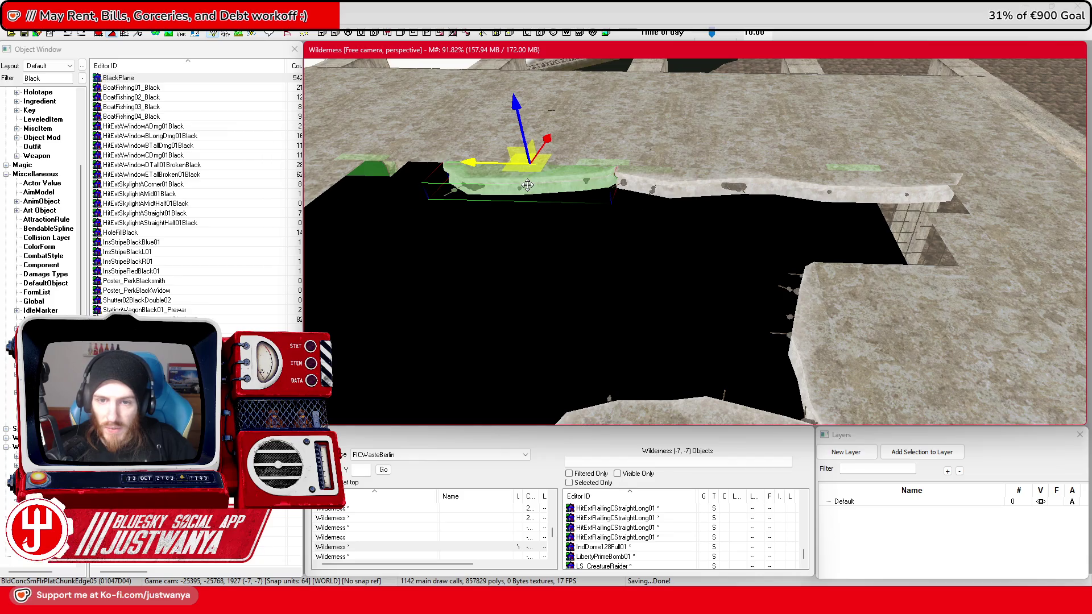
left_click(527, 185)
left_click(527, 185)
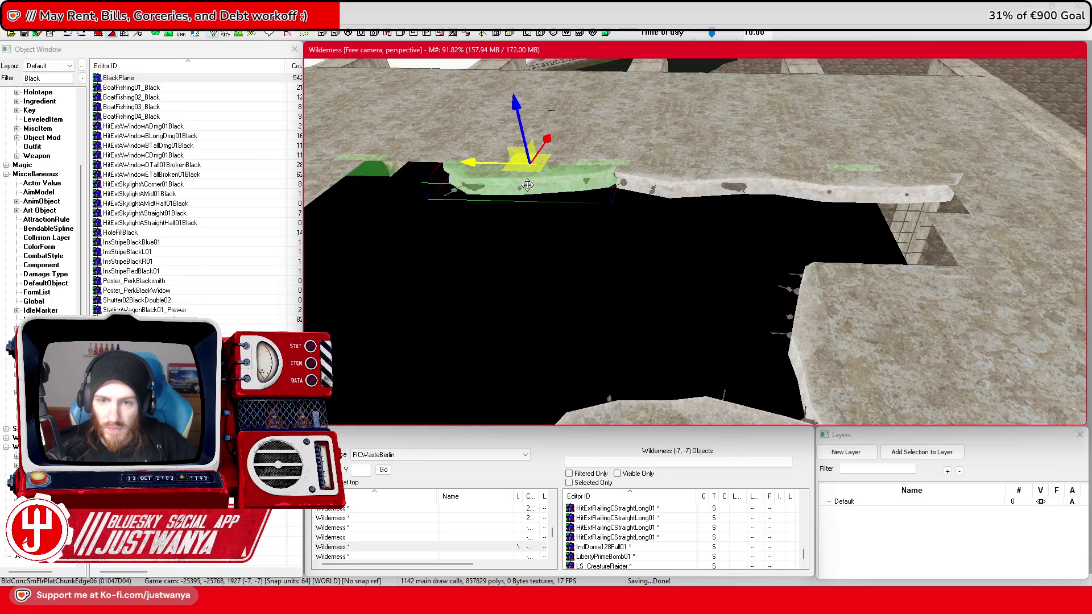
left_click(528, 185)
key("f")
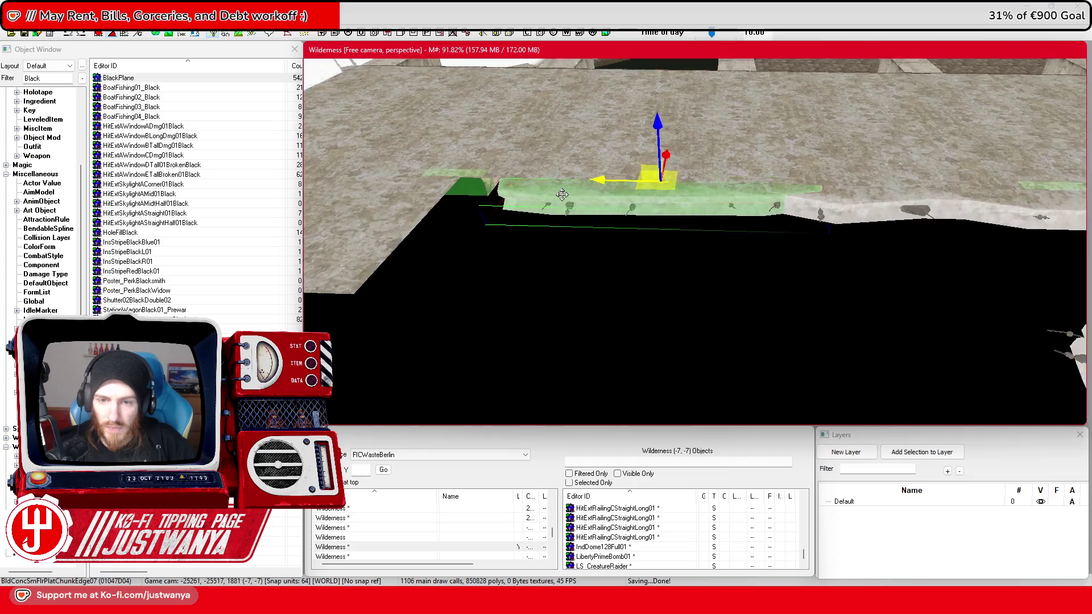
left_click_drag(597, 180, 552, 180)
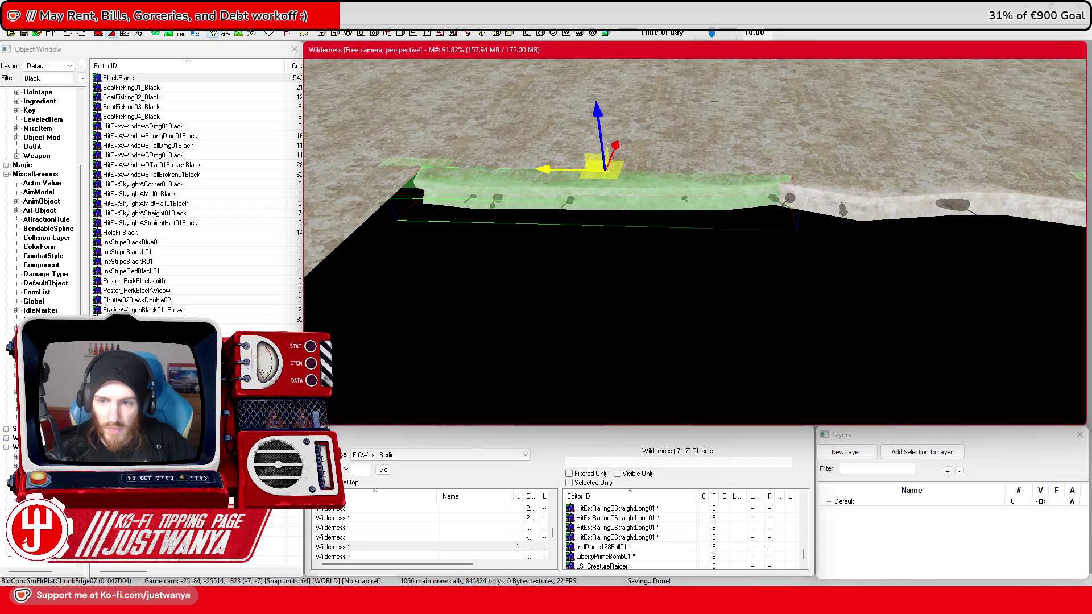
key("shift")
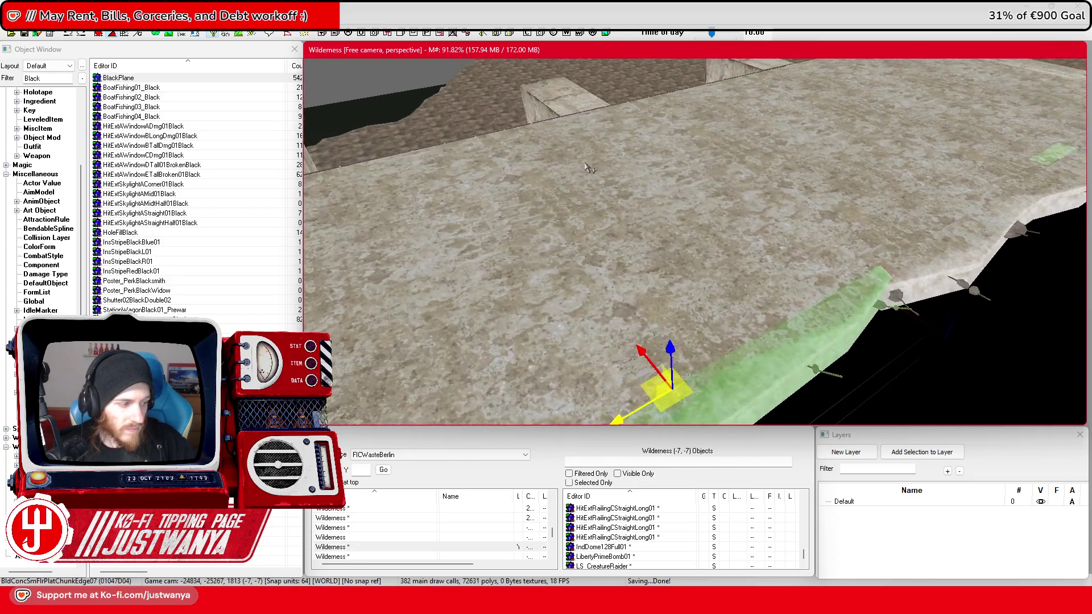
Step: Turn the Edge03 piece about 90 degrees and slide it right toward the wall
left_click(808, 198)
key("f")
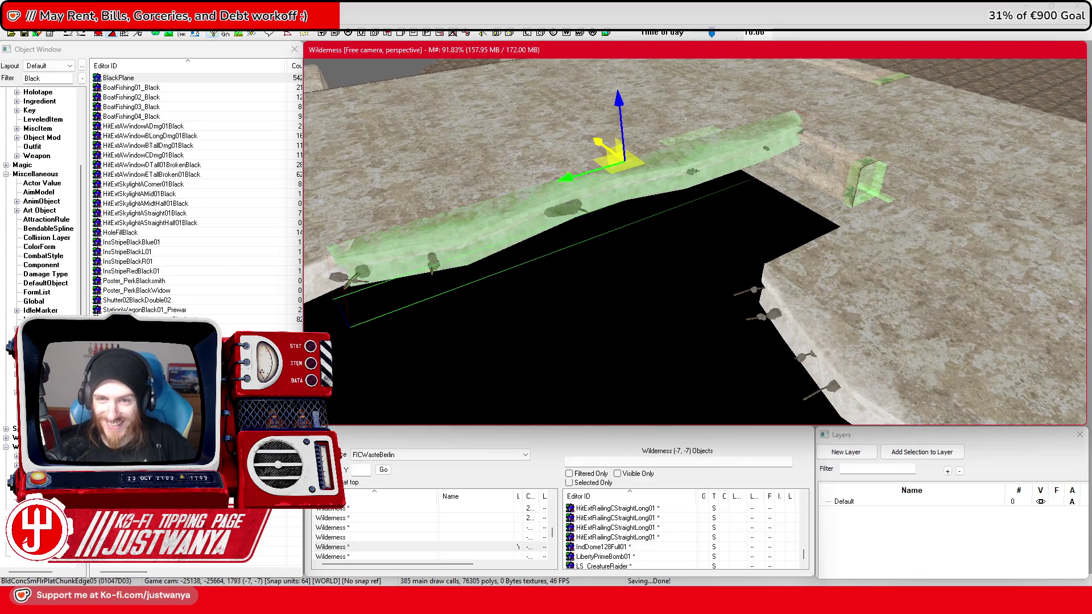
left_click(648, 215)
key("e")
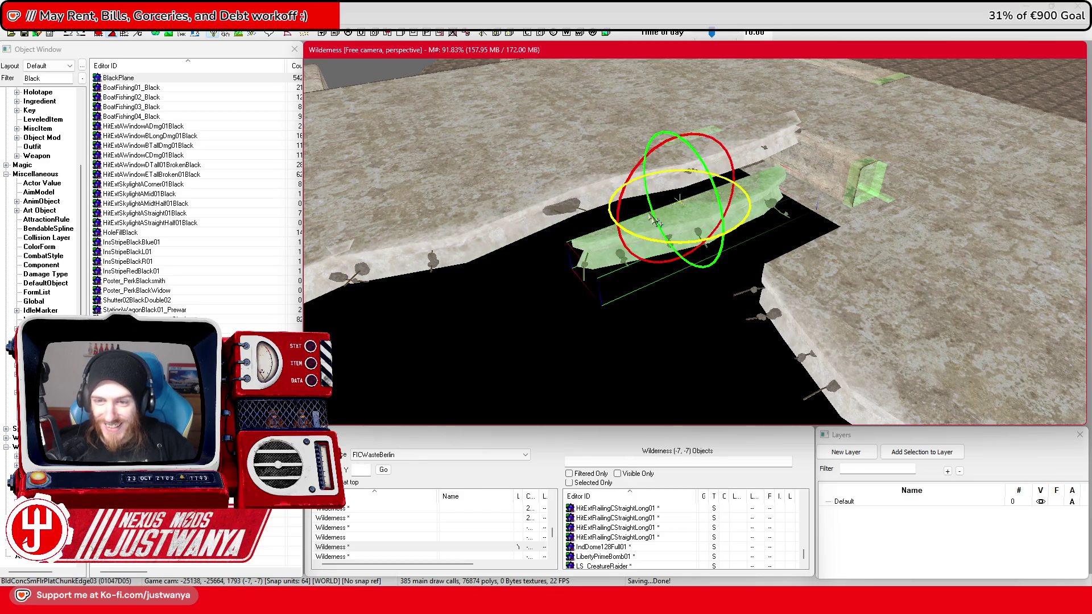
left_click_drag(650, 240, 654, 235)
key("w")
left_click_drag(583, 241, 819, 242)
scroll(796, 227, "up", 5)
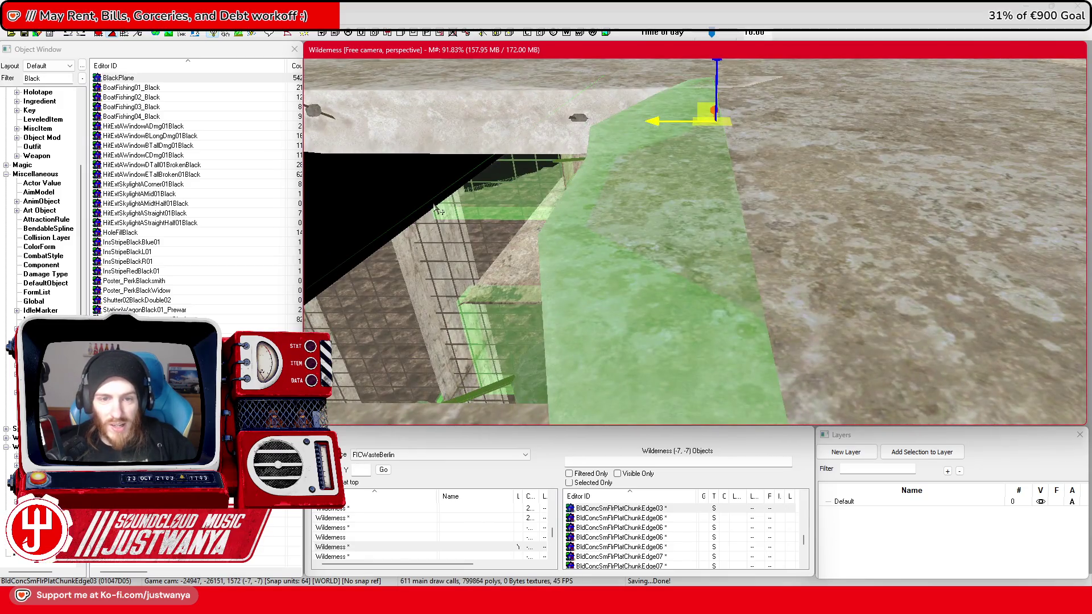
Step: Shift both black planes covering the opening to the right
left_click(438, 210)
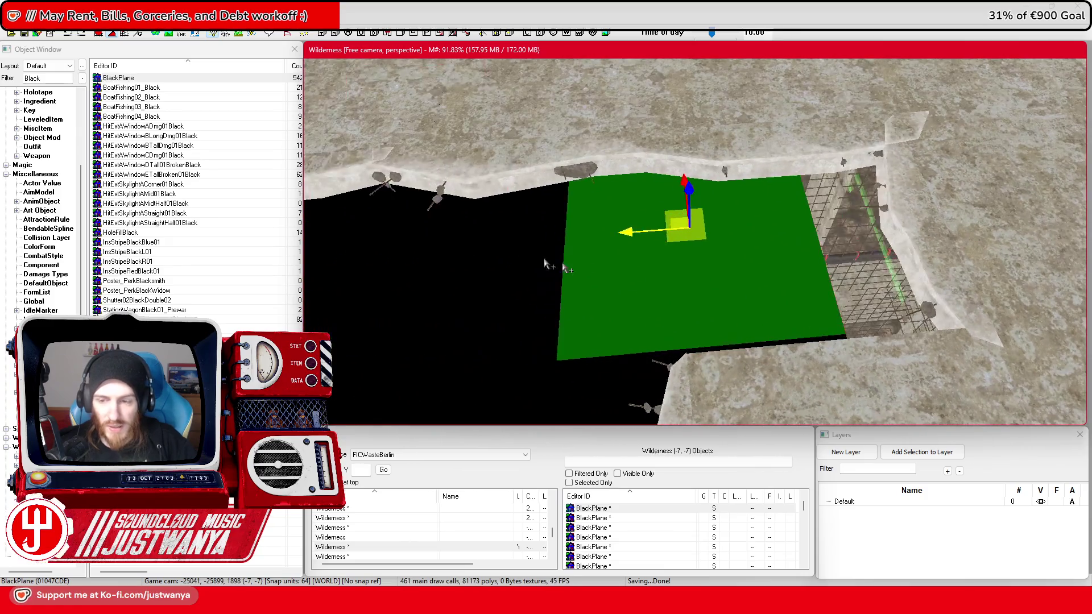
left_click(607, 382, "ctrl")
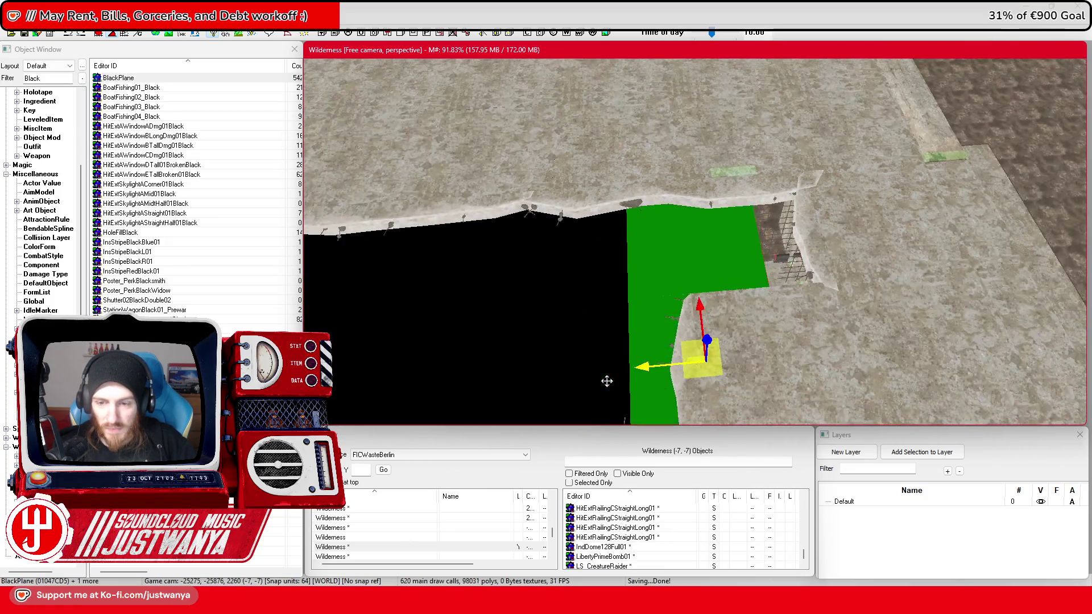
left_click_drag(654, 364, 794, 352)
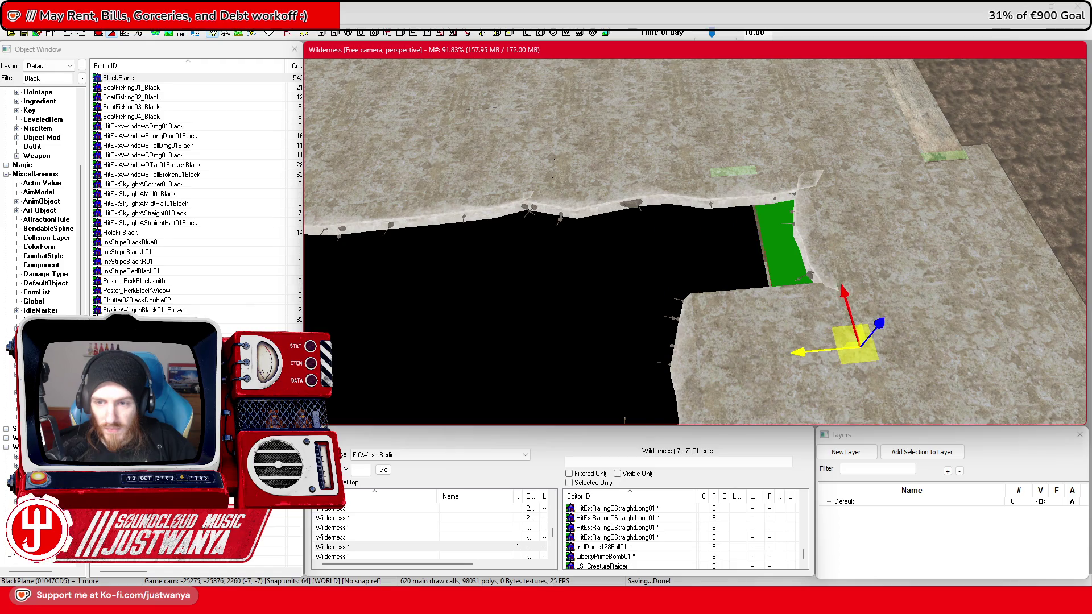
key("shift")
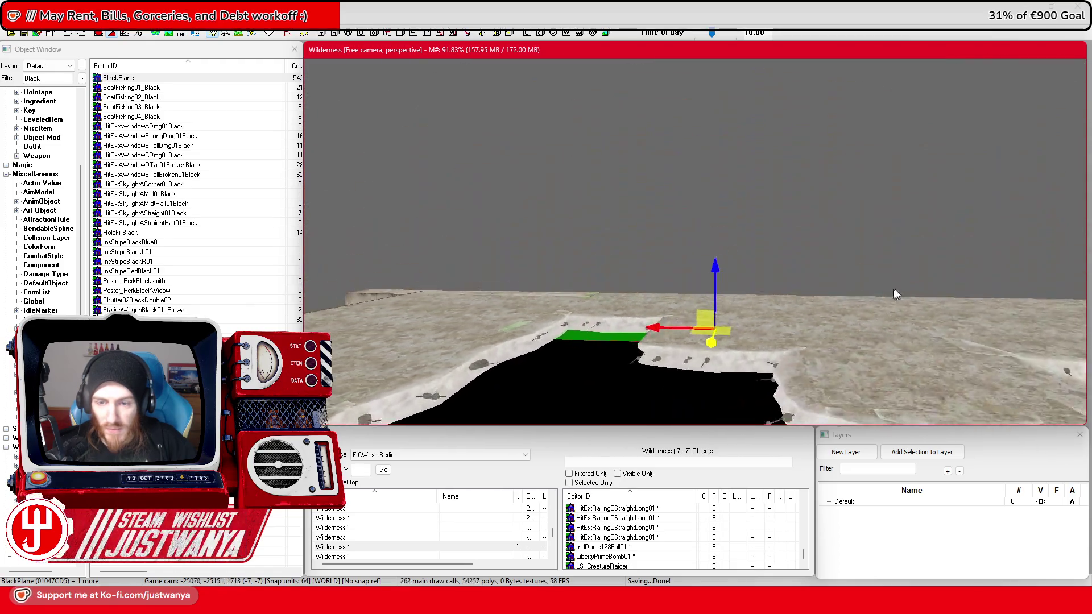
key("shift")
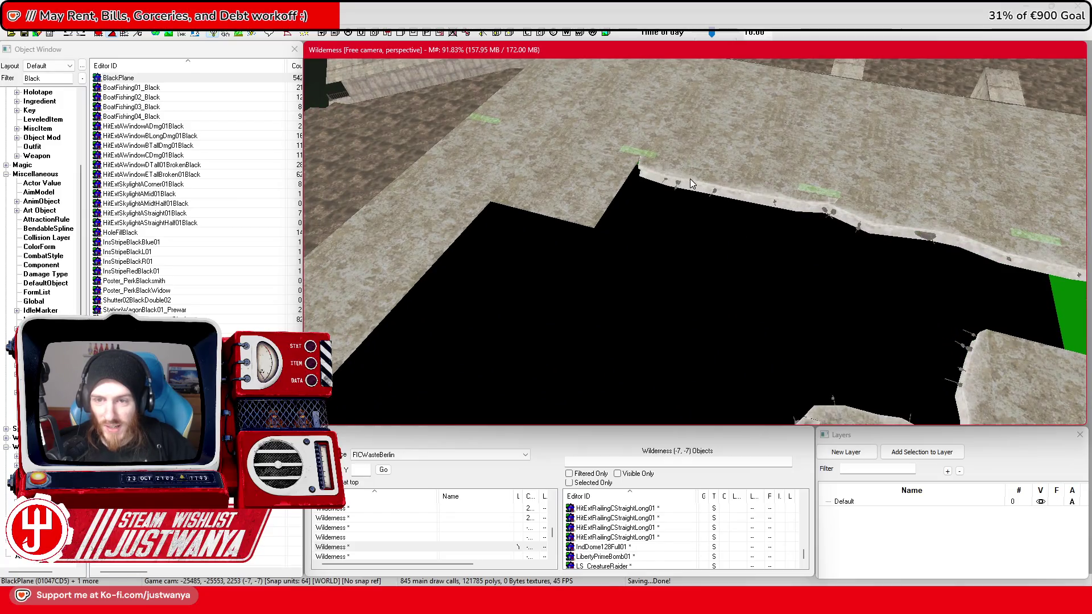
Step: Move the Edge08 edge piece out into the opening and against the concrete edge
left_click(690, 180)
key("shift")
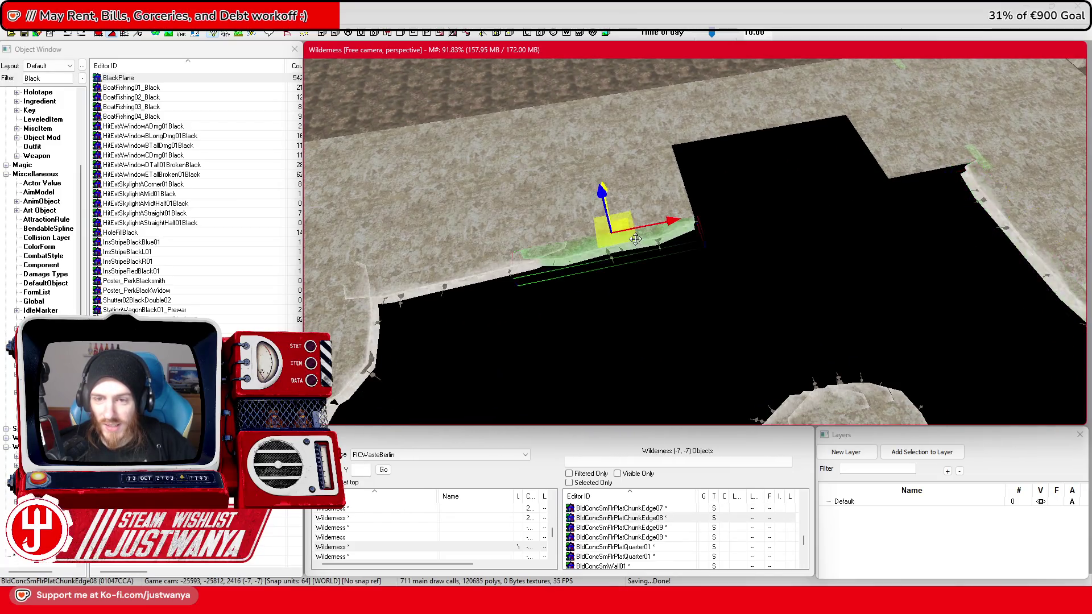
key("shift")
mouse_move(614, 238)
left_mouse_down()
mouse_move(825, 254)
mouse_move(921, 228)
left_mouse_up()
key("shift")
key("shift")
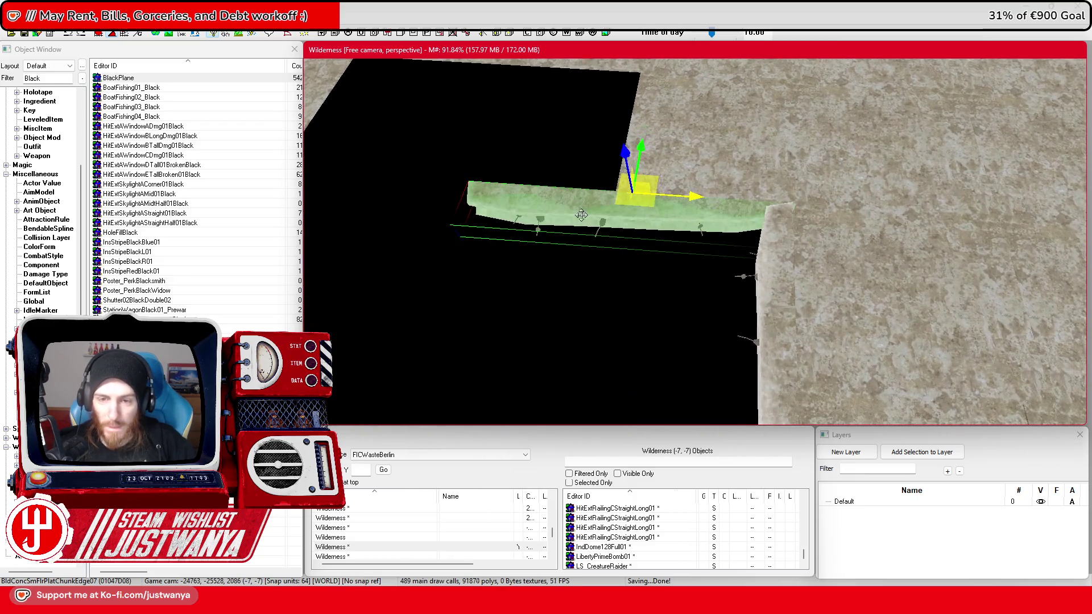
left_click_drag(581, 215, 679, 222)
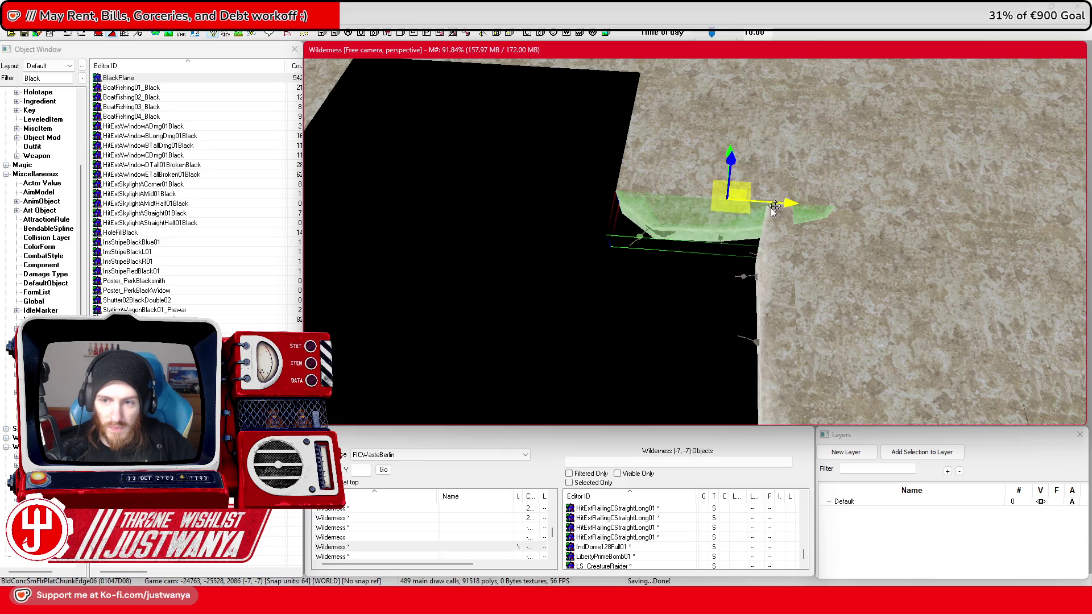
key("shift")
left_click_drag(858, 253, 738, 273)
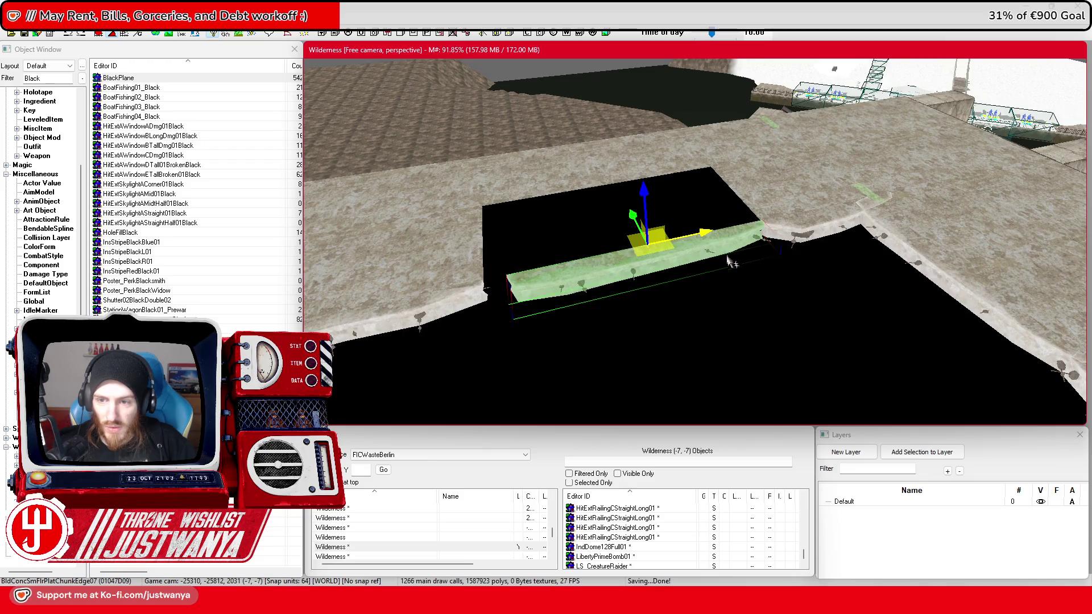
key("shift")
left_click_drag(735, 247, 726, 130)
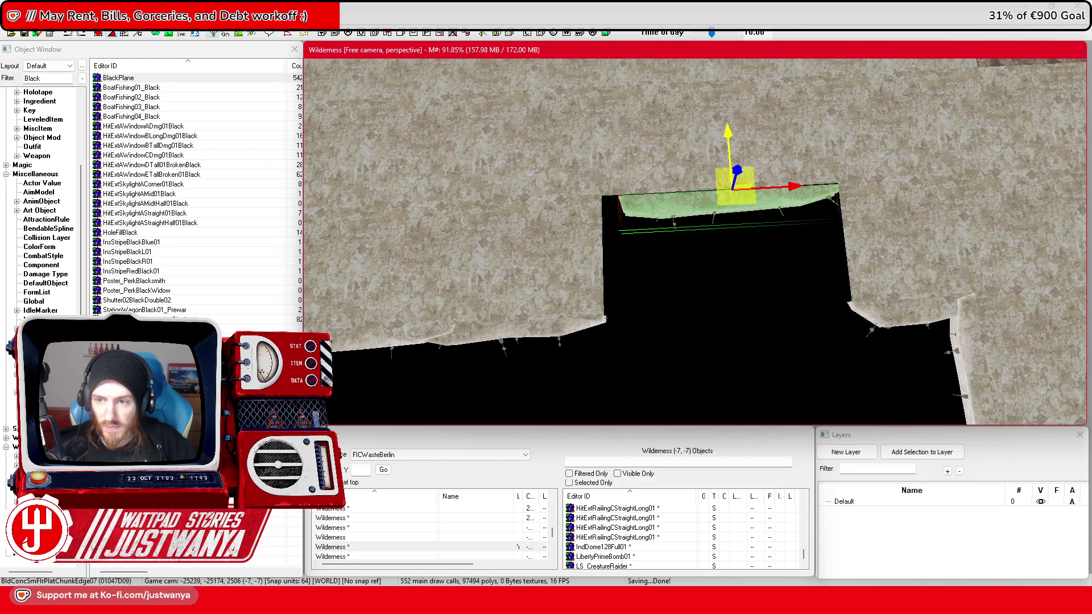
key("ctrl+z")
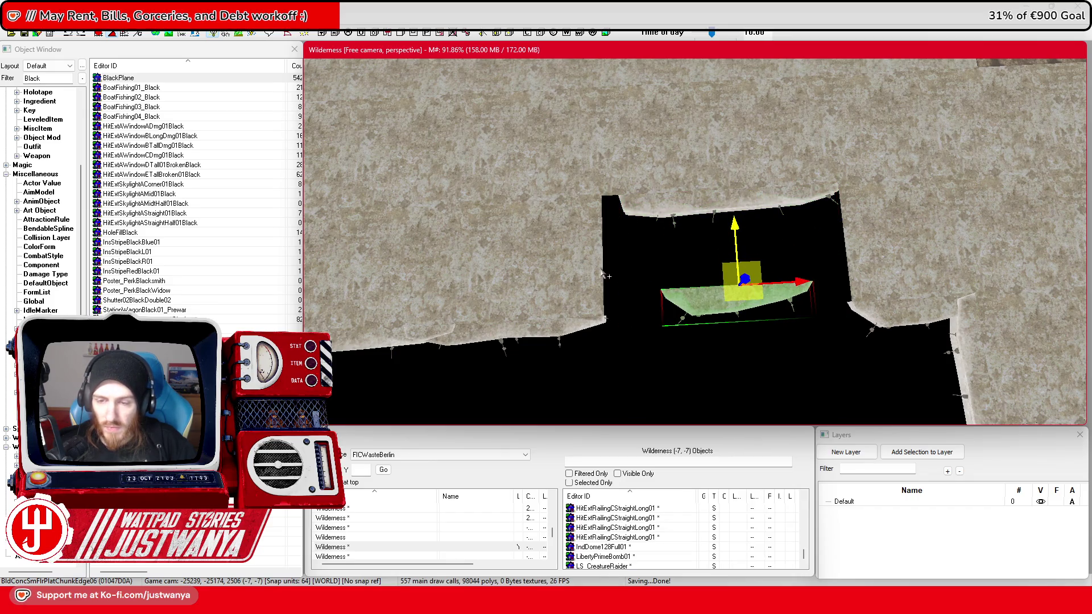
Step: Rotate Edge08 a quarter turn, raise it, and slide it along the diagonal edge
mouse_move(738, 284)
left_mouse_down()
mouse_move(756, 283)
mouse_move(648, 289)
left_mouse_up()
left_click_drag(609, 244, 607, 172)
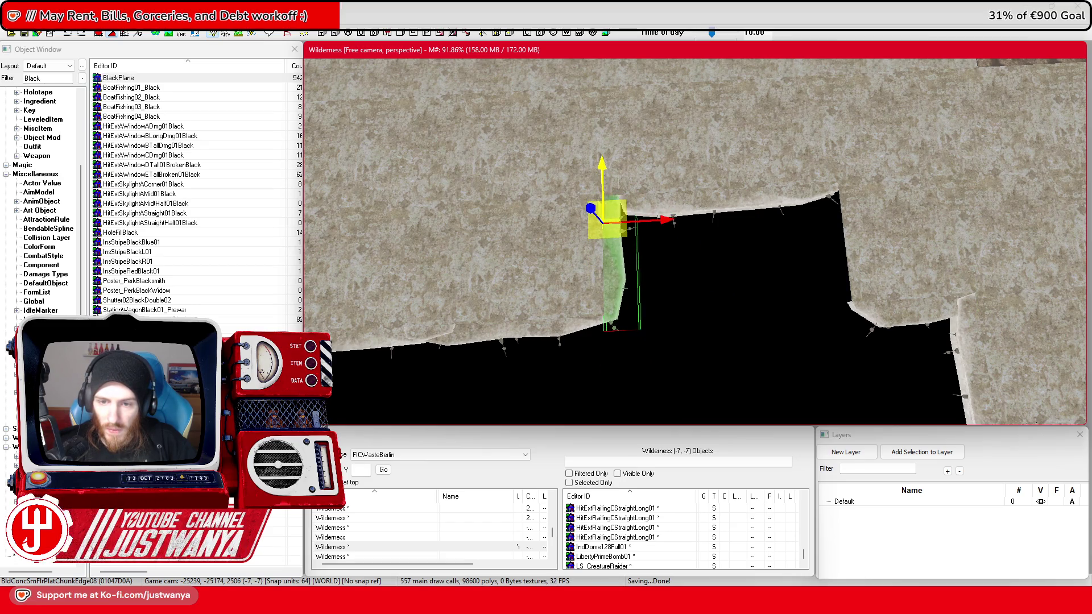
mouse_move(629, 275)
left_mouse_down()
mouse_move(629, 231)
mouse_move(643, 210)
mouse_move(634, 234)
left_mouse_up()
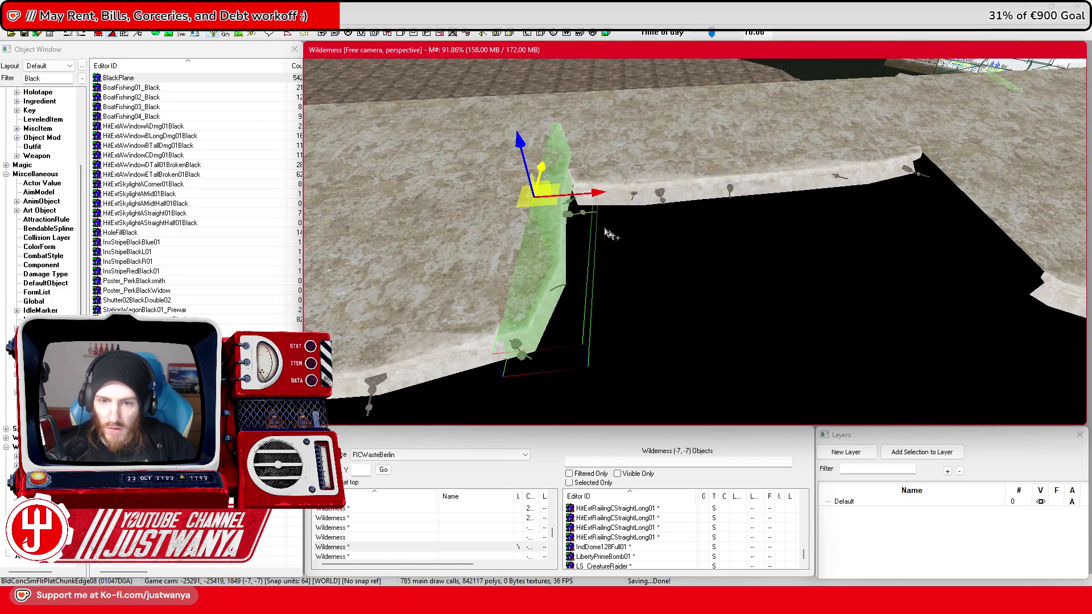
left_click_drag(594, 190, 956, 164)
key("w")
key("c")
left_click_drag(800, 221, 860, 218)
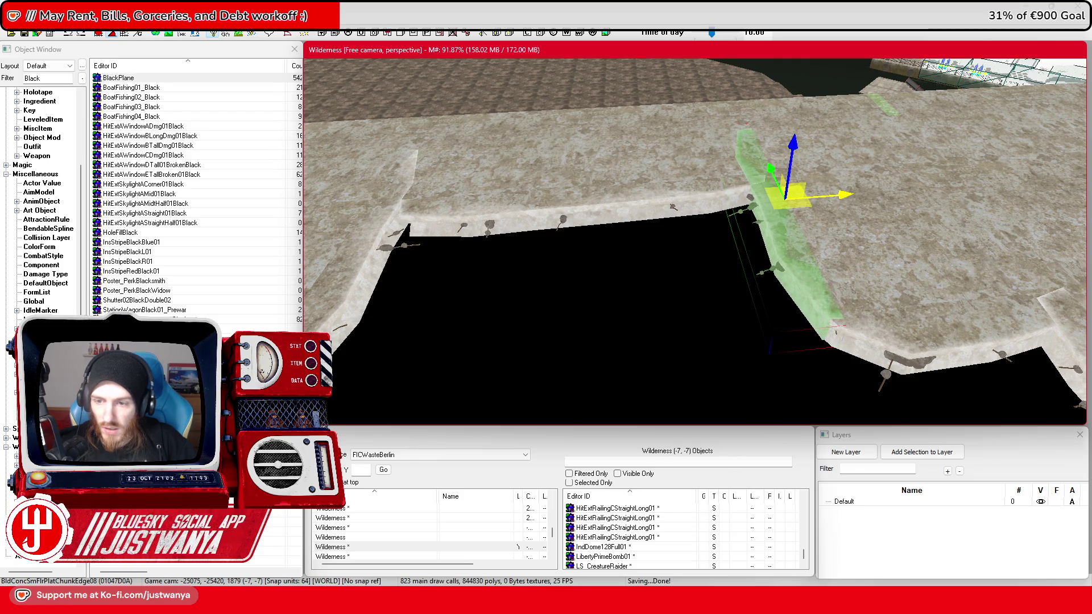
key("shift")
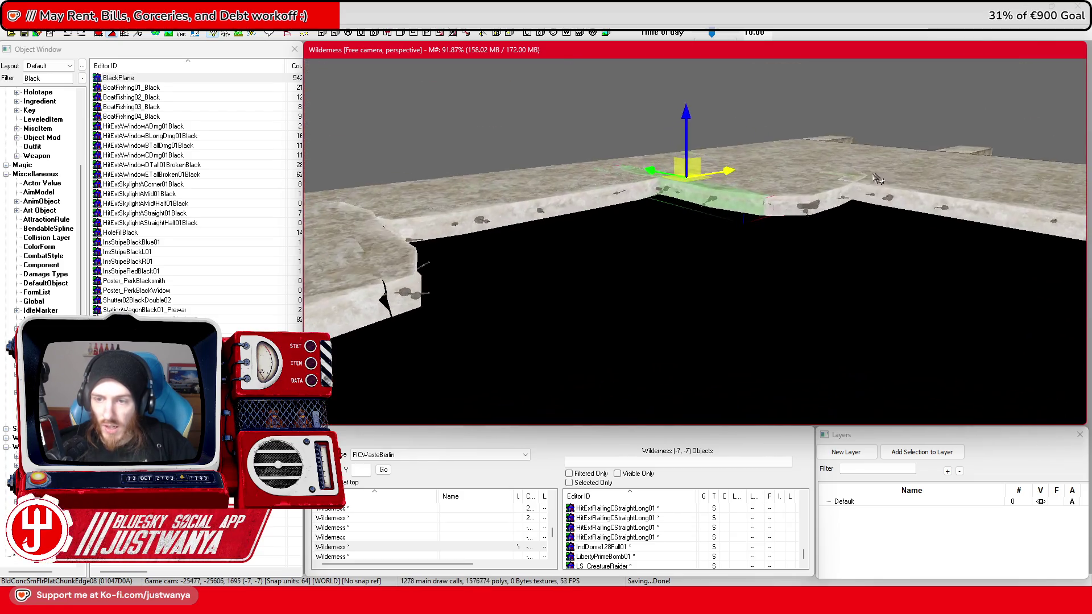
Step: Orbit over the roof and down through the opening to face the twin escalators, selecting a railing
key("shift")
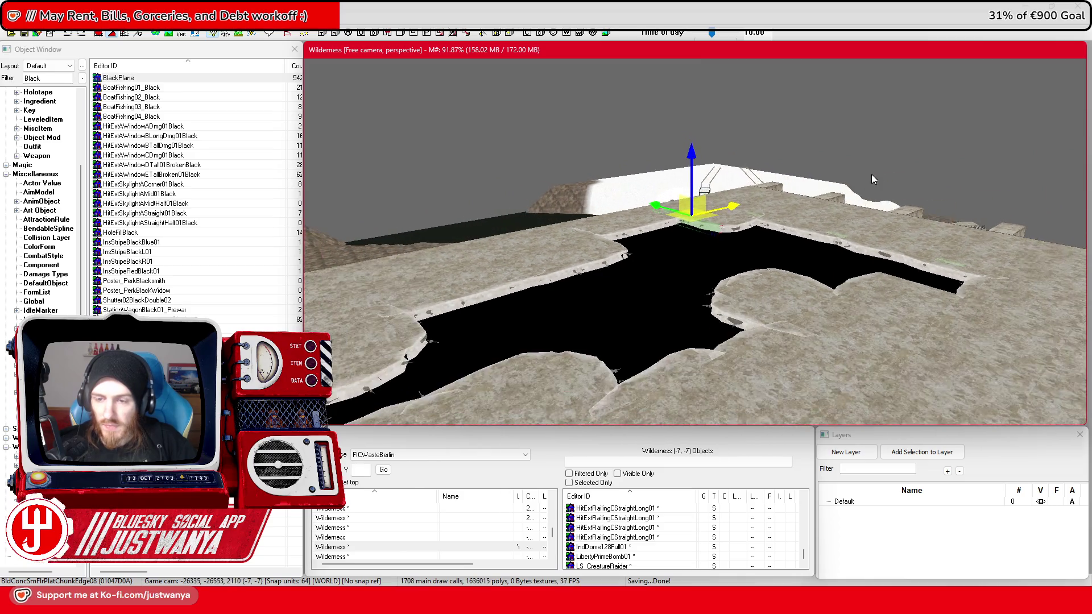
key("shift")
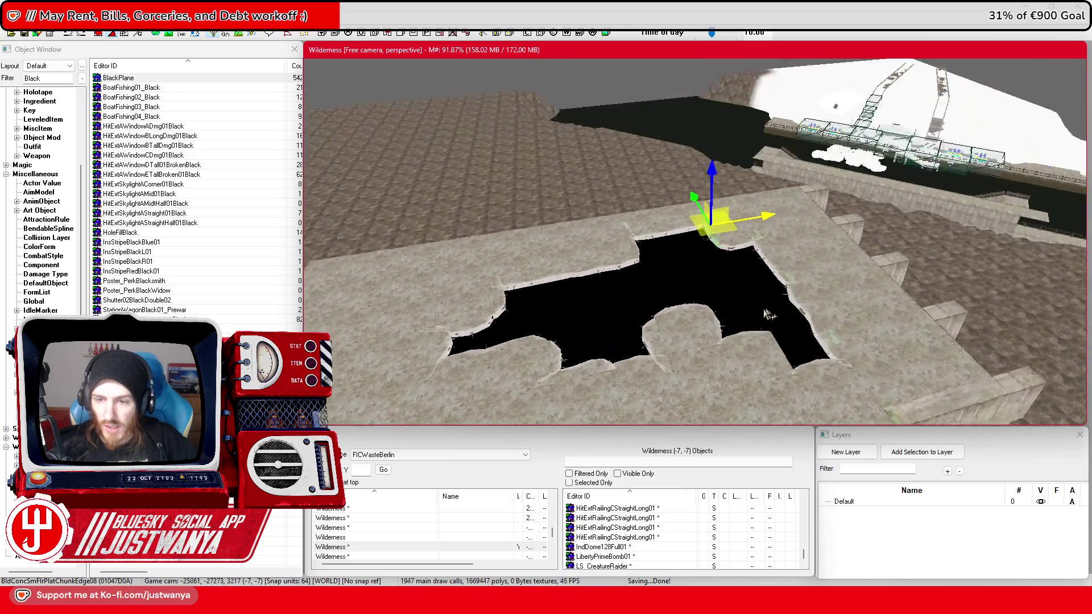
key("shift")
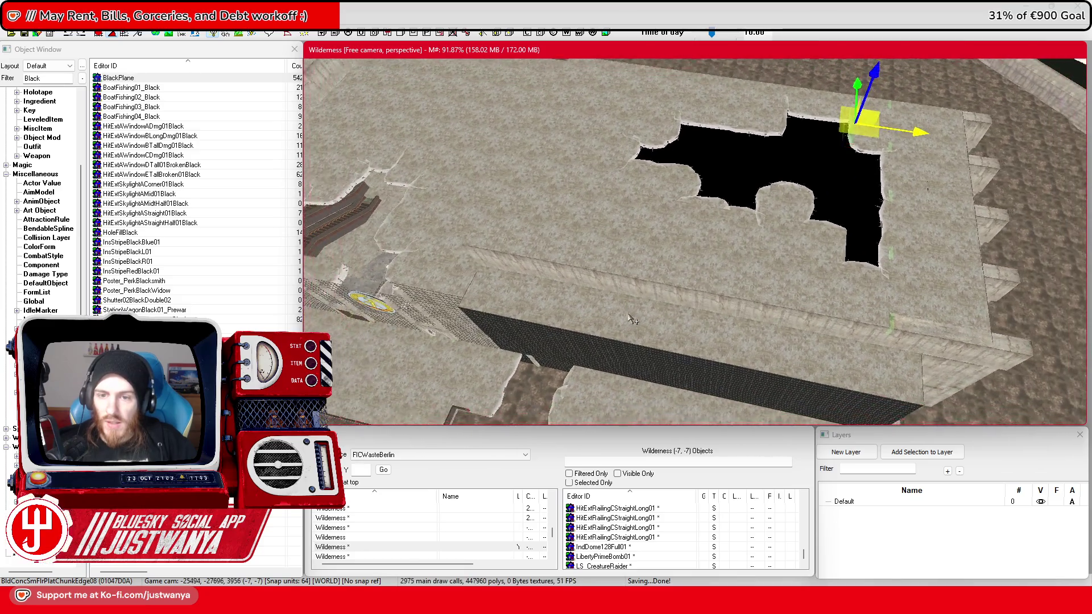
key("shift")
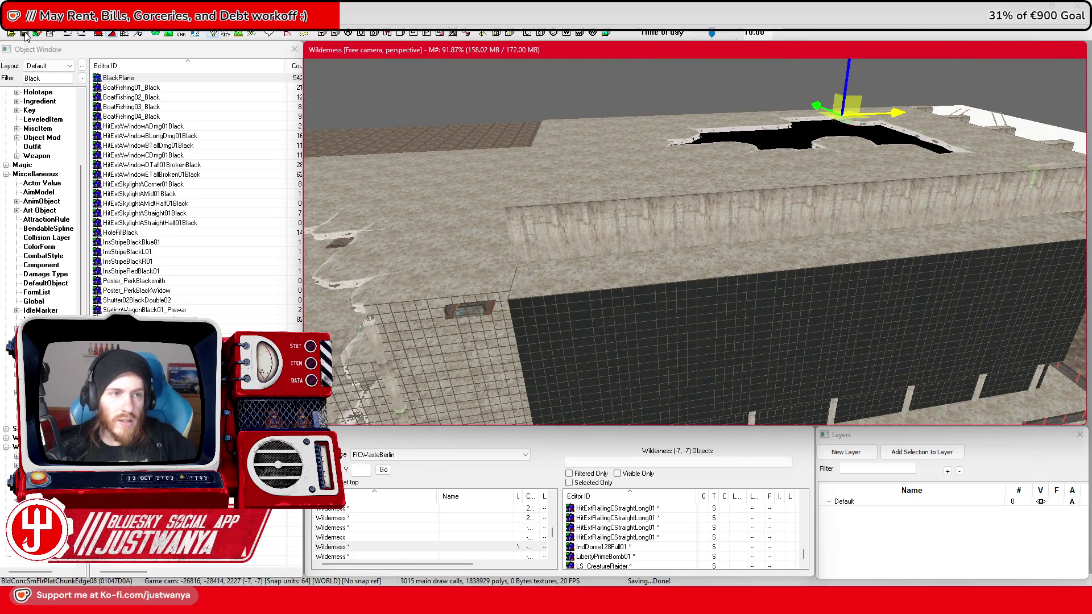
key("shift")
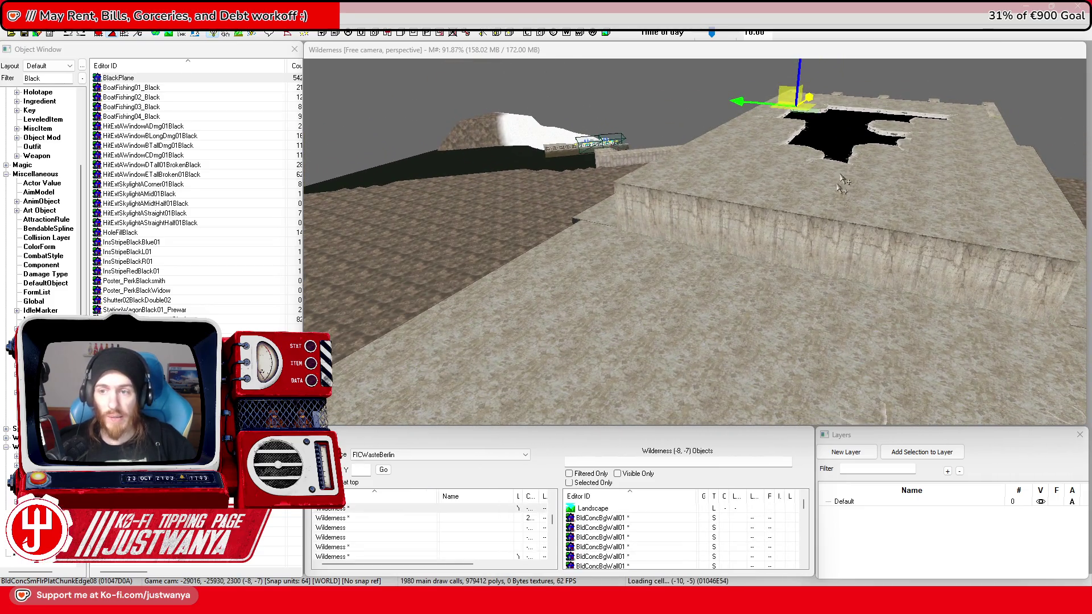
key("shift")
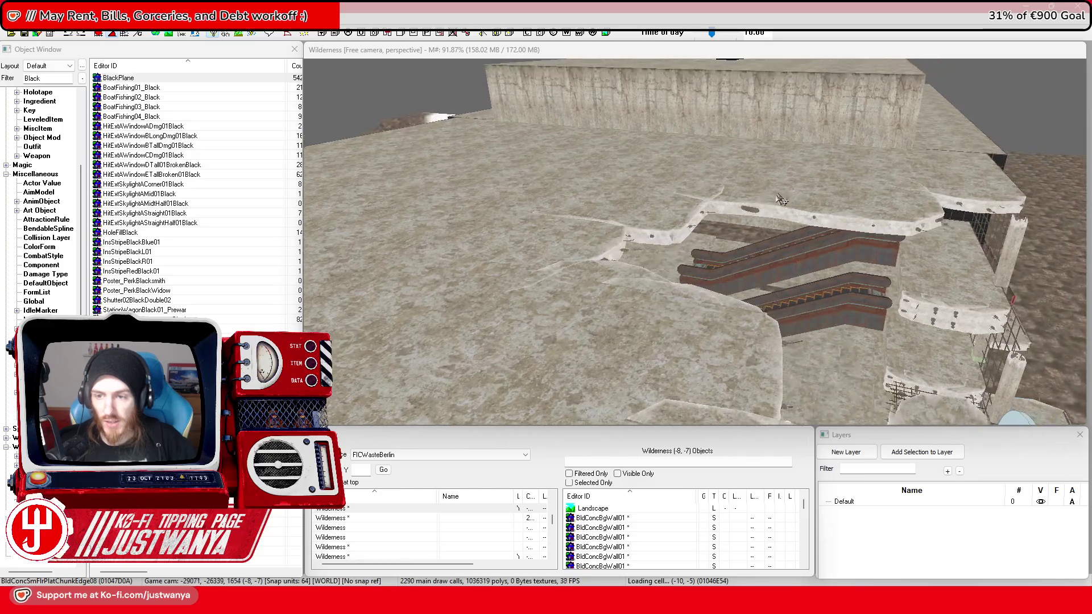
scroll(781, 196, "down", 3)
scroll(692, 179, "up", 5)
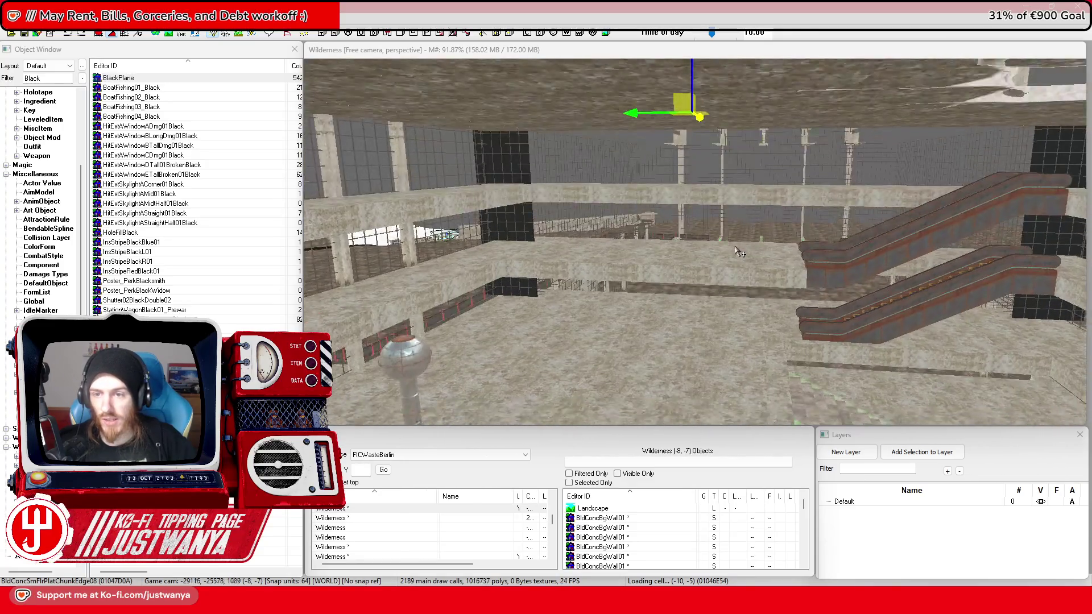
key("shift")
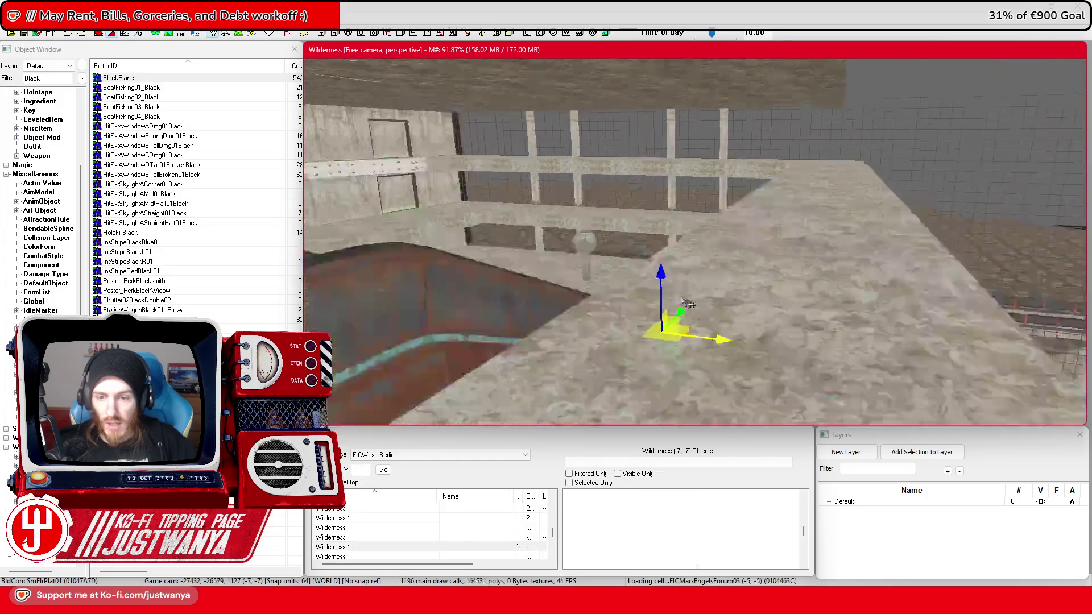
key("shift")
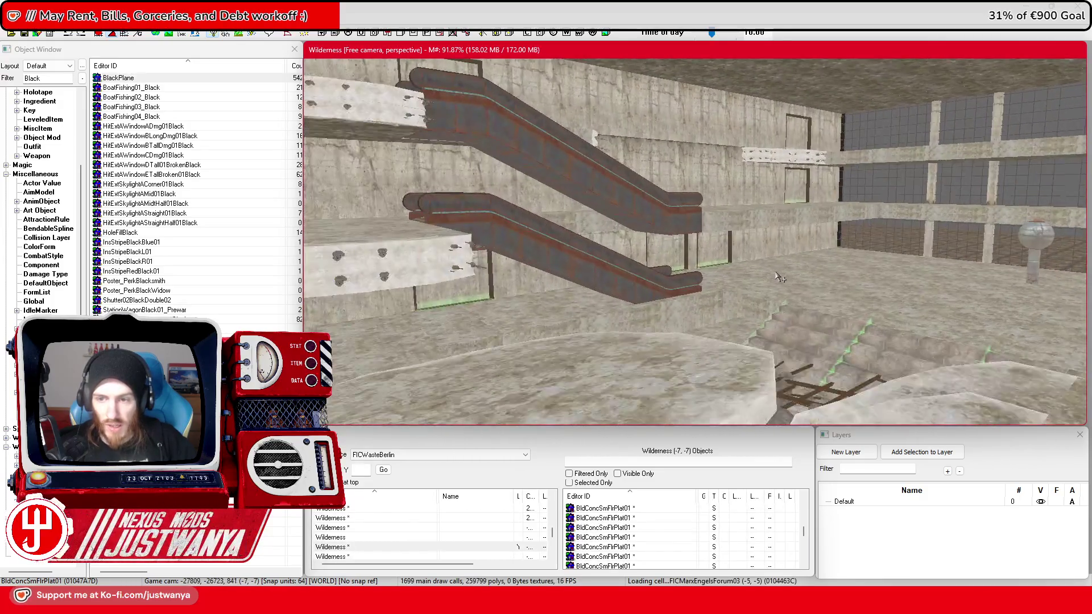
left_click(467, 187)
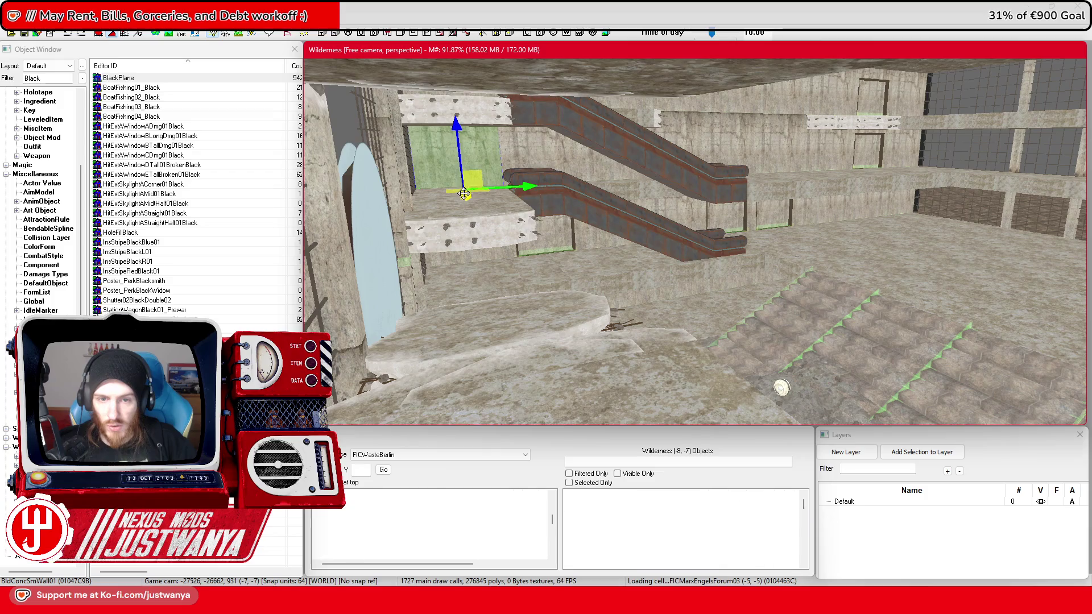
Step: Select the BldConcSmWall01 piece by the escalators, rotate it edge-on, and focus it
left_click(487, 202)
left_click_drag(487, 312, 512, 311)
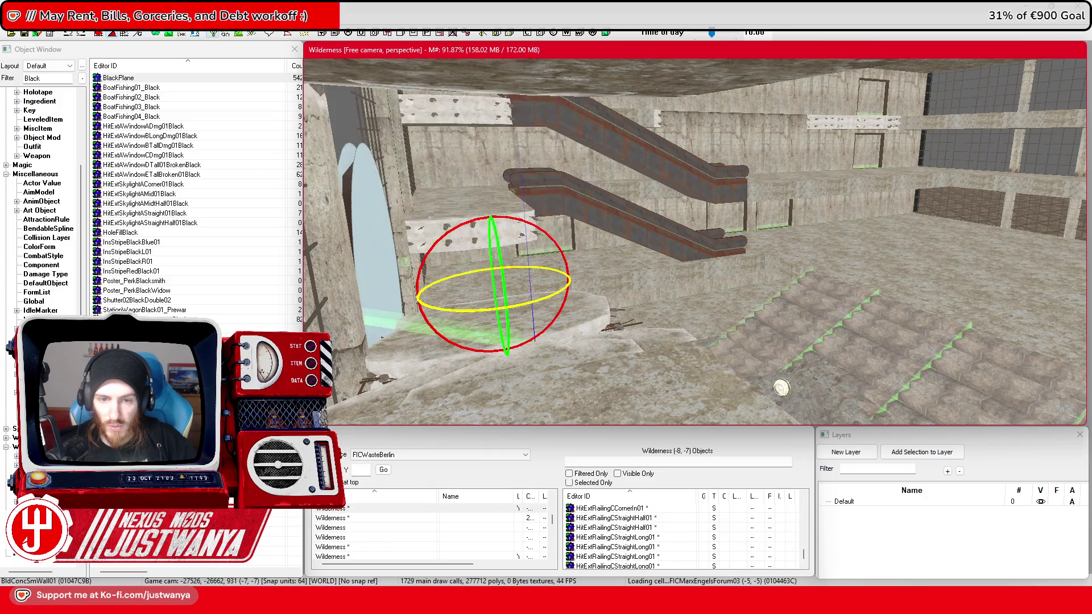
scroll(623, 219, "up", 5)
key("f")
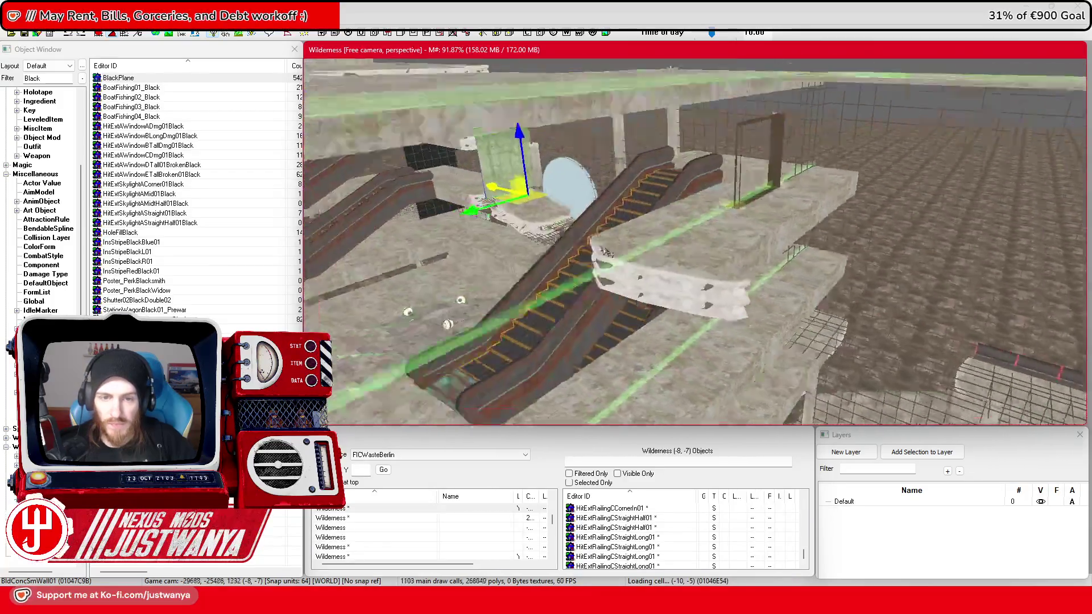
scroll(721, 270, "up", 2)
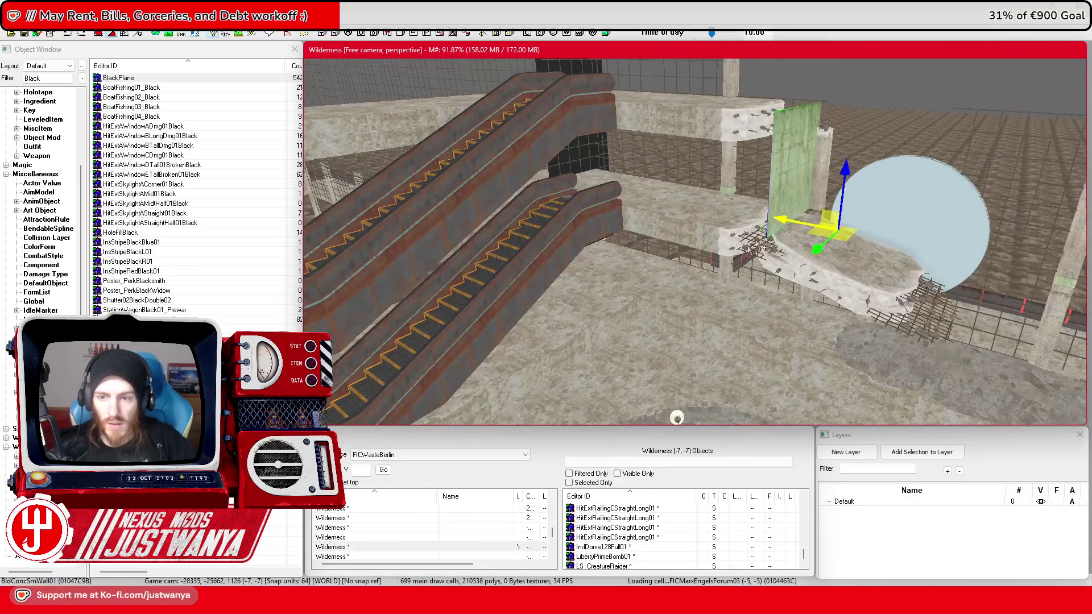
Step: Slide the wall left along X into place above the escalators, keeping only the left segment selected
left_click_drag(785, 222, 479, 231)
scroll(480, 232, "up", 5)
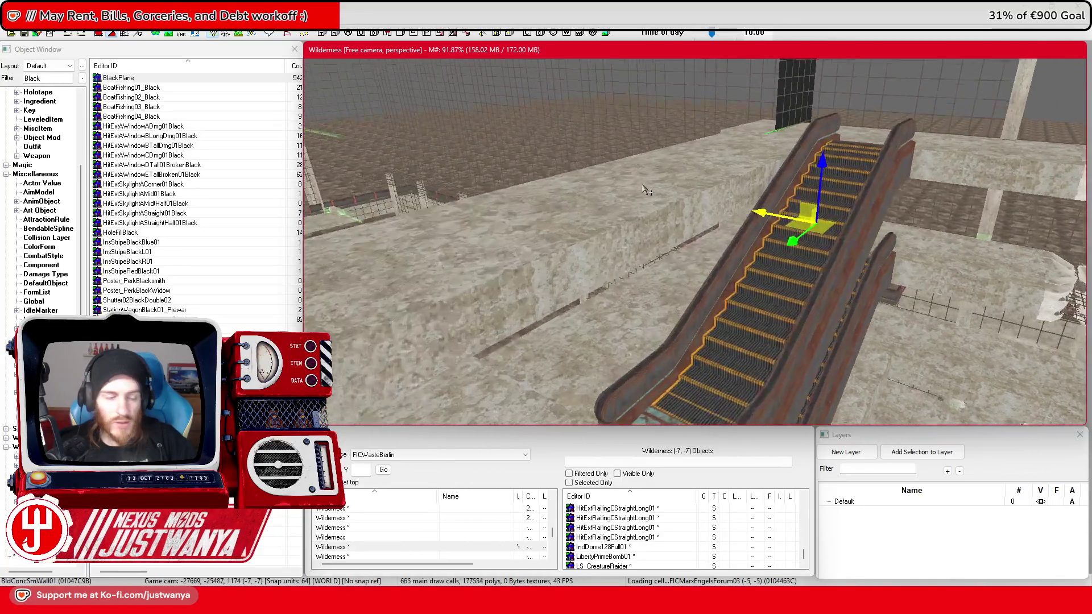
scroll(644, 189, "up", 5)
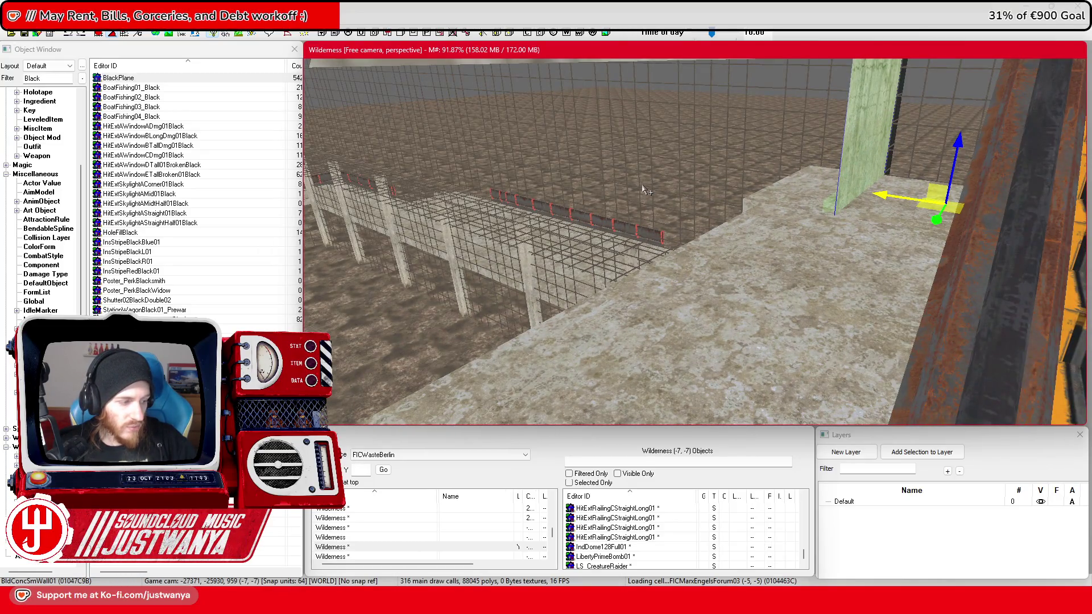
left_click(98, 34)
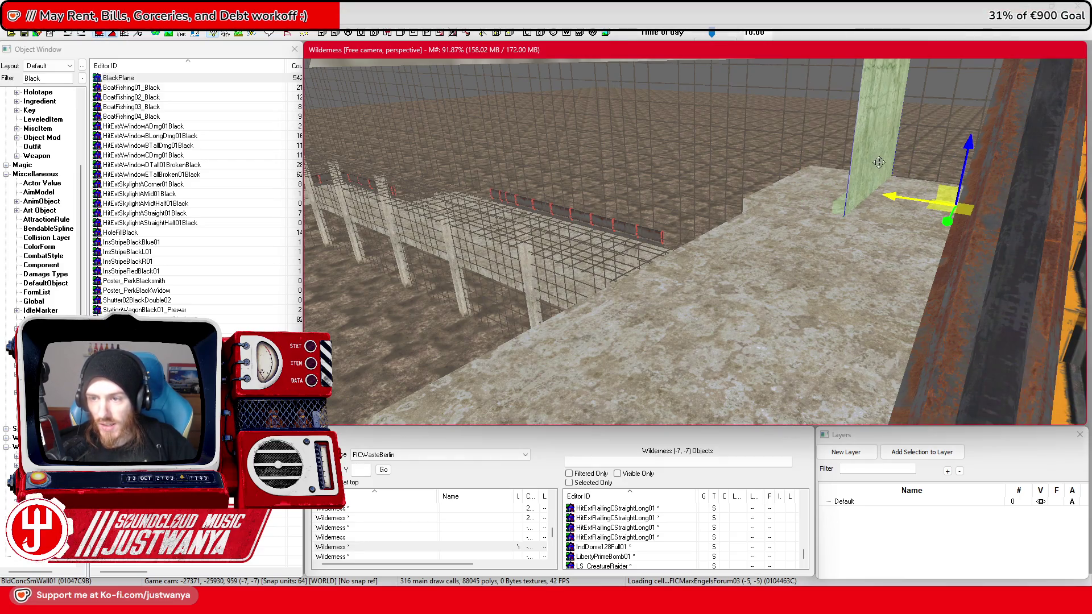
scroll(879, 162, "down", 5)
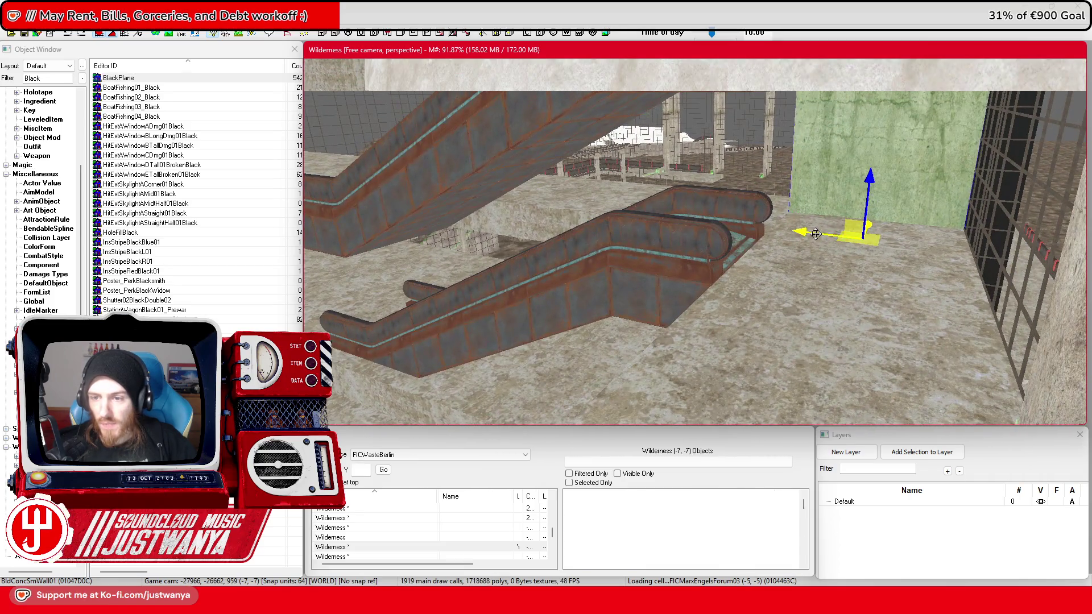
left_click_drag(815, 234, 641, 214)
mouse_move(805, 193)
left_mouse_down()
mouse_move(920, 225)
mouse_move(884, 177)
mouse_move(675, 181)
left_mouse_up()
scroll(605, 207, "up", 5)
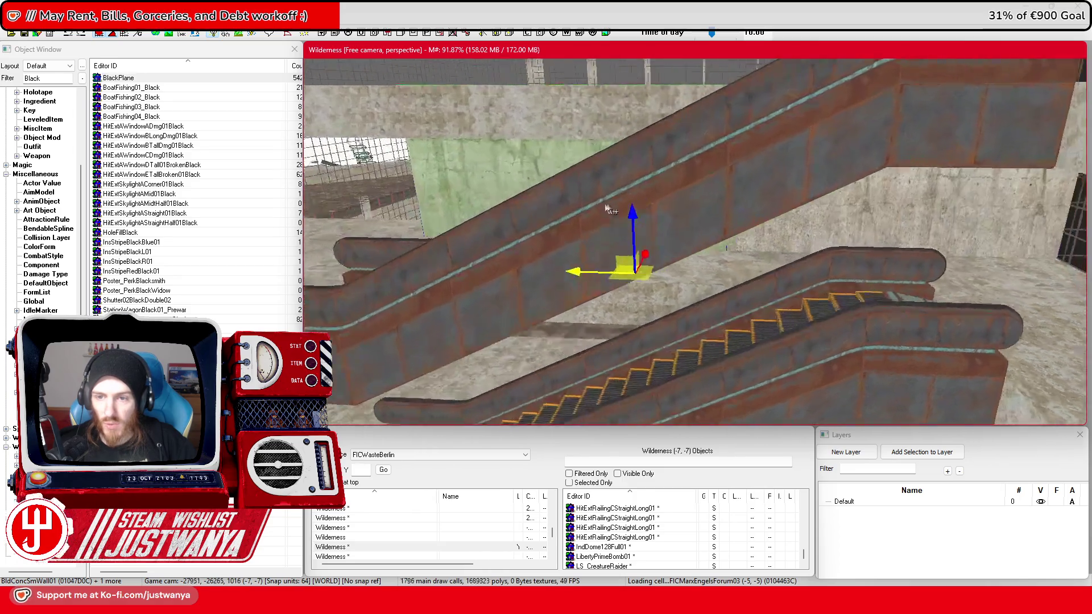
scroll(787, 265, "down", 5)
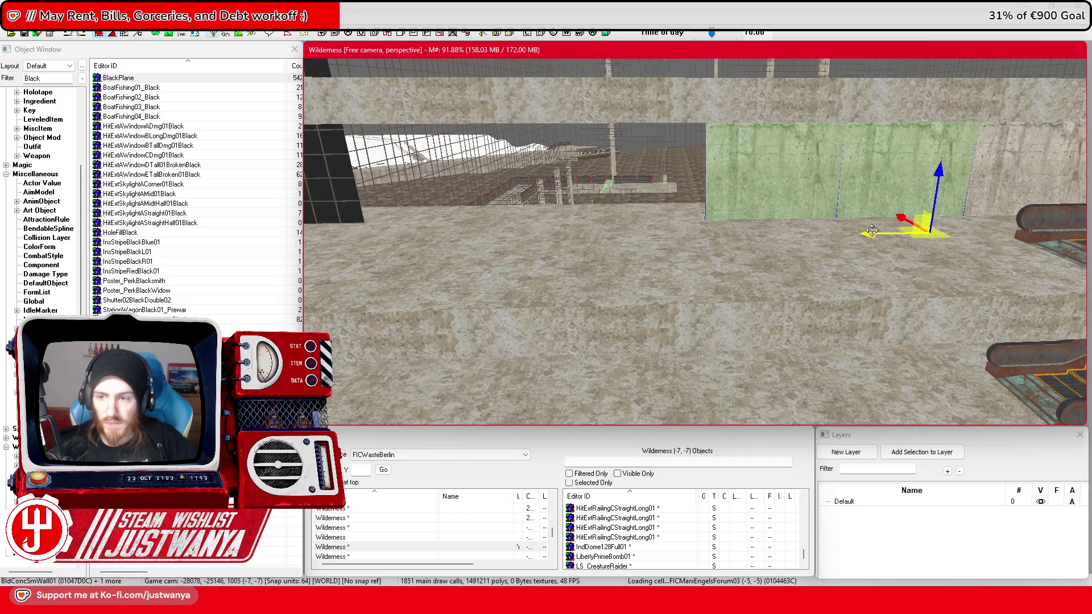
scroll(555, 233, "up", 5)
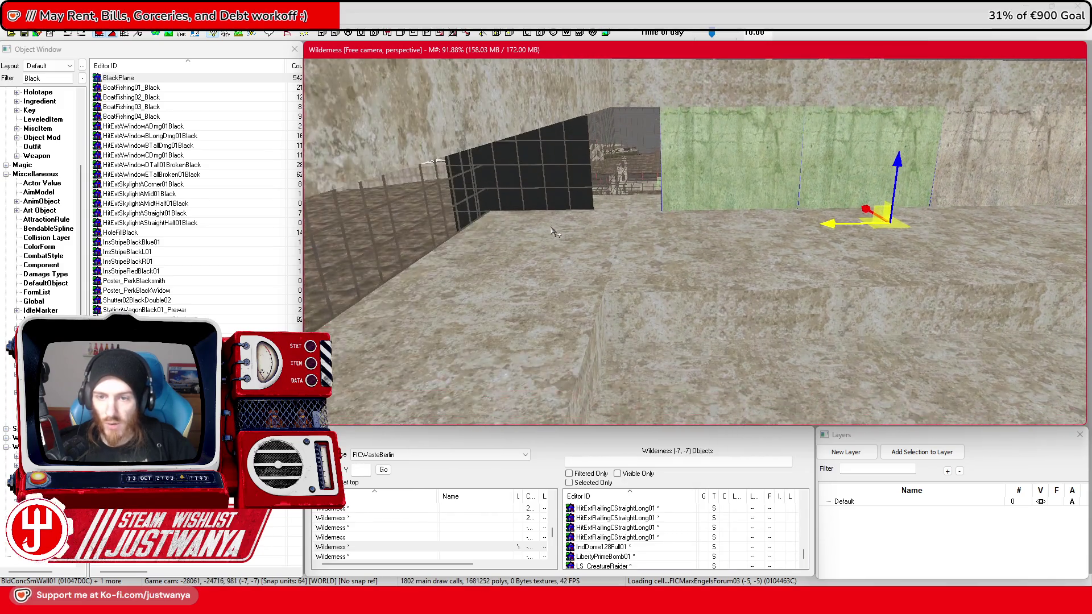
left_click(696, 171)
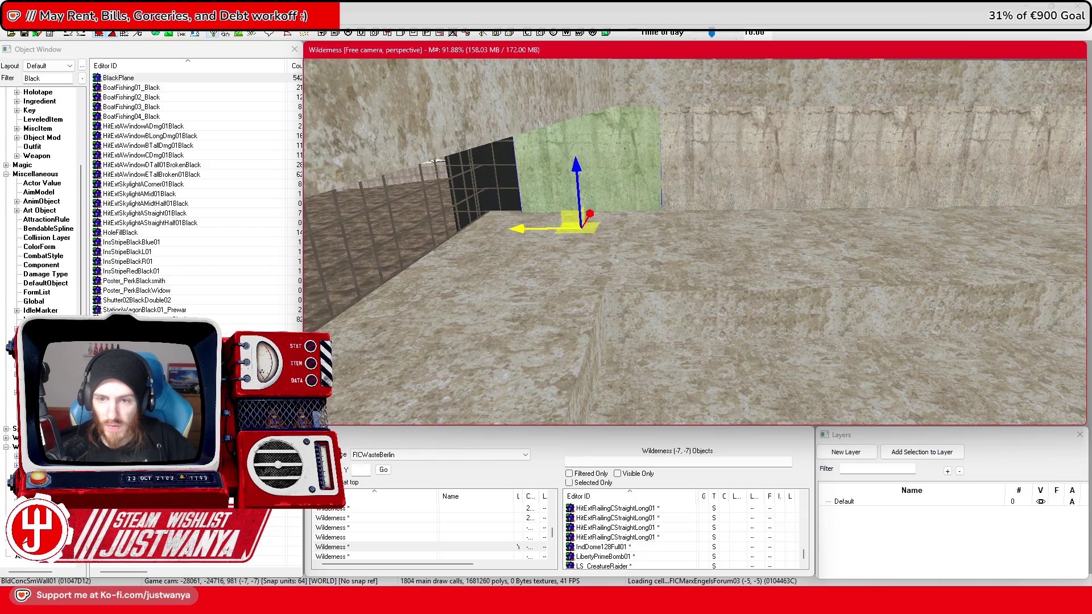
scroll(542, 229, "up", 5)
scroll(543, 230, "up", 3)
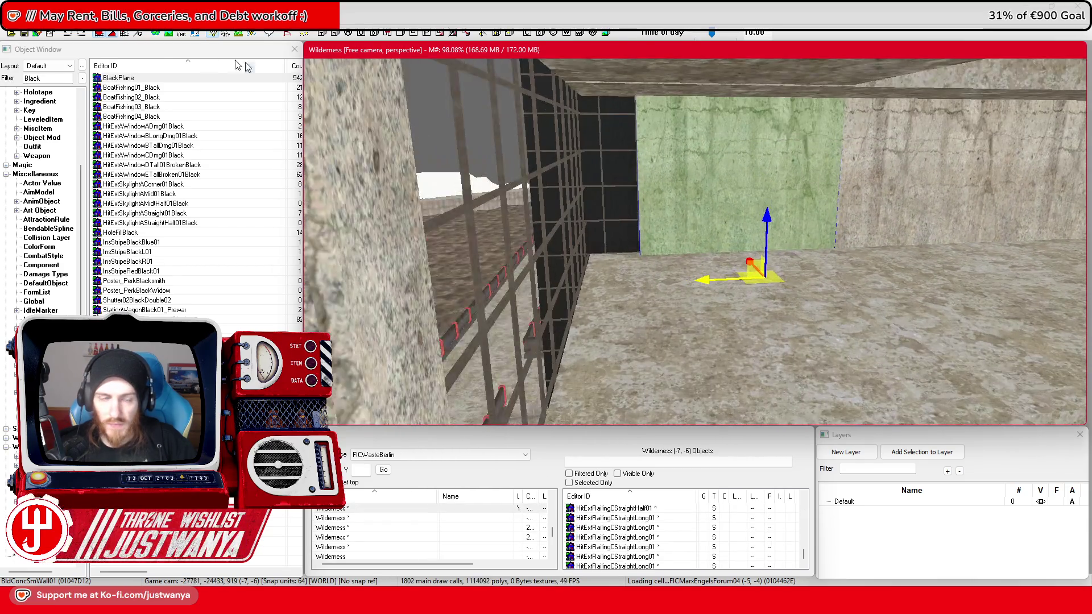
Step: Slide the wall left and Ctrl-add the neighbouring BldConcSmWall01 pieces to the group
left_click_drag(706, 283, 646, 283)
left_click_drag(691, 251, 621, 266)
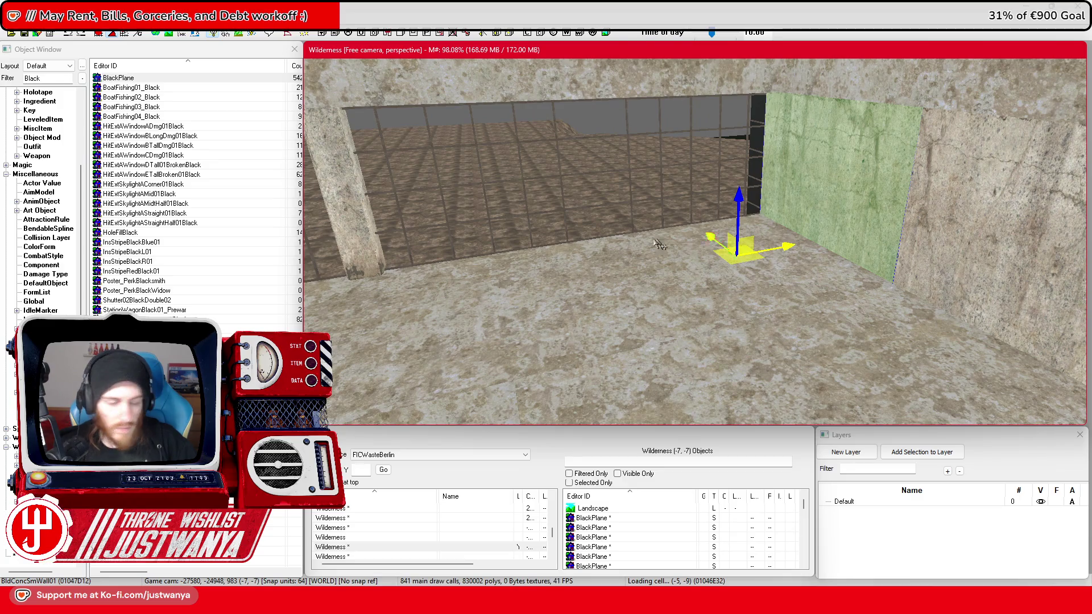
mouse_move(689, 244)
left_mouse_down()
mouse_move(624, 218)
mouse_move(672, 214)
mouse_move(650, 216)
left_mouse_up()
left_click(648, 212, "ctrl")
left_click(694, 202, "ctrl")
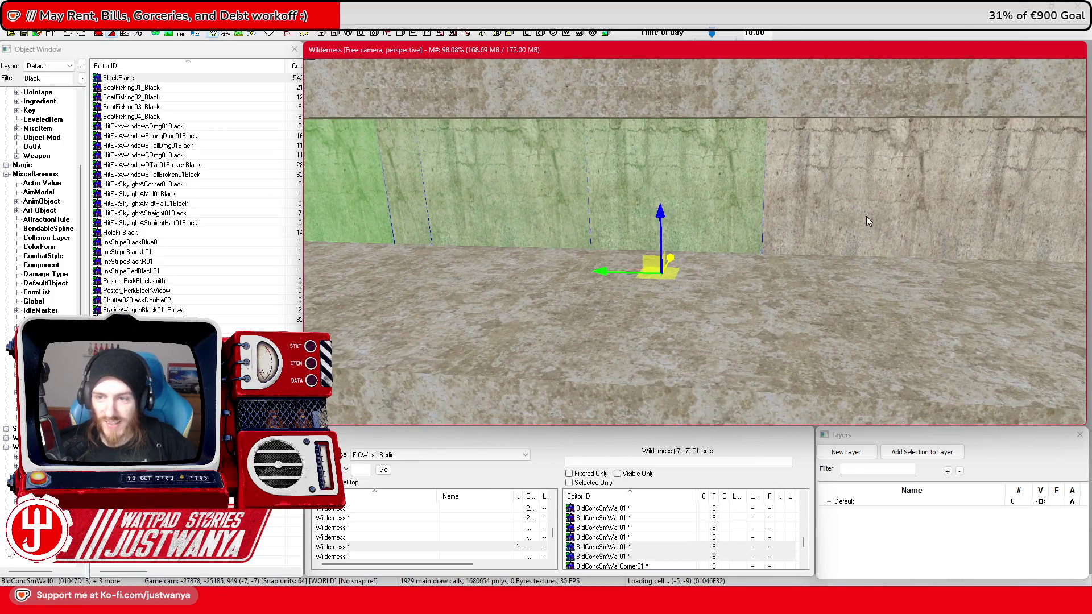
left_click(868, 219, "ctrl")
Step: Fly the camera past the escalators and down the green-wall corridor to check the pieces
left_click_drag(867, 219, 786, 205)
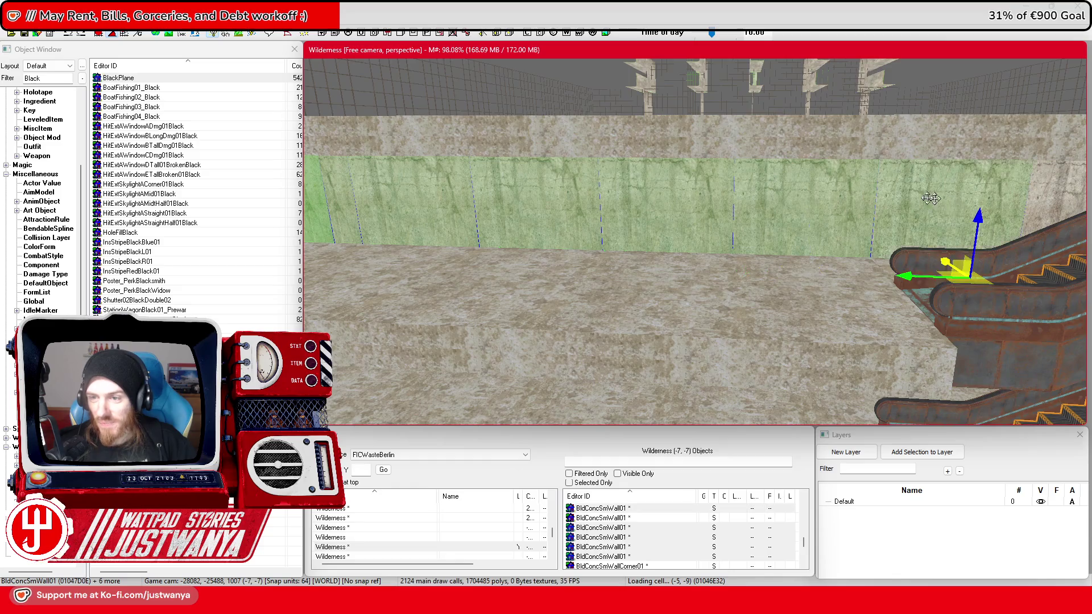
left_click_drag(938, 199, 869, 203)
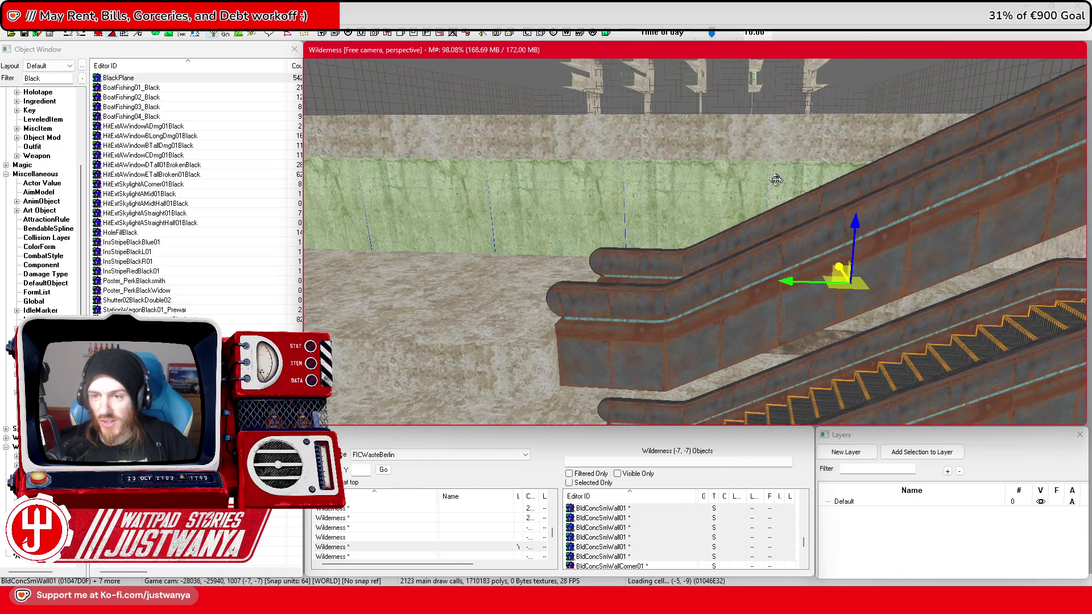
left_click_drag(776, 180, 729, 176)
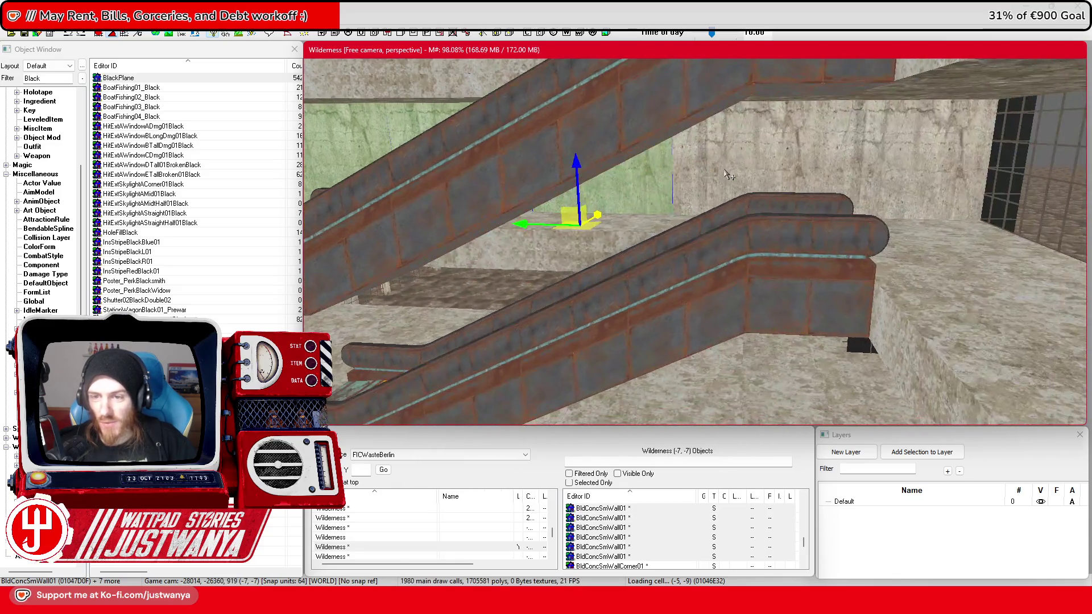
mouse_move(836, 219)
left_mouse_down()
mouse_move(733, 213)
mouse_move(719, 225)
left_mouse_up()
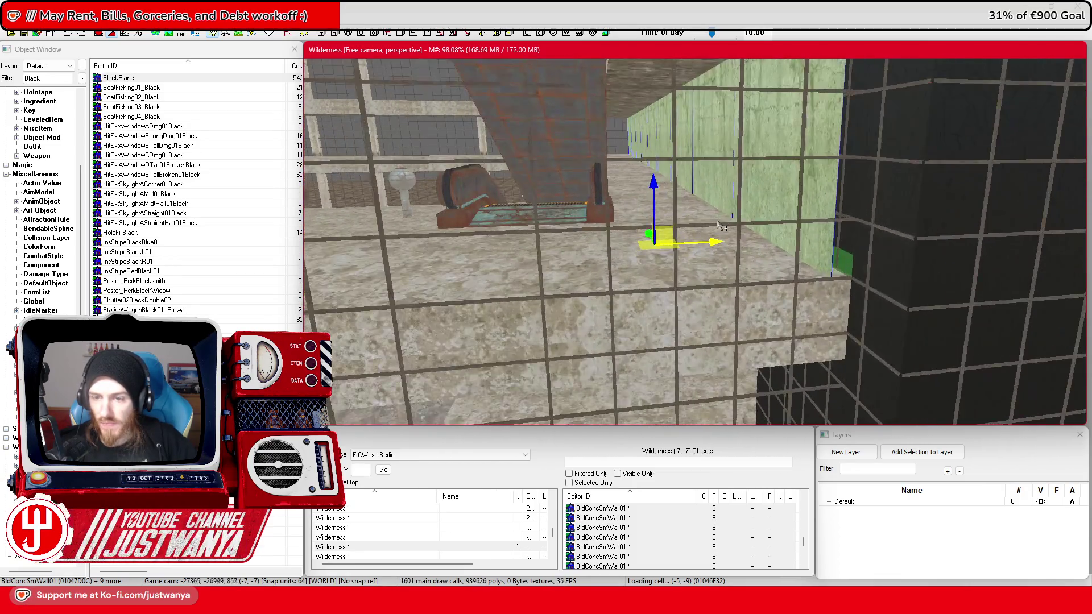
scroll(722, 226, "up", 2)
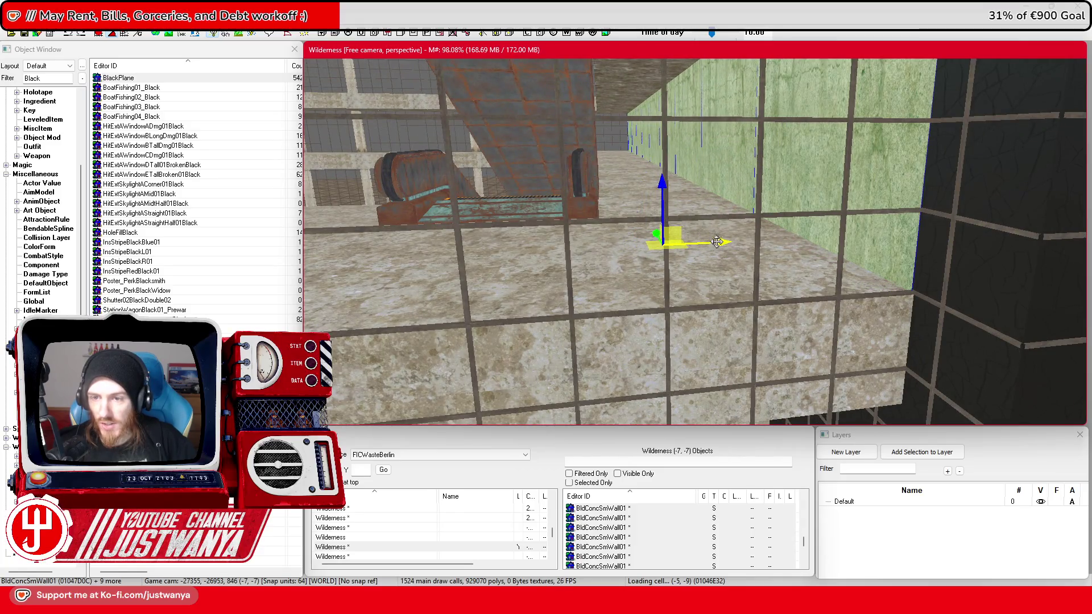
mouse_move(711, 229)
left_mouse_down()
mouse_move(693, 194)
mouse_move(643, 186)
mouse_move(640, 173)
mouse_move(644, 221)
mouse_move(596, 165)
mouse_move(604, 306)
left_mouse_up()
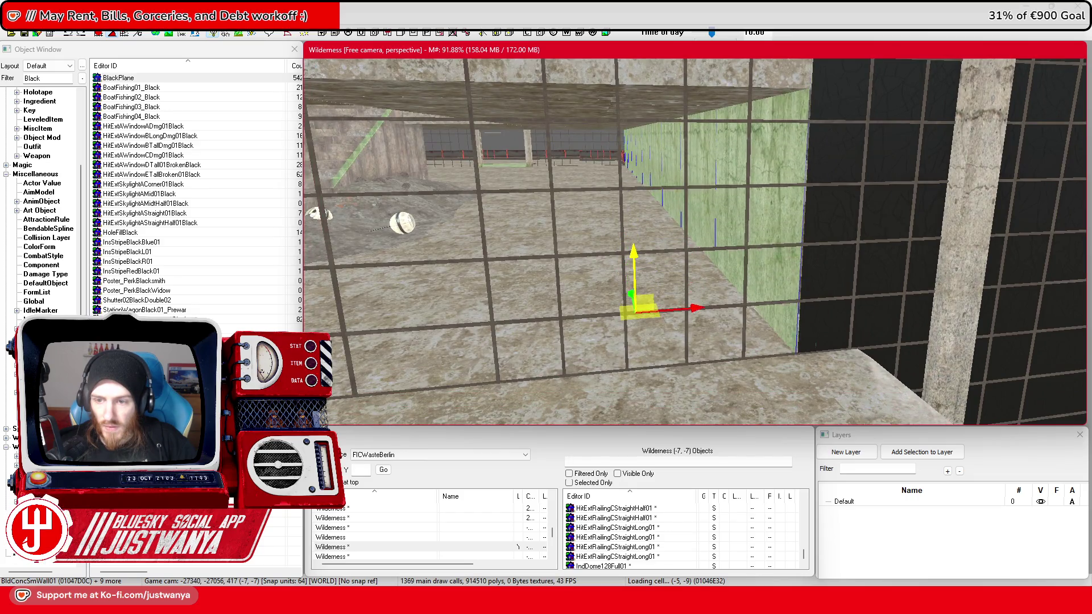
Step: Clear the wall selection, move over to the ramp, and pick the BldGlassTrans01 glass grid wall
left_click_drag(659, 259, 653, 325)
left_click(700, 242)
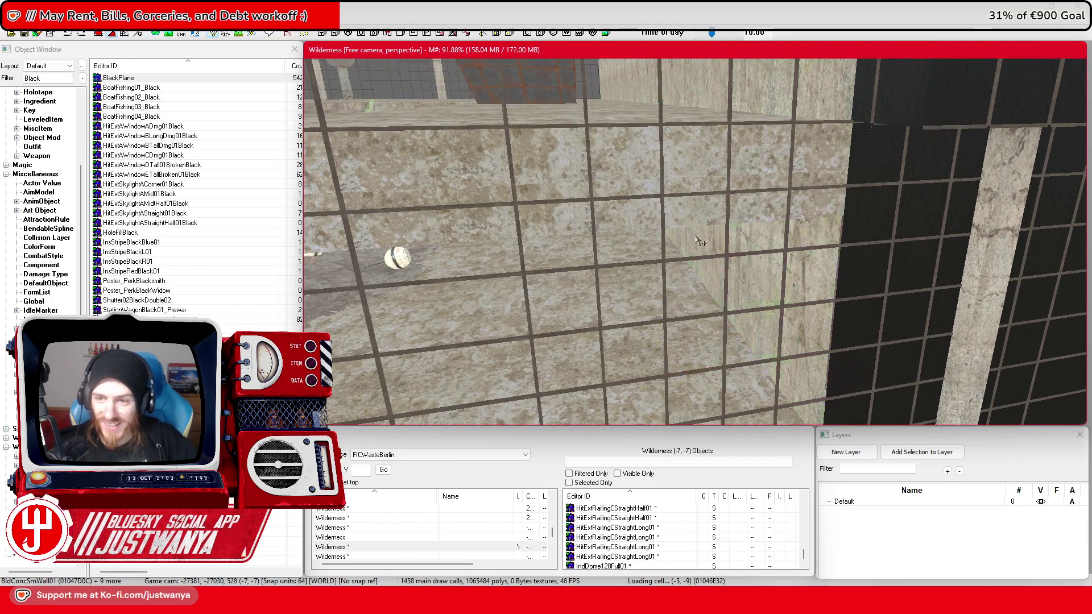
scroll(676, 271, "down", 5)
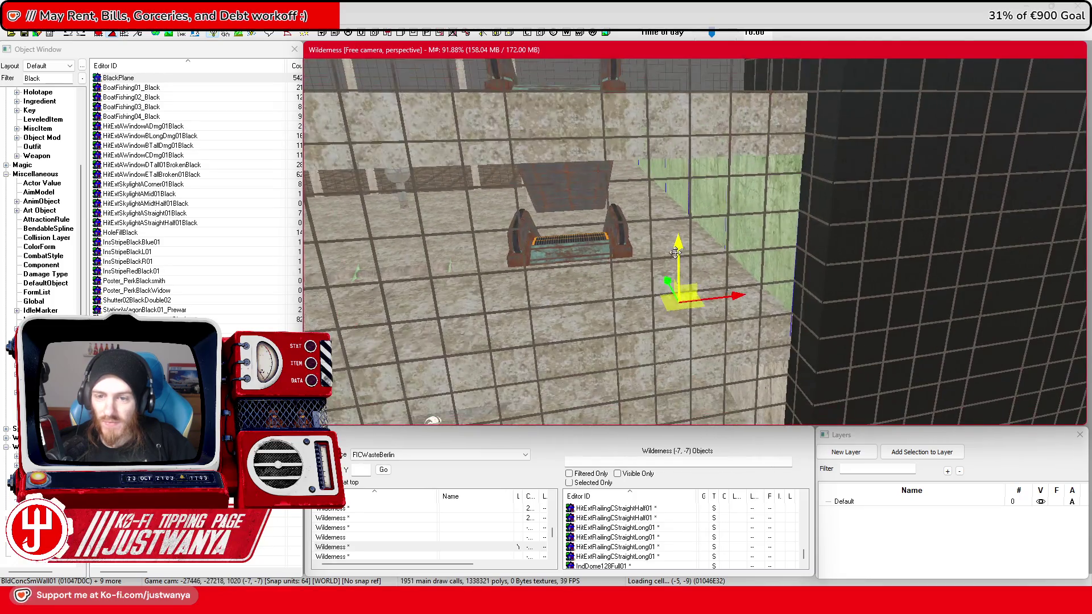
mouse_move(700, 242)
left_mouse_down()
mouse_move(671, 259)
mouse_move(702, 296)
mouse_move(690, 274)
left_mouse_up()
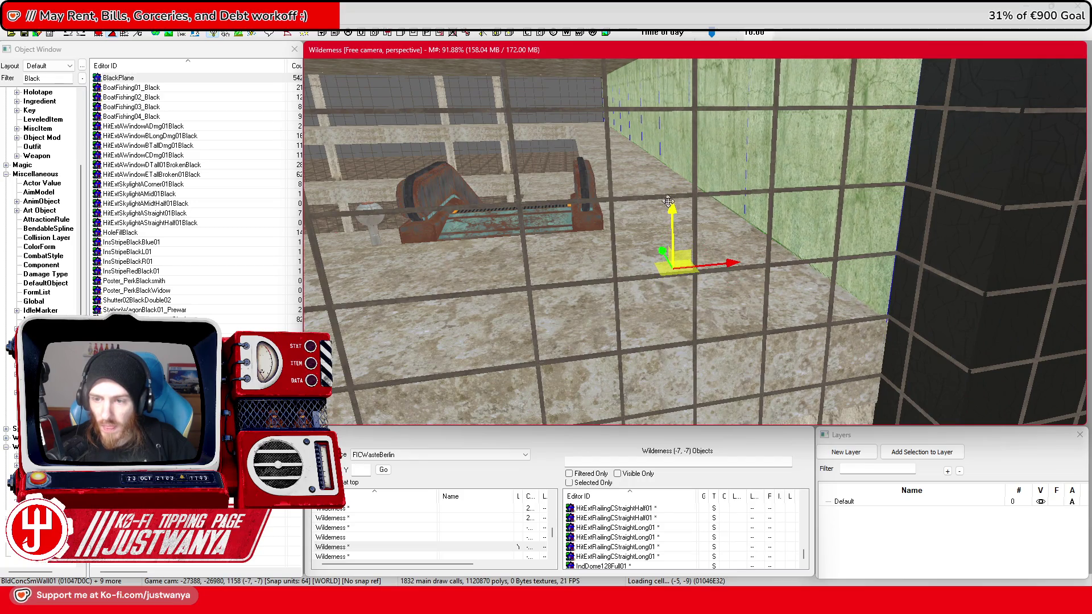
scroll(668, 199, "up", 5)
mouse_move(700, 207)
left_mouse_down()
mouse_move(917, 236)
mouse_move(678, 264)
left_mouse_up()
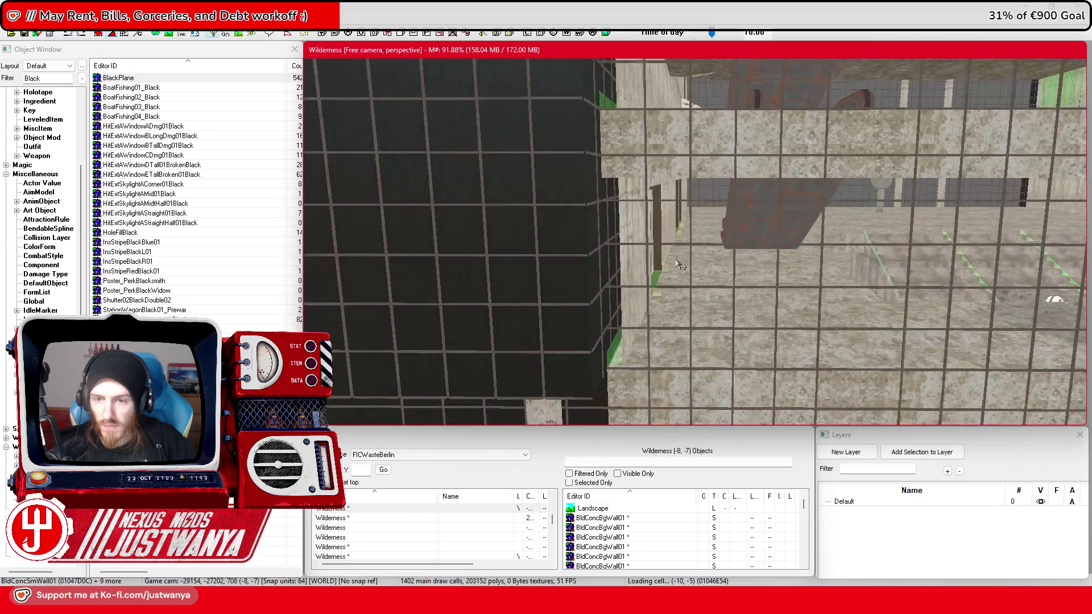
scroll(680, 268, "up", 5)
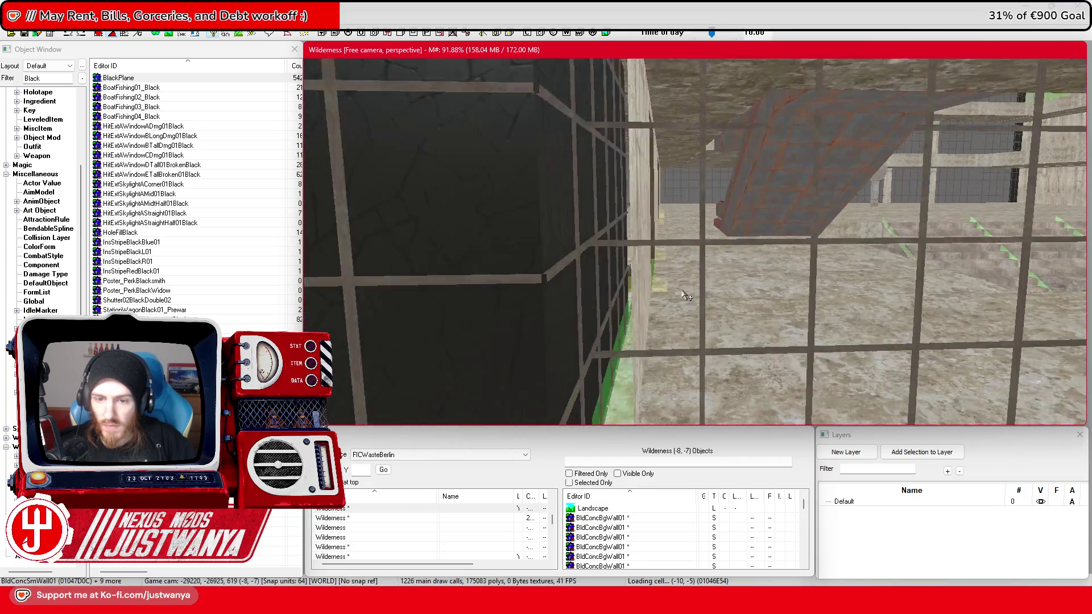
scroll(685, 293, "up", 1)
mouse_move(685, 293)
left_mouse_down()
mouse_move(653, 325)
mouse_move(676, 361)
mouse_move(601, 314)
mouse_move(765, 364)
left_mouse_up()
left_click(780, 307)
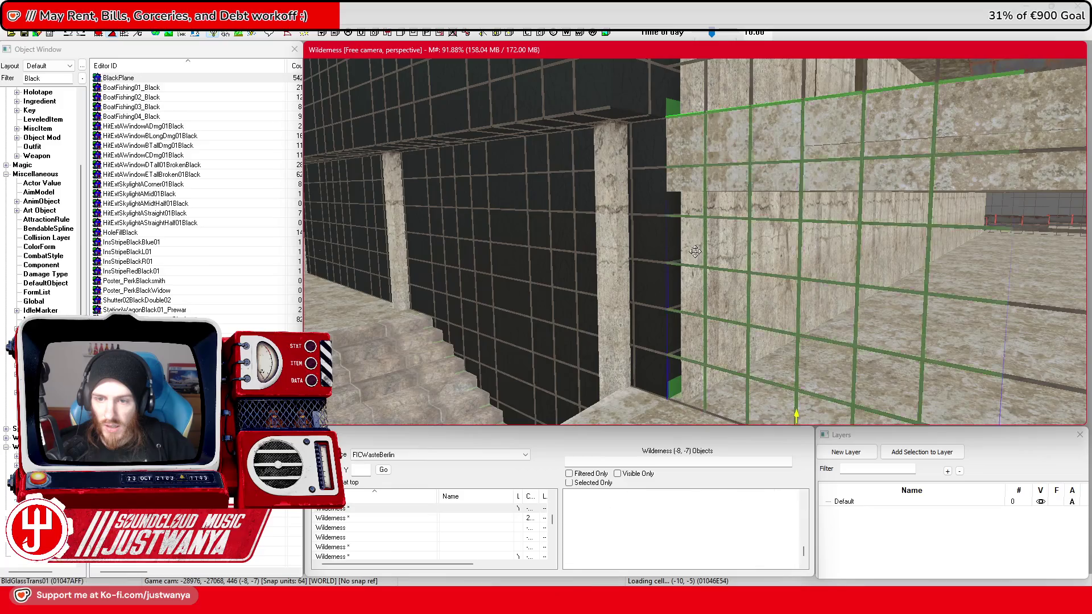
Step: Look at the glass wall from an angle, then follow the green wall toward the fence
mouse_move(787, 279)
left_mouse_down()
mouse_move(754, 257)
mouse_move(677, 283)
left_mouse_up()
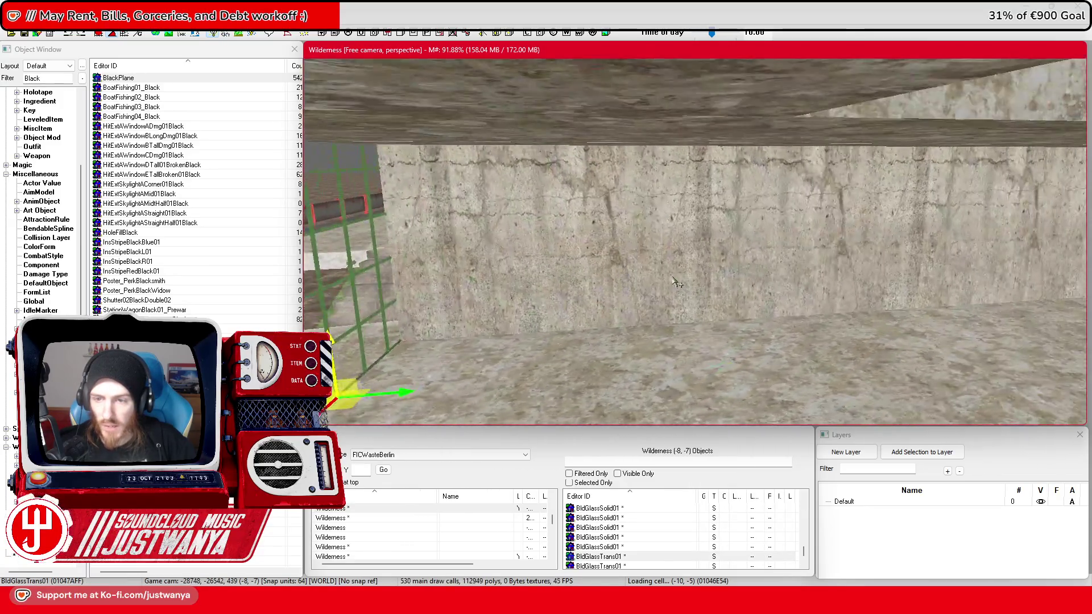
left_click_drag(896, 277, 795, 286)
mouse_move(654, 280)
left_mouse_down()
mouse_move(949, 259)
mouse_move(721, 248)
left_mouse_up()
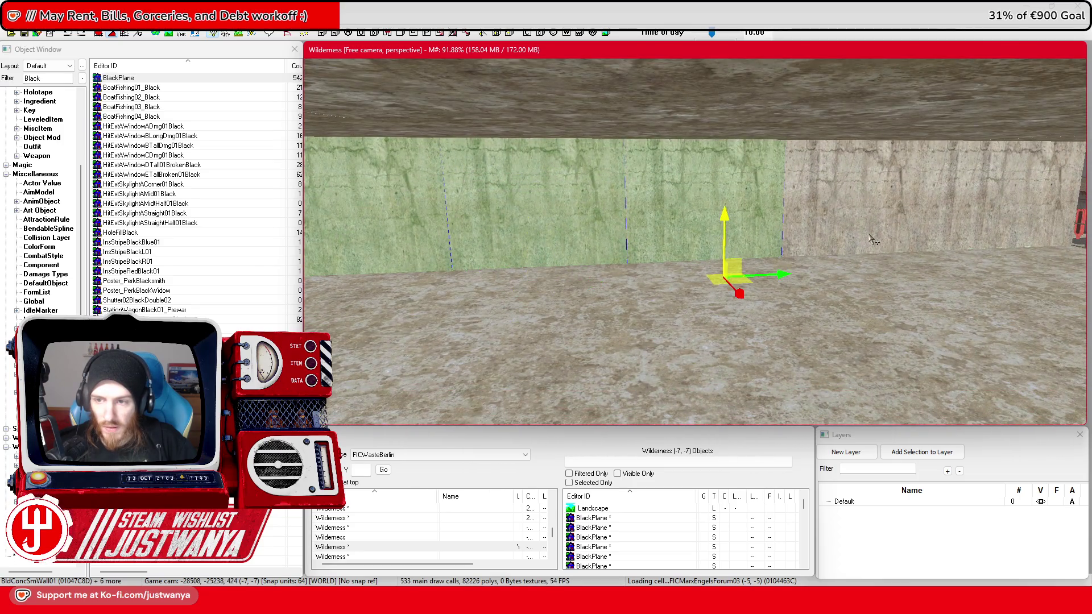
left_click_drag(841, 241, 718, 262)
Step: Select the two BldConcSmWallPlugBDblDoor01 doorway frames beside the escalator
scroll(771, 284, "up", 2)
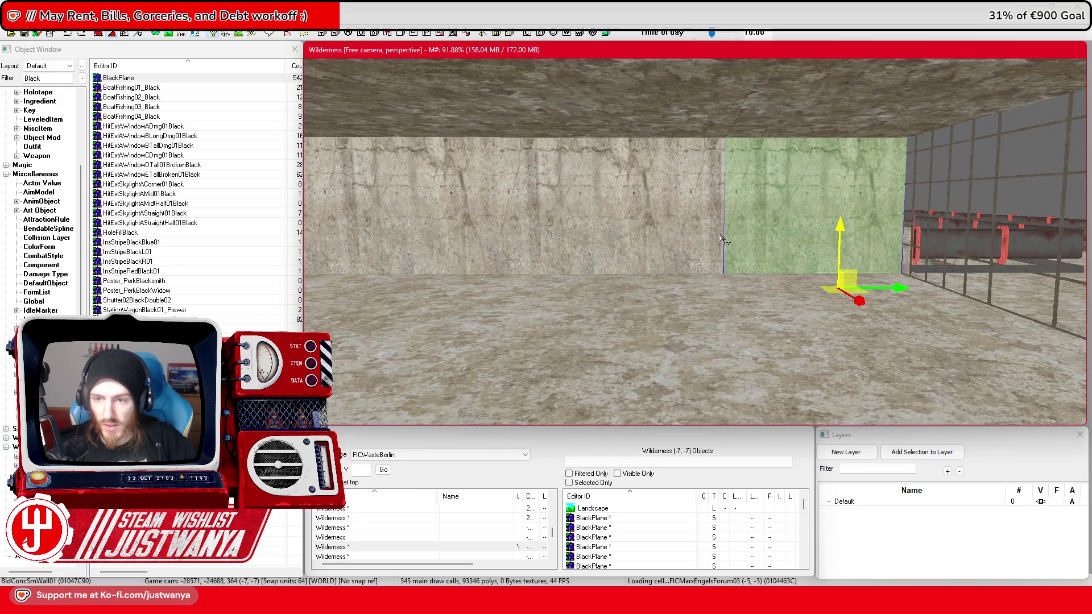
mouse_move(479, 239)
left_mouse_down()
mouse_move(557, 244)
mouse_move(449, 244)
mouse_move(777, 264)
left_mouse_up()
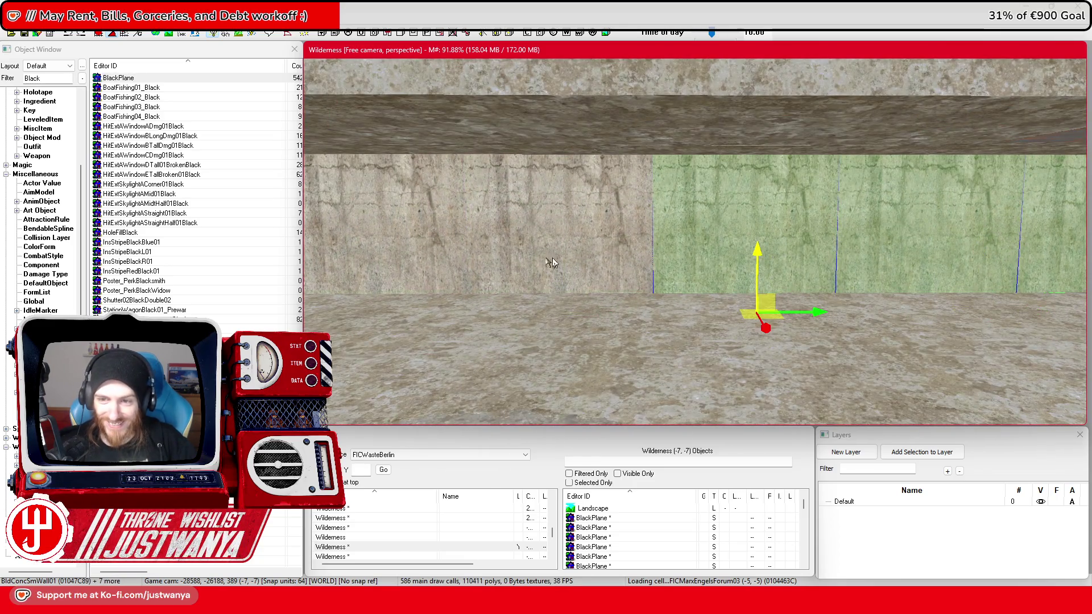
left_click_drag(551, 263, 677, 263)
mouse_move(755, 257)
left_mouse_down()
mouse_move(546, 260)
mouse_move(617, 244)
left_mouse_up()
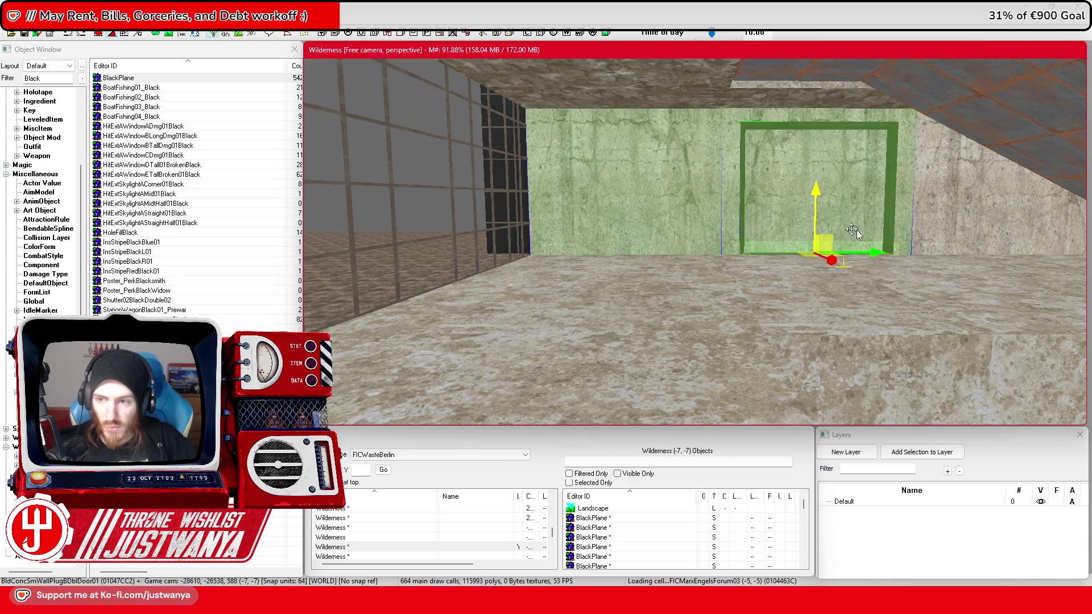
scroll(963, 225, "up", 5)
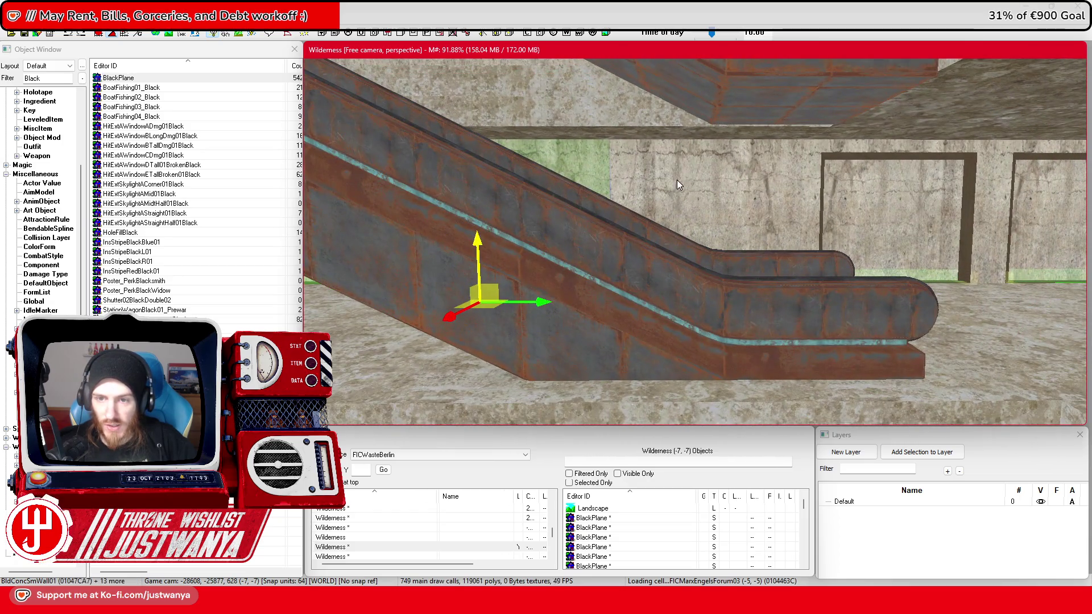
left_click(825, 191)
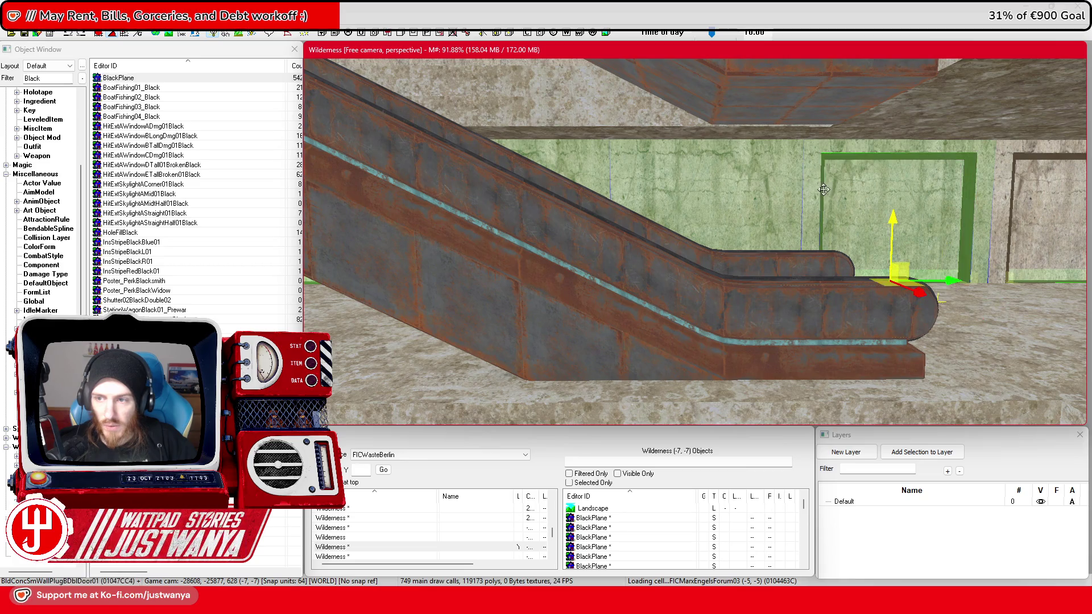
scroll(808, 191, "up", 2)
scroll(785, 192, "up", 1)
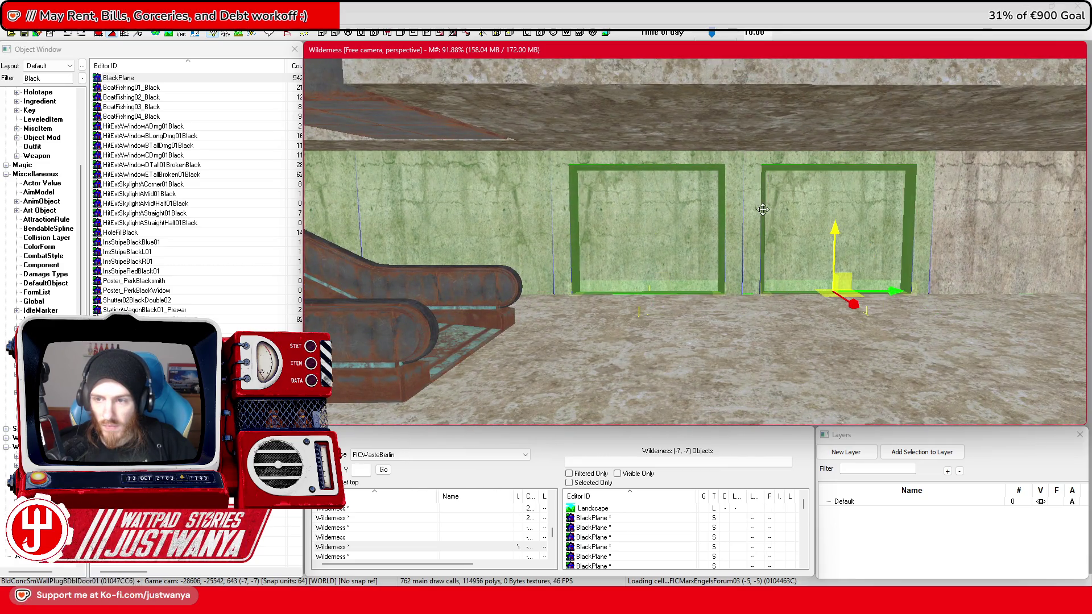
scroll(740, 214, "up", 3)
scroll(785, 255, "up", 4)
left_click_drag(663, 253, 704, 225)
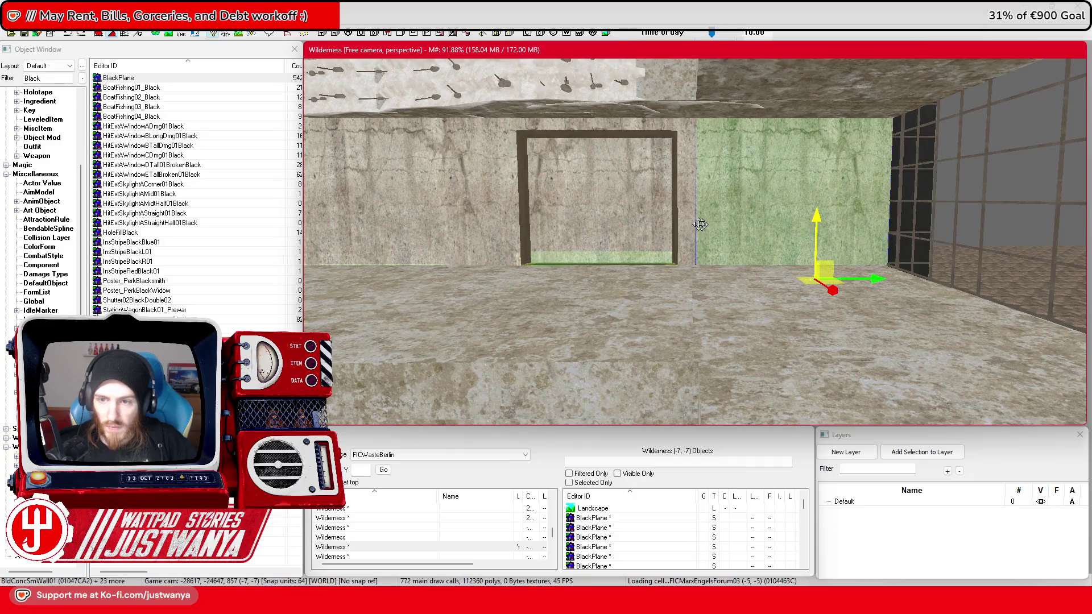
left_click(677, 235, "ctrl")
Step: Add the door-frame wall above the escalator, the adjoining walls and another double-door frame
scroll(654, 230, "down", 3)
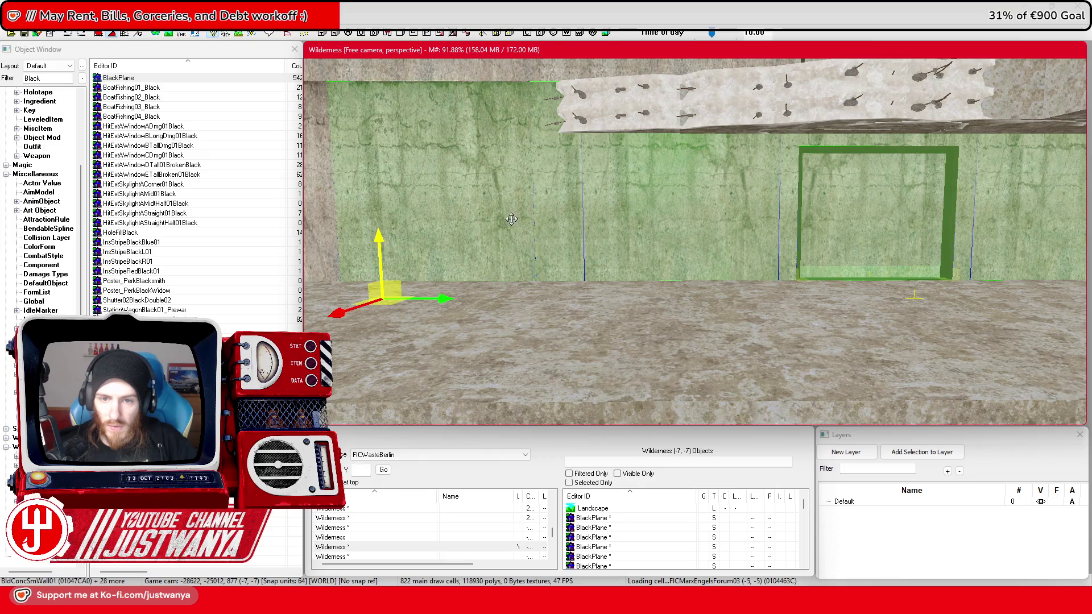
left_click_drag(511, 219, 580, 228)
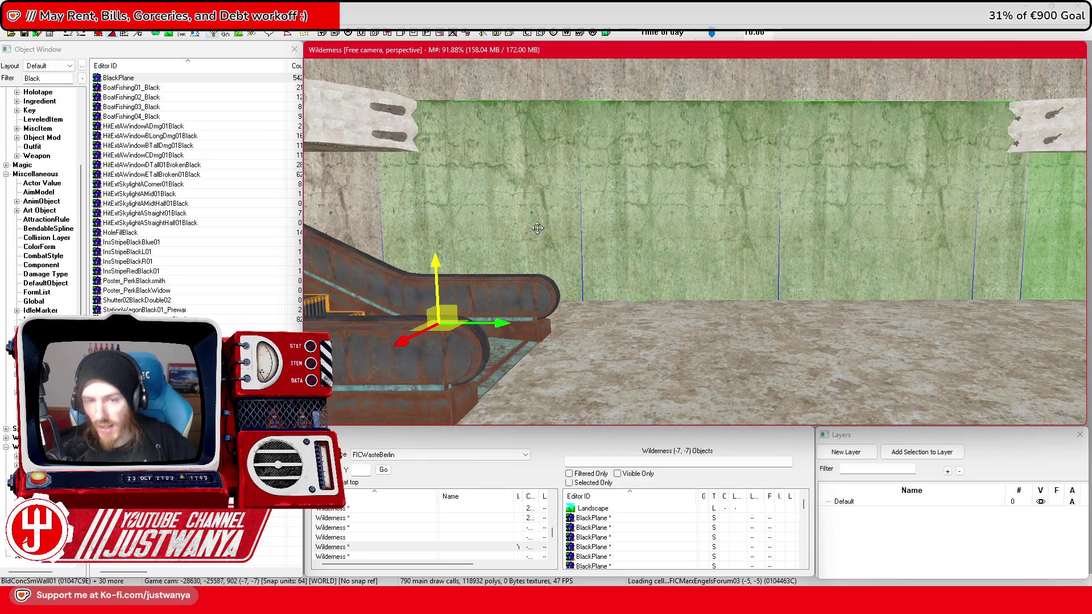
left_click_drag(358, 230, 755, 228)
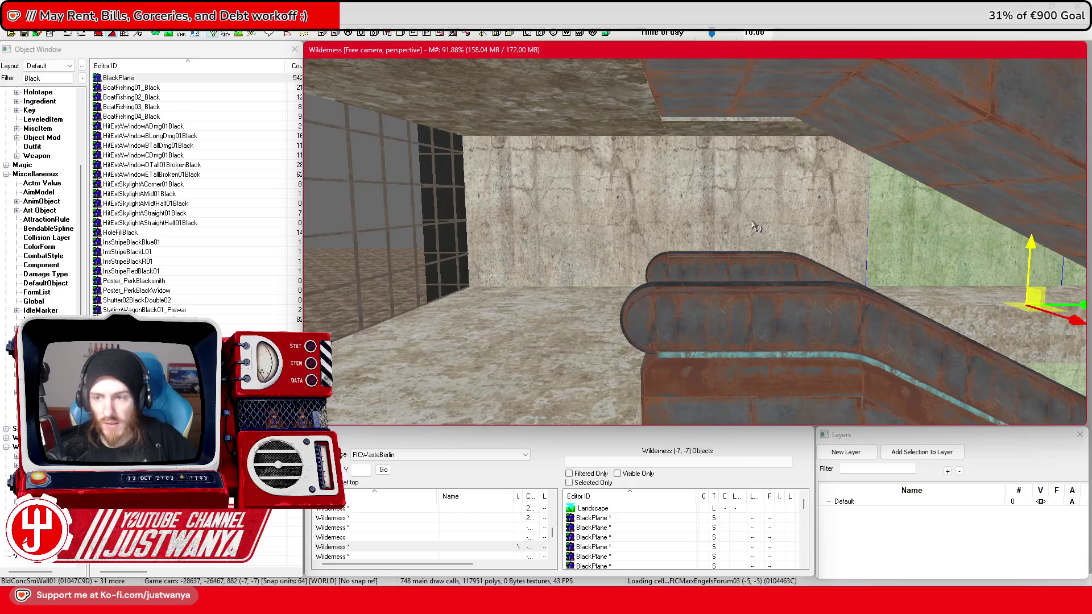
left_click_drag(606, 220, 532, 237)
left_click(677, 165, "ctrl")
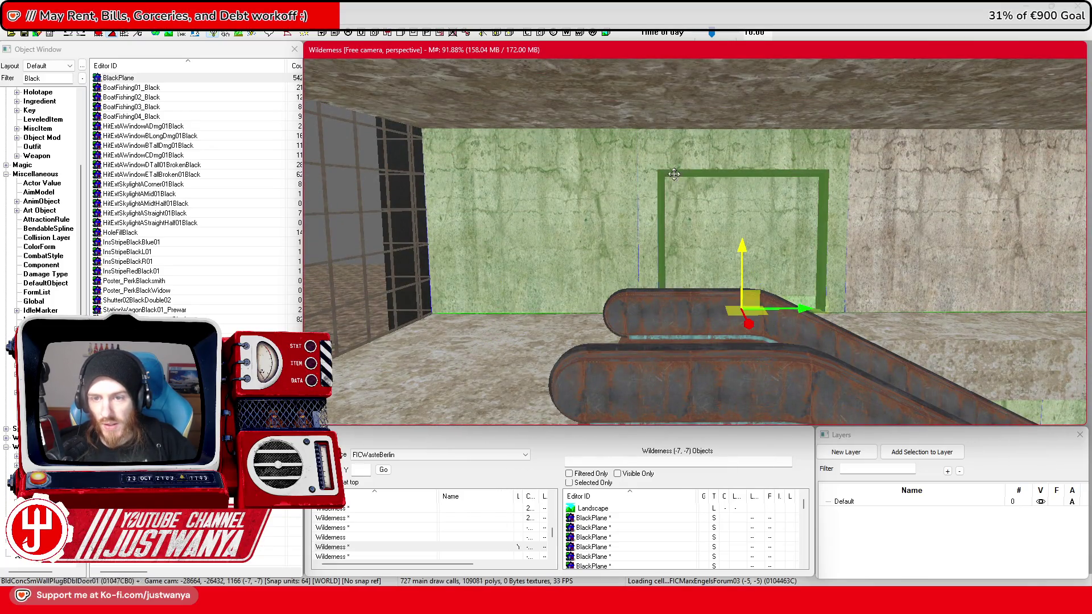
scroll(620, 279, "up", 3)
left_click(826, 275, "ctrl")
left_click(896, 285, "ctrl")
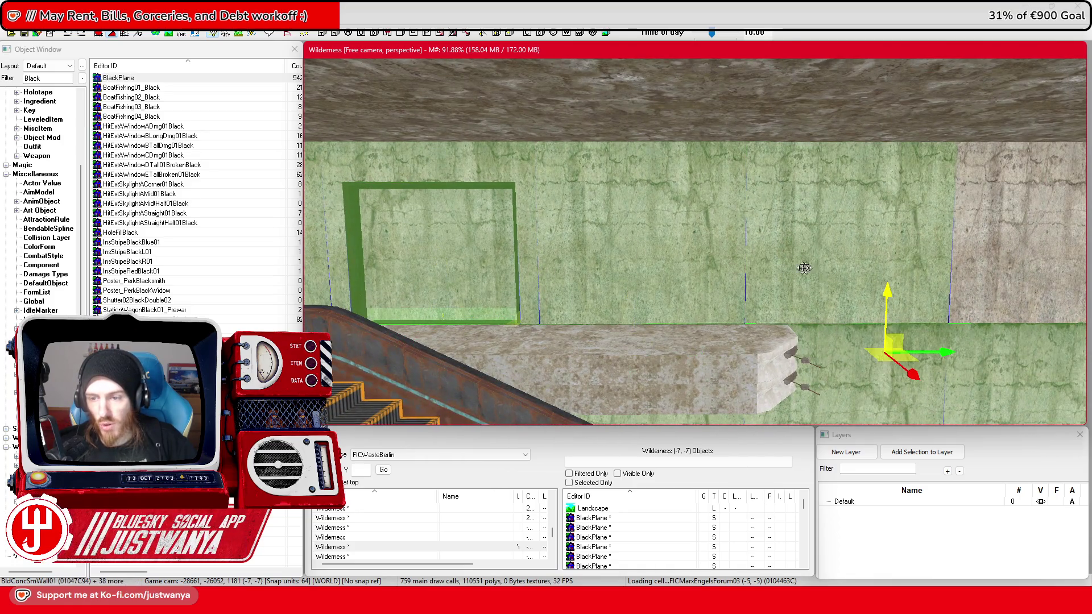
left_click_drag(896, 285, 755, 277)
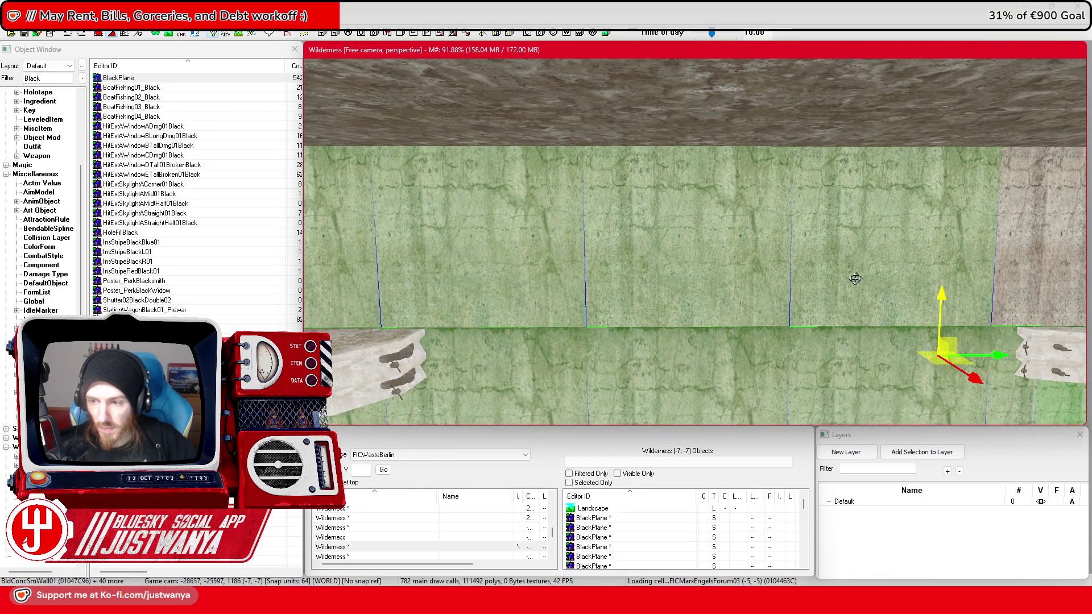
left_click_drag(855, 279, 790, 284)
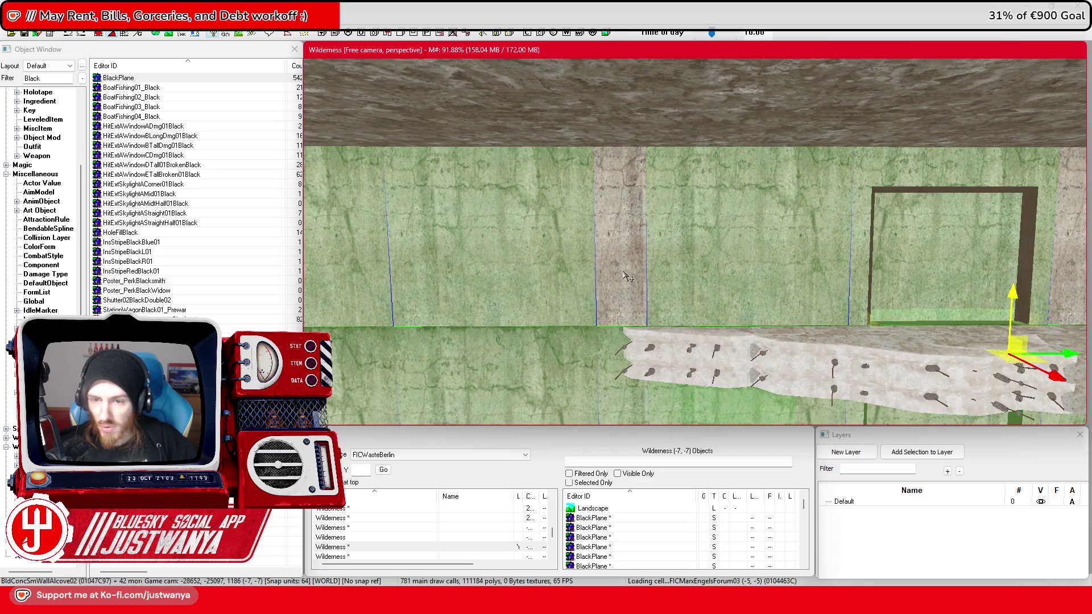
left_click(1024, 248, "ctrl")
left_click_drag(1024, 248, 962, 245)
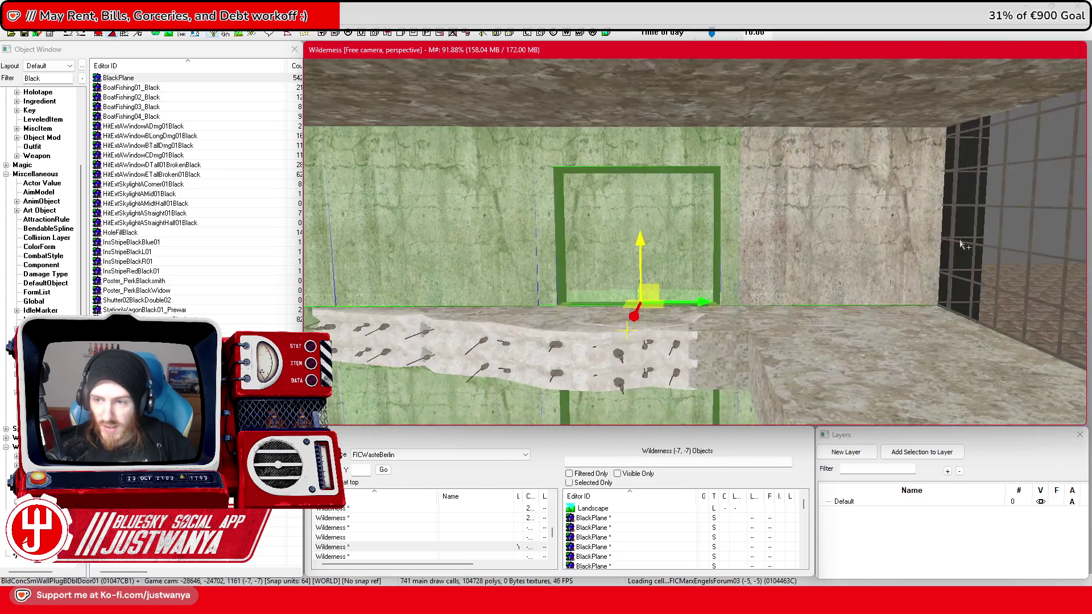
mouse_move(860, 257)
left_mouse_down()
mouse_move(824, 349)
mouse_move(767, 340)
mouse_move(768, 322)
mouse_move(847, 316)
mouse_move(689, 306)
mouse_move(765, 327)
left_mouse_up()
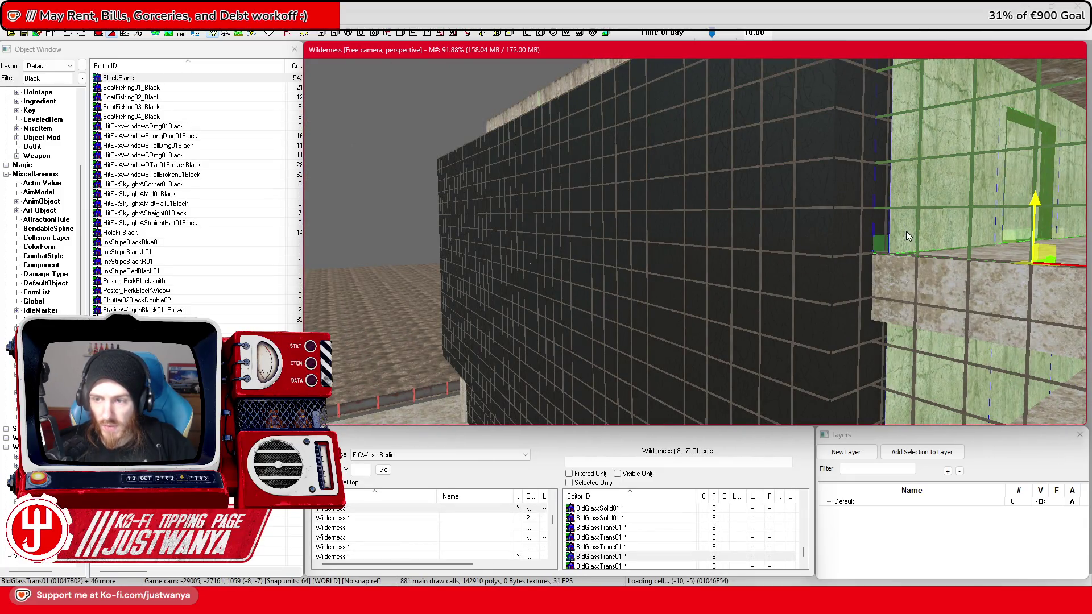
scroll(906, 231, "up", 5)
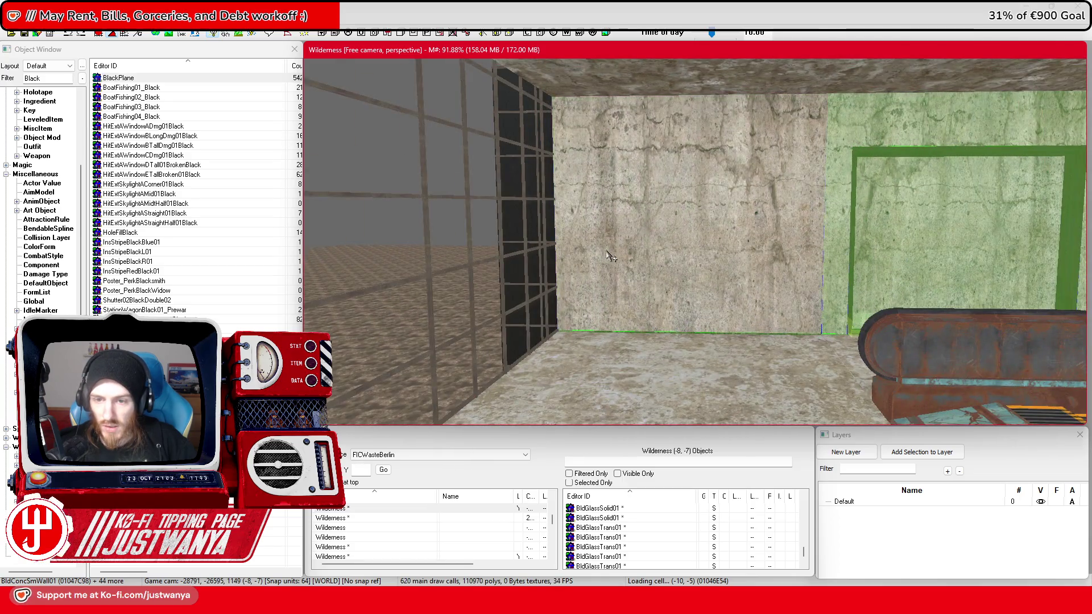
mouse_move(704, 278)
left_mouse_down()
mouse_move(816, 320)
mouse_move(961, 318)
mouse_move(699, 304)
mouse_move(802, 273)
mouse_move(867, 276)
left_mouse_up()
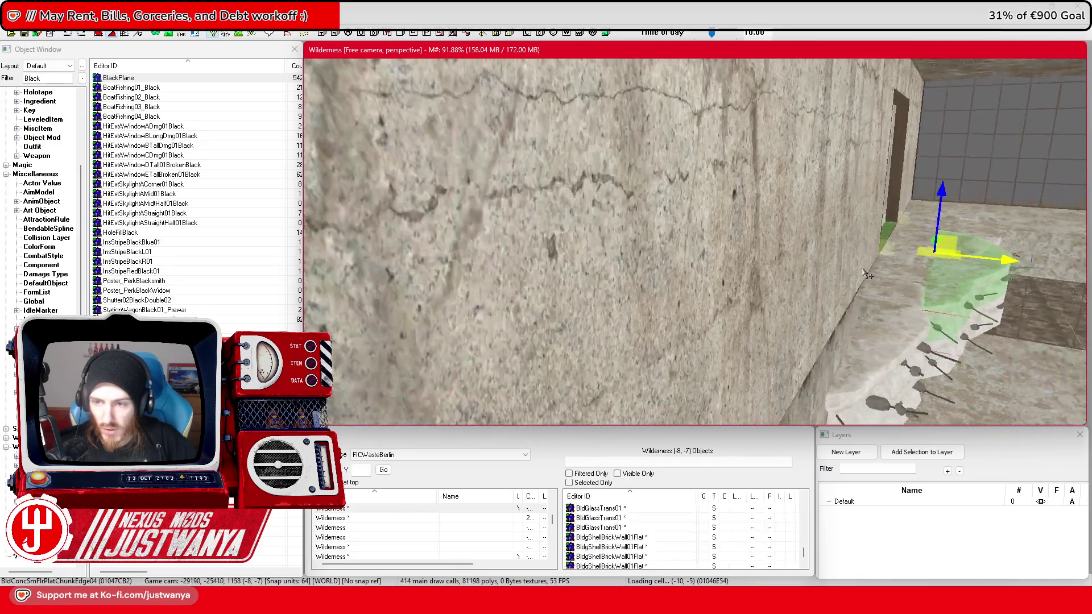
left_click_drag(891, 354, 884, 342)
left_click_drag(807, 278, 831, 237)
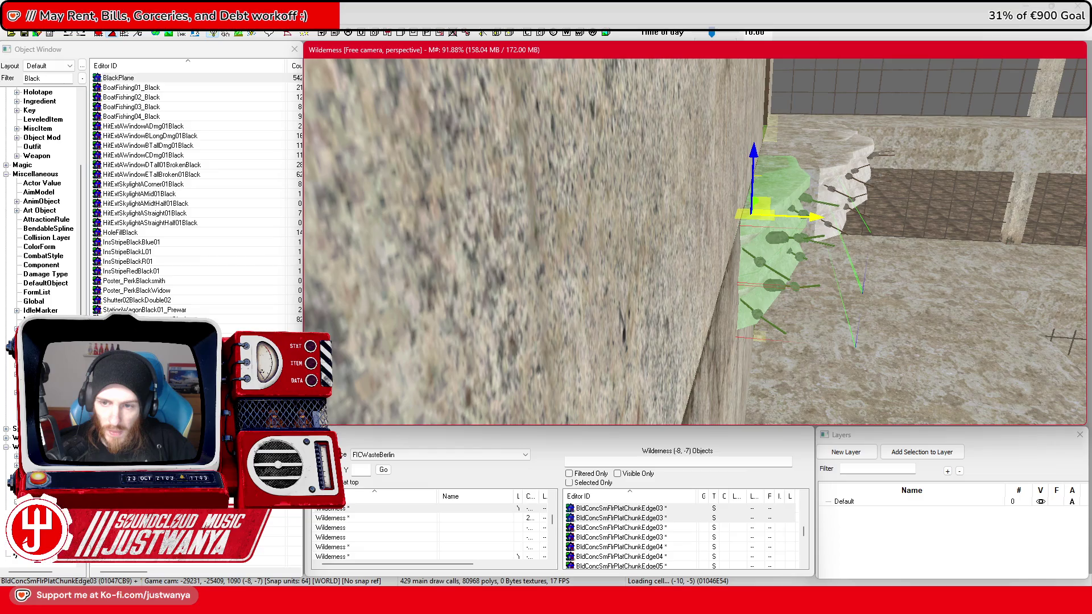
left_click_drag(796, 251, 812, 234)
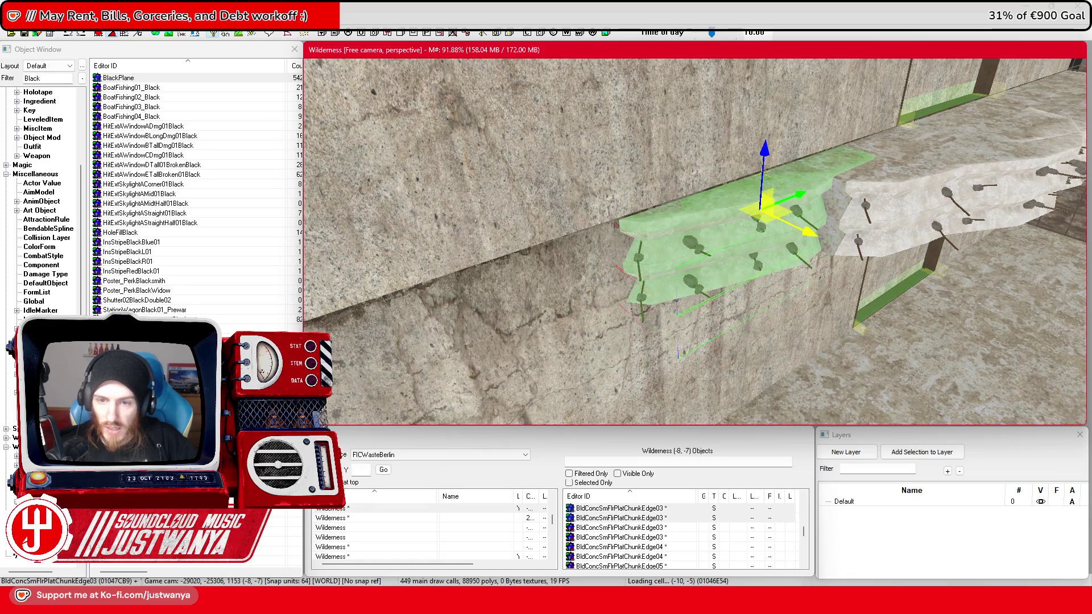
mouse_move(812, 225)
left_mouse_down()
mouse_move(842, 240)
mouse_move(758, 244)
mouse_move(783, 215)
mouse_move(727, 307)
left_mouse_up()
mouse_move(711, 366)
left_mouse_down()
mouse_move(741, 320)
mouse_move(573, 278)
mouse_move(631, 320)
left_mouse_up()
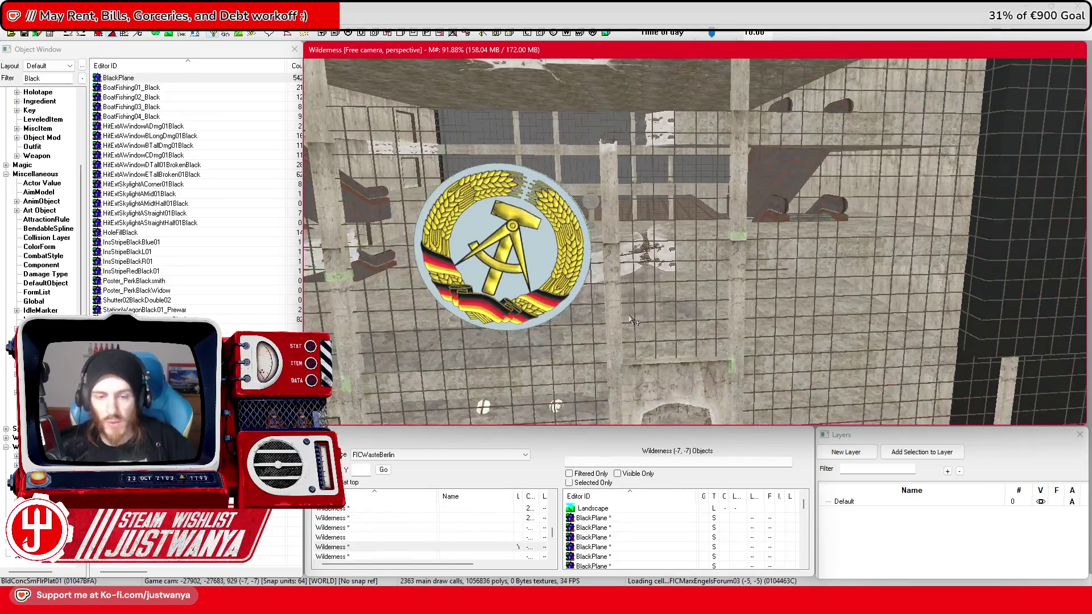
Step: Select the concrete wall sections facing the stairs beside the escalators
left_click(24, 33)
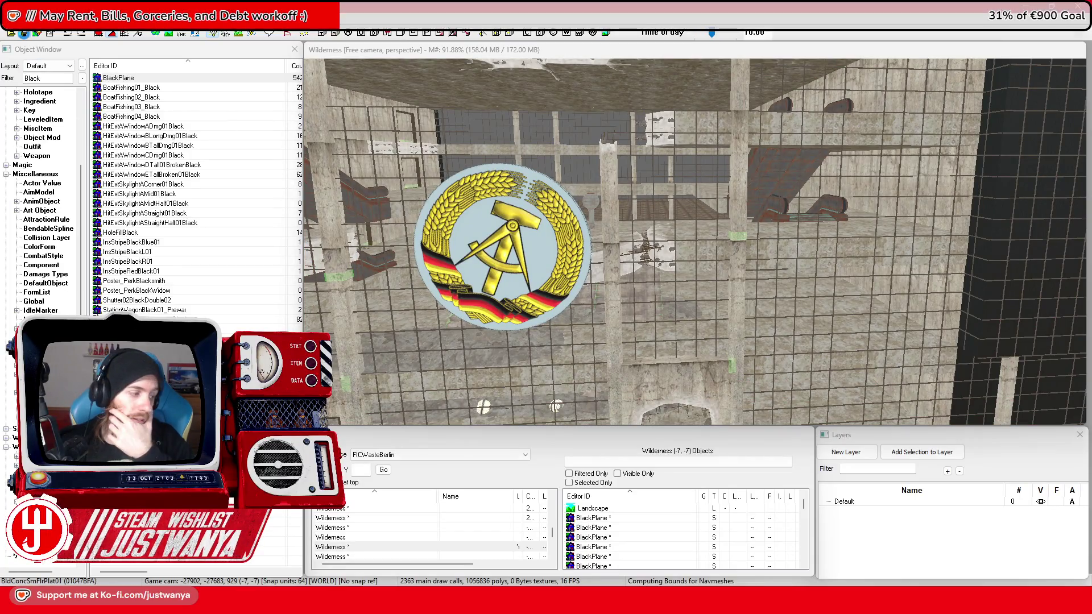
scroll(776, 216, "up", 3)
left_click(777, 219)
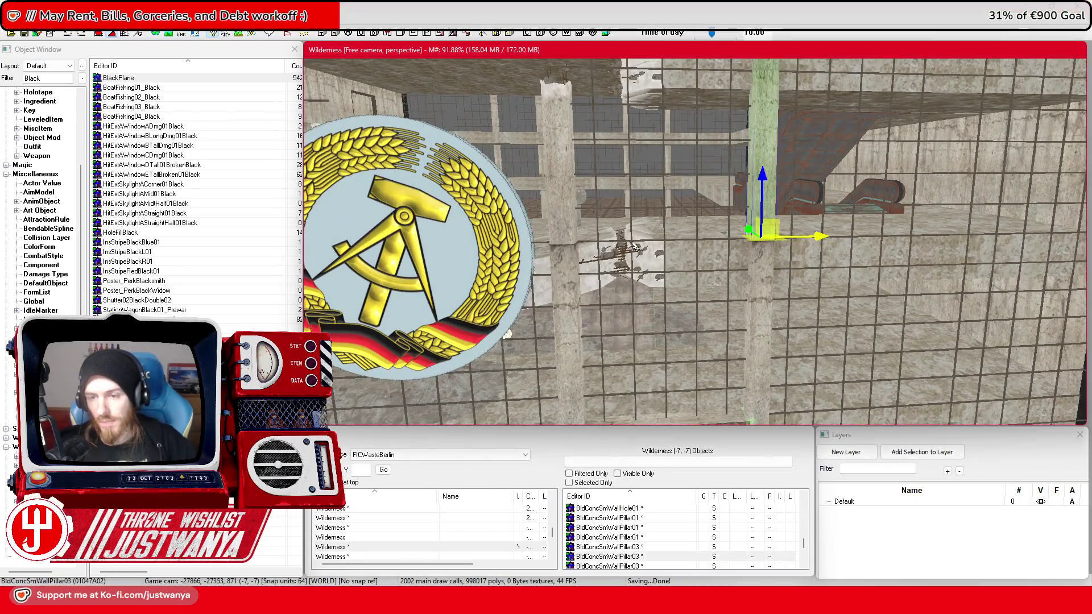
key("shift")
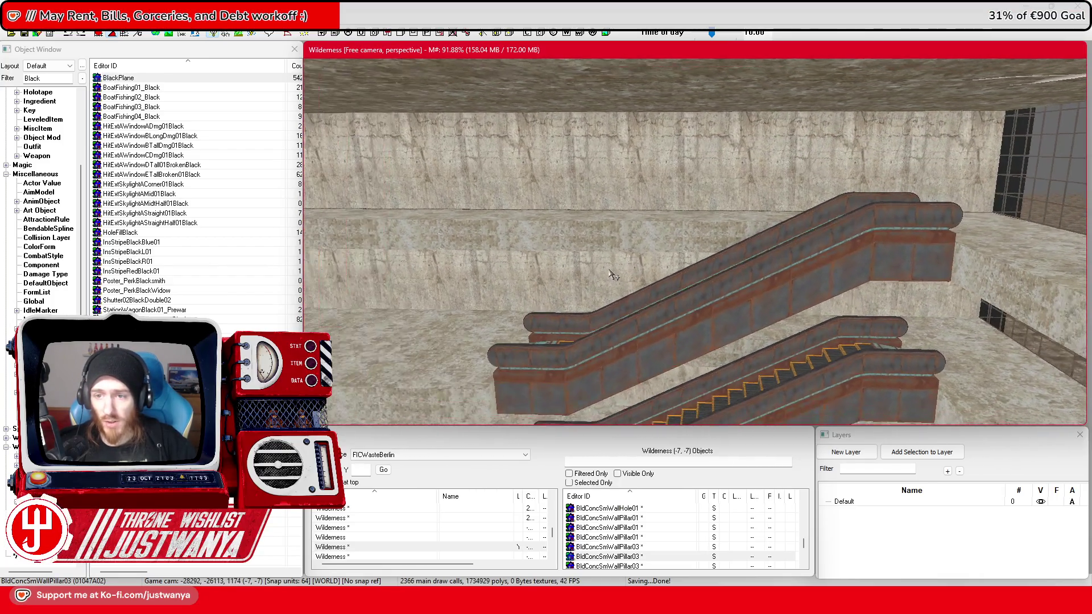
left_click(707, 203)
scroll(707, 203, "down", 5)
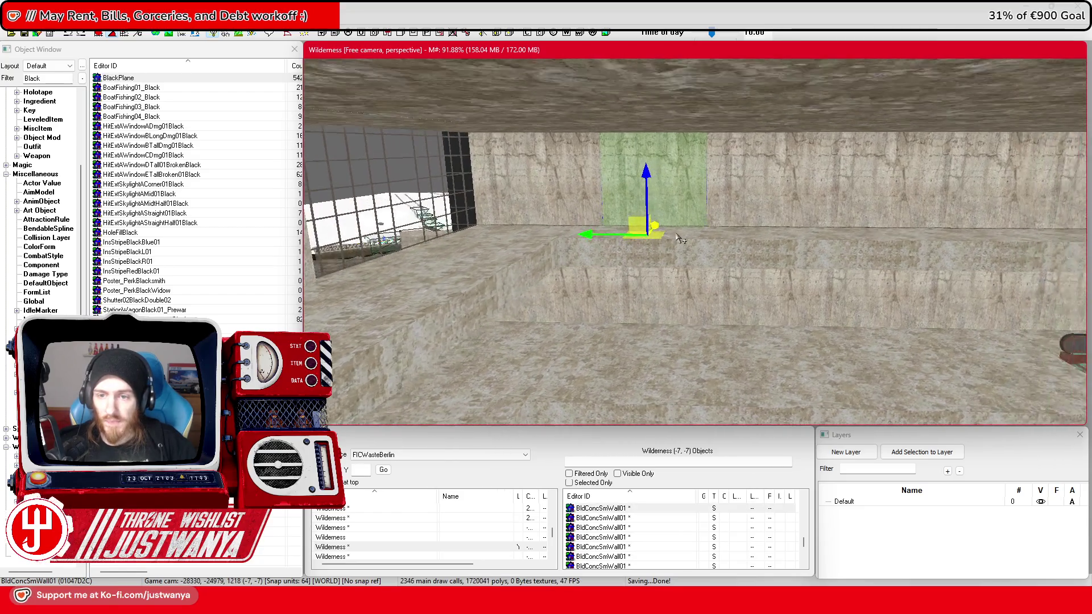
key("shift")
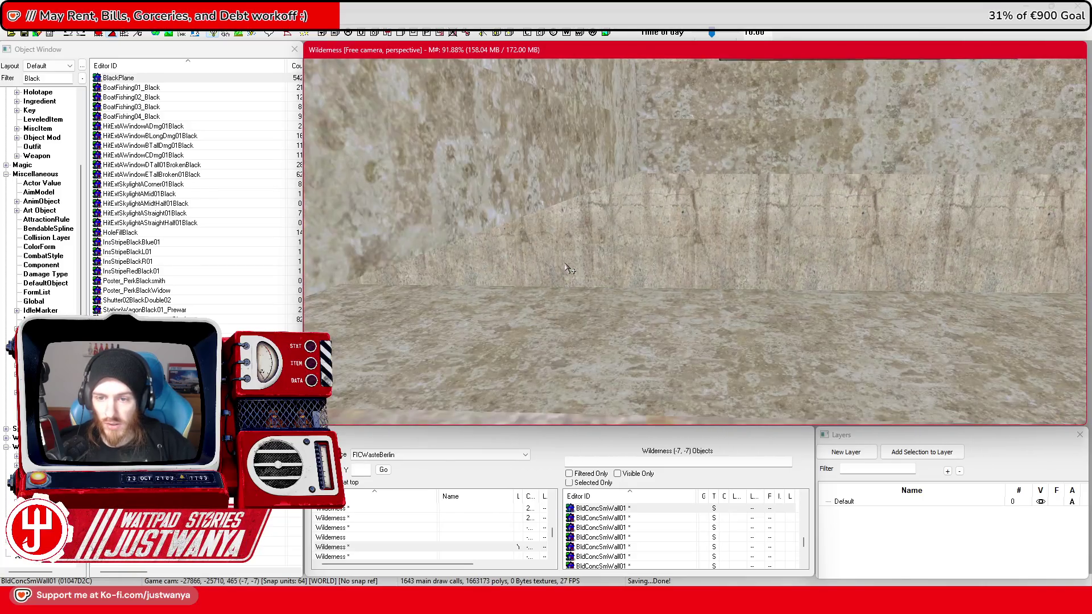
left_click(654, 269)
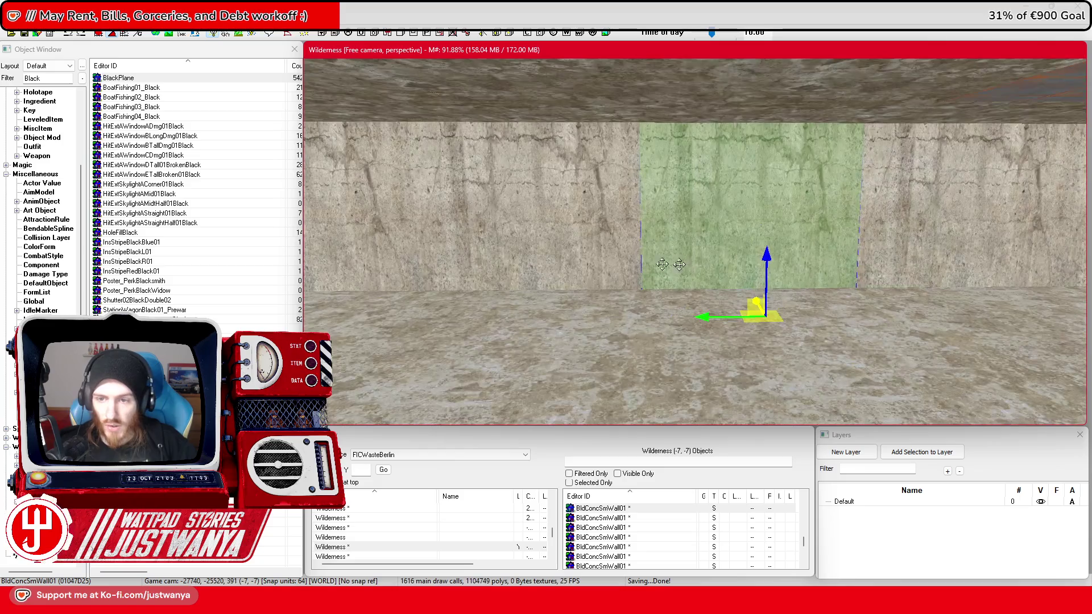
left_click(676, 265)
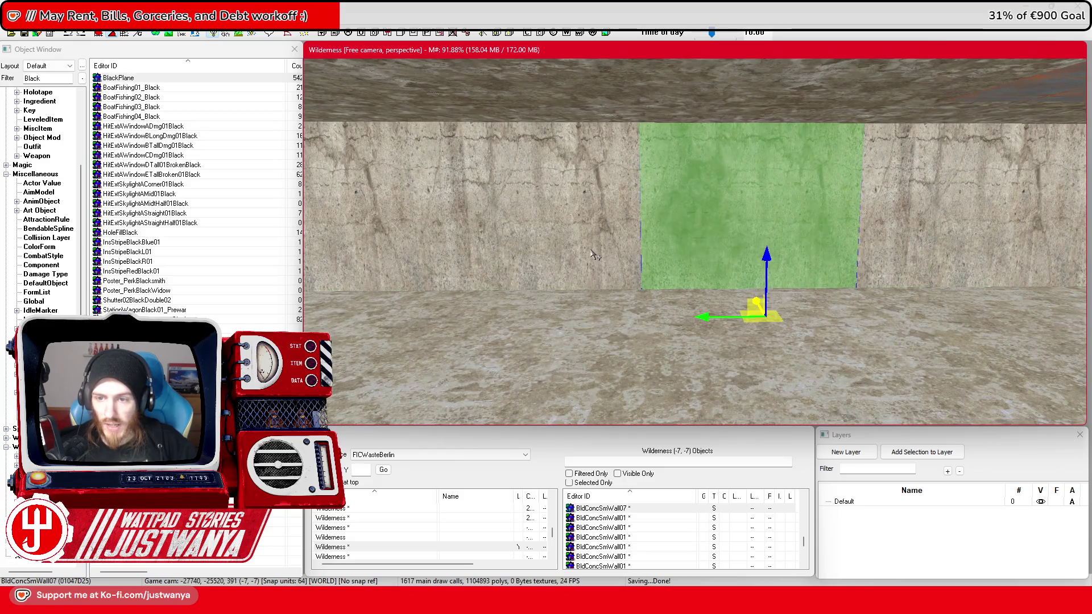
Step: Swap the wall to BldConcSmWallAlcove02, duplicate it, and turn the copy into an alcove too
key("q")
key("q")
key("q")
key("q")
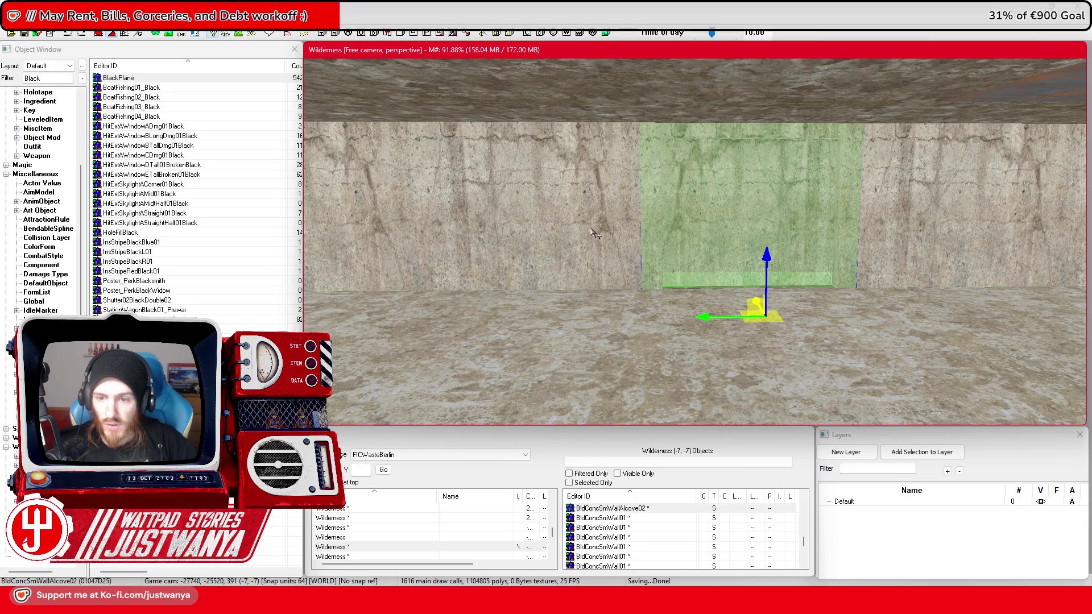
key("ctrl+d")
key("q")
key("q")
key("q")
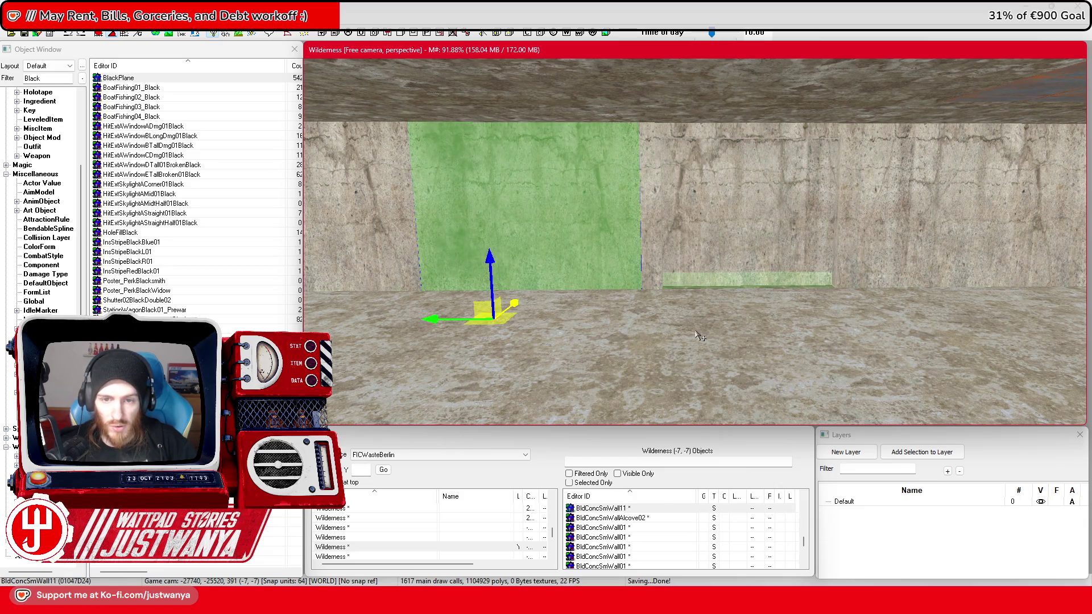
key("q")
key("q")
key("q")
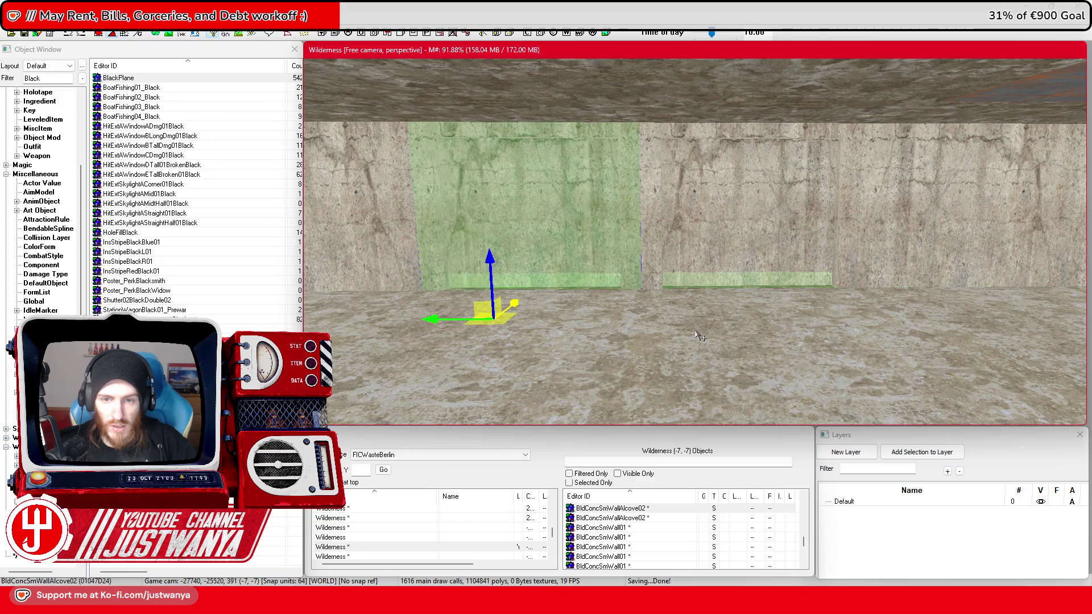
left_click(574, 333)
Step: Slide the two floor pieces up against the wall
left_click(680, 324, "ctrl")
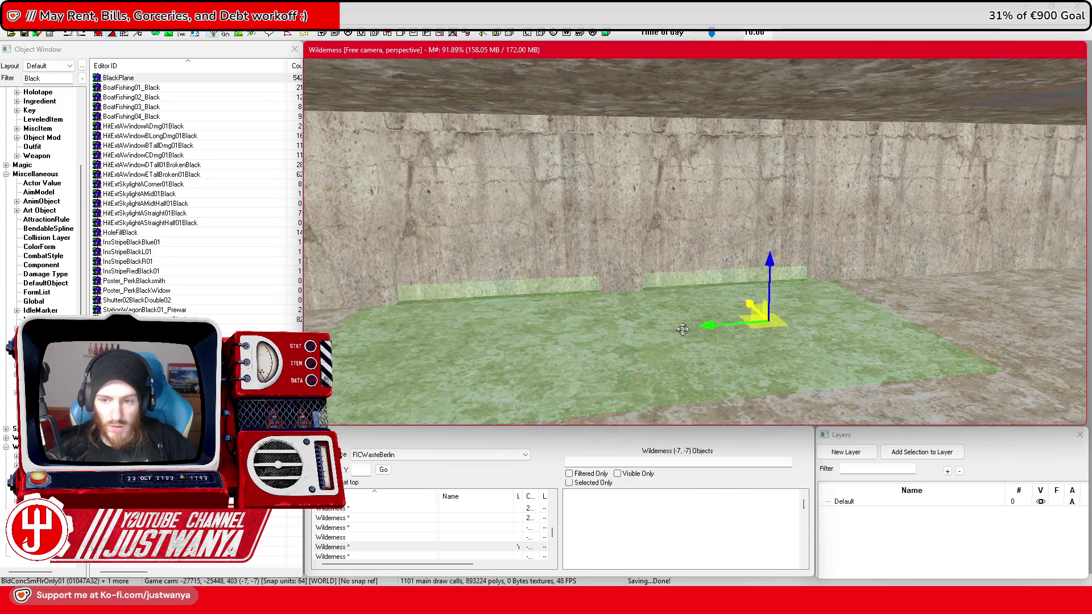
mouse_move(724, 319)
left_mouse_down()
mouse_move(506, 301)
mouse_move(515, 295)
left_mouse_up()
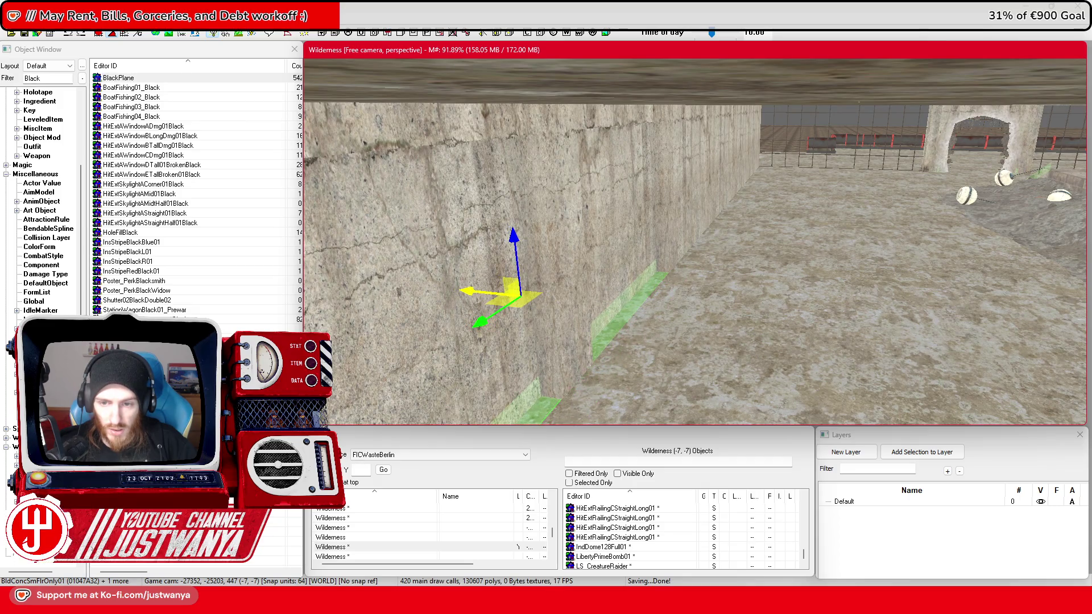
left_click(597, 309)
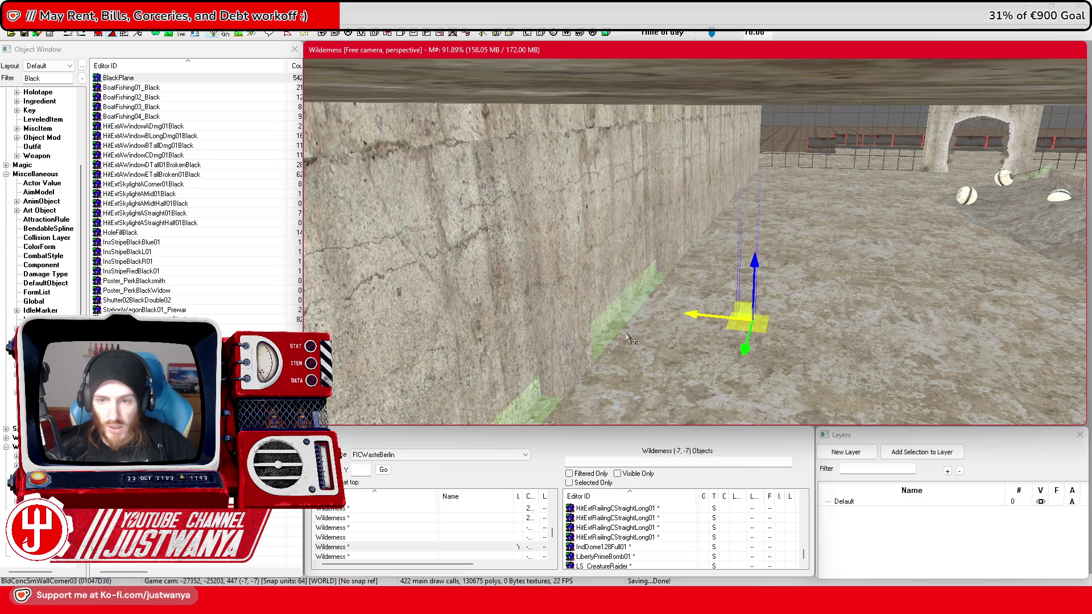
Step: Swap the holed wall to BldConcSmWallPlugBDblDoor01, align it beside the other frame, and show the reference photo
left_click(748, 199)
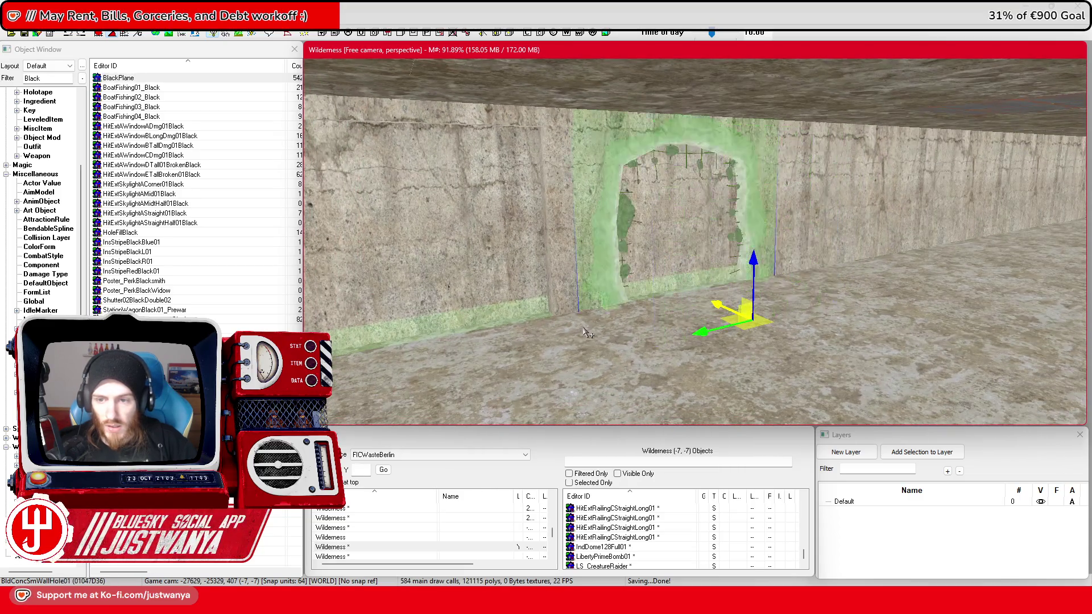
key("Down")
key("Down")
key("Down")
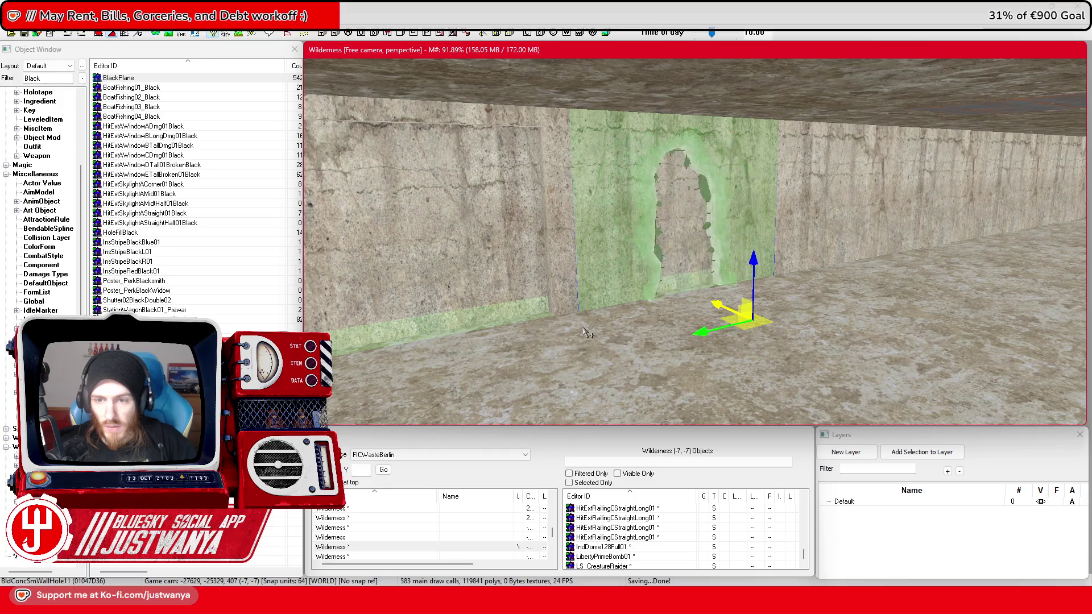
key("Down")
key("Down")
key("Down")
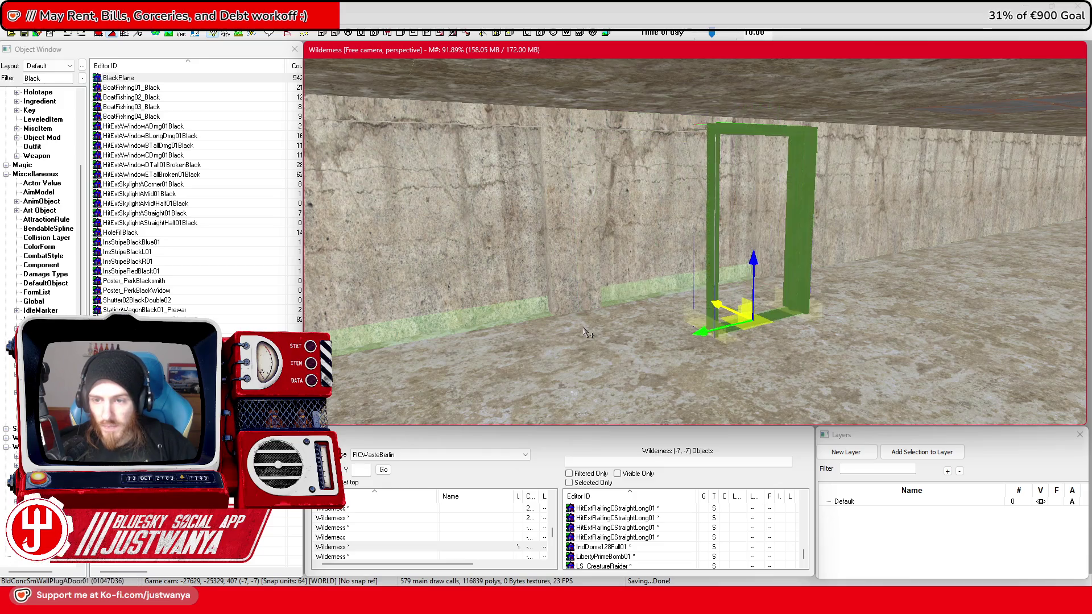
mouse_move(709, 306)
left_mouse_down()
mouse_move(659, 305)
mouse_move(600, 279)
left_mouse_up()
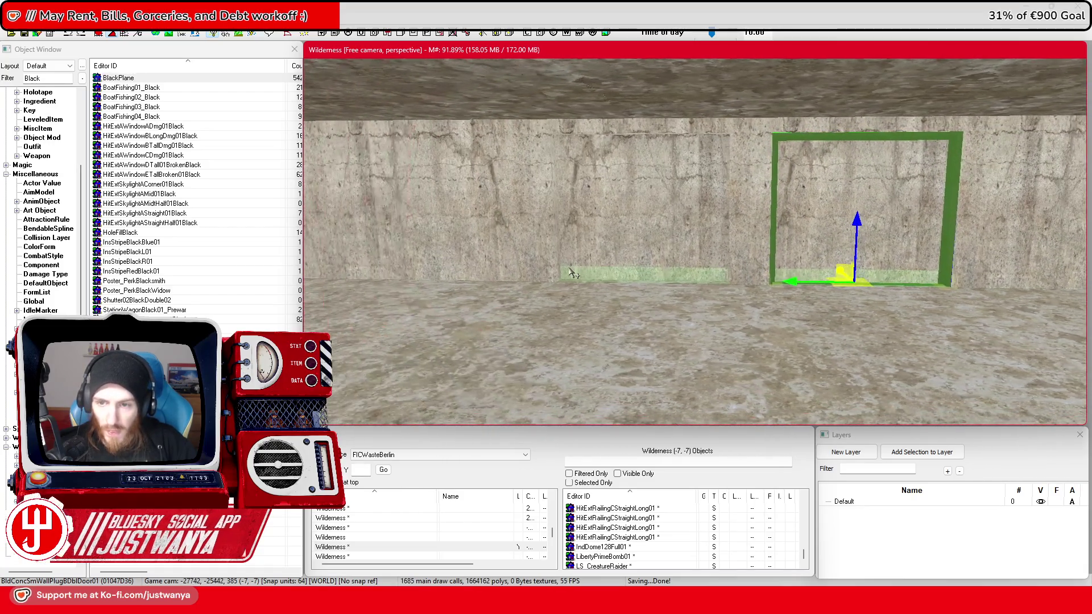
left_click_drag(666, 267, 642, 268)
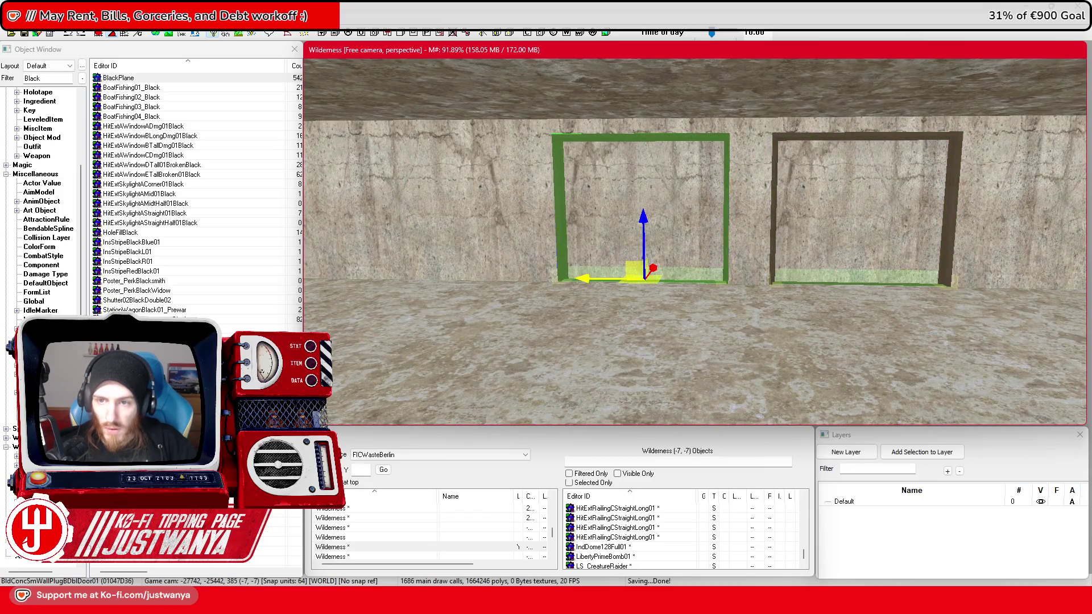
scroll(524, 280, "down", 5)
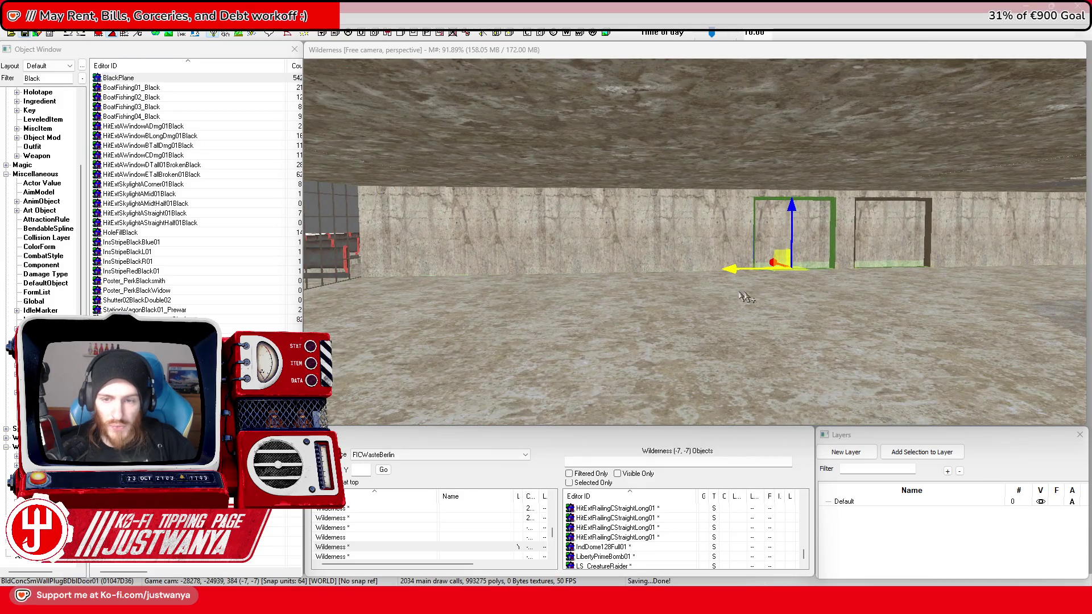
scroll(774, 310, "down", 2)
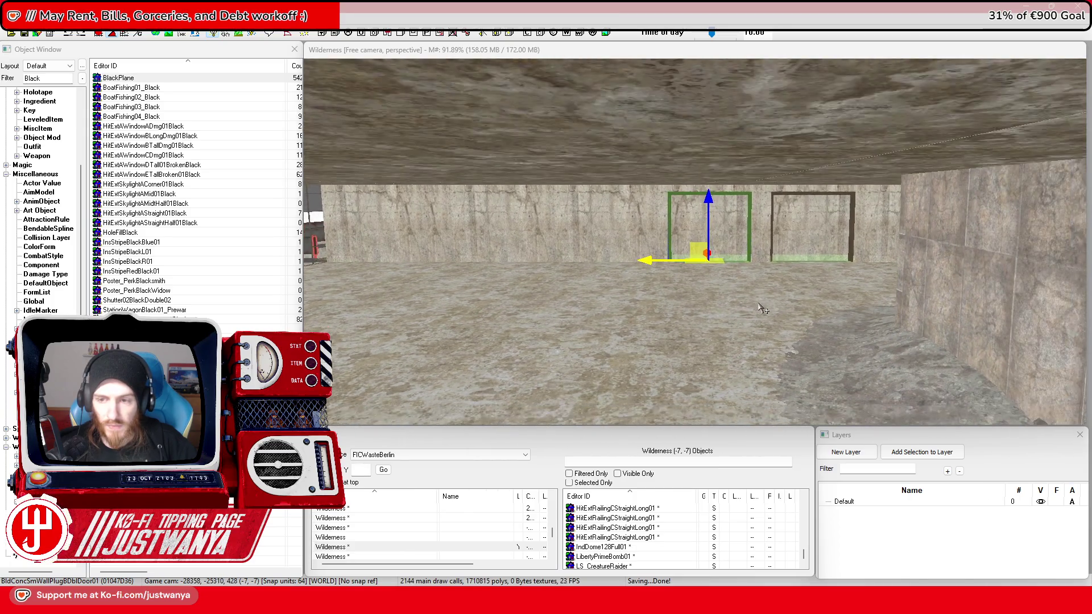
scroll(762, 309, "up", 3)
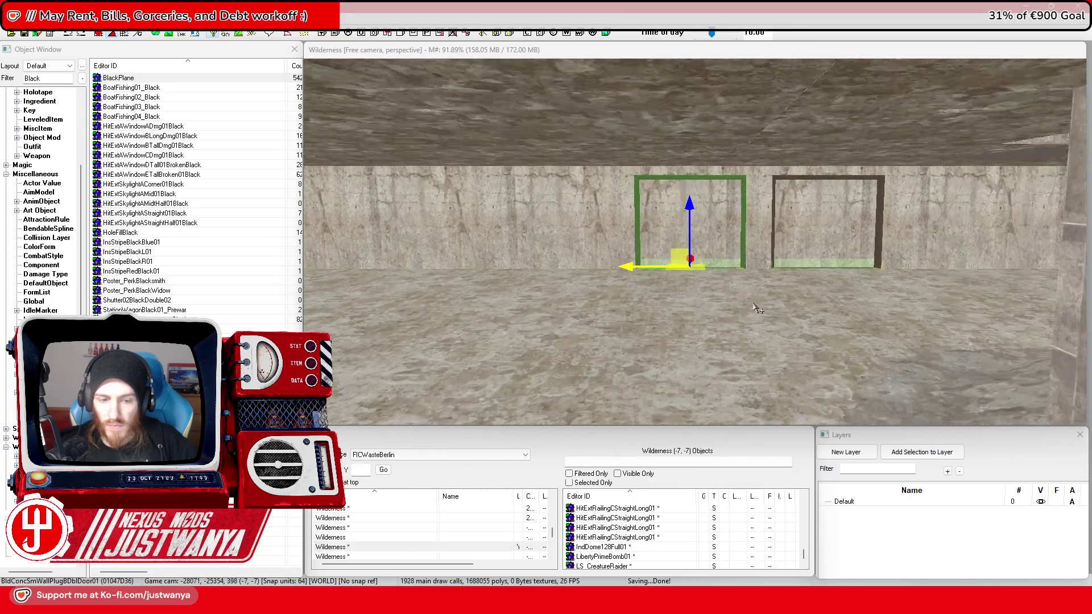
left_click_drag(757, 309, 716, 358)
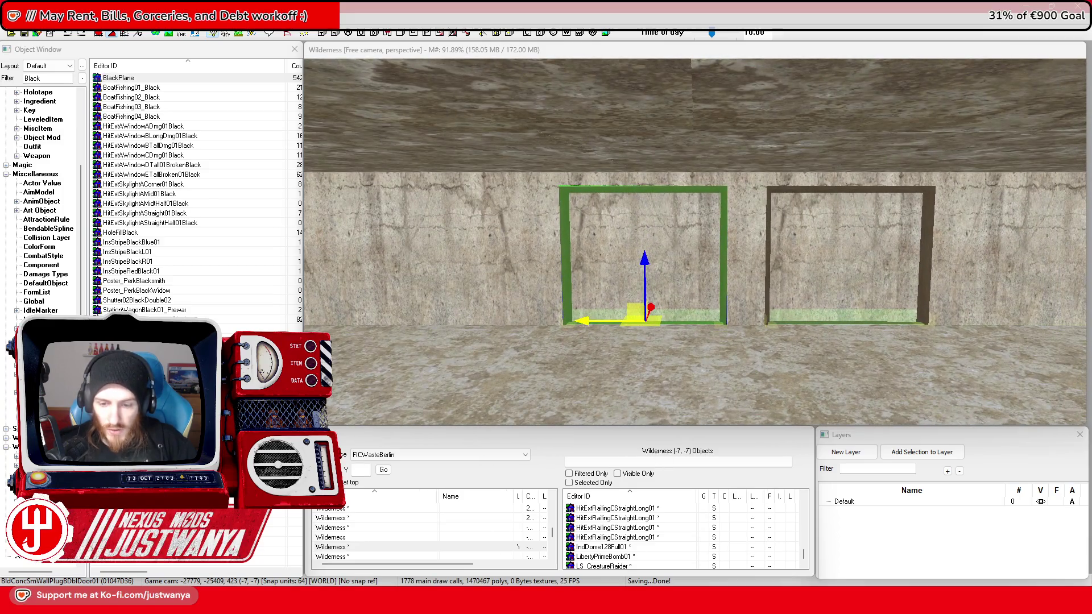
left_click(702, 532)
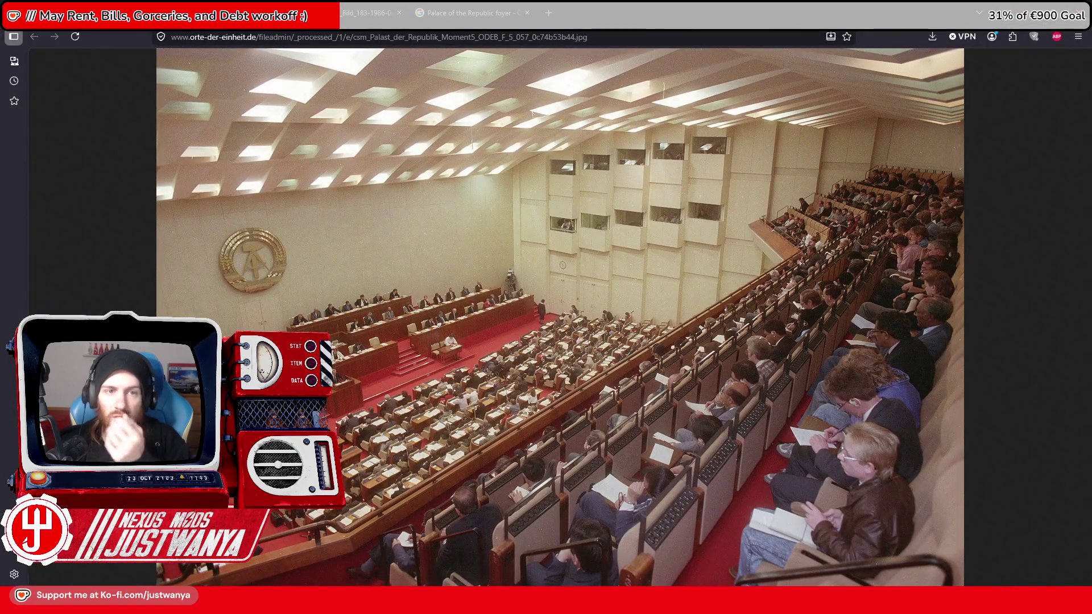
Step: Close the debating-chamber photo, open the the-berliner.com assembly-hall image, and dismiss the camera notification
left_click(271, 12)
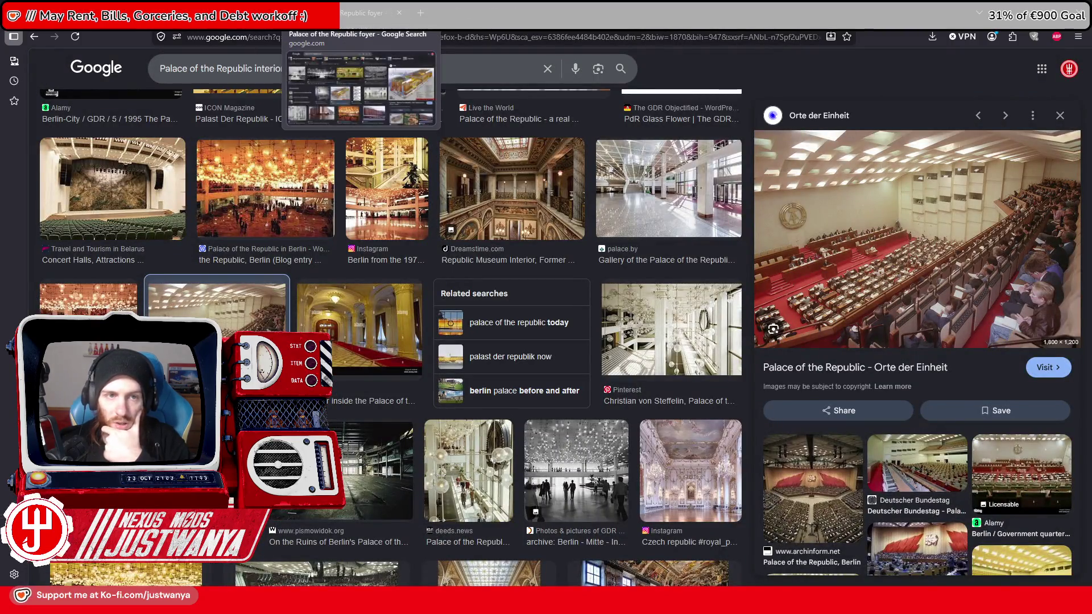
left_click(271, 12)
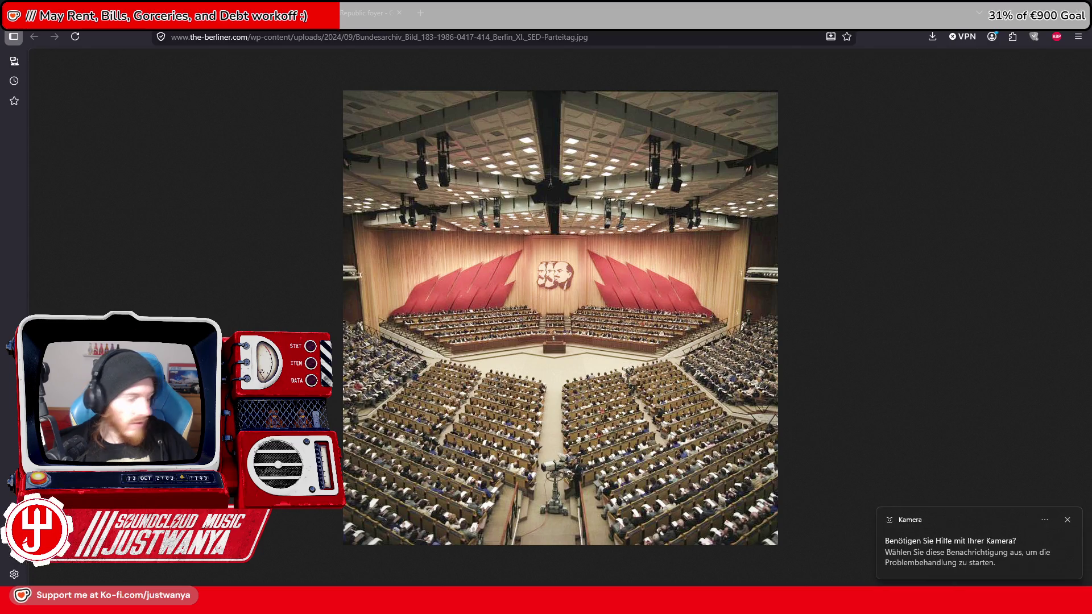
left_click(1067, 521)
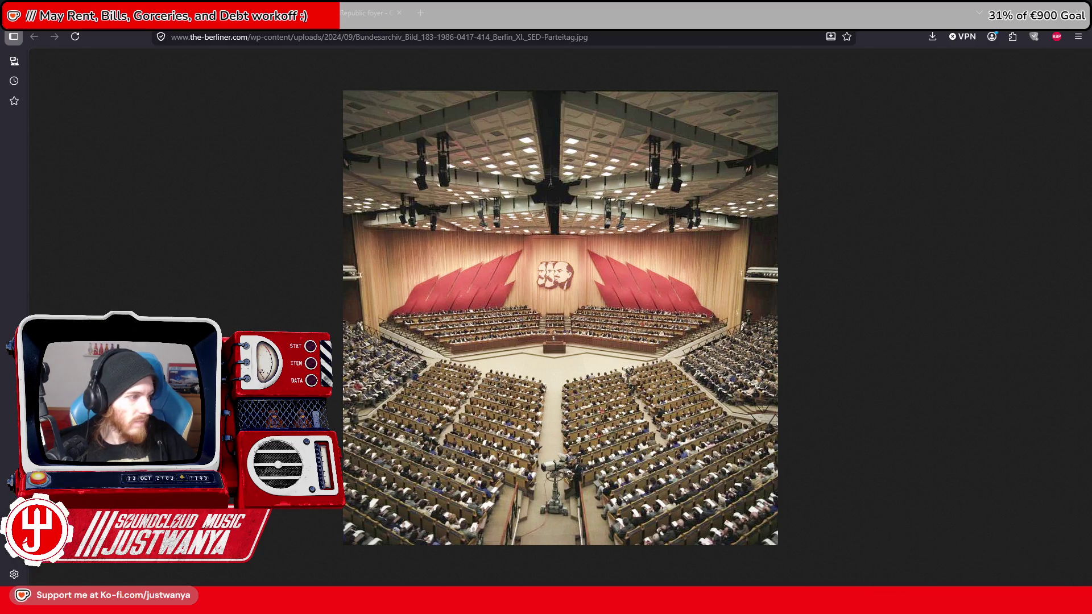
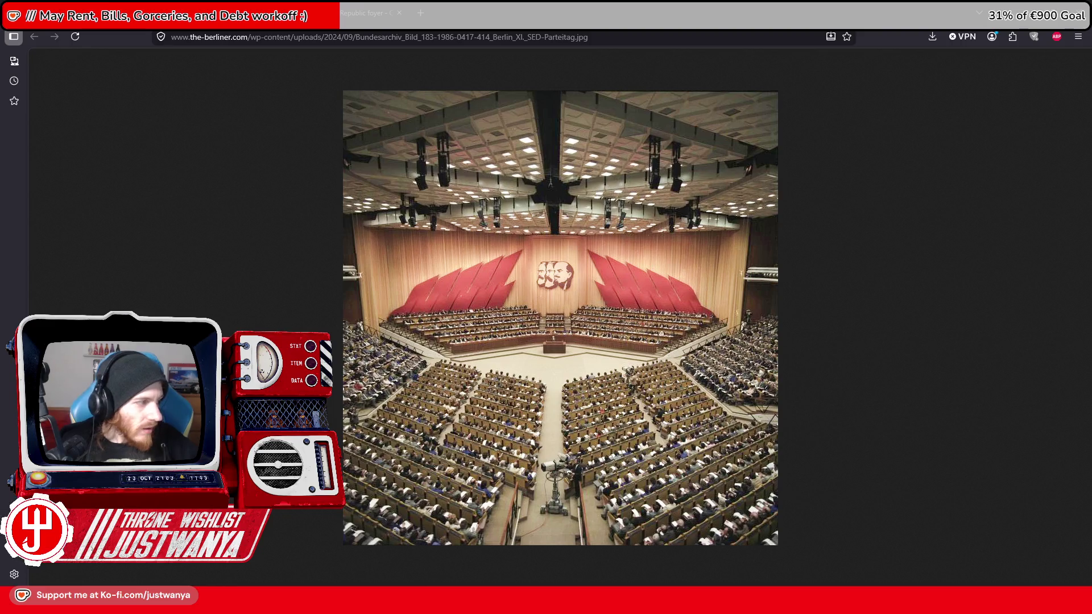
Step: Search Google Images for 'Palace of the Republic floorplan' reference images
left_click(344, 8)
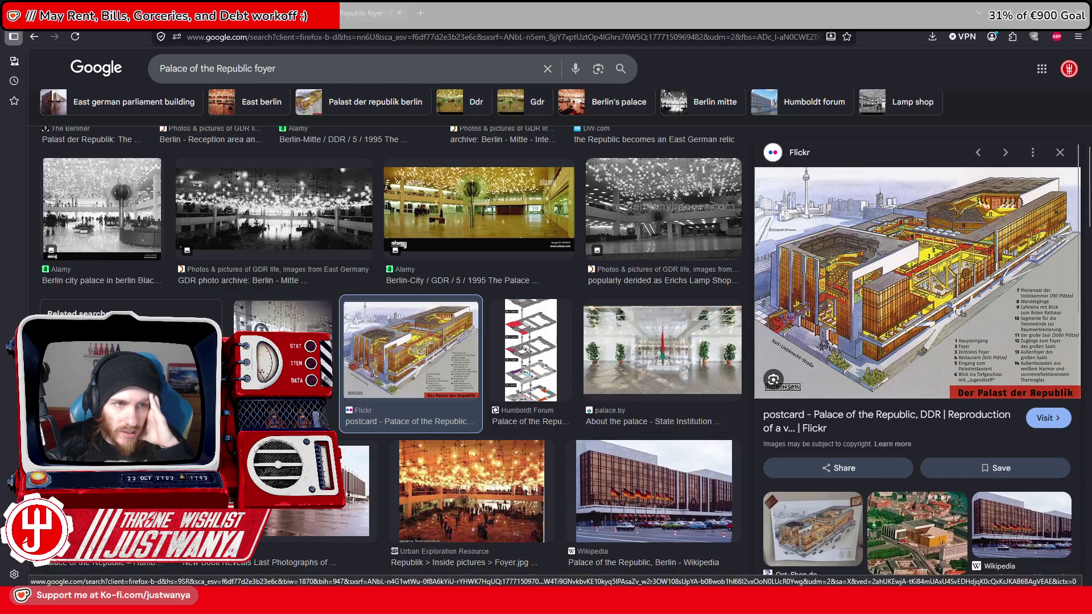
left_click(390, 293)
scroll(390, 293, "up", 7)
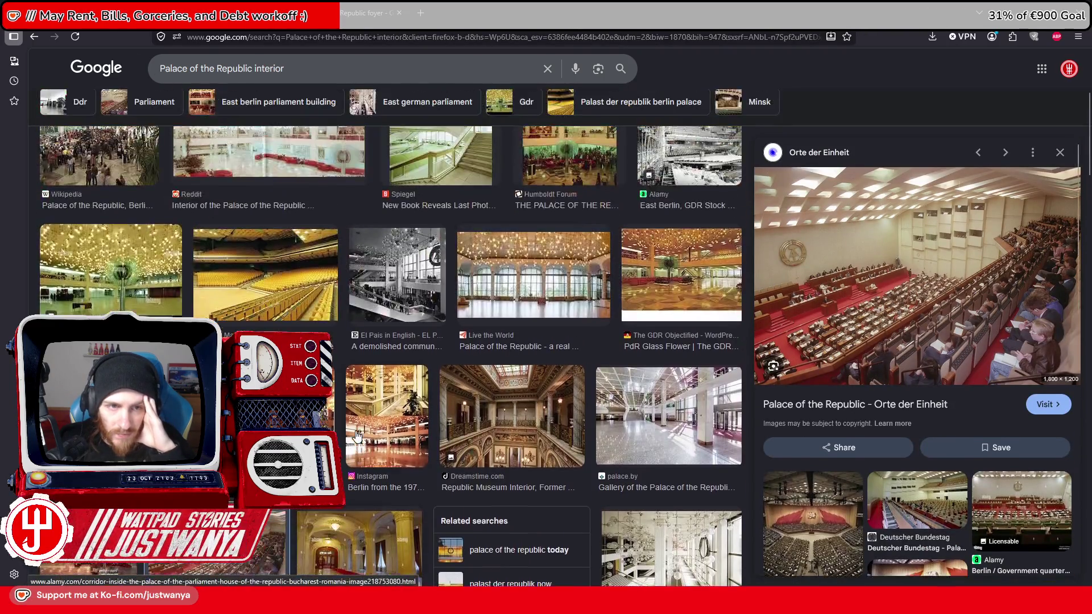
double_click(267, 68)
type("floorplan")
key("Return")
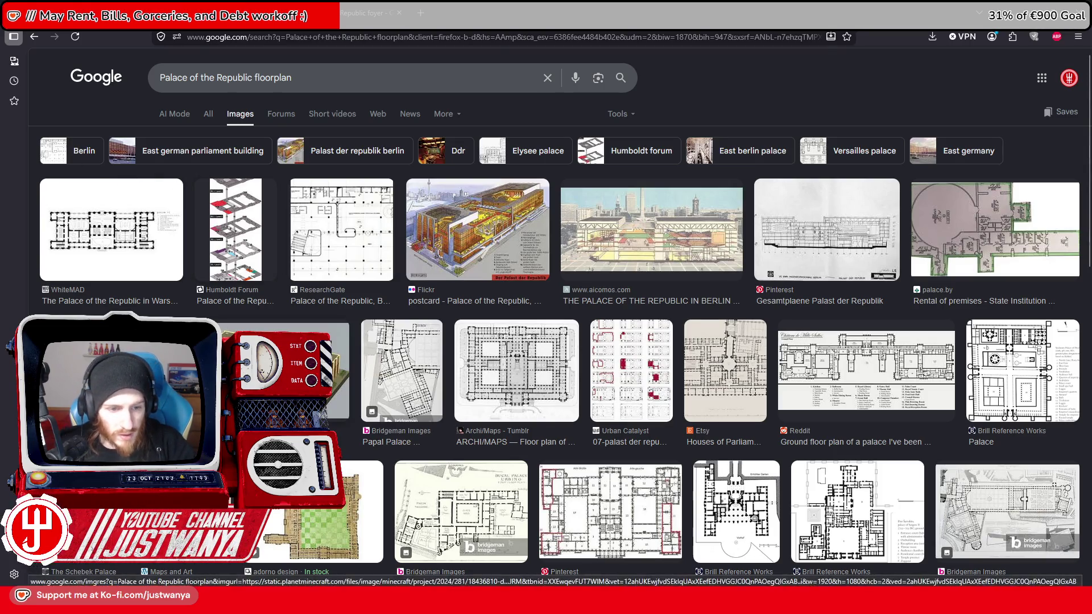
Step: Preview the aicomos cross-section drawing of the building and scroll through it
left_click(688, 229)
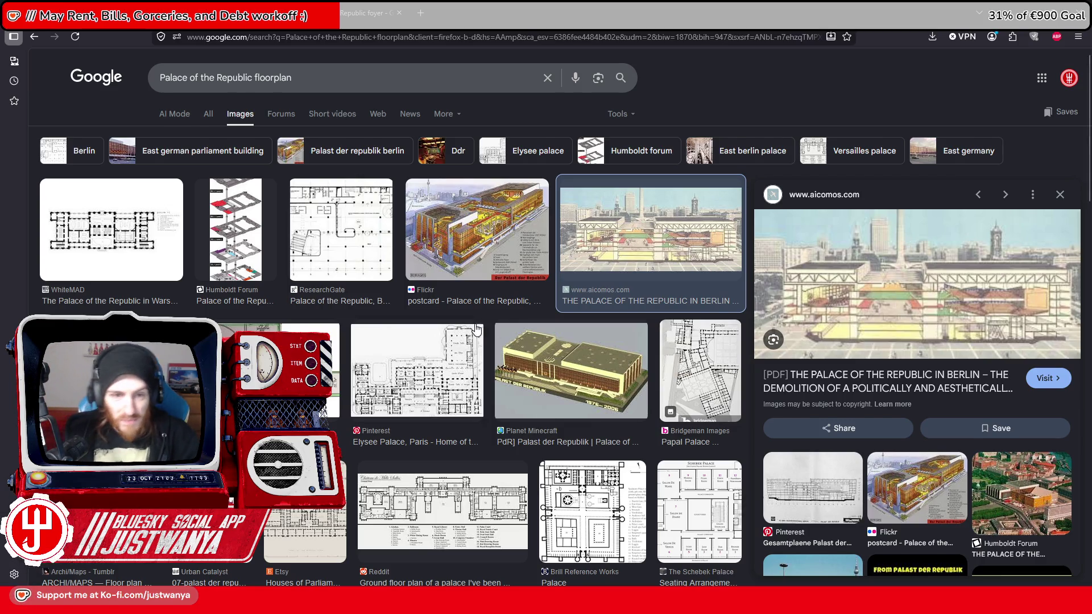
scroll(478, 329, "down", 8)
scroll(477, 329, "down", 8)
scroll(316, 330, "down", 6)
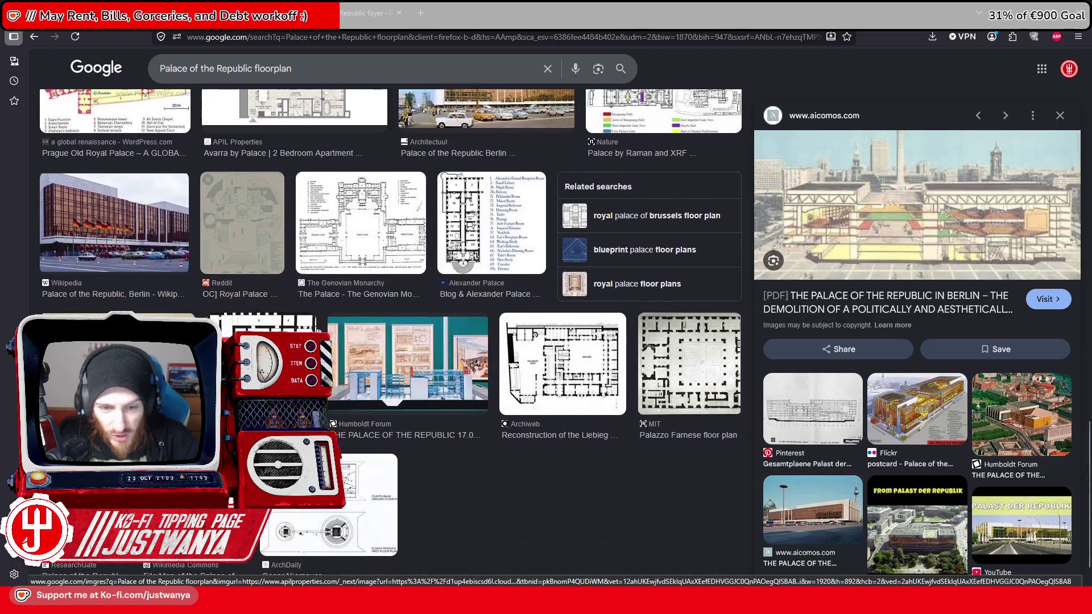
scroll(488, 407, "down", 7)
scroll(488, 407, "up", 15)
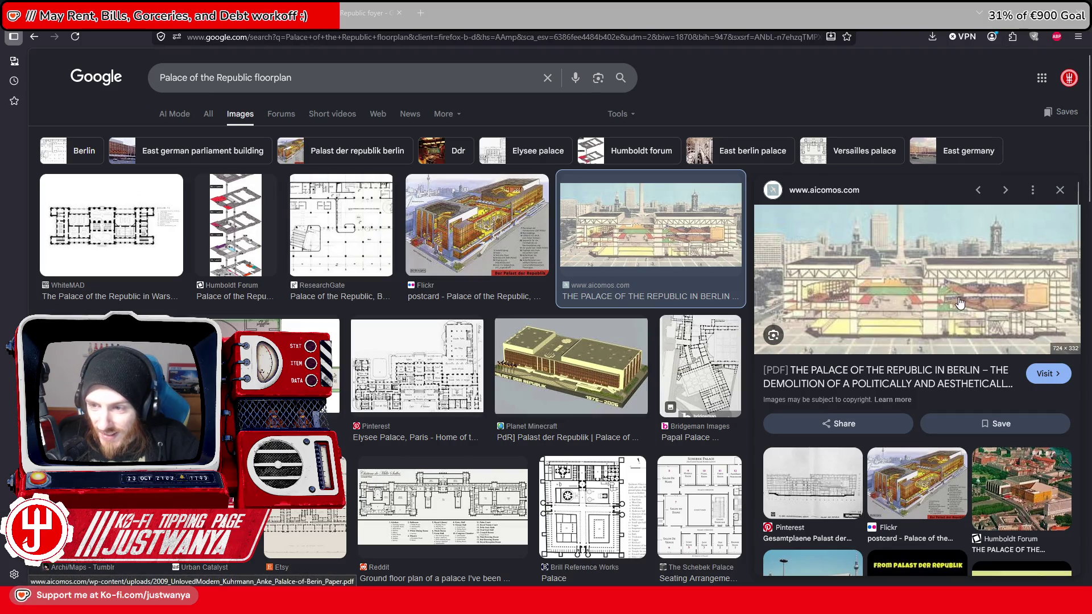
key("alt+Tab")
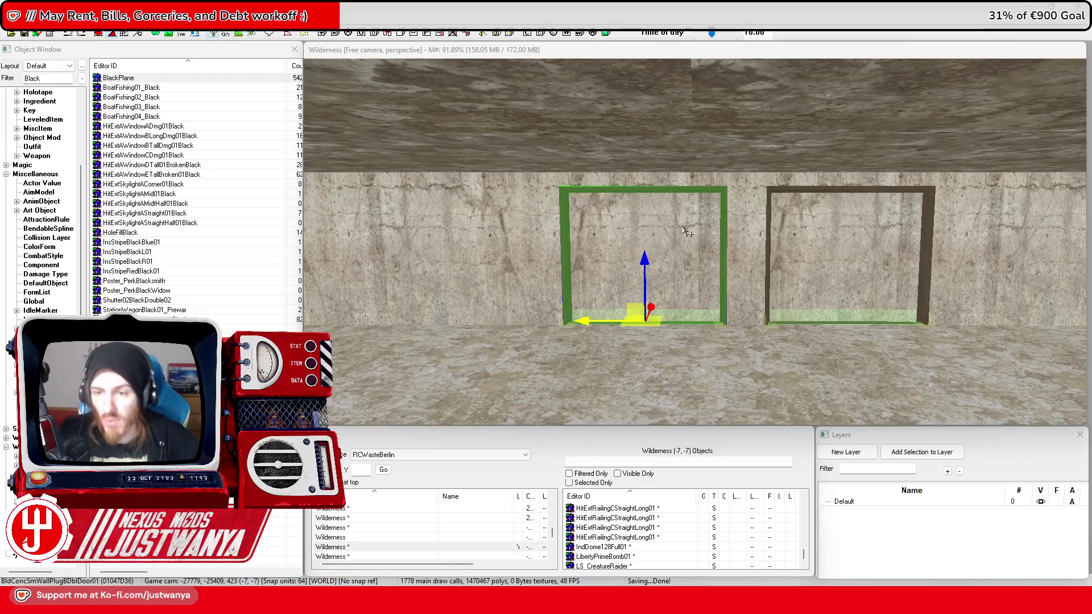
Step: Delete the walls covering the door plugs and lift the lower doorway frames clear of the floor
scroll(694, 238, "up", 5)
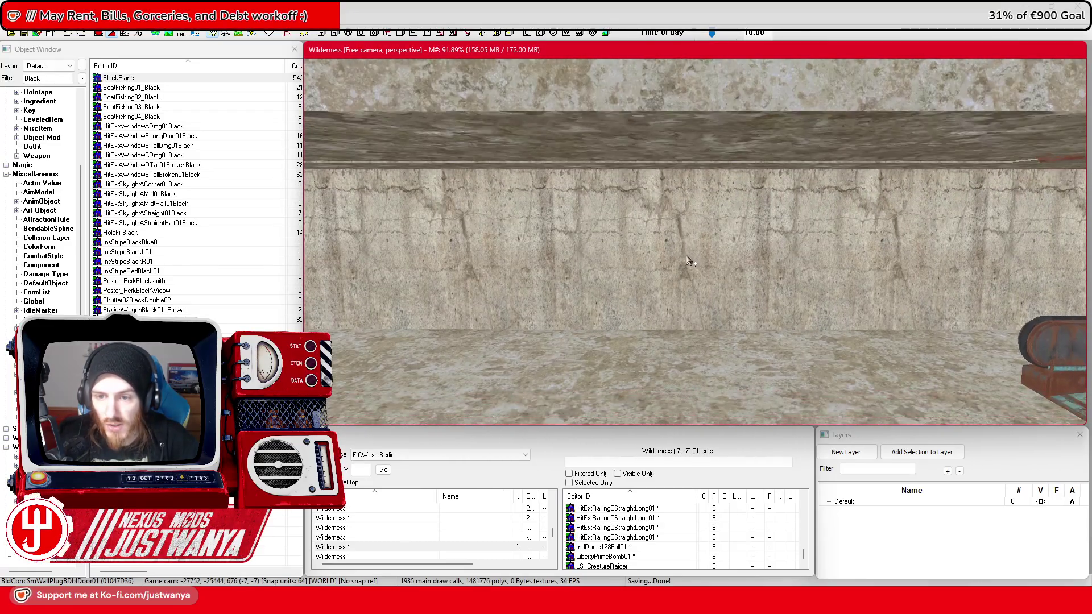
left_click(756, 272, "ctrl")
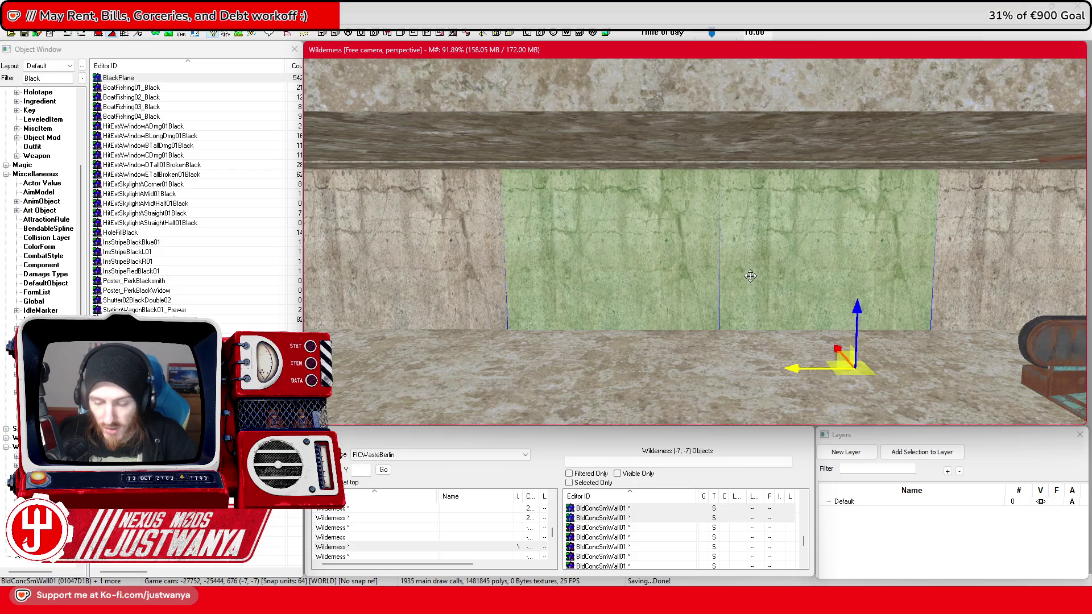
key("1")
scroll(711, 277, "down", 3)
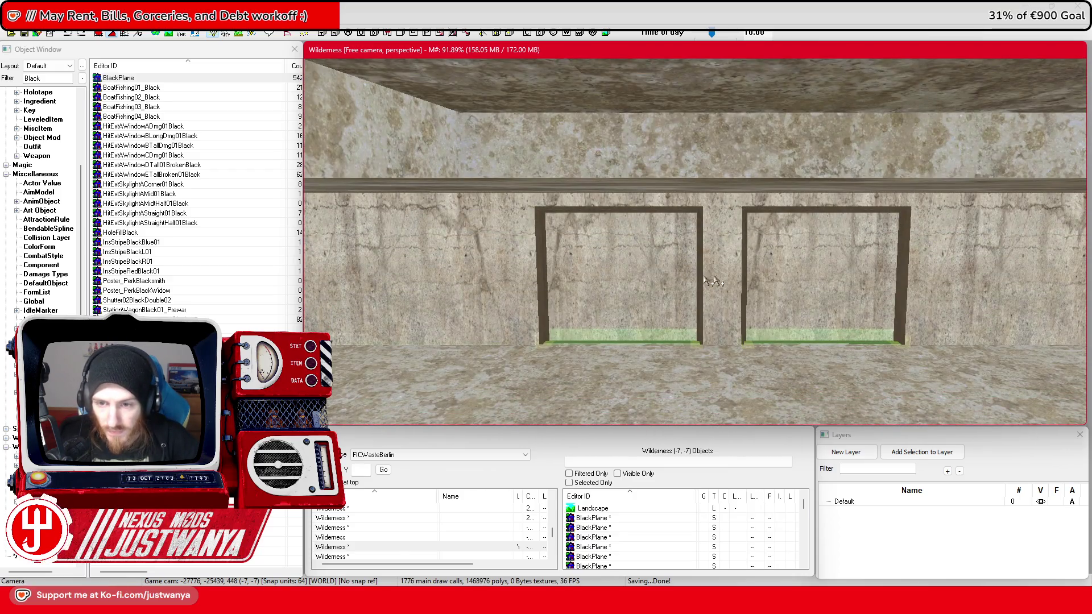
left_click(687, 259)
left_click(836, 278, "ctrl")
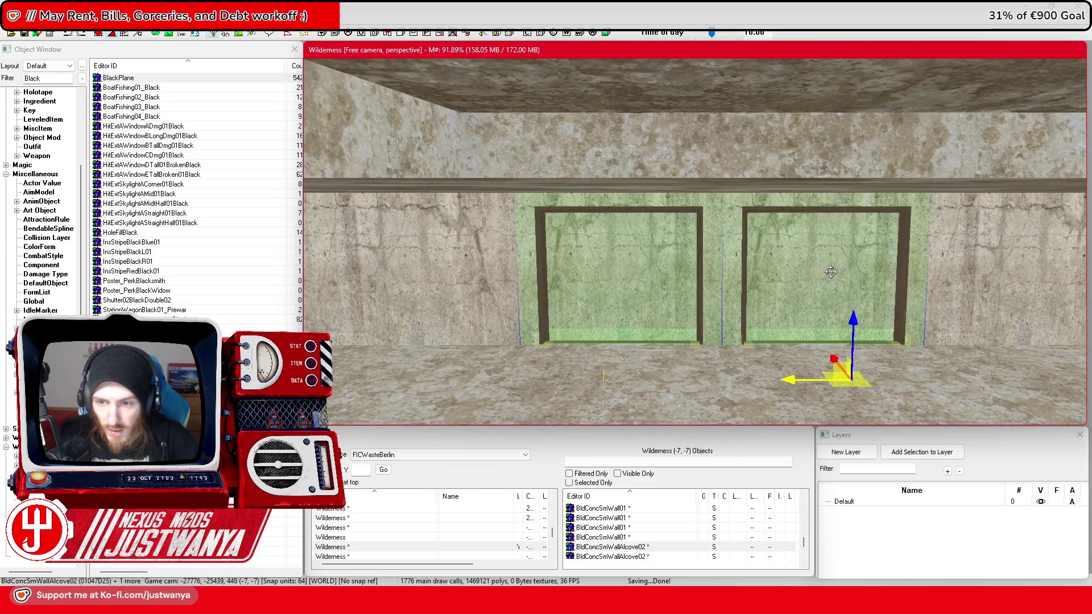
left_click(702, 279, "ctrl")
left_click(744, 287, "ctrl")
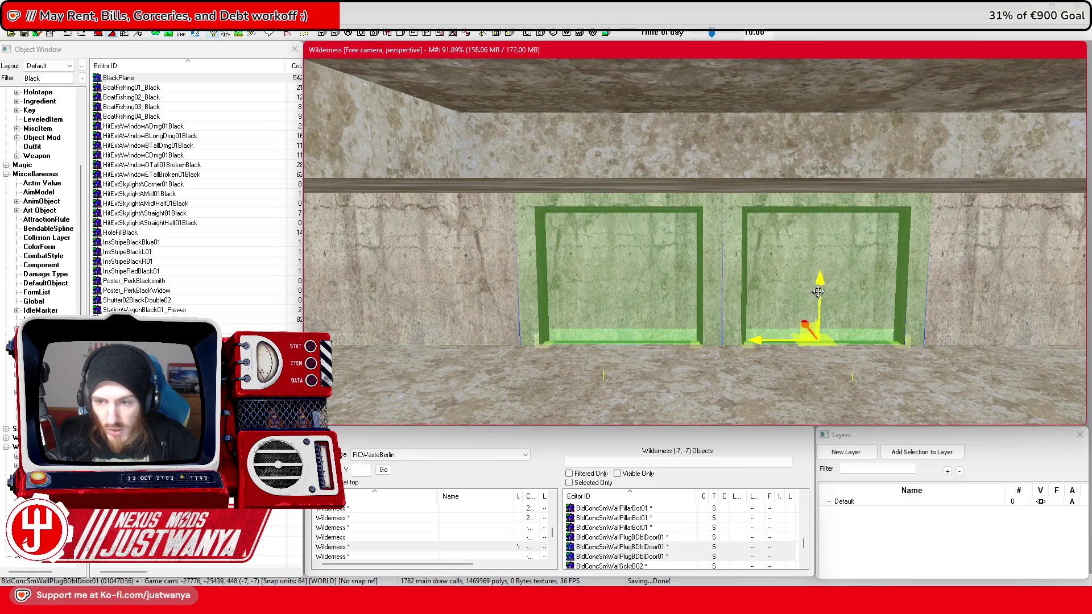
left_click(814, 196)
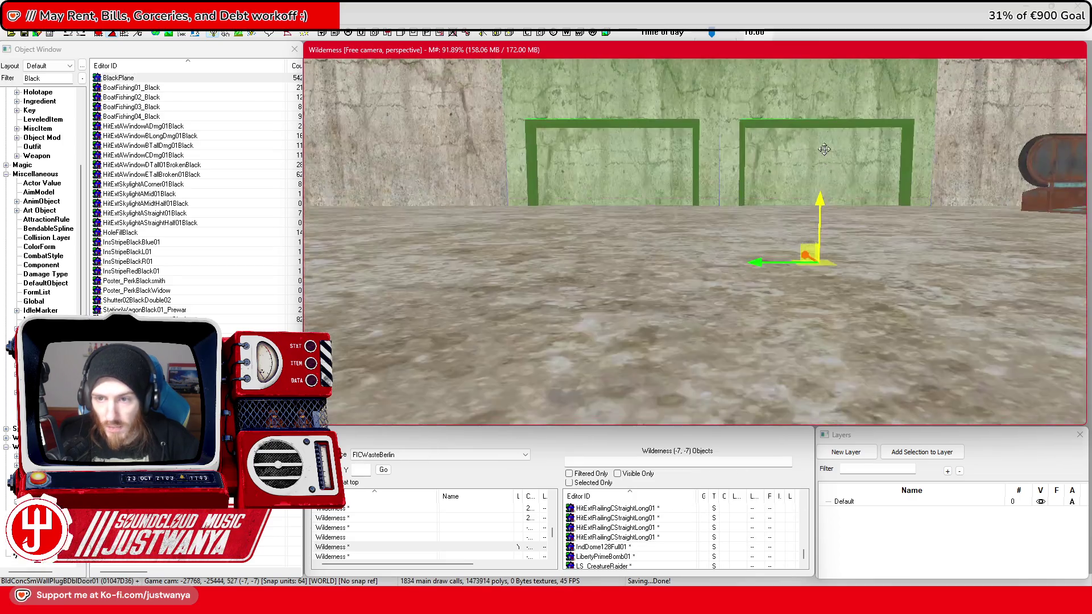
scroll(694, 243, "up", 2)
left_click_drag(799, 263, 799, 239)
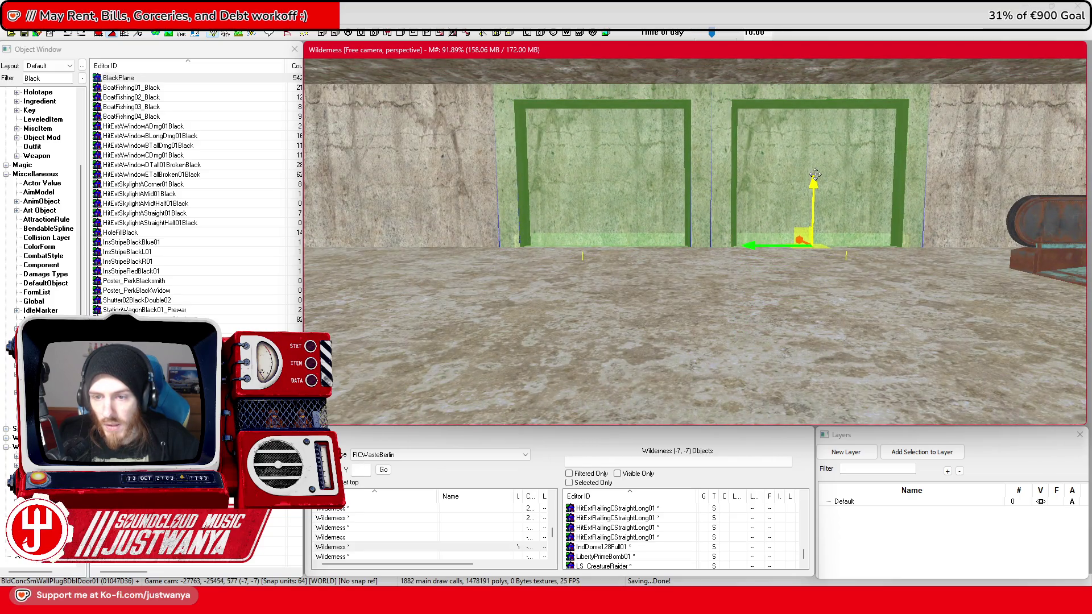
Step: Delete the four upper concrete wall pieces above the frames
scroll(815, 176, "up", 2)
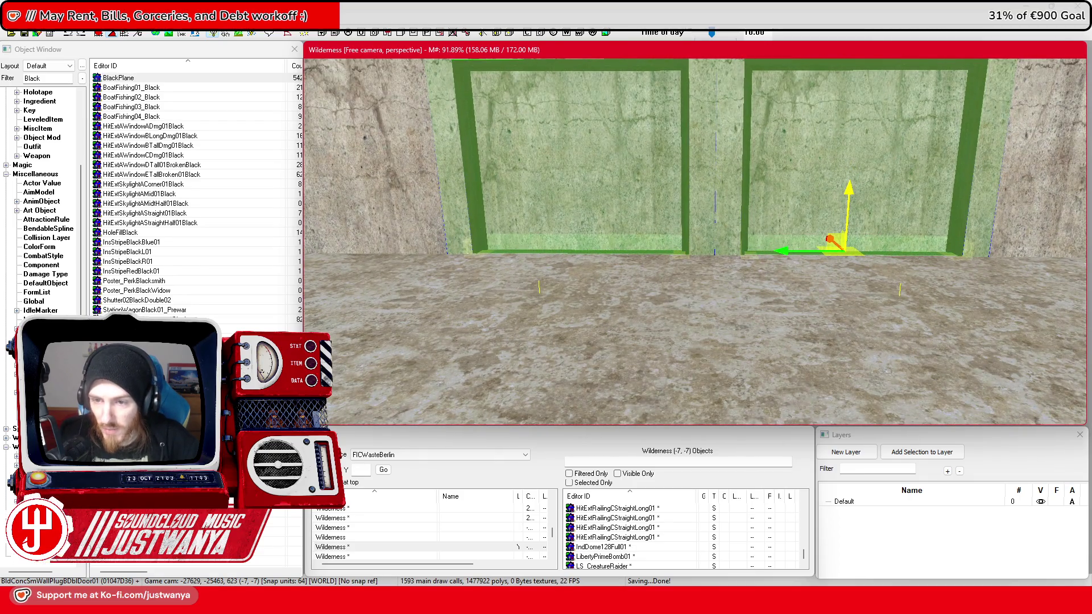
scroll(851, 174, "down", 2)
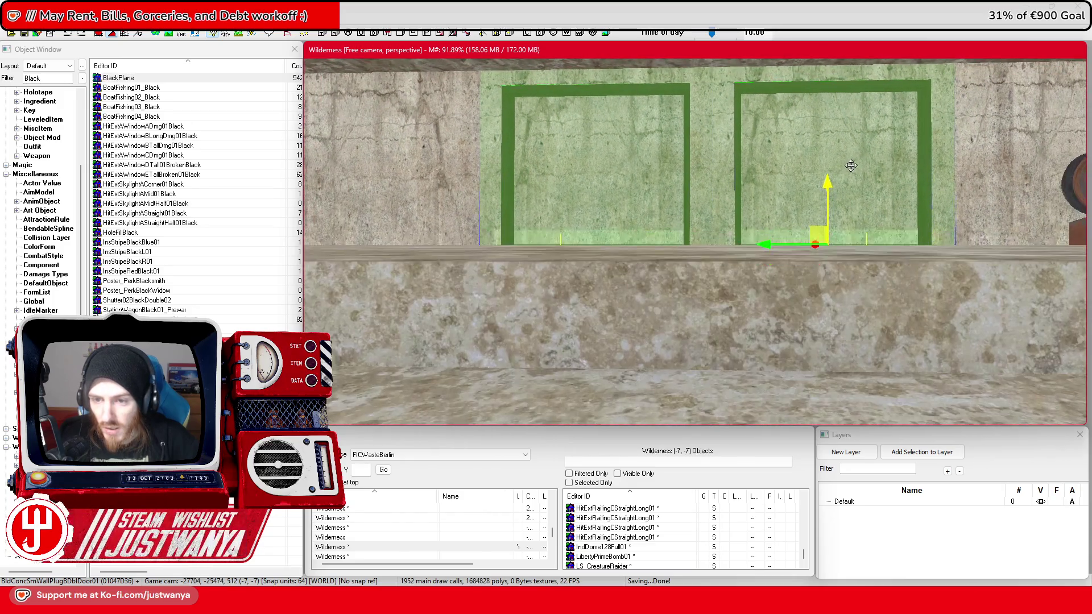
scroll(852, 174, "down", 5)
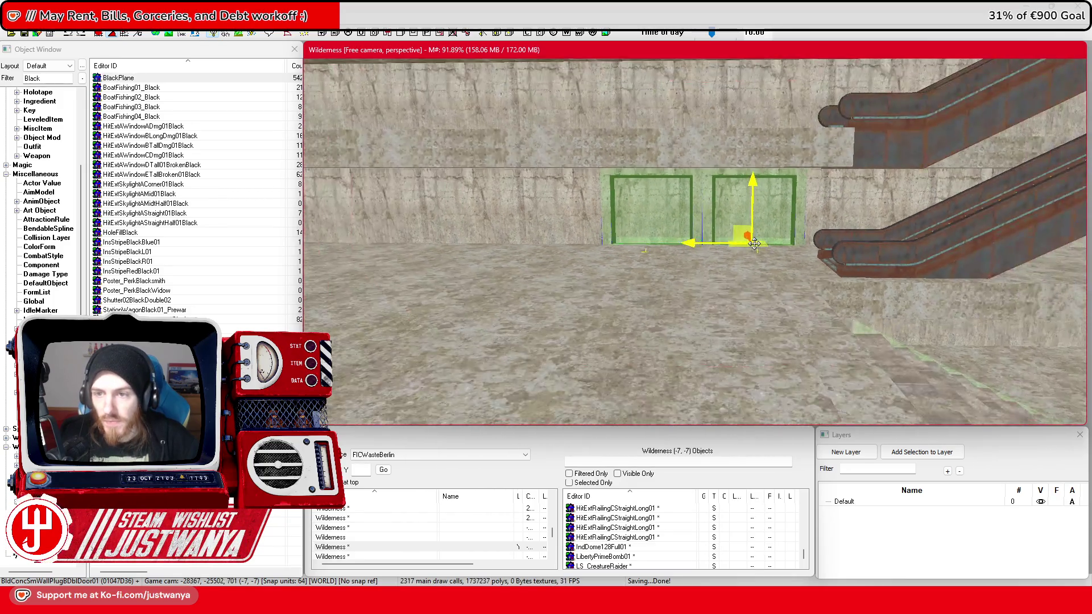
scroll(756, 272, "down", 2)
scroll(759, 276, "up", 3)
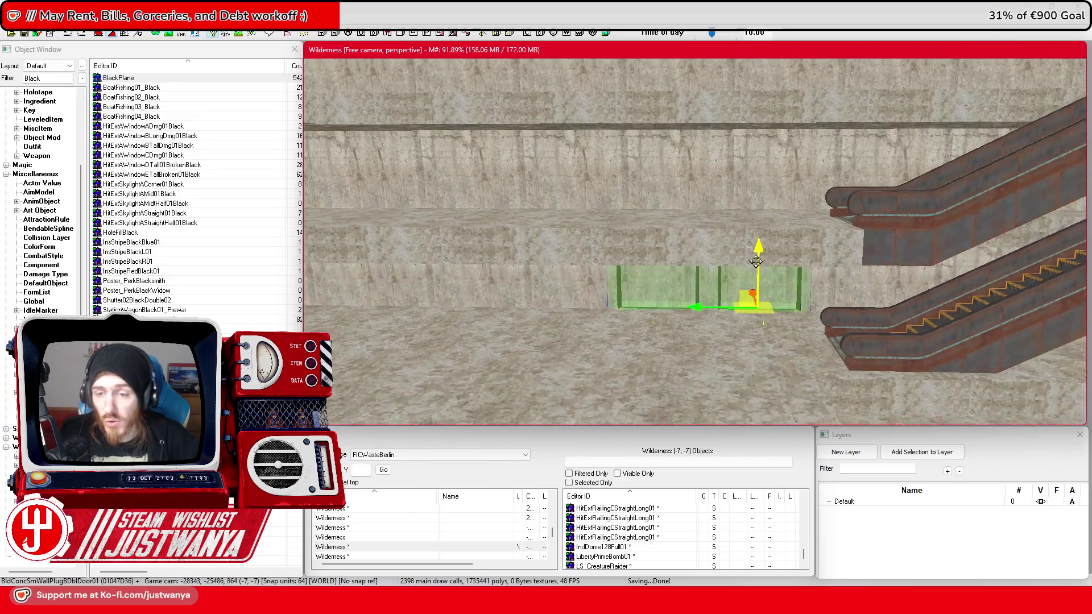
left_click_drag(762, 279, 764, 289)
scroll(757, 284, "up", 3)
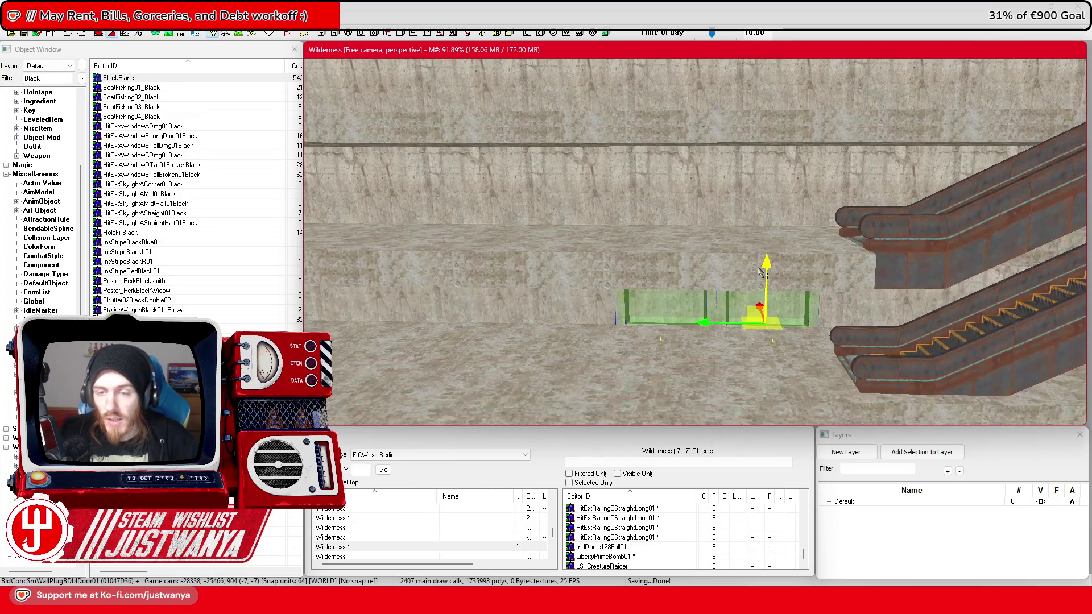
left_click(655, 239)
left_click(794, 239, "ctrl")
left_click(796, 103, "ctrl")
left_click(652, 102, "ctrl")
key("Delete")
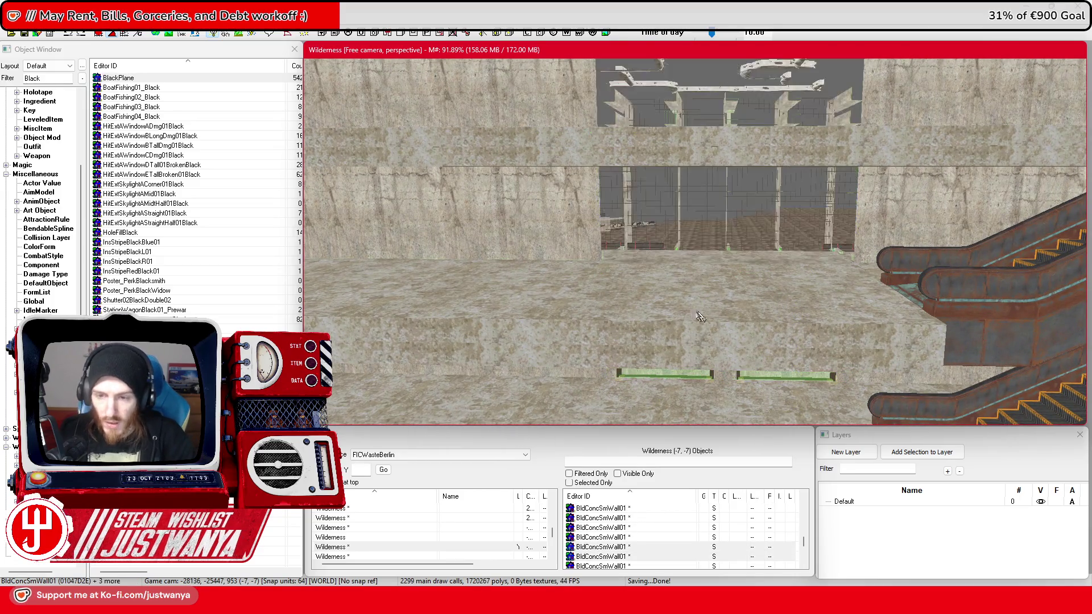
Step: Select the upper row's alcove walls and BldConcSmWallPlugBDblDoor01 frames, then save the plugin
scroll(681, 205, "up", 10)
left_click(682, 205)
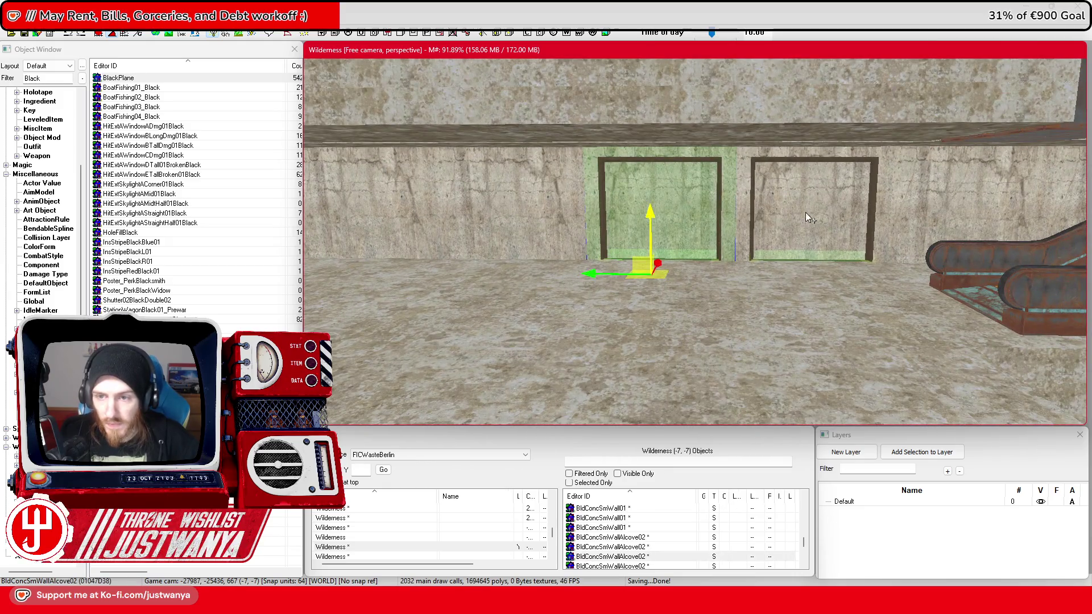
left_click(722, 223, "ctrl")
left_click(719, 229)
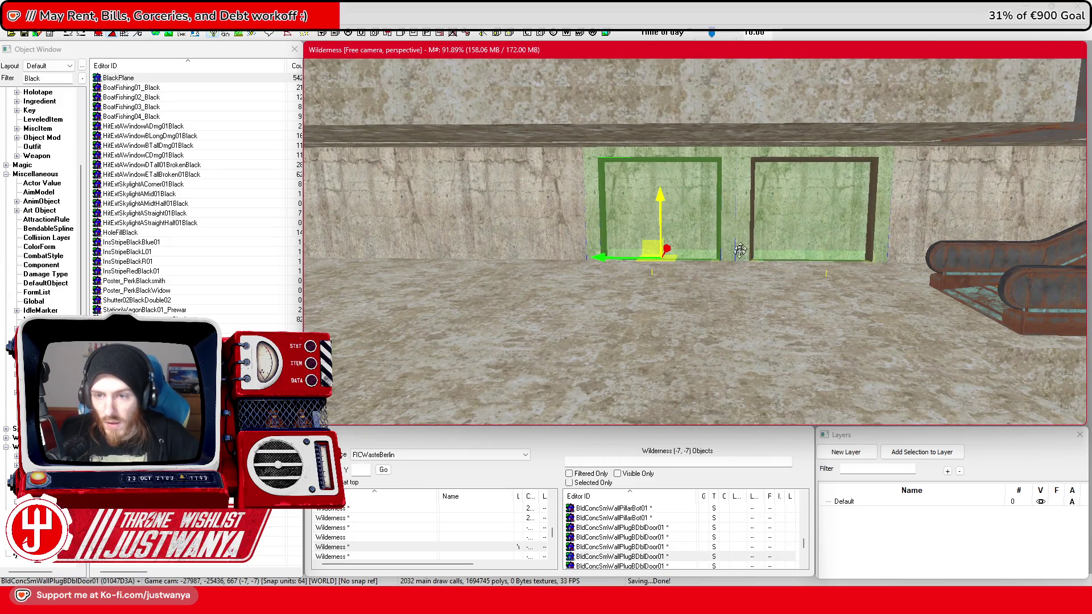
left_click(753, 236, "ctrl")
scroll(752, 237, "up", 8)
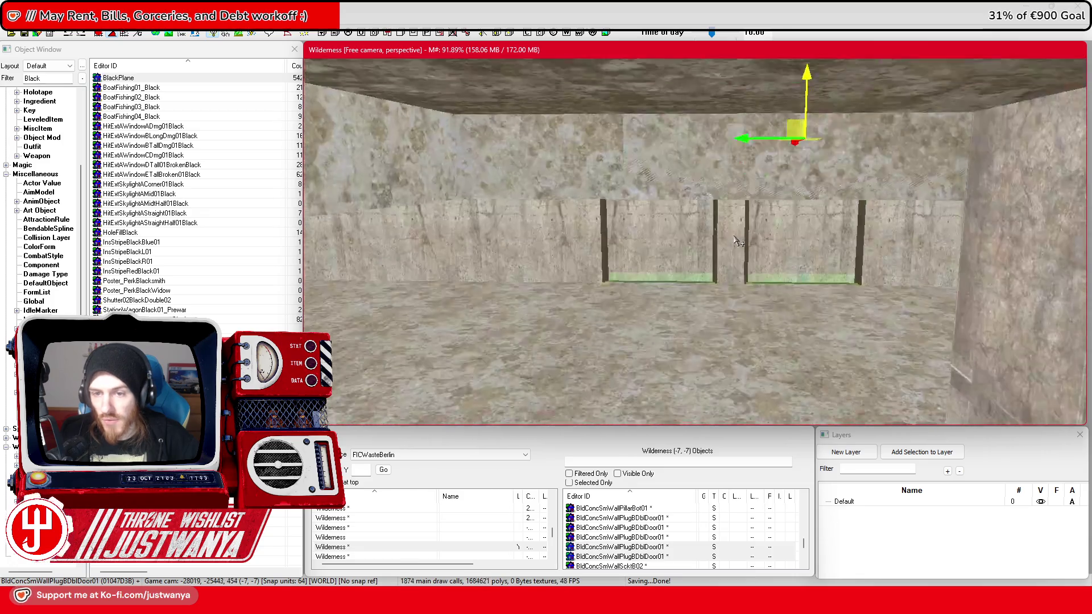
left_click(684, 224)
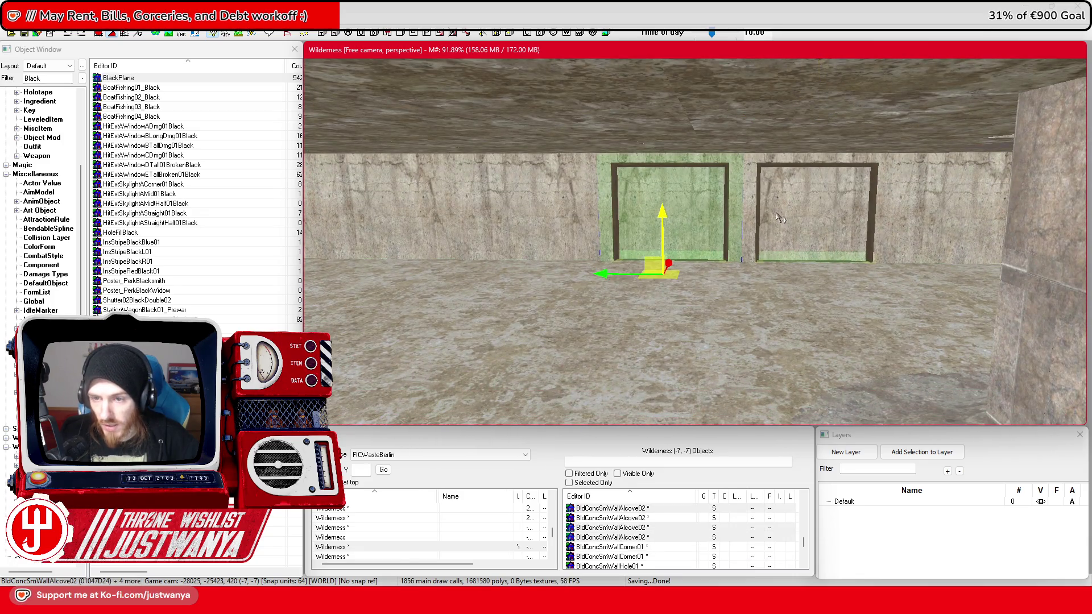
left_click(748, 224, "ctrl")
left_click(762, 223)
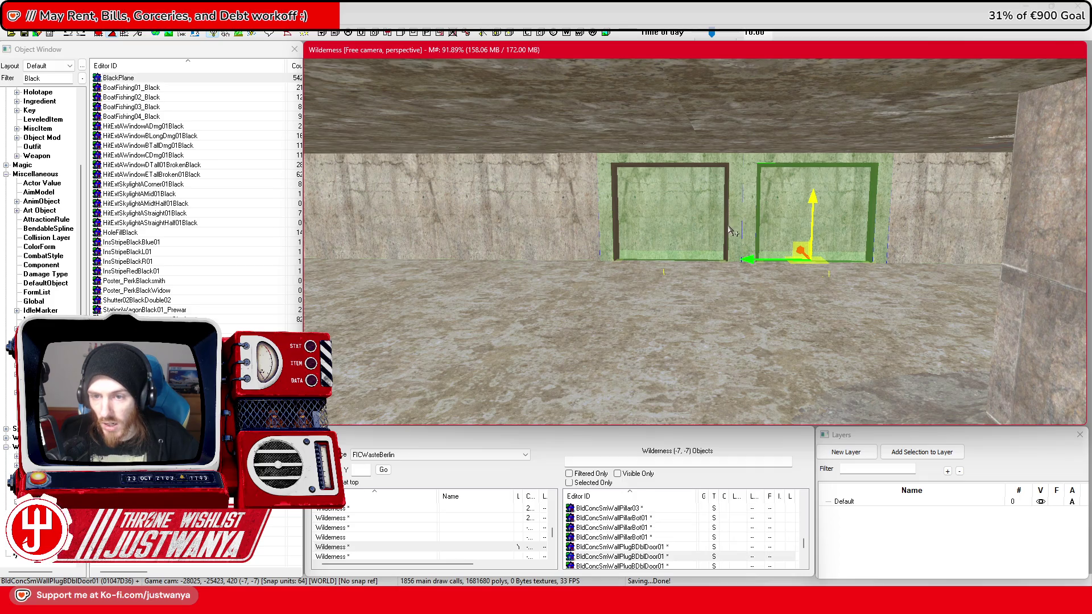
left_click(681, 226, "ctrl")
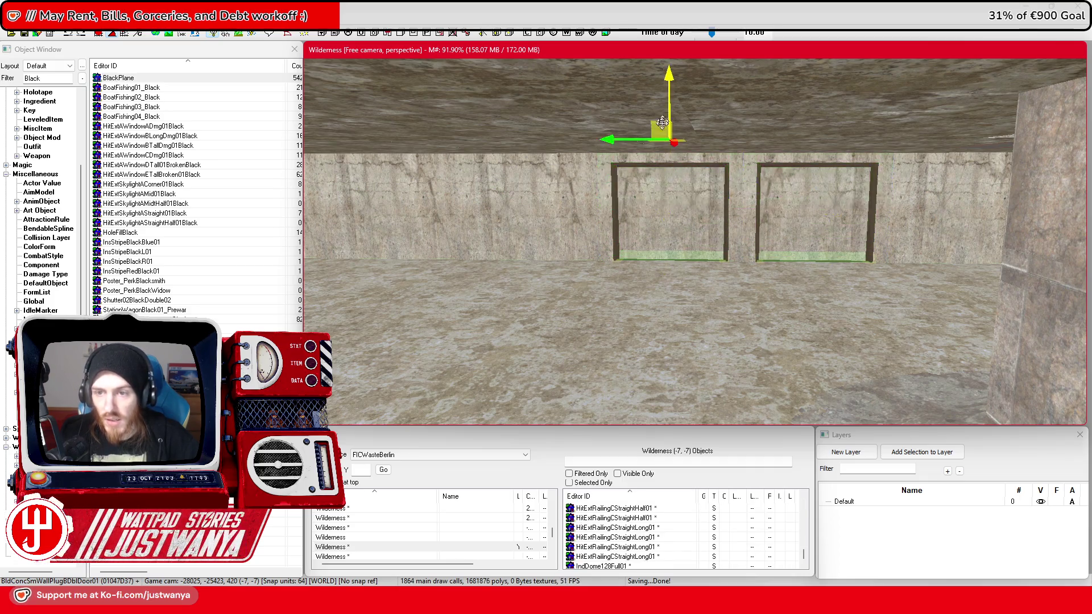
scroll(681, 226, "down", 10)
mouse_move(669, 253)
left_mouse_down()
mouse_move(678, 114)
mouse_move(679, 316)
mouse_move(686, 285)
left_mouse_up()
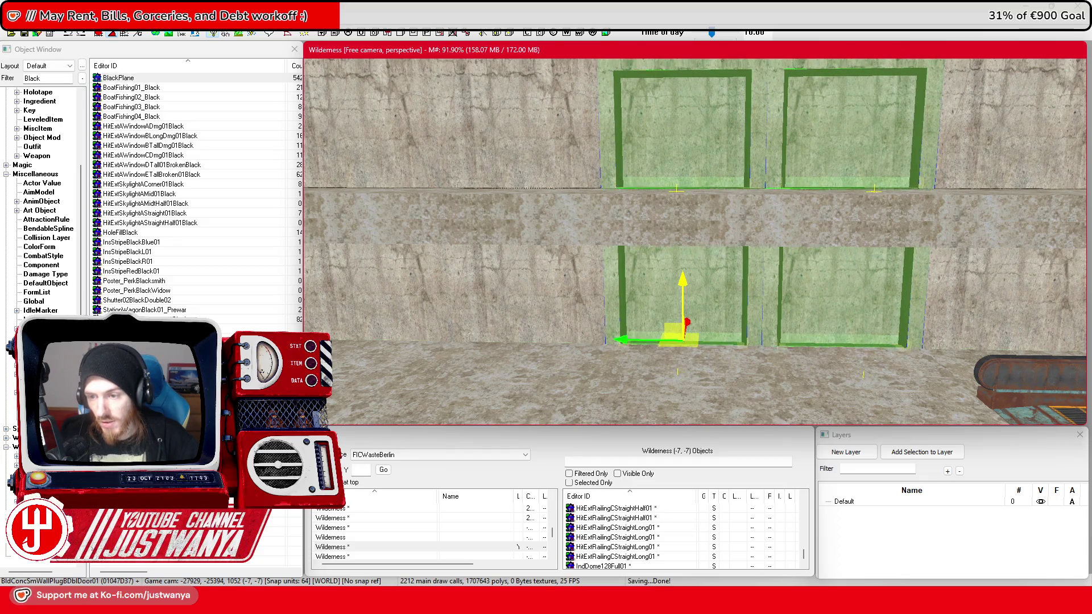
scroll(711, 262, "down", 5)
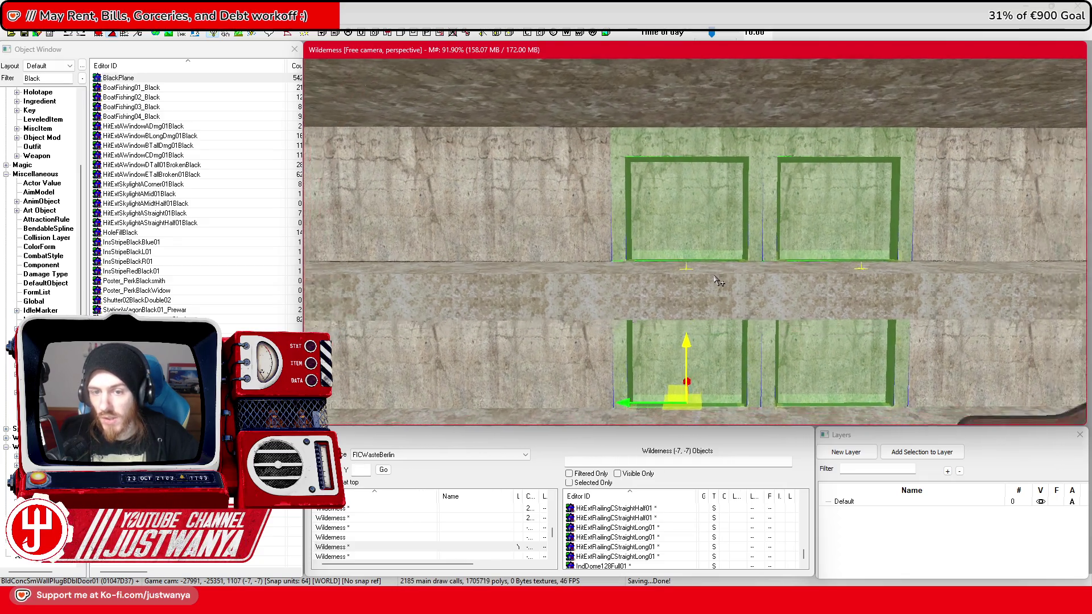
left_click(24, 34)
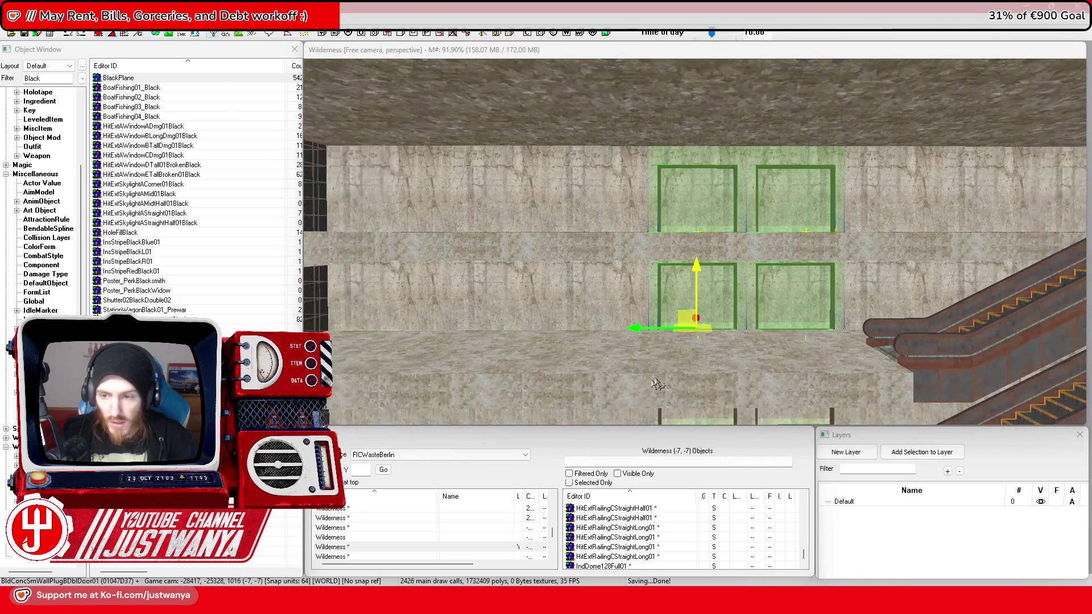
Step: Orbit around the BldConcSmFlrPlat01 floor piece and save the worldspace edits
left_click(671, 355)
scroll(626, 380, "up", 5)
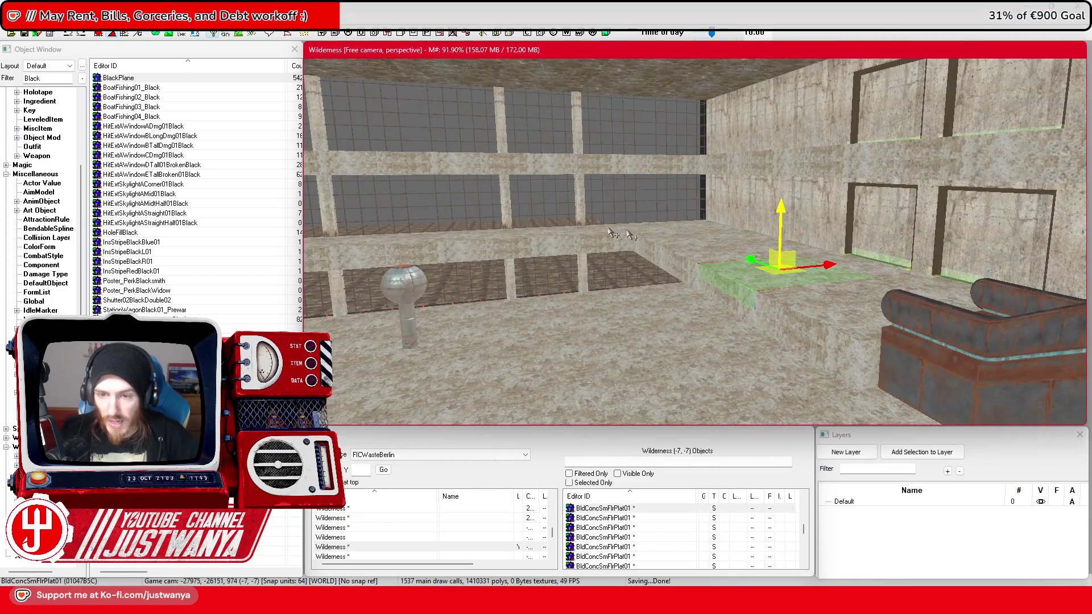
key("shift")
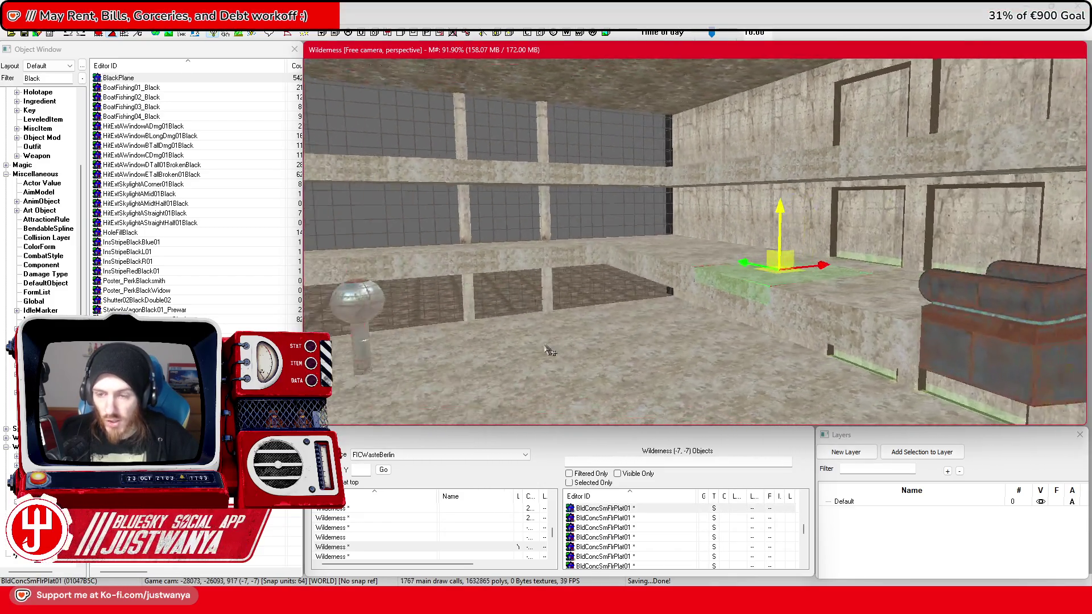
key("shift")
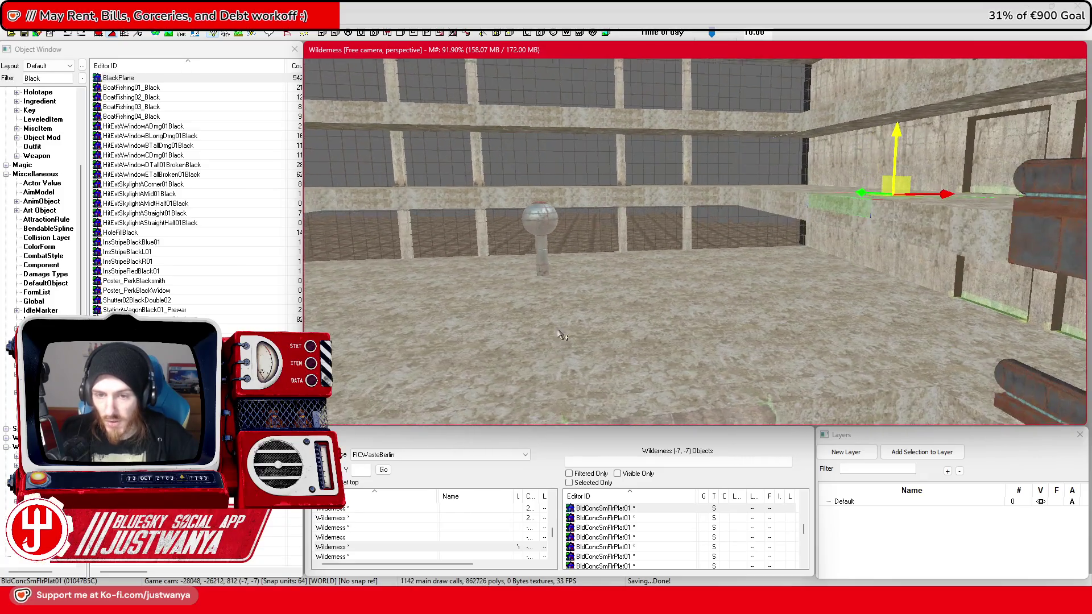
key("shift")
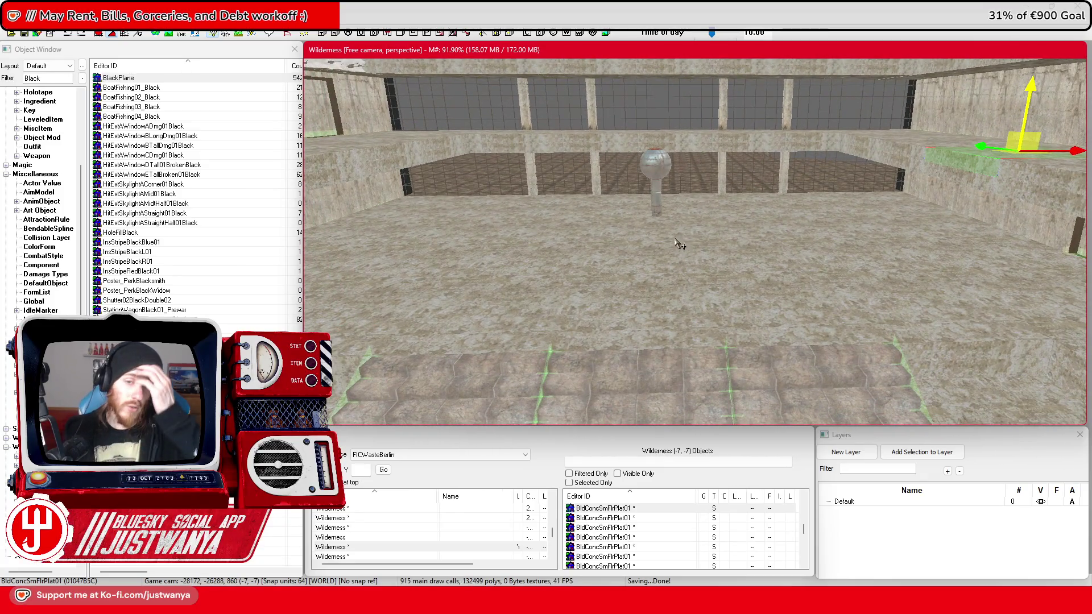
left_click(23, 33)
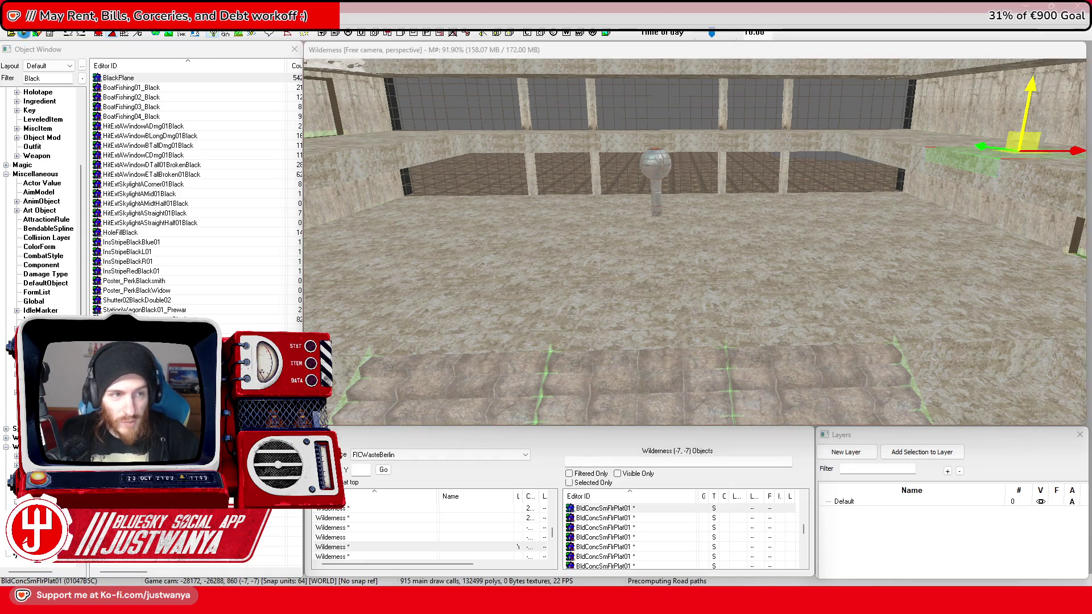
Step: Fly the camera past the escalators up to the black glass facade grid
scroll(654, 315, "down", 5)
key("shift")
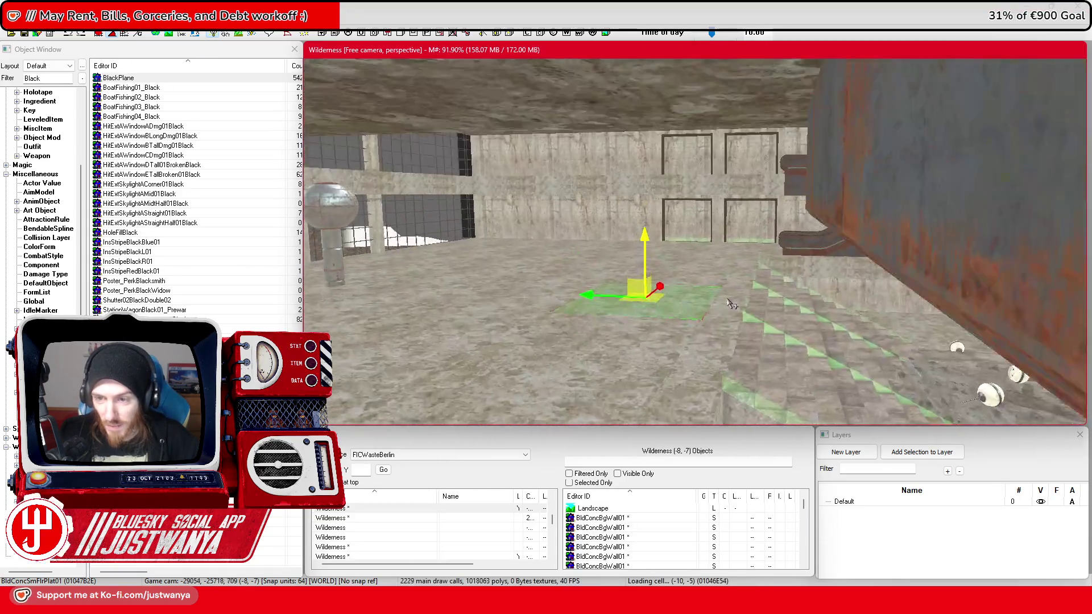
key("shift")
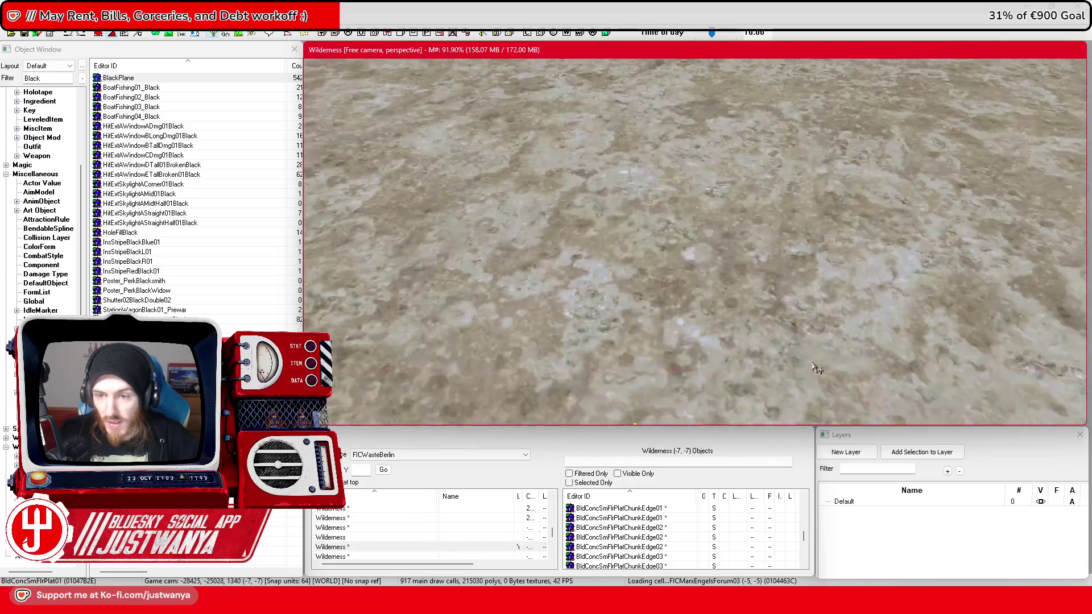
scroll(813, 355, "up", 2)
key("shift")
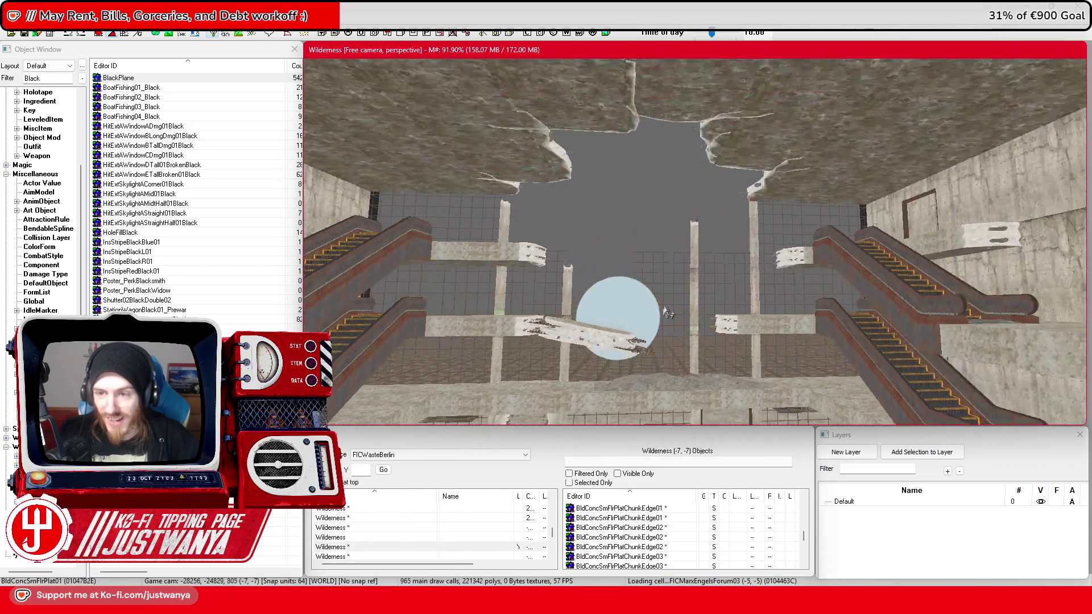
key("shift")
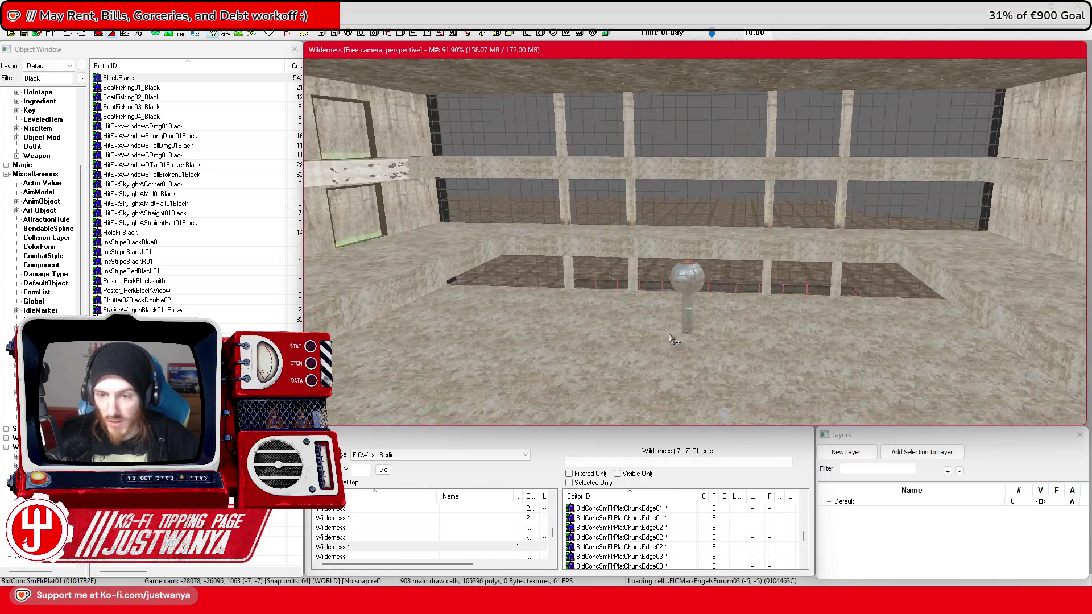
left_click(673, 318)
scroll(623, 303, "up", 3)
scroll(622, 303, "down", 5)
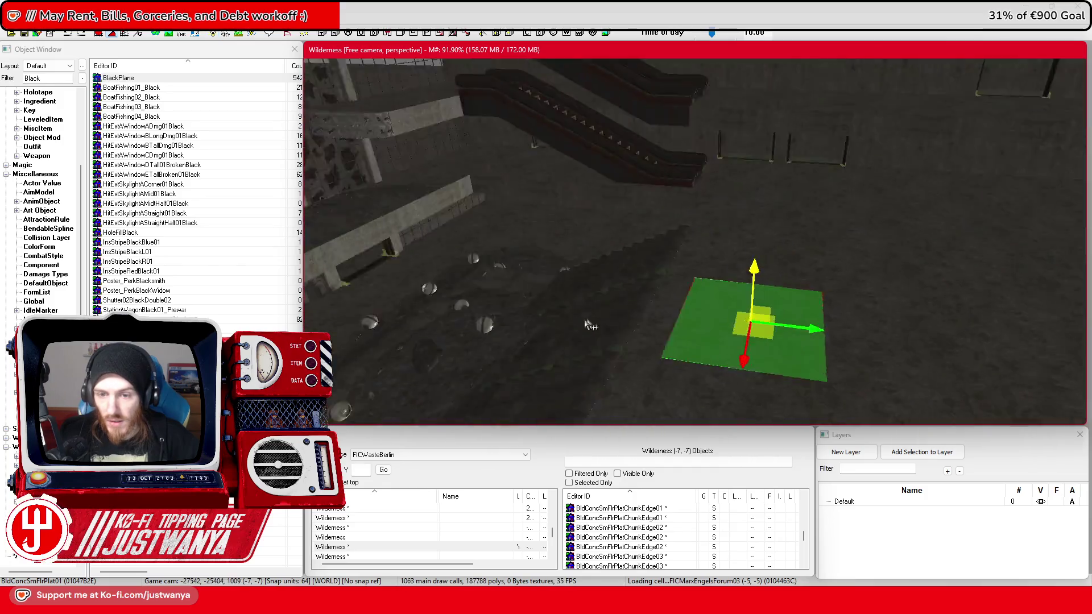
key("shift")
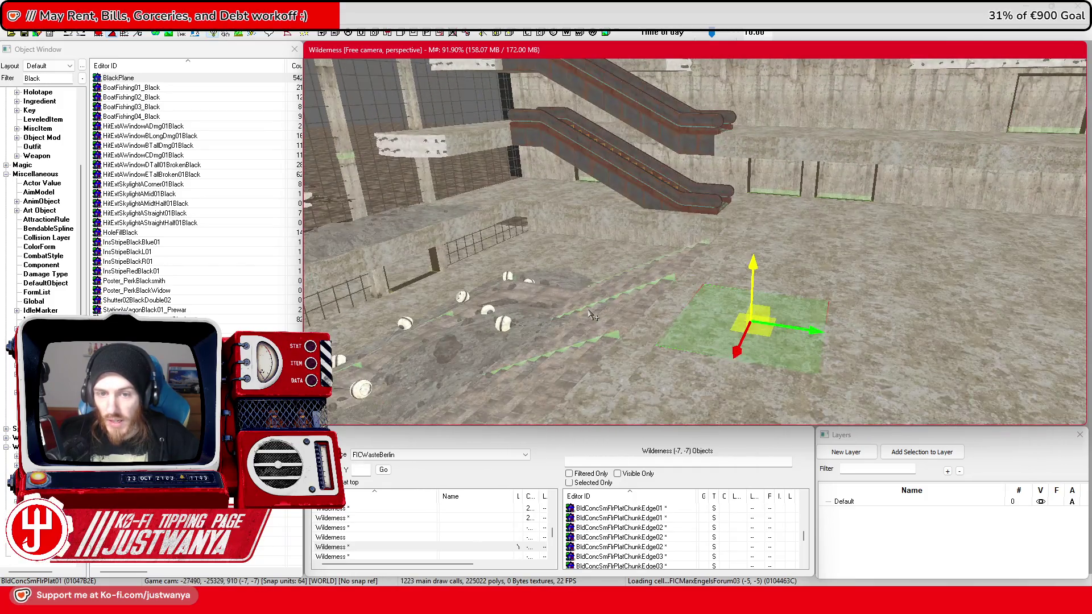
key("shift")
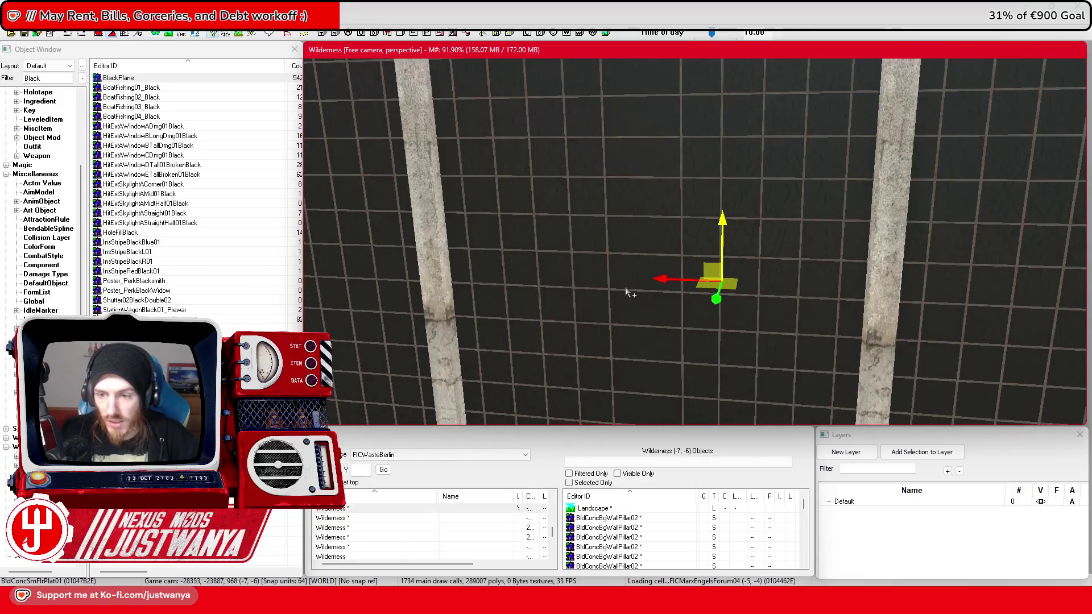
key("shift")
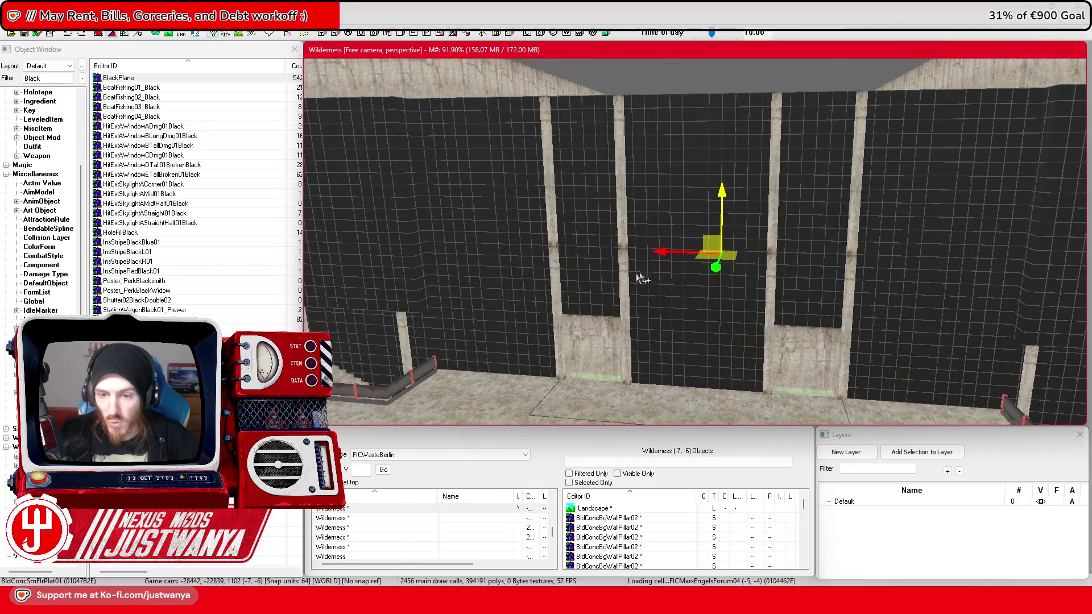
Step: Delete the BldGlassSolid01 panels in the central facade bay
left_click(603, 269)
left_click(608, 223, "ctrl")
left_click(603, 151, "ctrl")
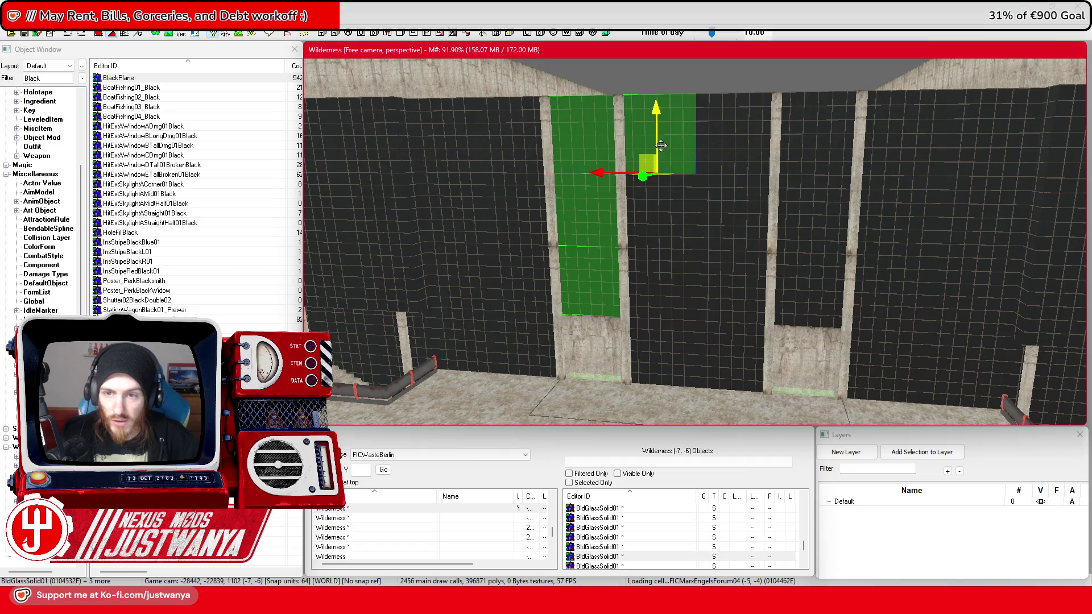
left_click(663, 229, "ctrl")
left_click(663, 310, "ctrl")
left_click(672, 368, "ctrl")
left_click(741, 370, "ctrl")
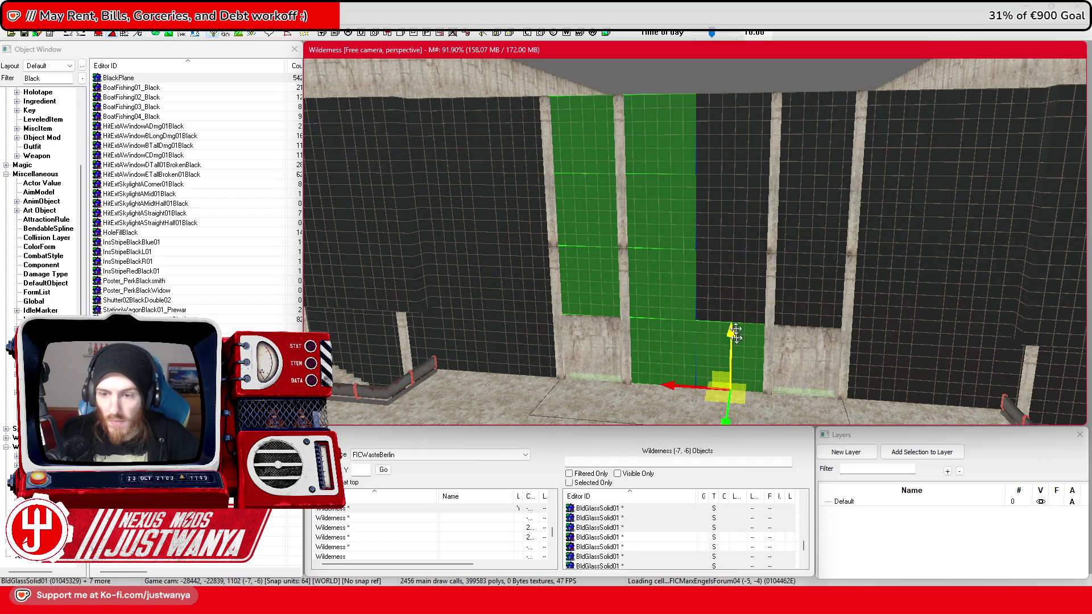
left_click(747, 251, "ctrl")
left_click(747, 149, "ctrl")
left_click(804, 146, "ctrl")
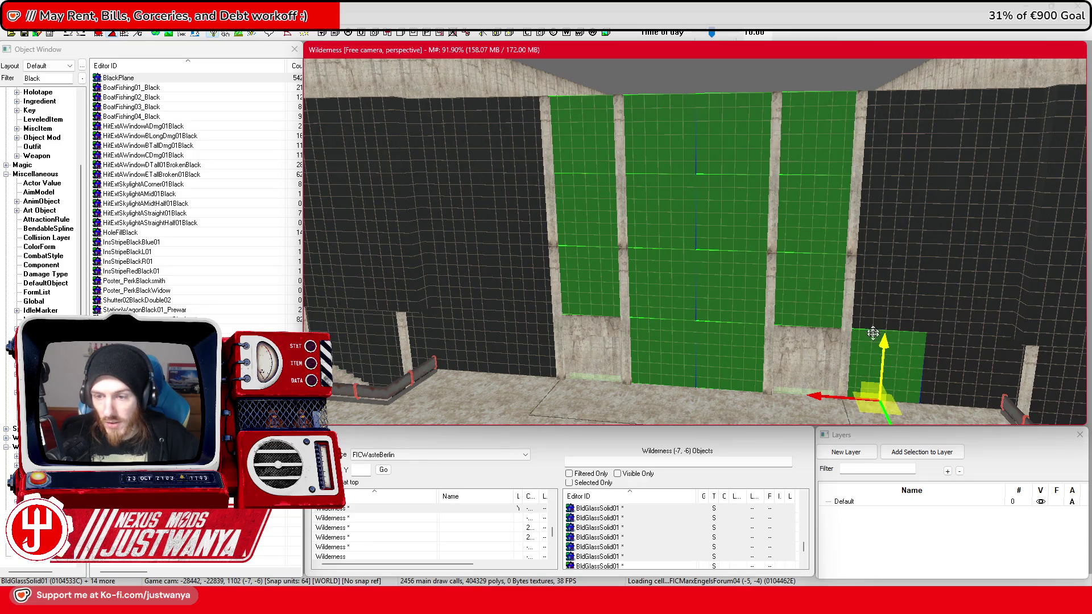
left_click(875, 337, "ctrl")
key("Delete")
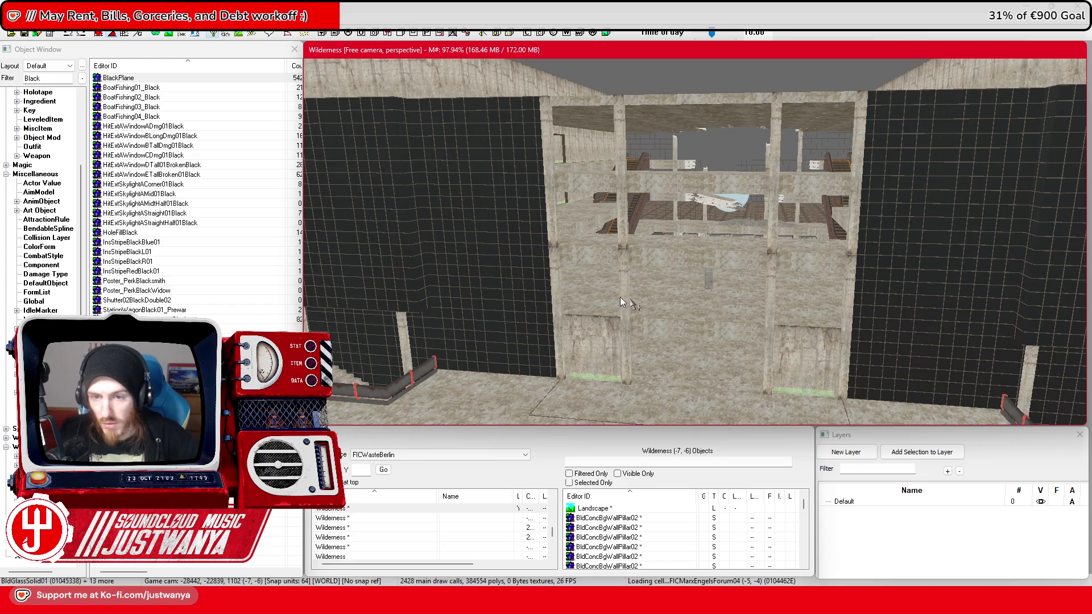
Step: Delete the glass panels in the left bay and the adjoining facade bay
scroll(563, 286, "up", 2)
left_click(495, 142)
left_click(393, 162, "ctrl")
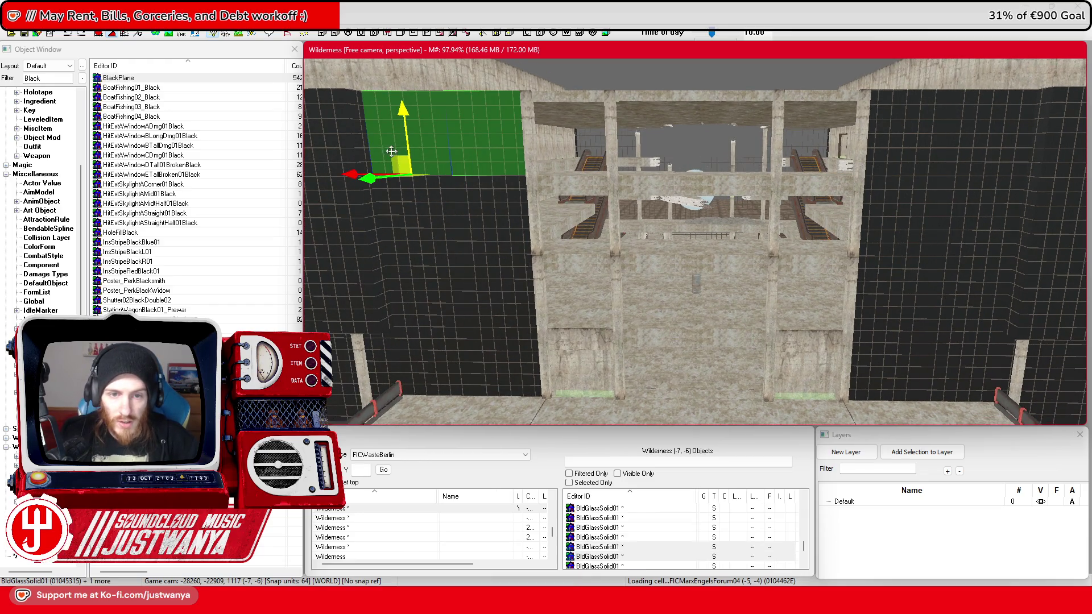
left_click(408, 230, "ctrl")
left_click(495, 237, "ctrl")
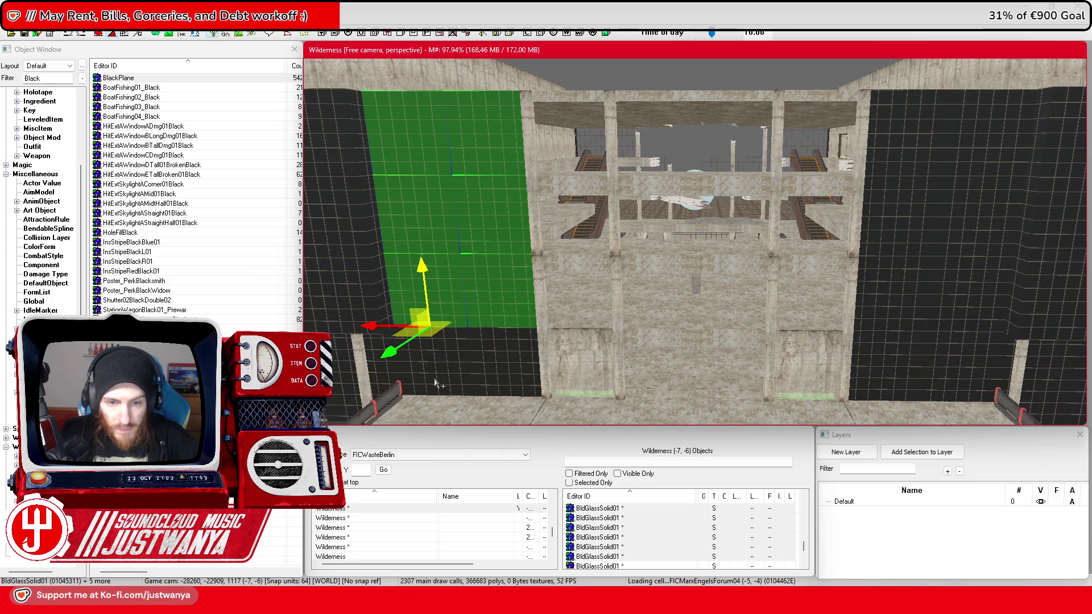
left_click_drag(511, 380, 725, 362)
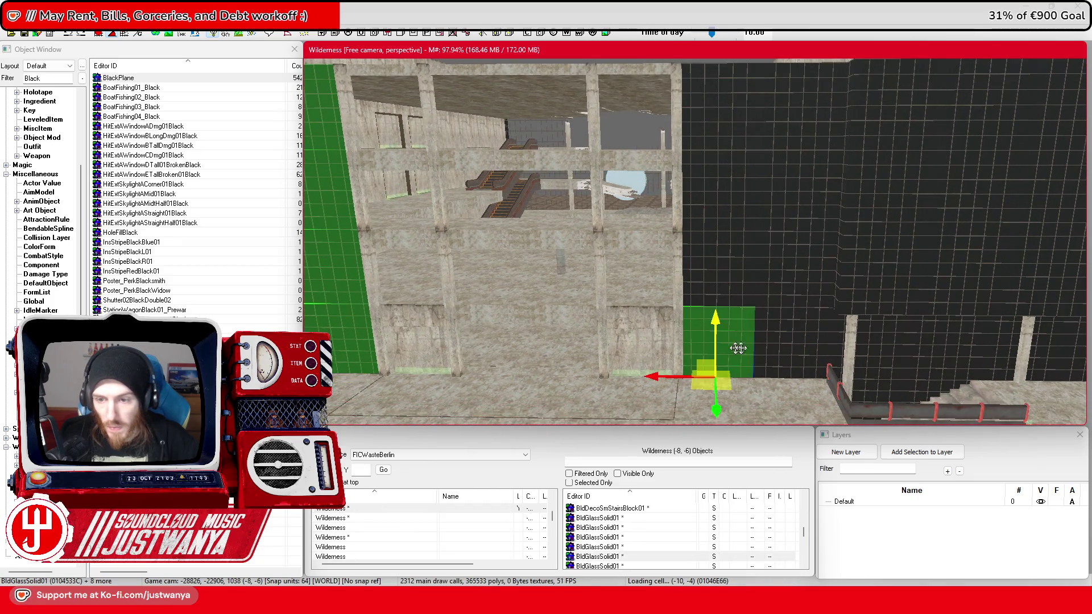
left_click(799, 351, "ctrl")
left_click(718, 257, "ctrl")
left_click(722, 188, "ctrl")
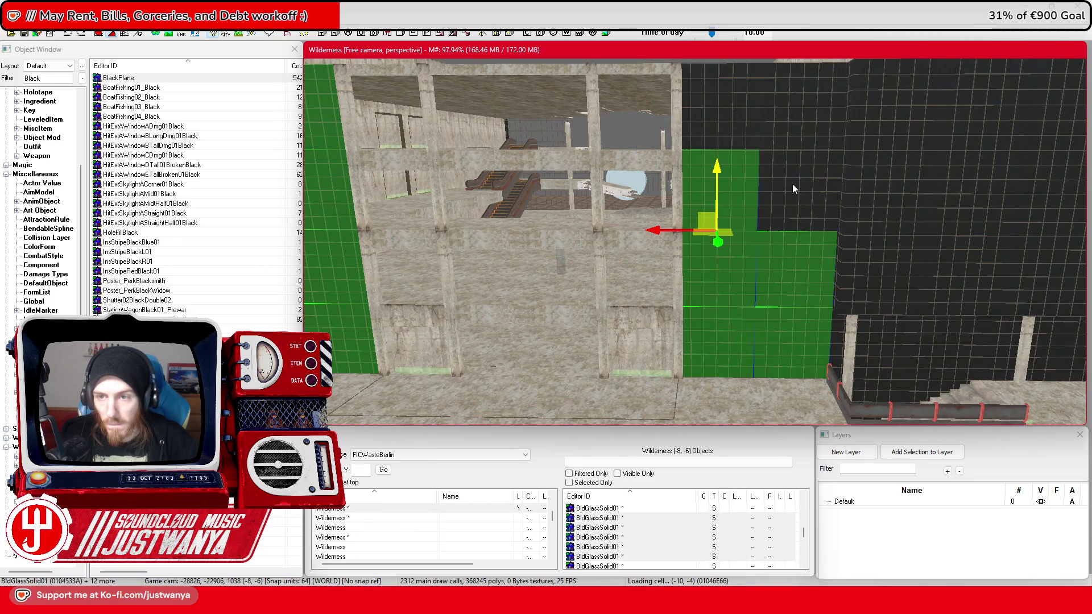
left_click(793, 183, "ctrl")
left_click(799, 118, "ctrl")
left_click(730, 121, "ctrl")
key("Delete")
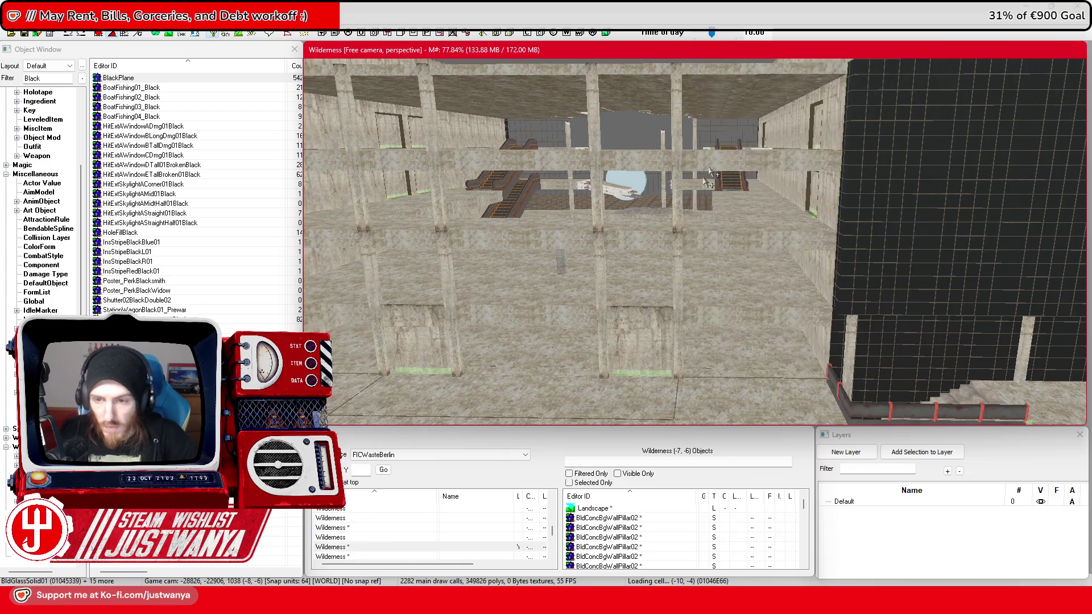
Step: Select a glass panel on the fence below the GDR emblem
scroll(701, 265, "up", 10)
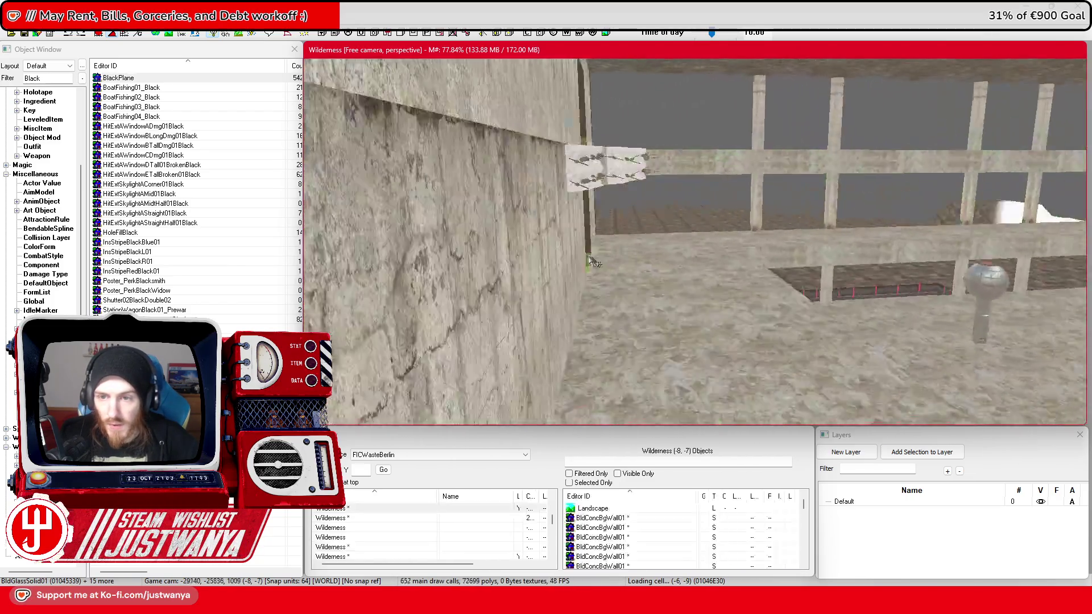
scroll(584, 259, "up", 10)
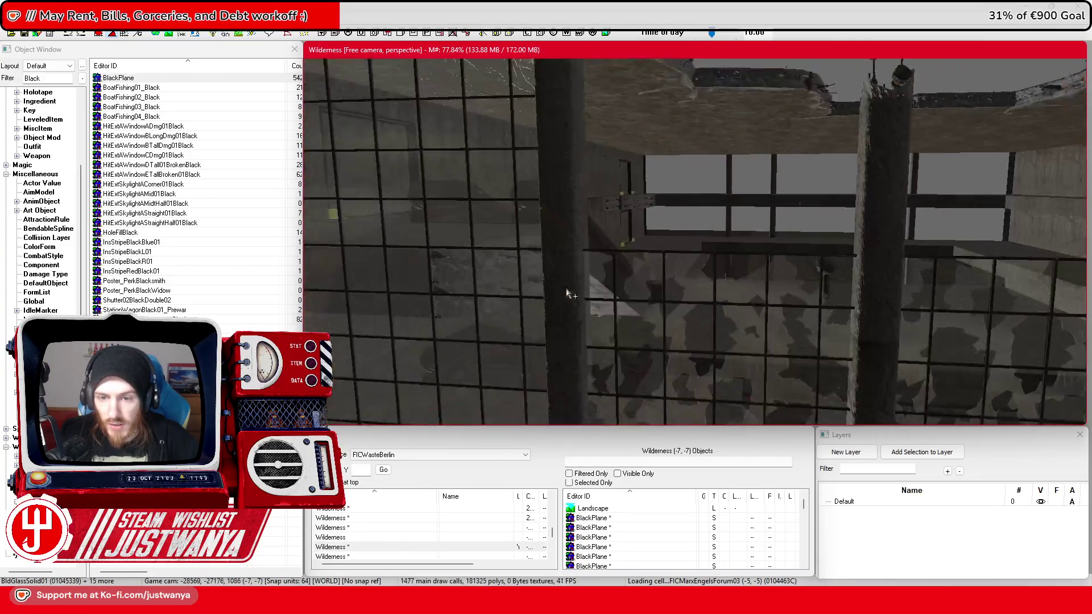
scroll(567, 293, "up", 10)
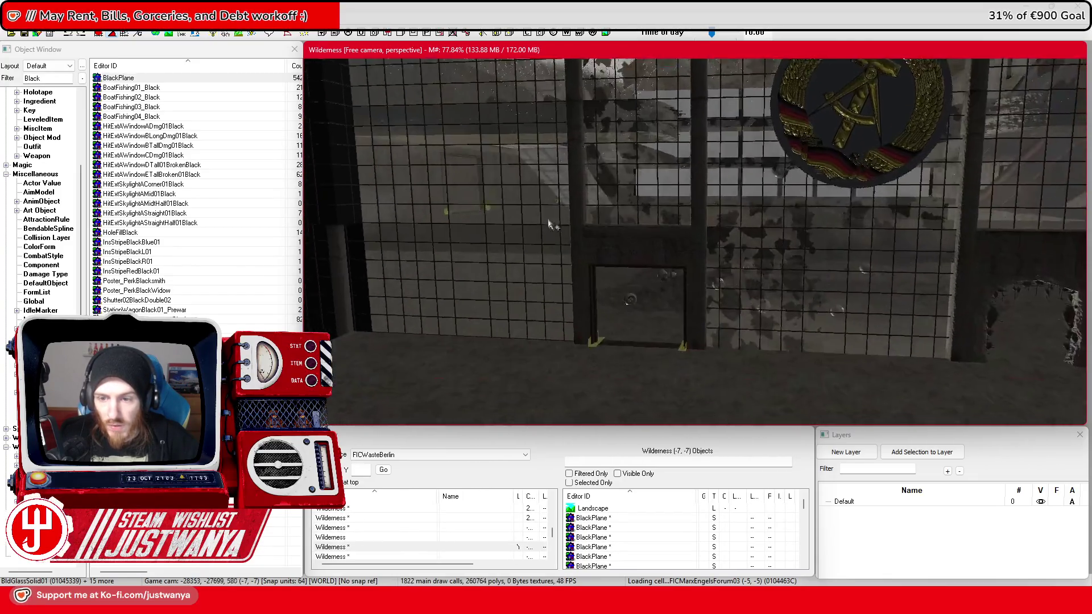
left_click(668, 332)
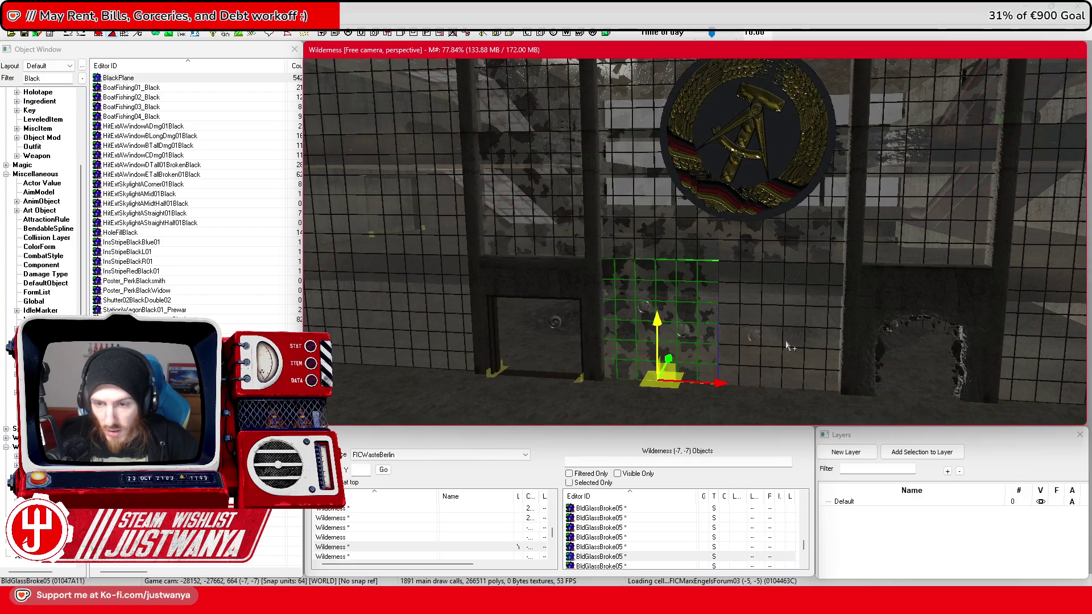
Step: Select both fence glass panels and raise the pane up to the next floor
left_click(786, 341, "ctrl")
key("shift")
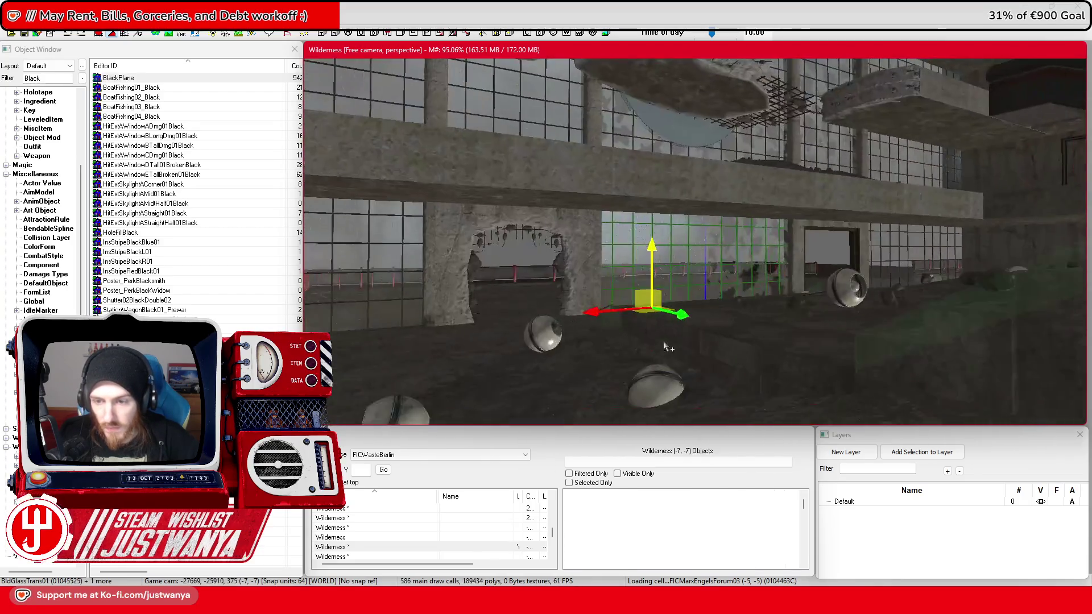
key("shift")
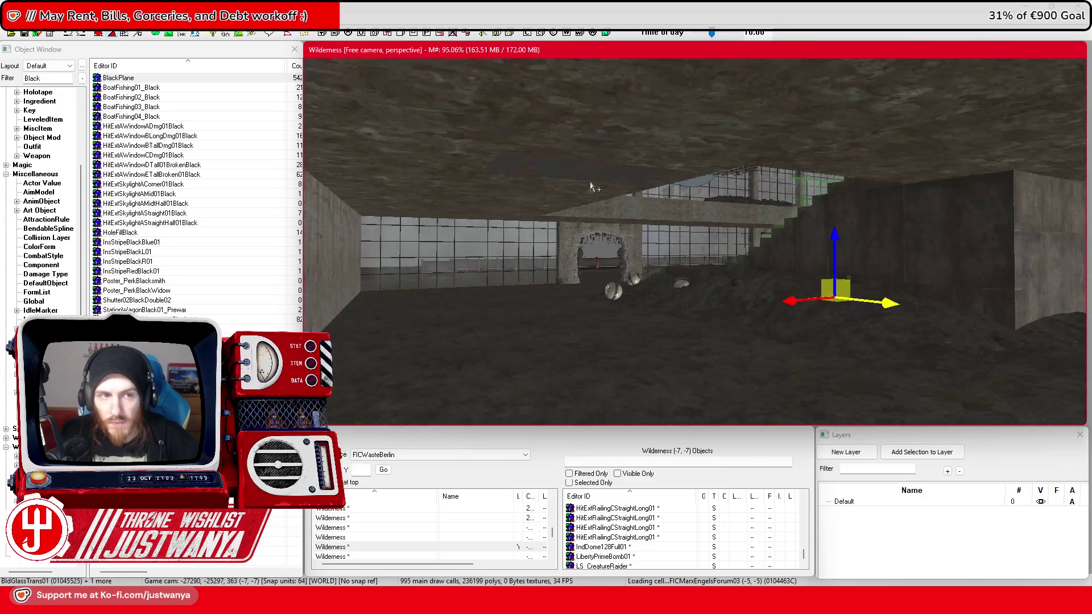
key("shift")
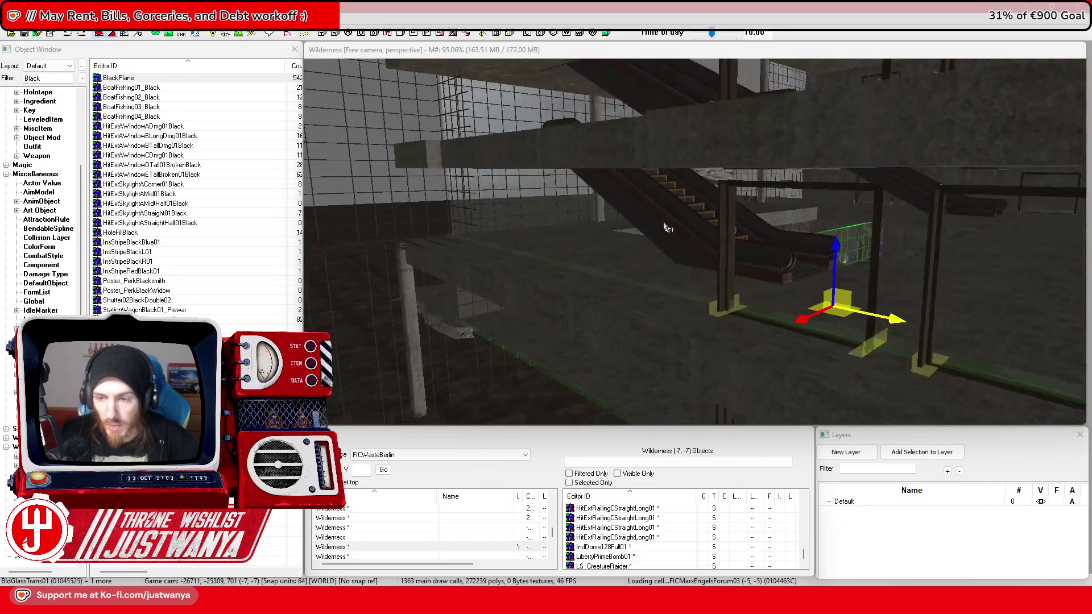
key("shift")
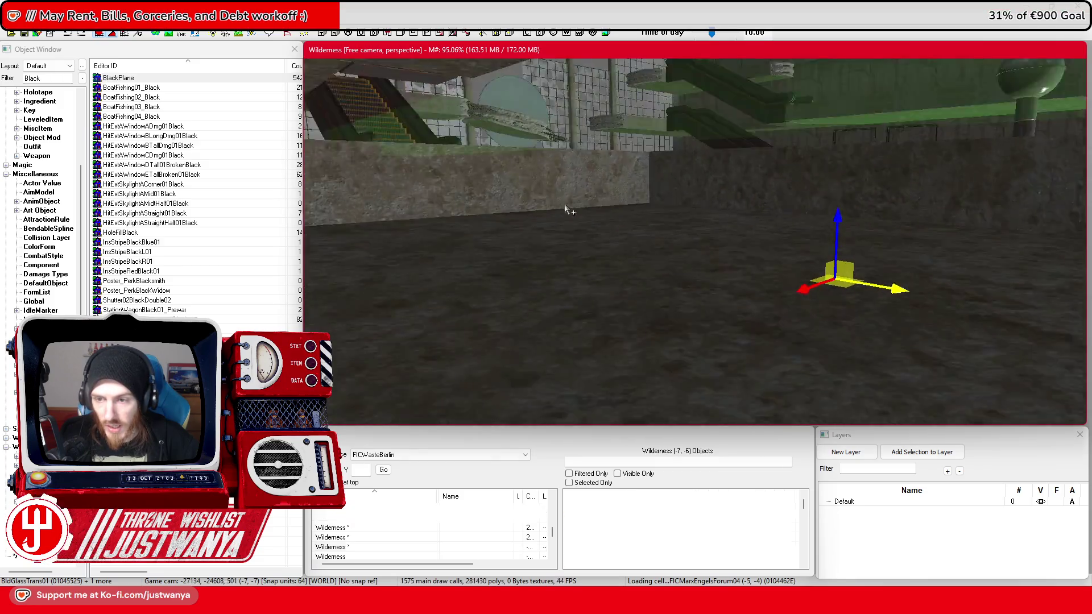
key("shift")
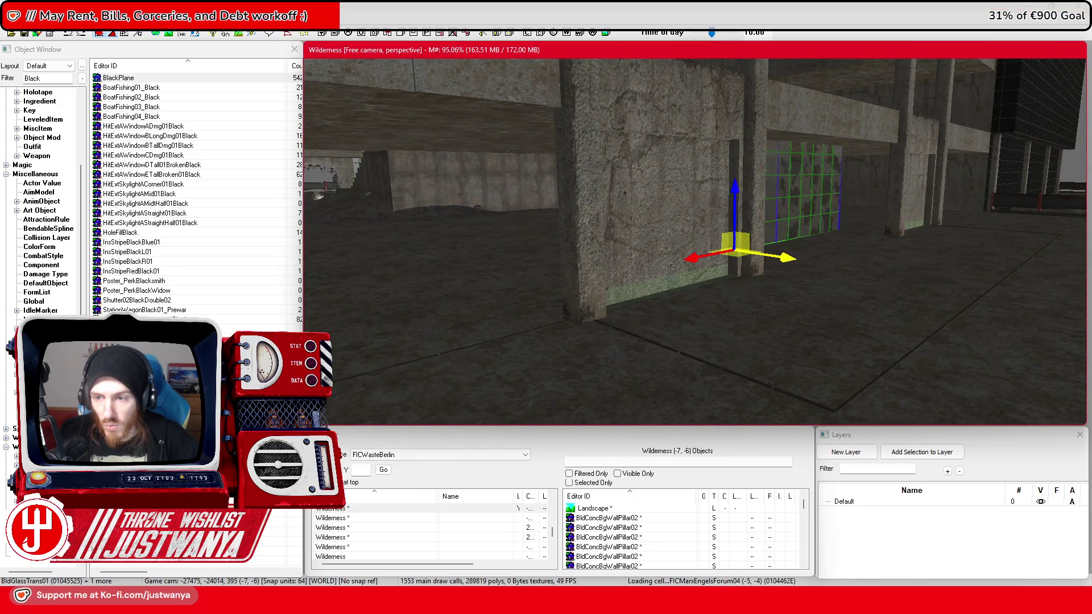
key("shift")
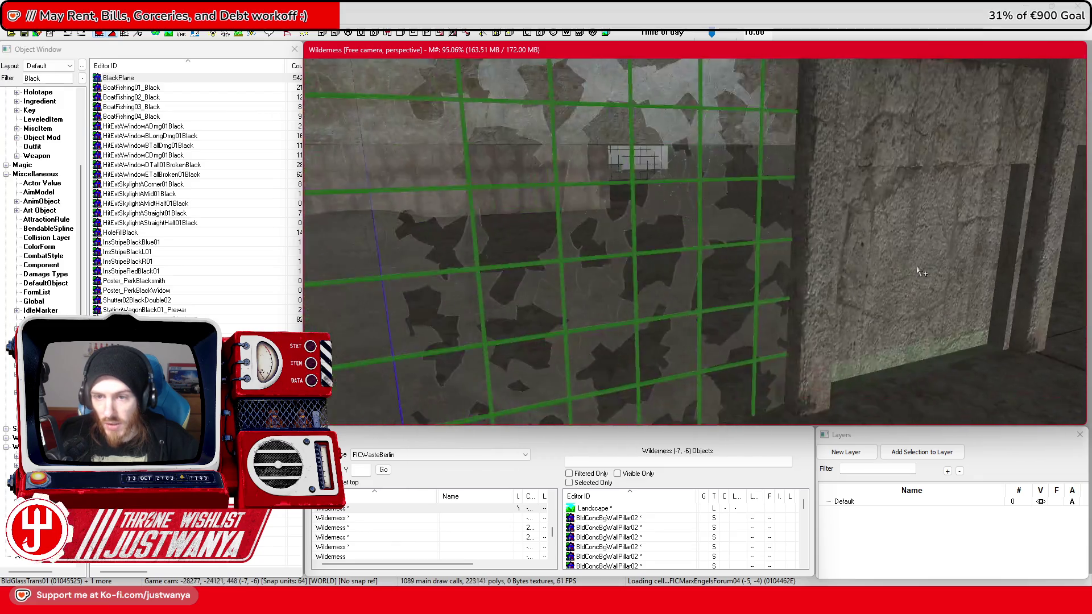
key("shift")
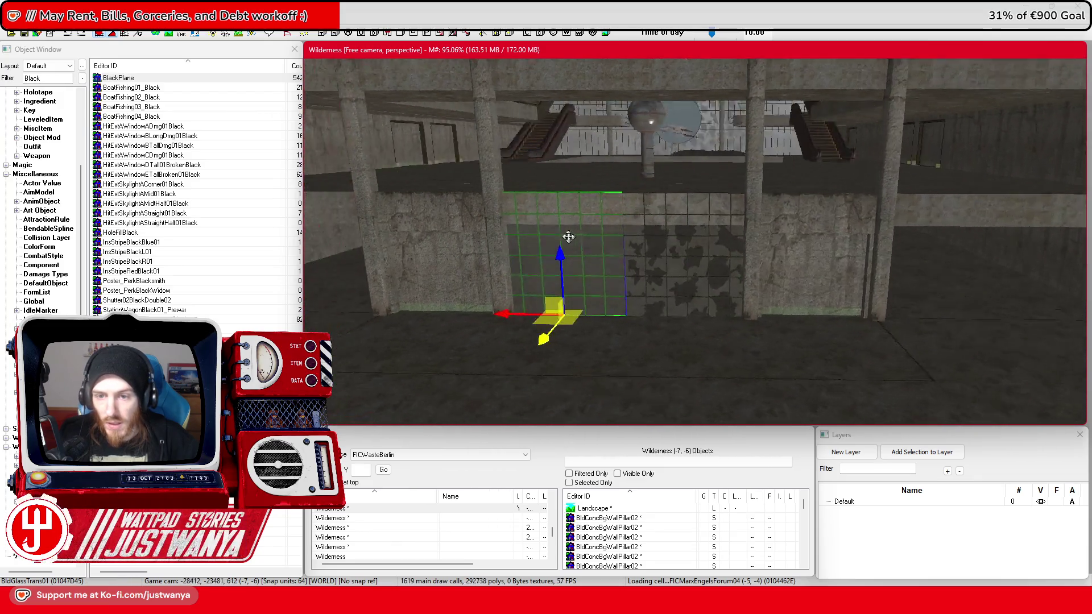
key("shift")
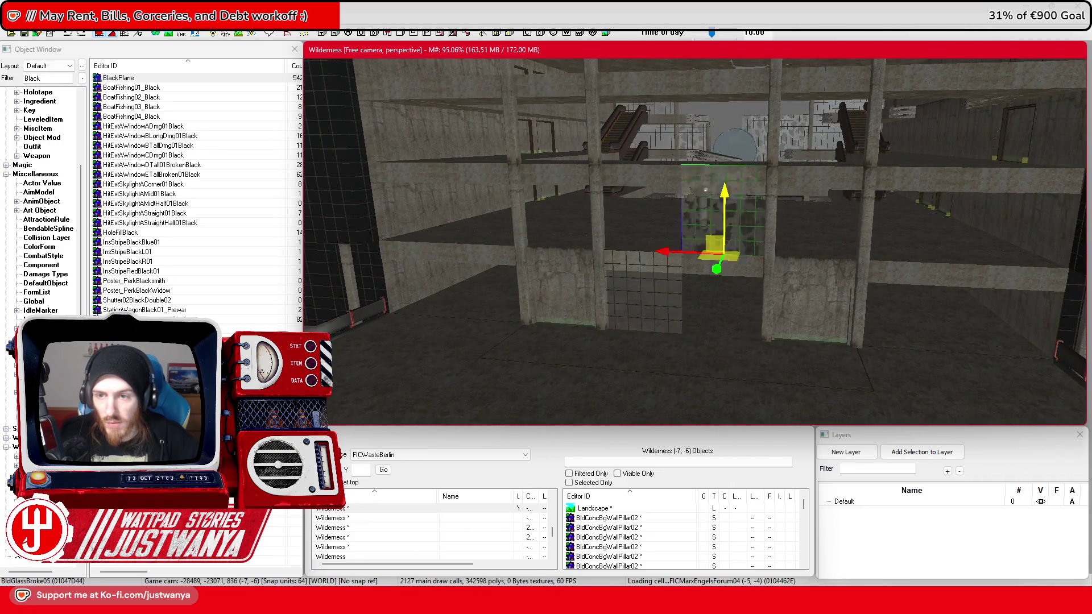
key("shift")
left_click_drag(738, 271, 738, 166)
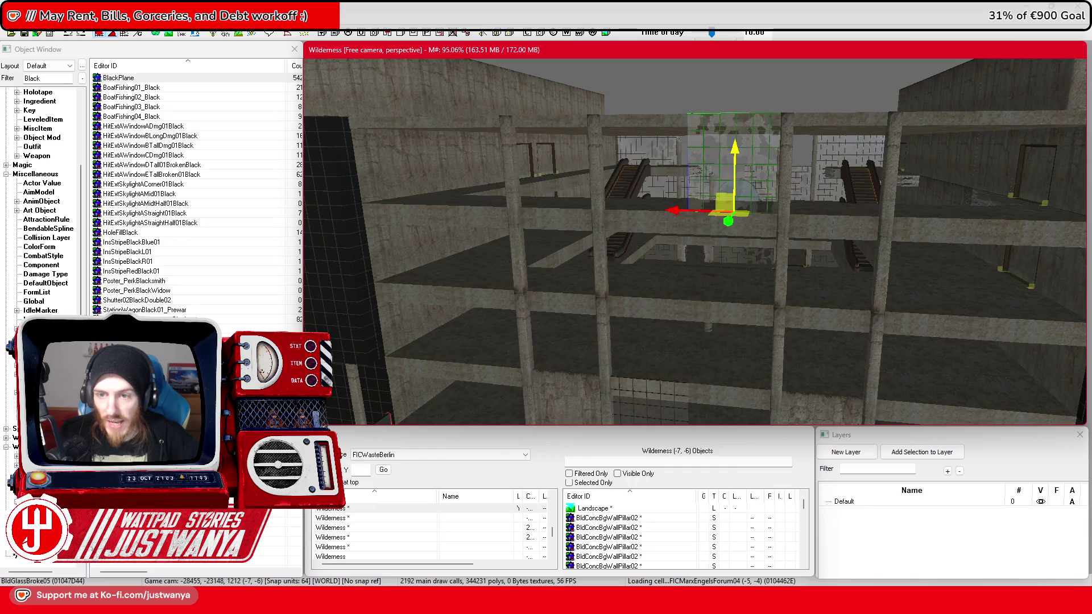
key("shift")
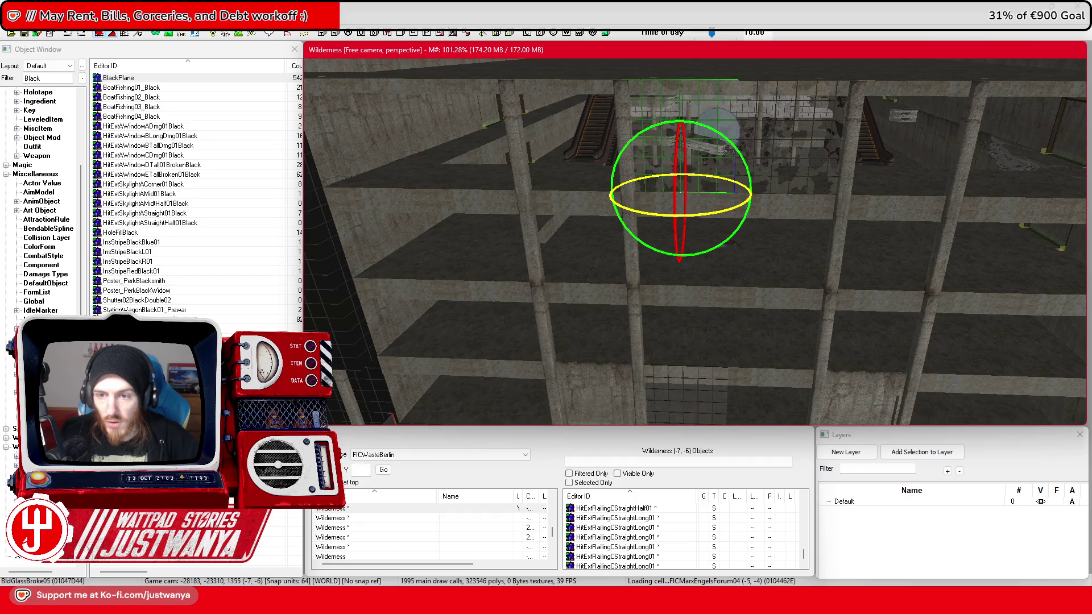
Step: Duplicate the glass pane with Ctrl+D and slide copies sideways into neighbouring gaps
key("w")
key("ctrl+d")
mouse_move(799, 189)
left_mouse_down()
mouse_move(564, 190)
mouse_move(975, 195)
left_mouse_up()
key("shift")
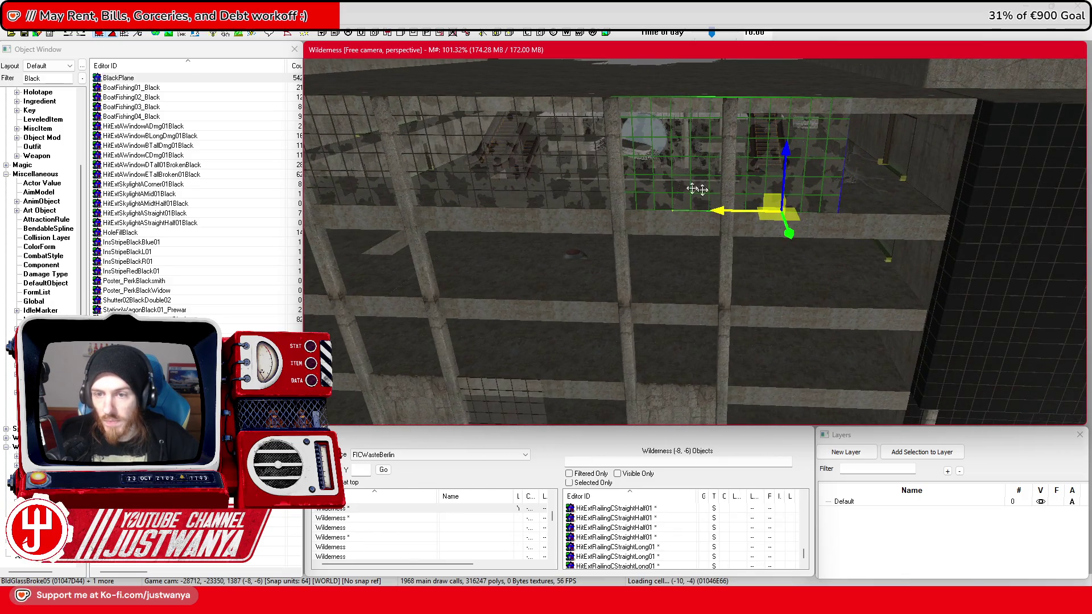
mouse_move(610, 209)
left_mouse_down()
mouse_move(844, 213)
mouse_move(364, 207)
mouse_move(421, 231)
mouse_move(734, 171)
mouse_move(415, 178)
left_mouse_up()
Step: Lower a window pane two floors and paste another copy
scroll(654, 226, "down", 3)
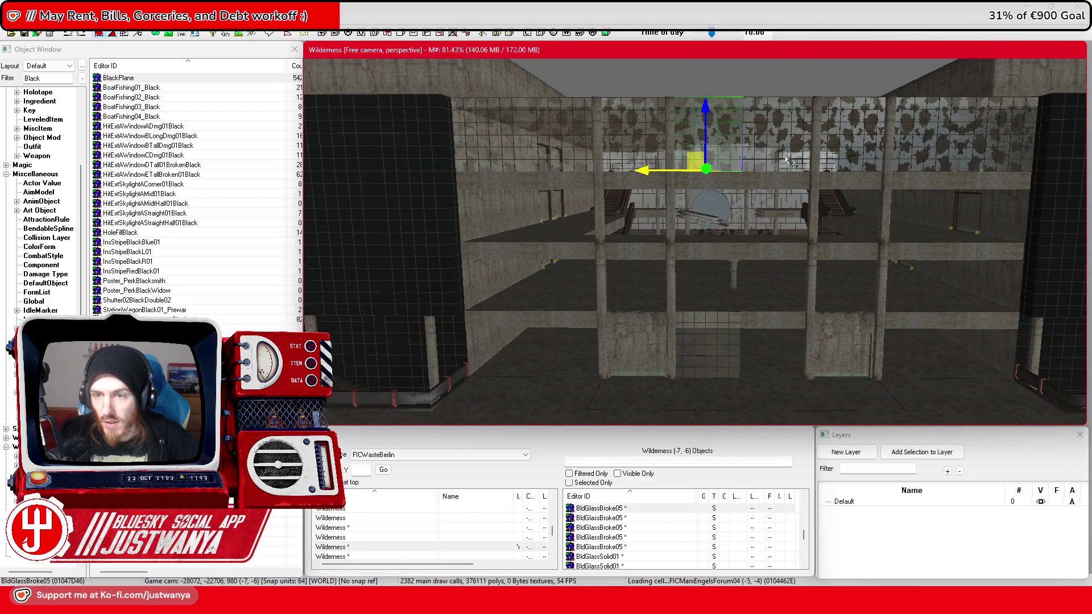
left_click_drag(783, 103, 783, 175)
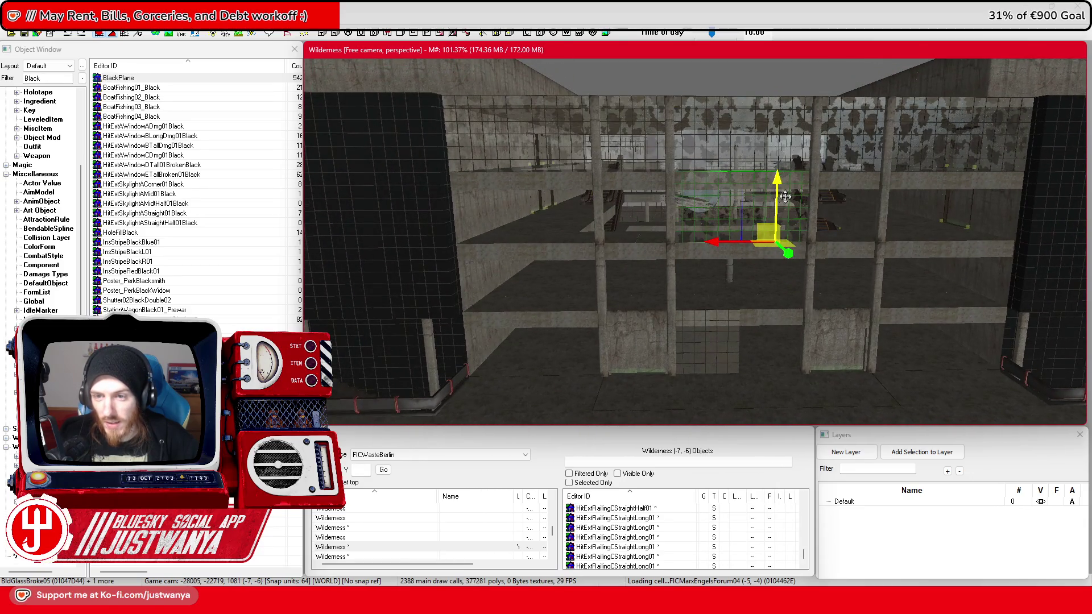
left_click_drag(777, 181, 775, 249)
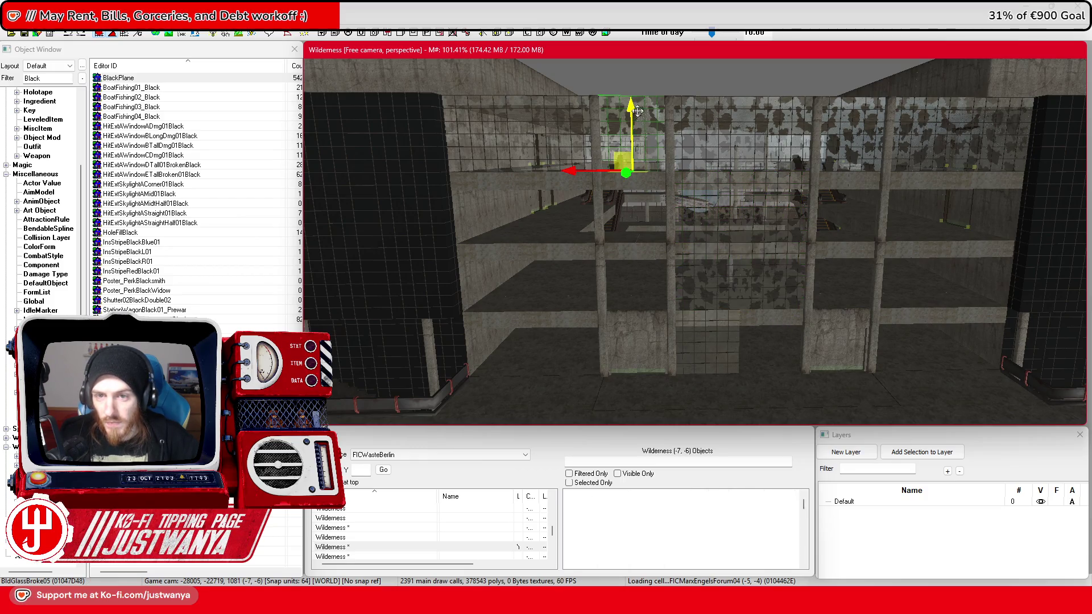
mouse_move(638, 178)
left_mouse_down()
mouse_move(783, 160)
mouse_move(777, 228)
left_mouse_up()
key("ctrl+v")
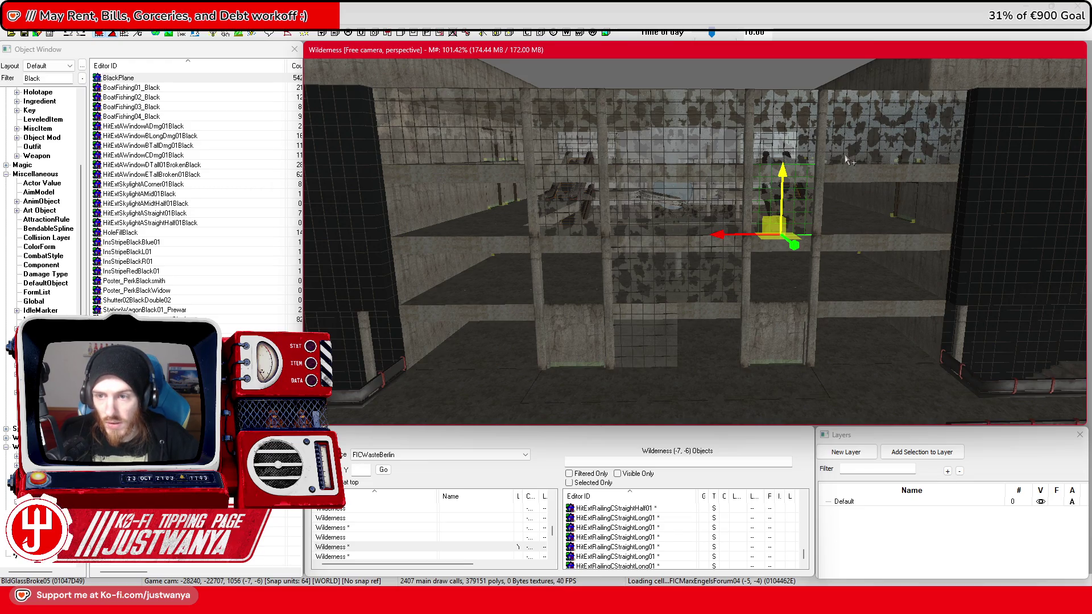
Step: Nudge a lower-floor BldGlassTrans01 pane right into its gap and raise two panes slightly
mouse_move(722, 320)
left_mouse_down()
mouse_move(665, 321)
mouse_move(722, 322)
left_mouse_up()
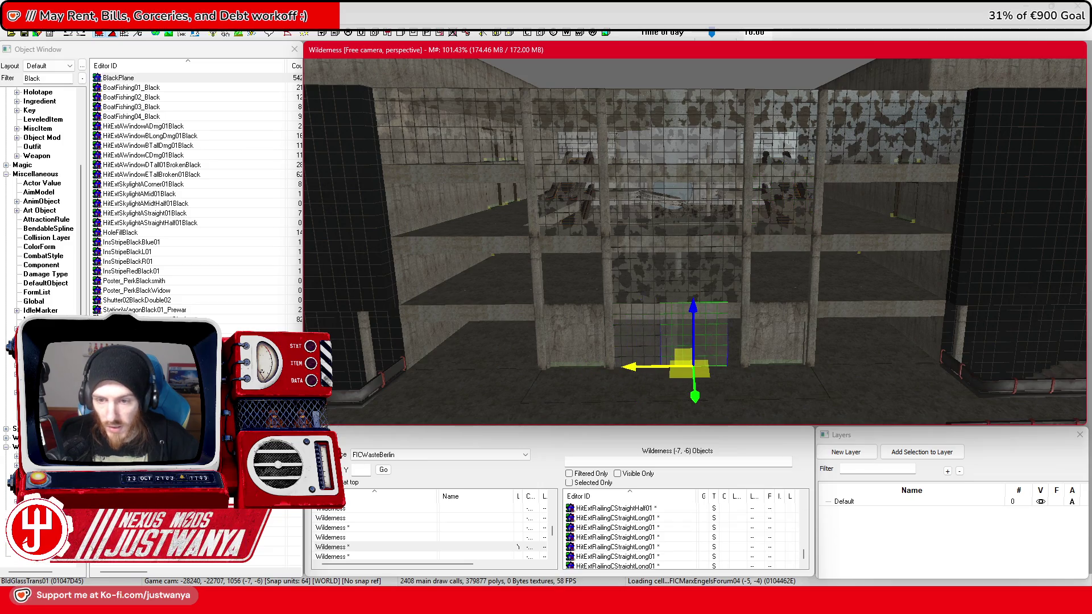
left_click_drag(670, 385, 704, 385)
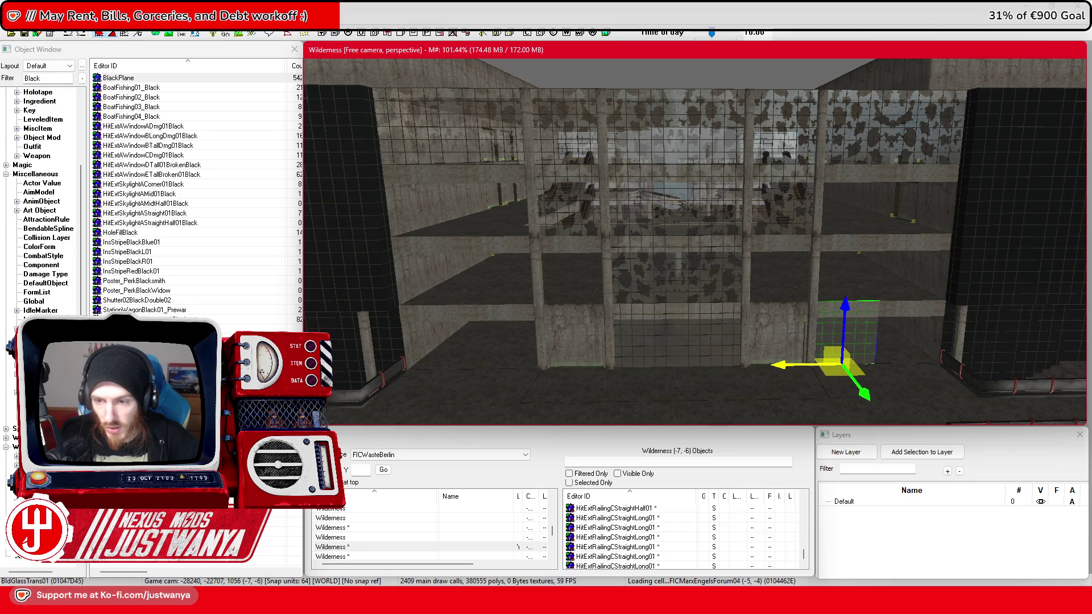
left_click_drag(861, 359, 895, 358)
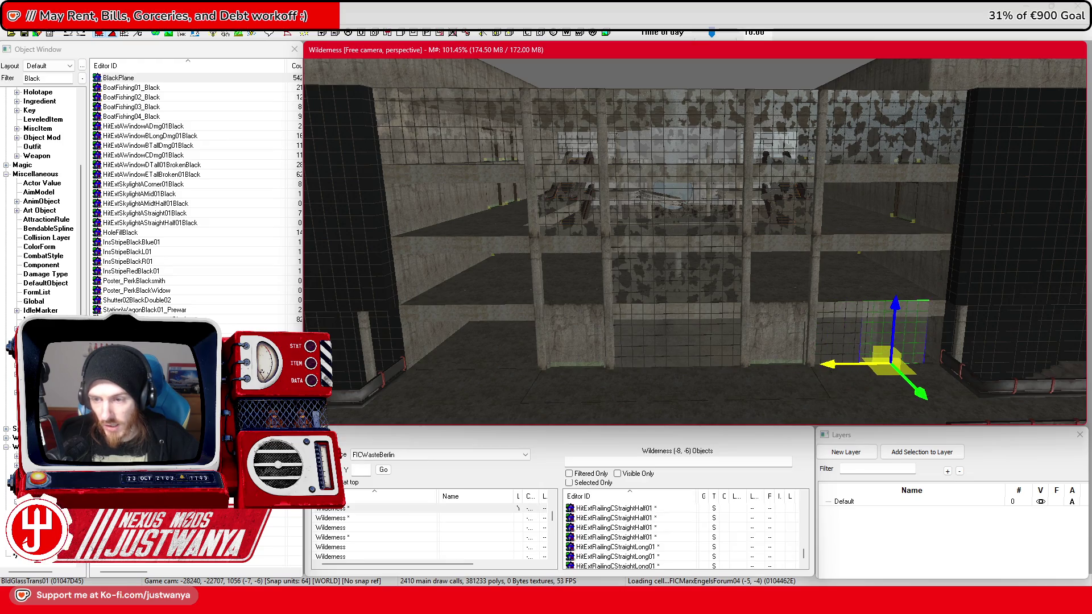
left_click(857, 334, "ctrl")
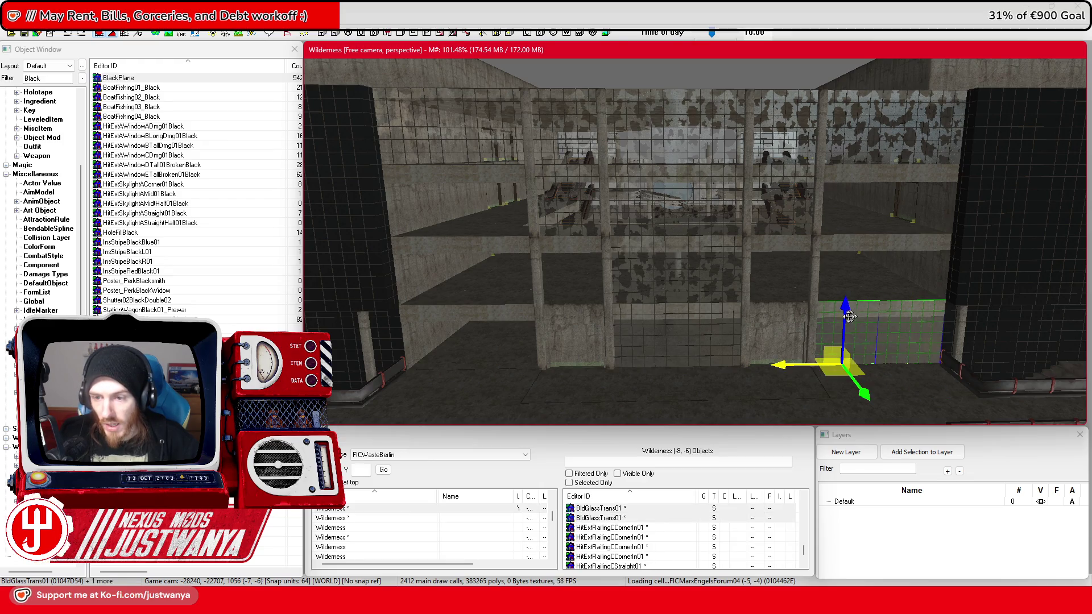
left_click_drag(853, 316, 855, 285)
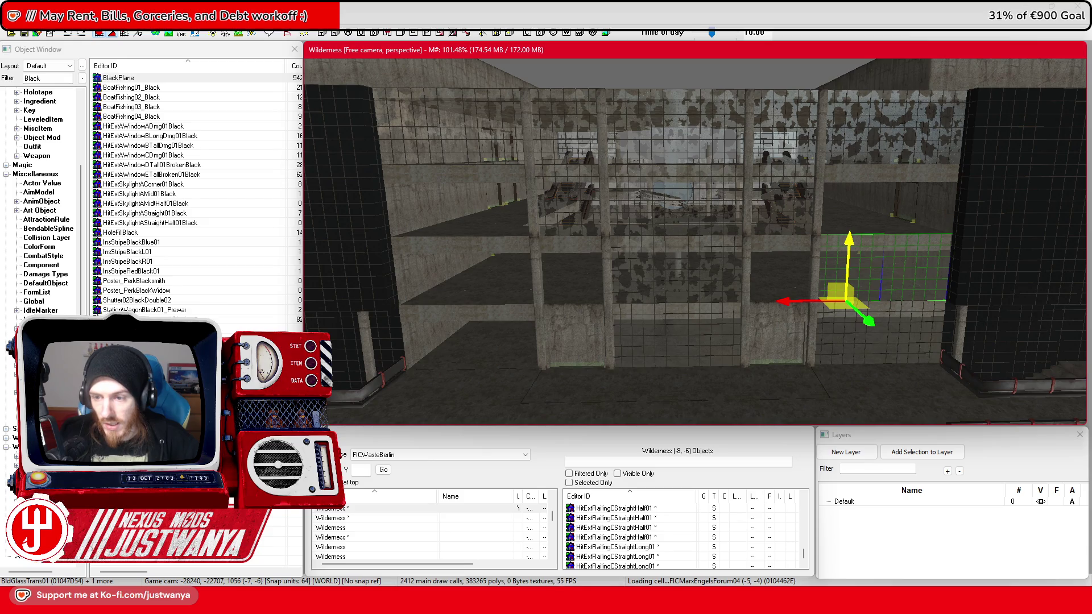
scroll(853, 242, "up", 3)
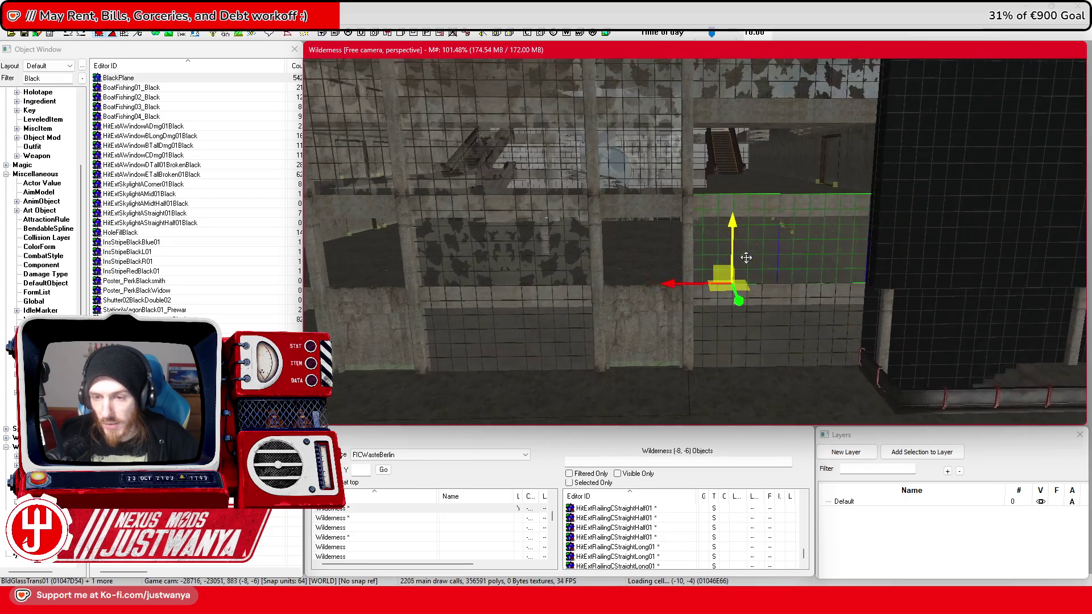
scroll(746, 257, "up", 5)
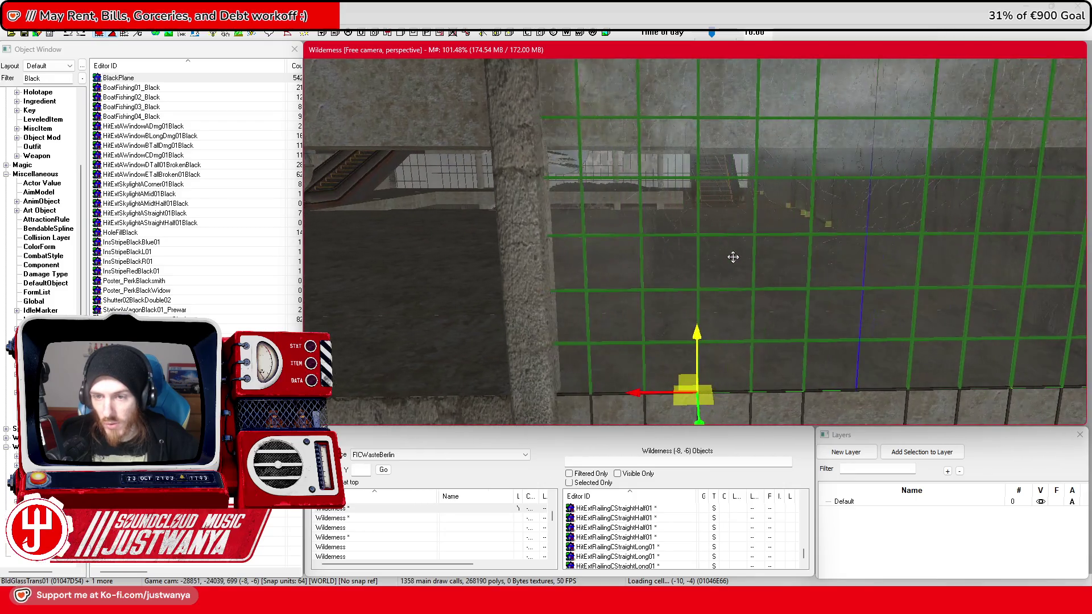
scroll(733, 257, "down", 5)
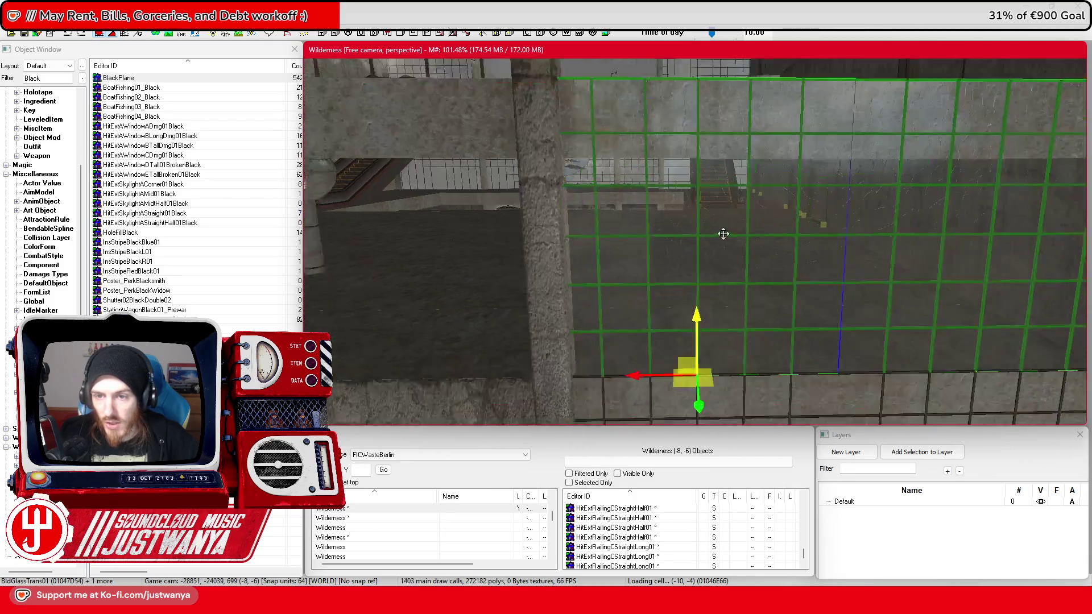
scroll(723, 238, "down", 5)
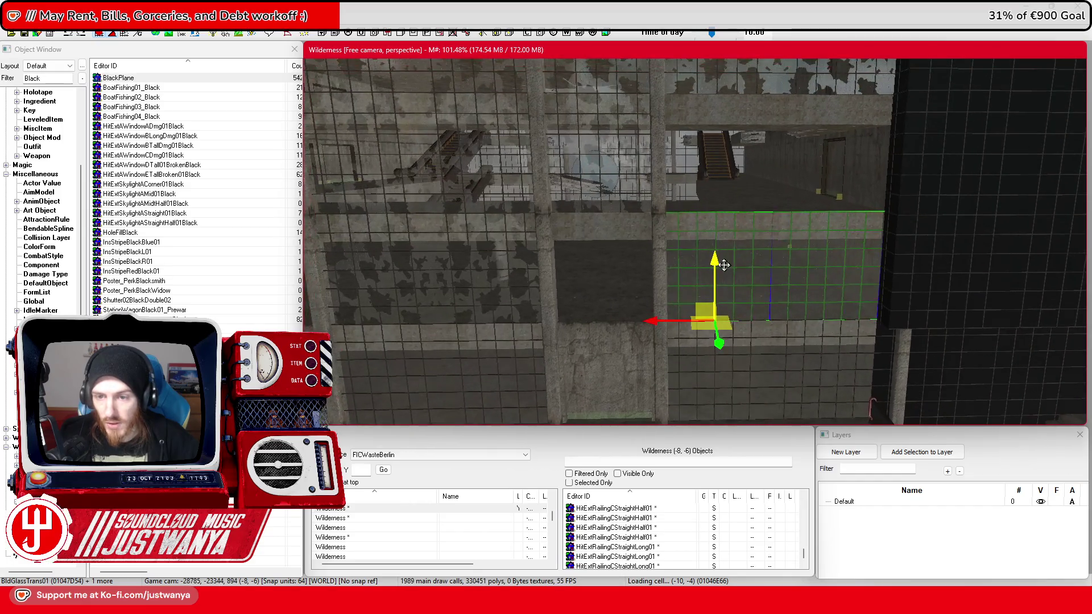
Step: Raise a pane into the upper opening and slide it left into the central bay
left_click_drag(715, 250, 715, 168)
scroll(682, 238, "up", 3)
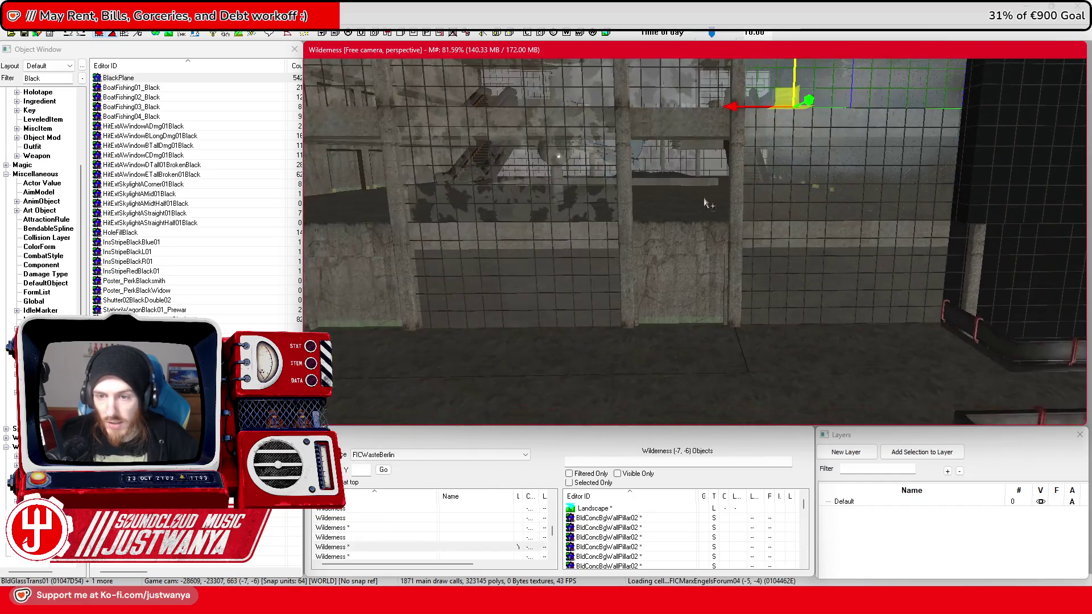
left_click_drag(806, 188, 730, 213)
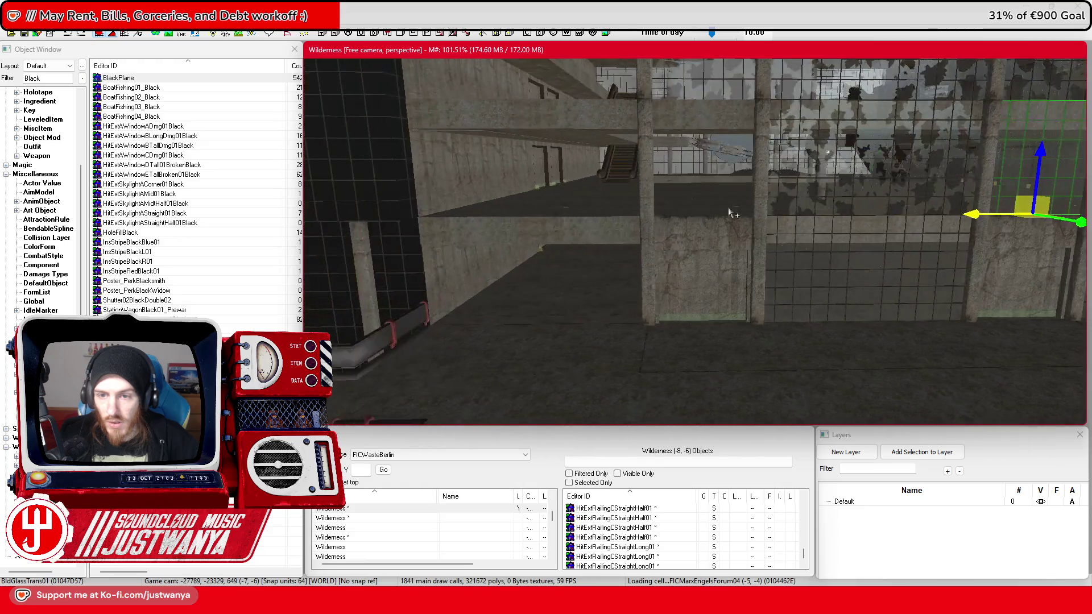
left_click_drag(869, 252, 559, 252)
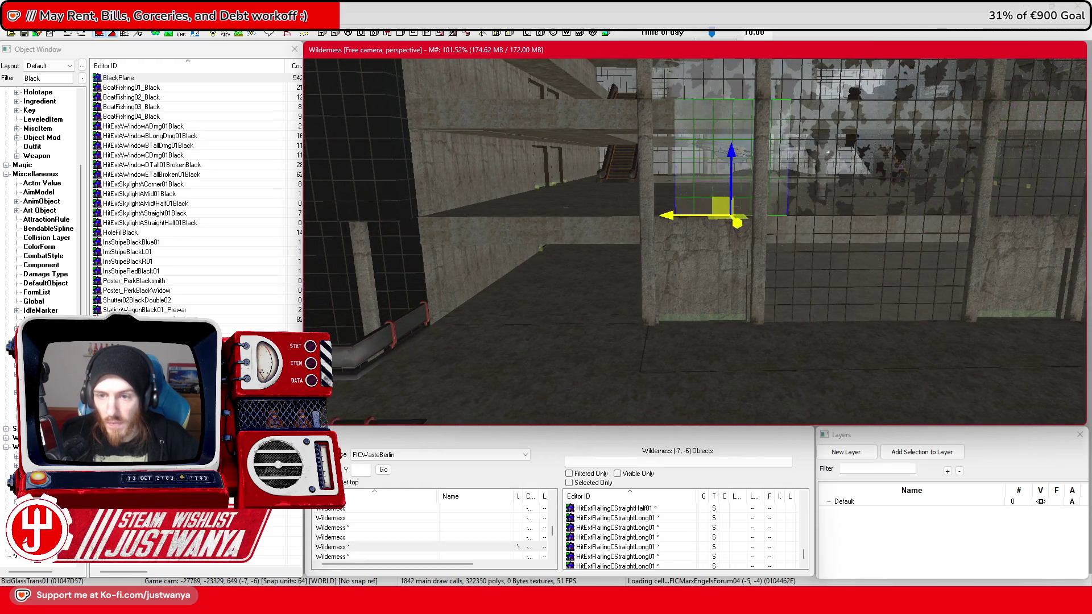
left_click_drag(677, 238, 801, 293)
mouse_move(907, 294)
left_mouse_down()
mouse_move(586, 296)
mouse_move(623, 305)
mouse_move(628, 323)
mouse_move(620, 273)
mouse_move(639, 268)
mouse_move(610, 265)
left_mouse_up()
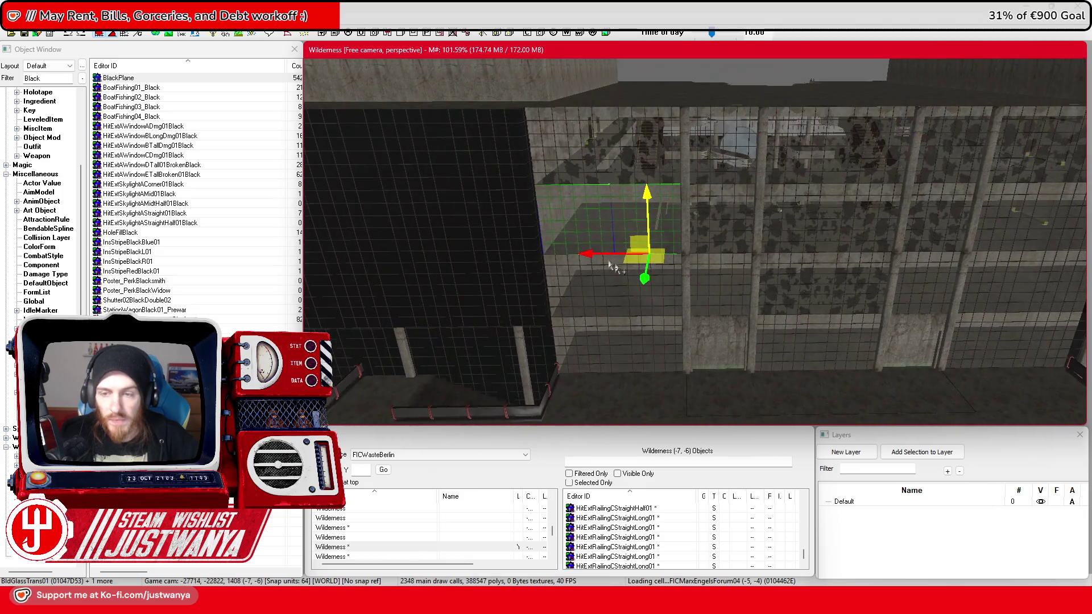
Step: Save the plugin and zoom the view in on the hall
left_click(27, 35)
scroll(745, 323, "up", 8)
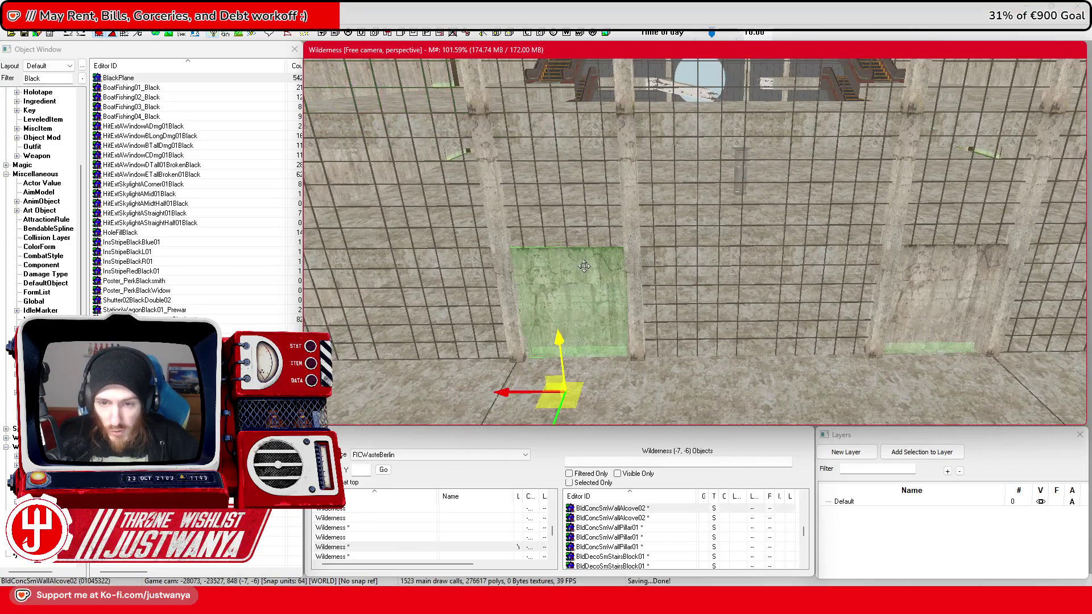
scroll(775, 337, "down", 6)
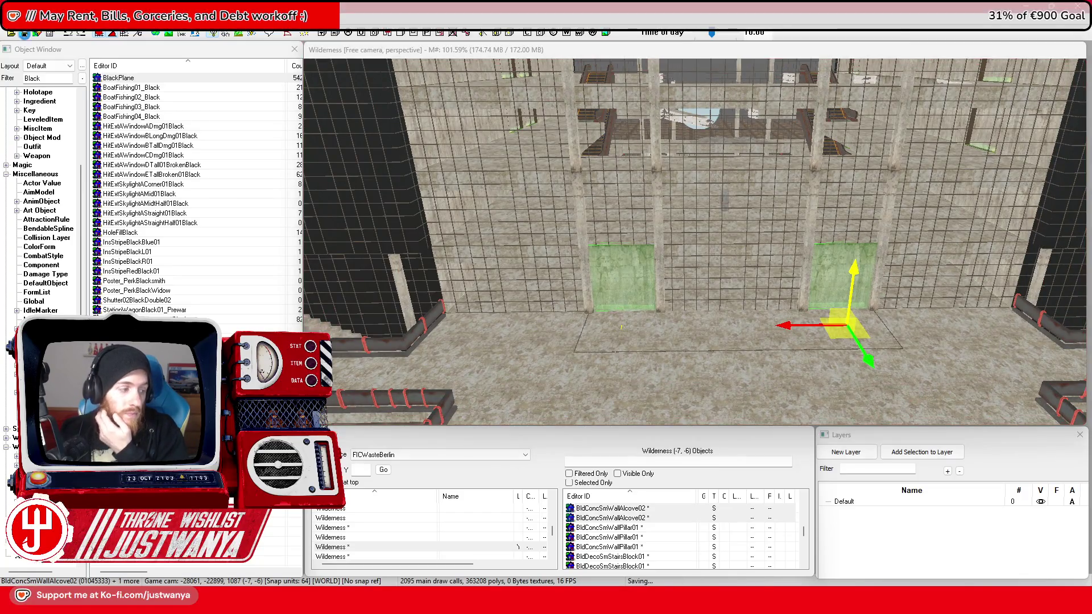
scroll(578, 288, "up", 5)
scroll(578, 288, "up", 6)
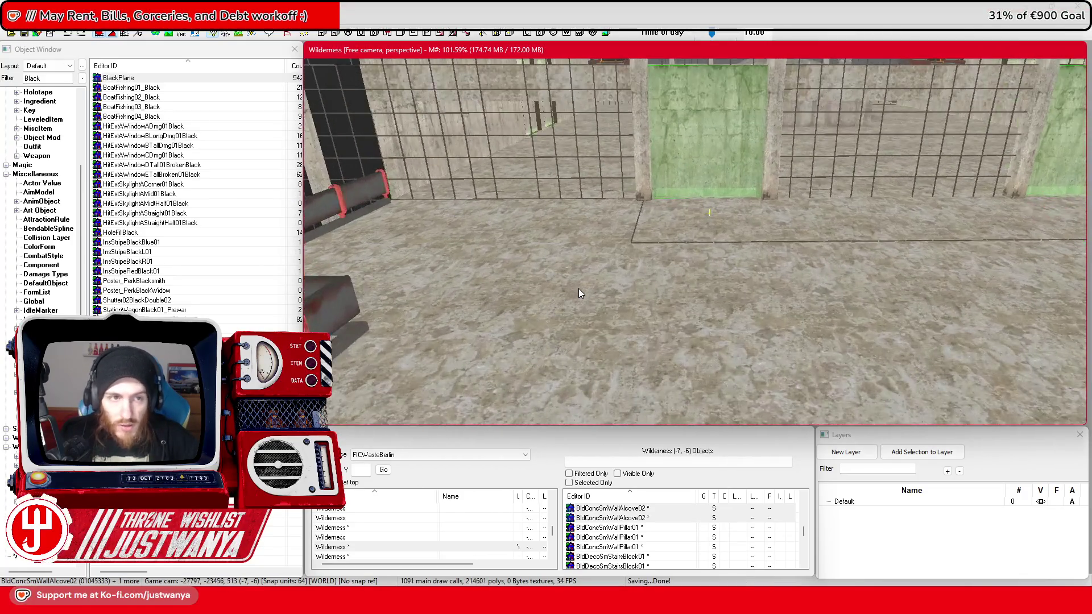
scroll(647, 248, "up", 10)
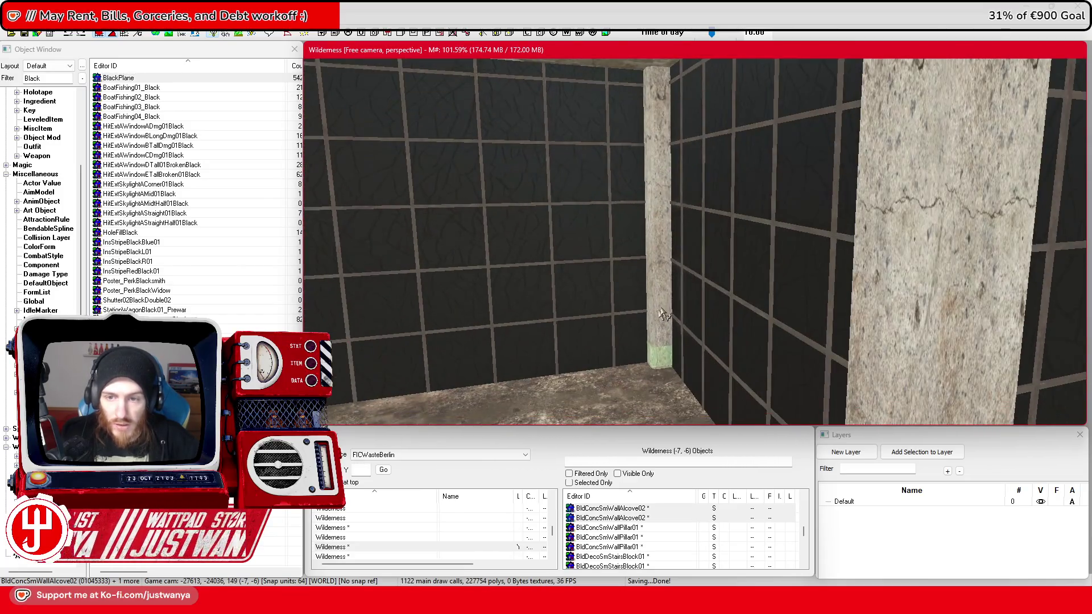
Step: Select the six remaining BldGlassSolid01 glass wall panels together
left_click(664, 314)
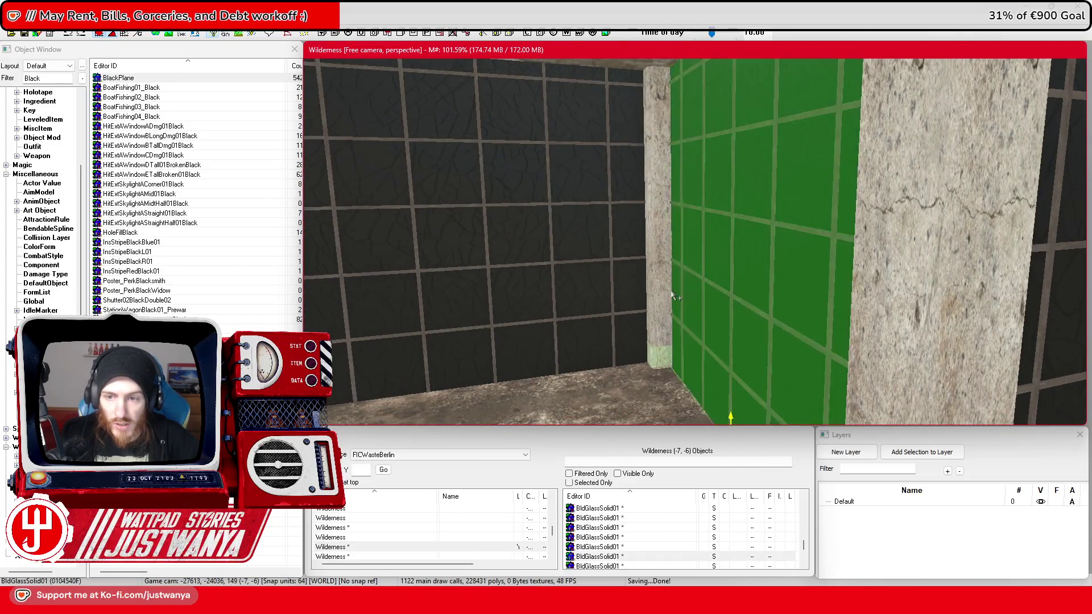
scroll(663, 314, "down", 8)
left_click(506, 272)
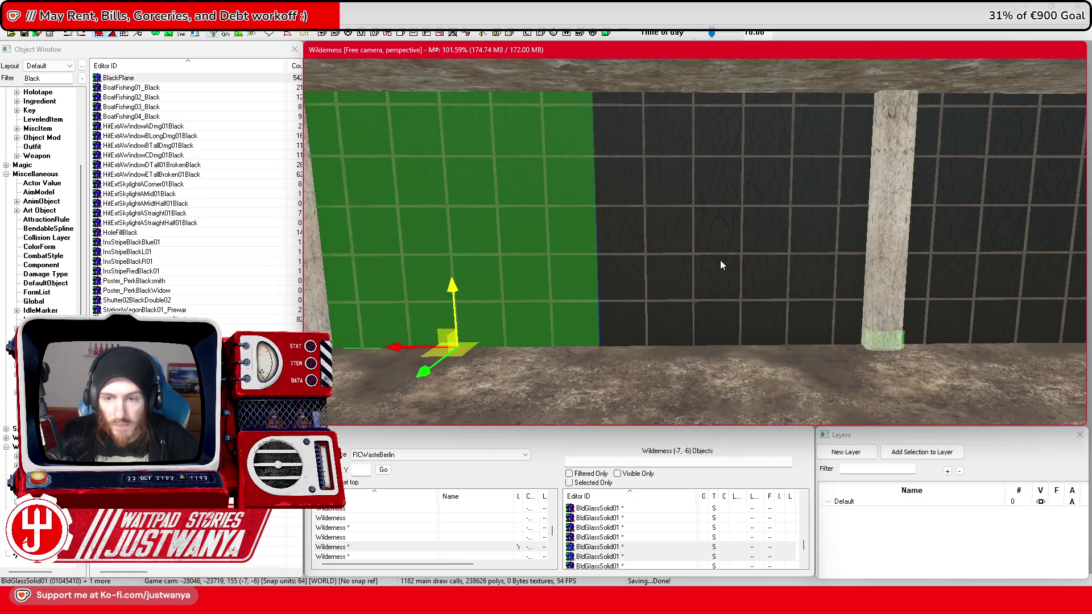
left_click(720, 260, "ctrl")
scroll(720, 261, "down", 4)
left_click(659, 279, "ctrl")
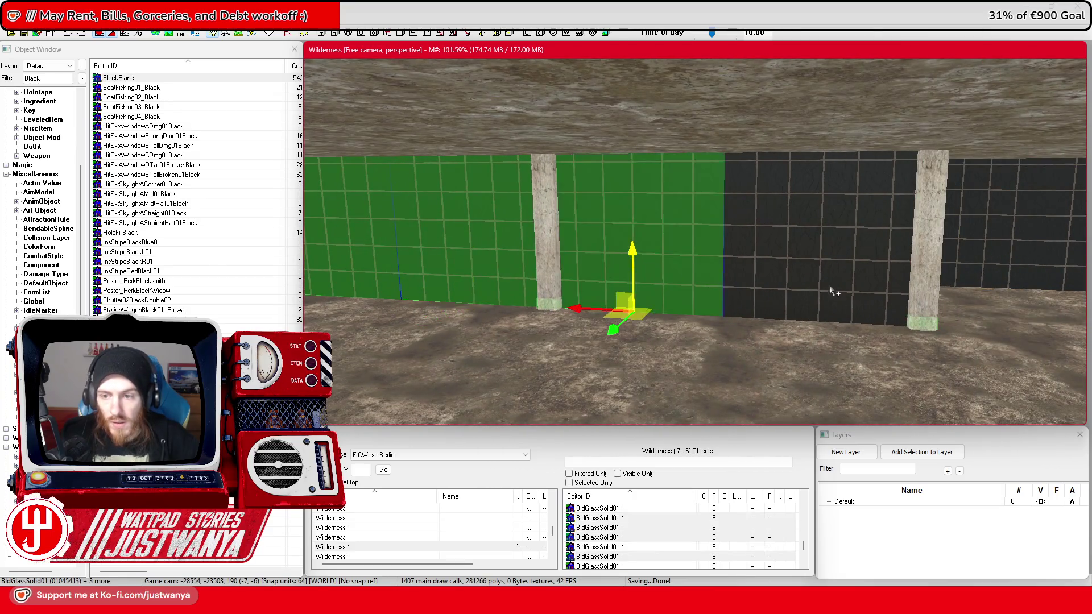
left_click(829, 288, "ctrl")
scroll(829, 287, "down", 5)
left_click(736, 268, "ctrl")
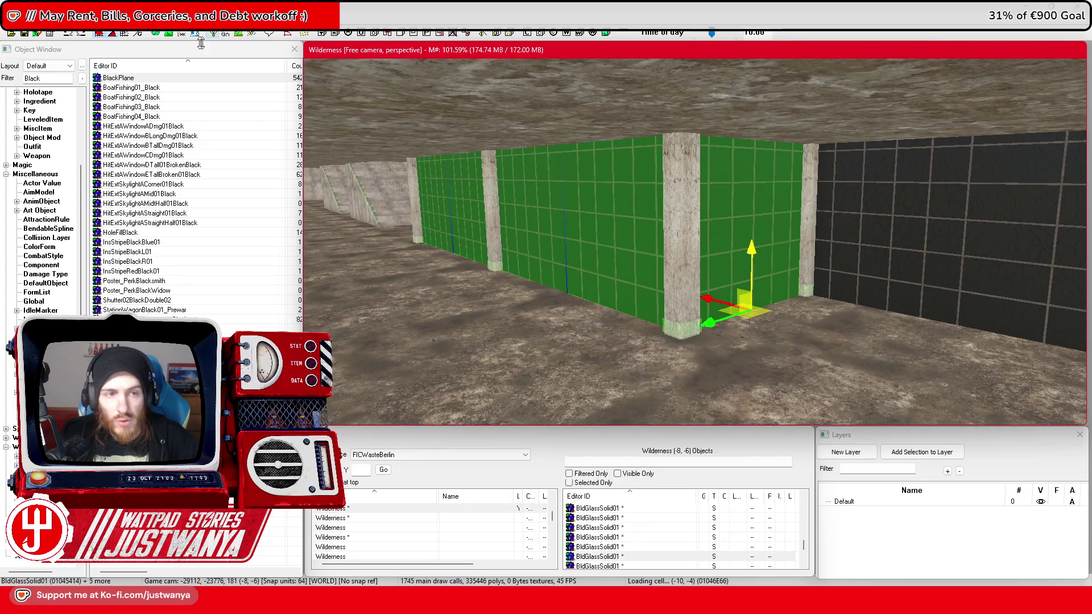
left_click_drag(694, 220, 695, 237)
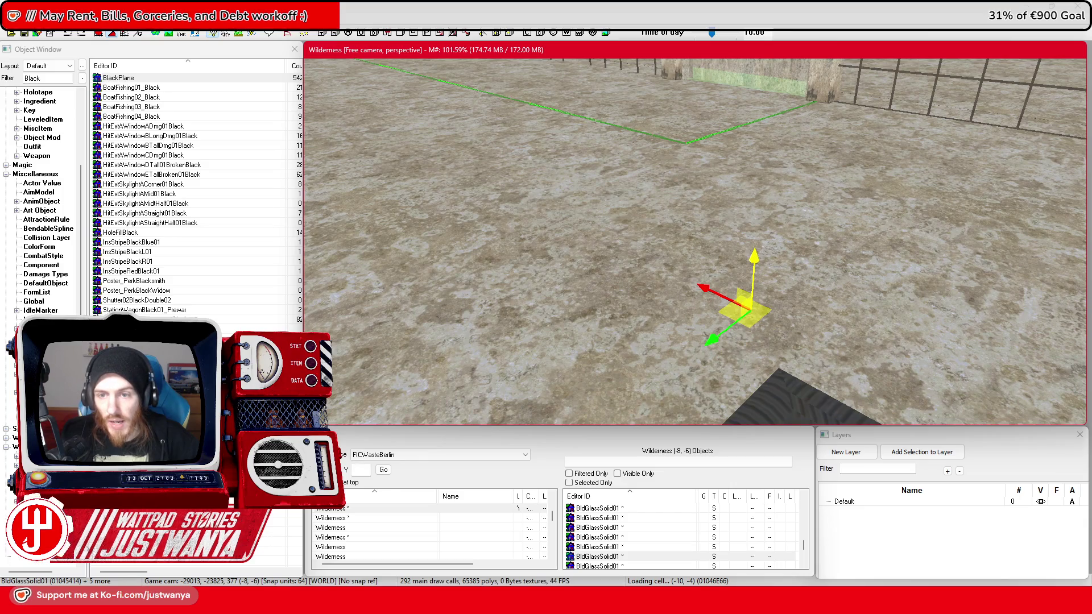
Step: Save the plugin again and swing the view round to the fenced wall
left_click(23, 33)
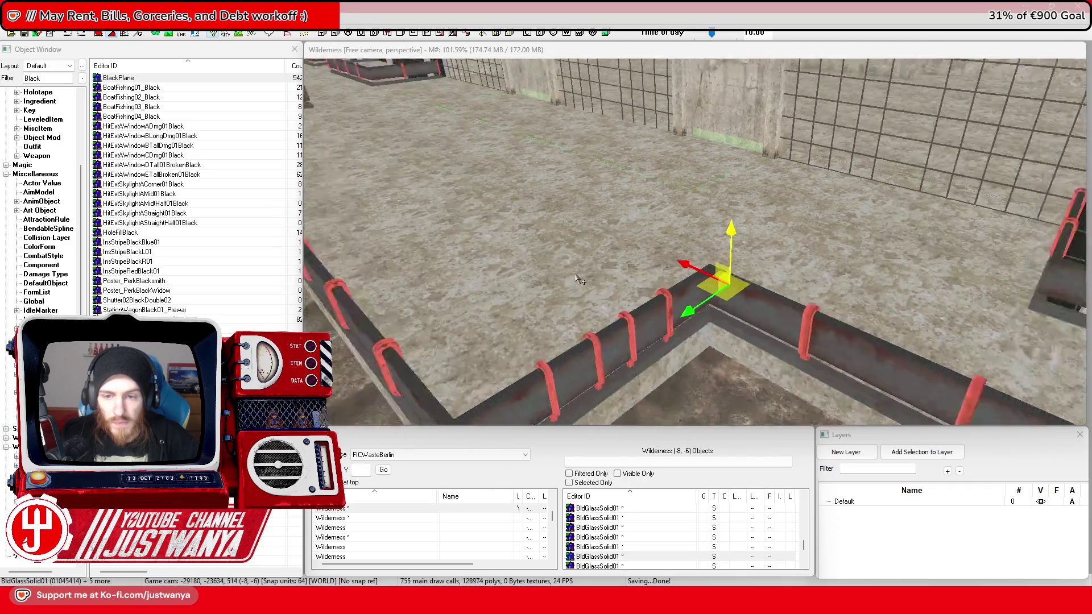
left_click(591, 266)
left_click_drag(590, 265, 705, 294)
left_click_drag(586, 242, 588, 209)
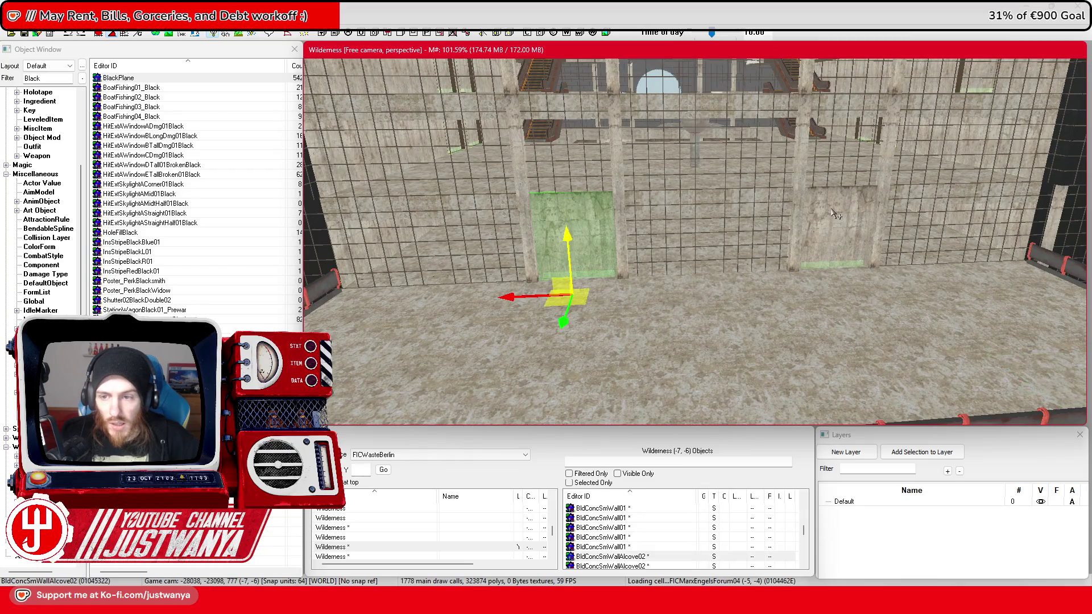
scroll(720, 216, "up", 10)
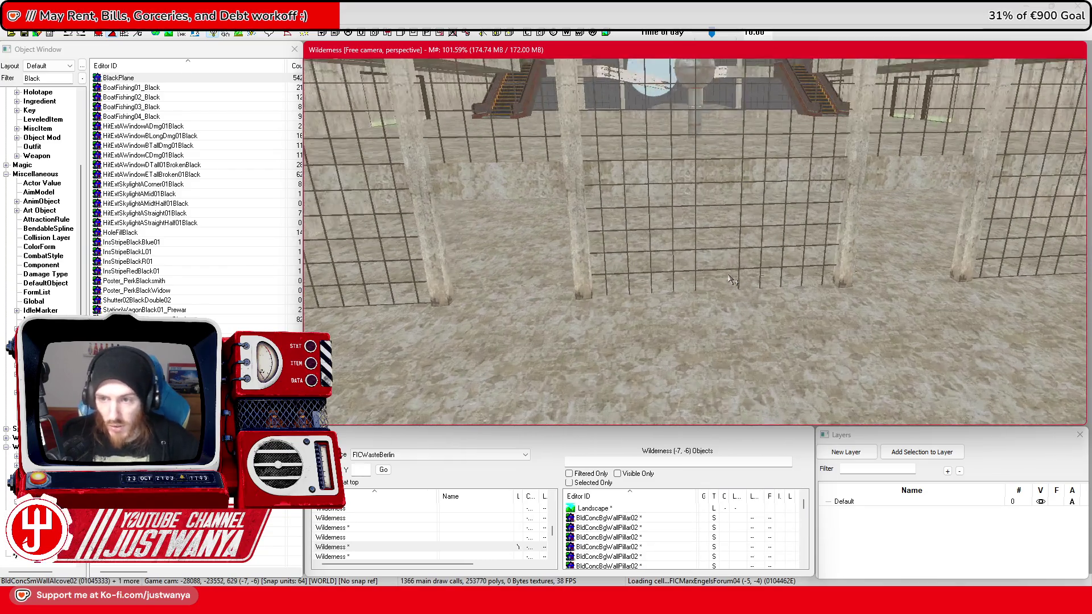
scroll(721, 221, "down", 10)
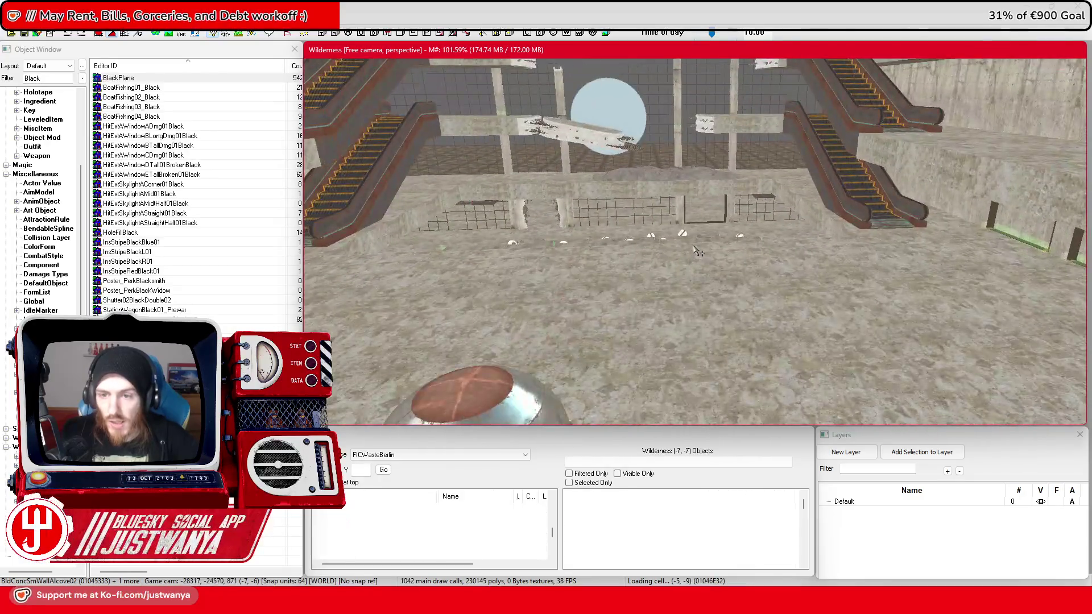
scroll(677, 189, "up", 3)
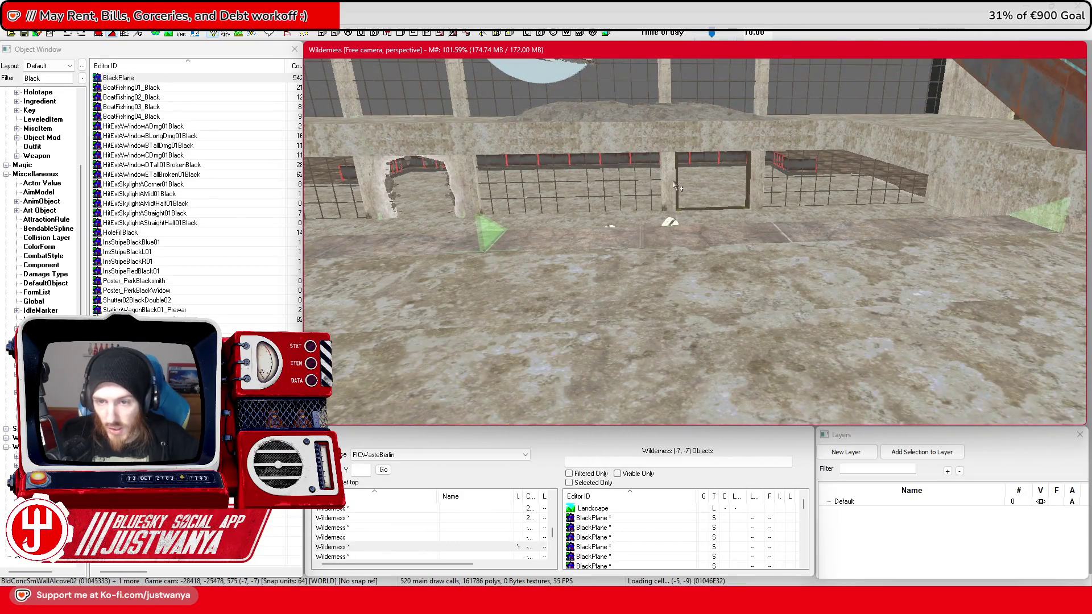
scroll(728, 235, "down", 10)
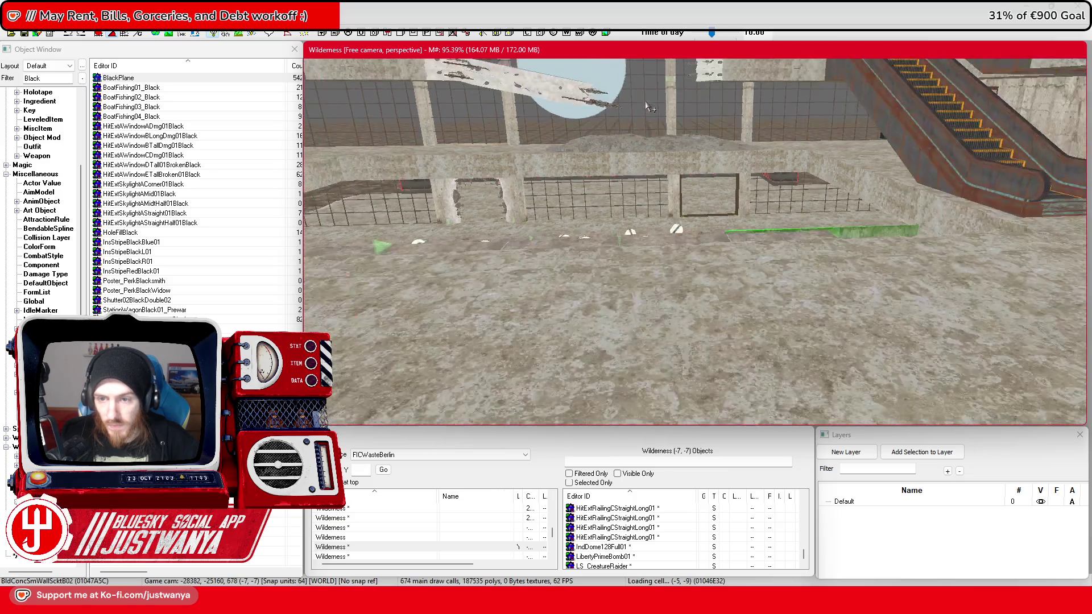
scroll(700, 215, "up", 5)
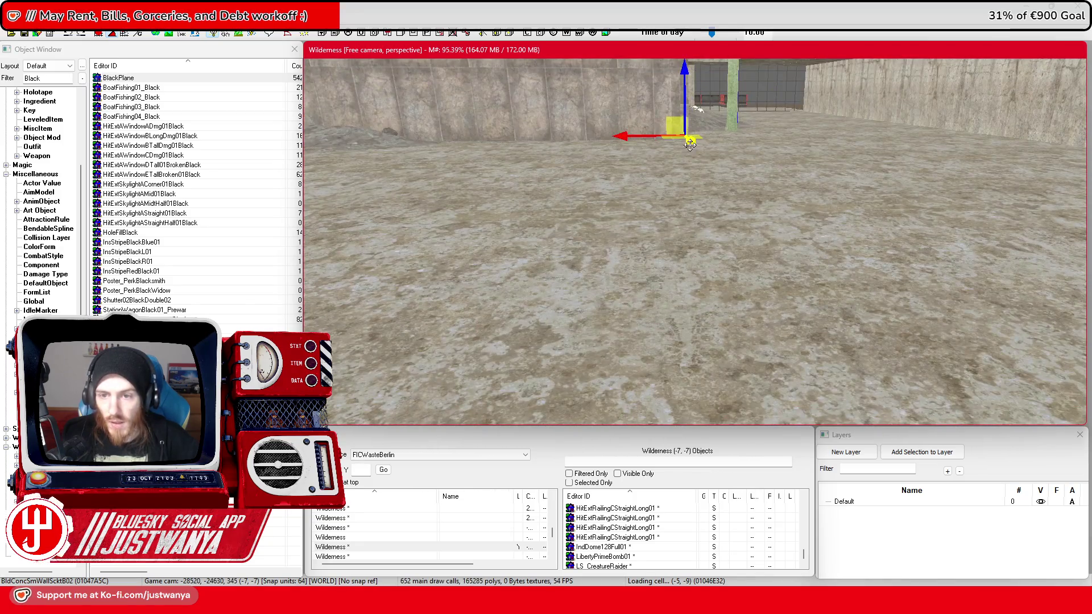
scroll(699, 239, "down", 8)
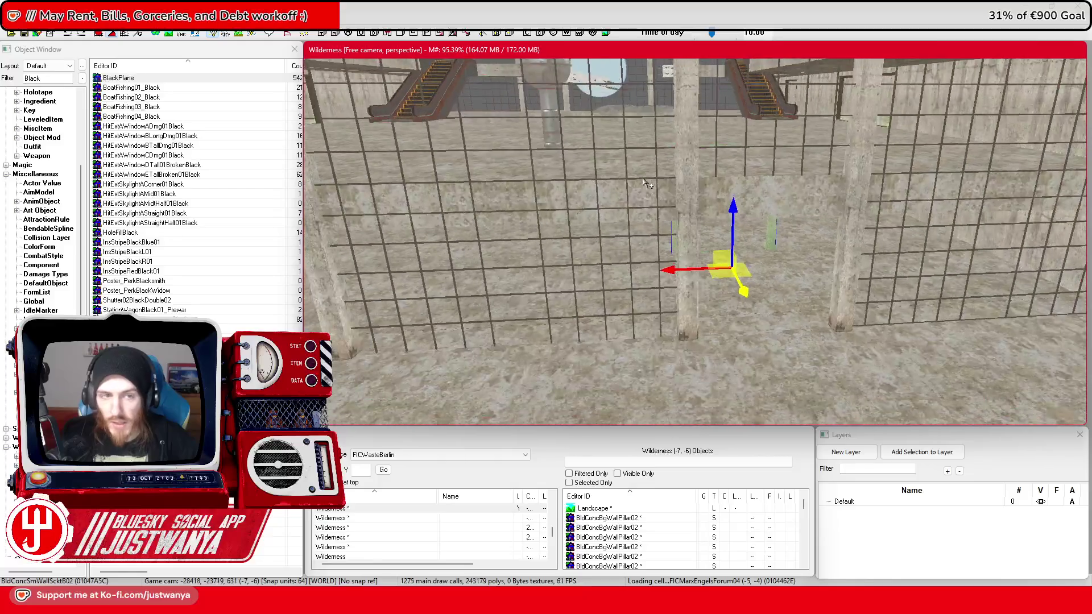
Step: Add the right window frame to the selection
left_click(708, 274)
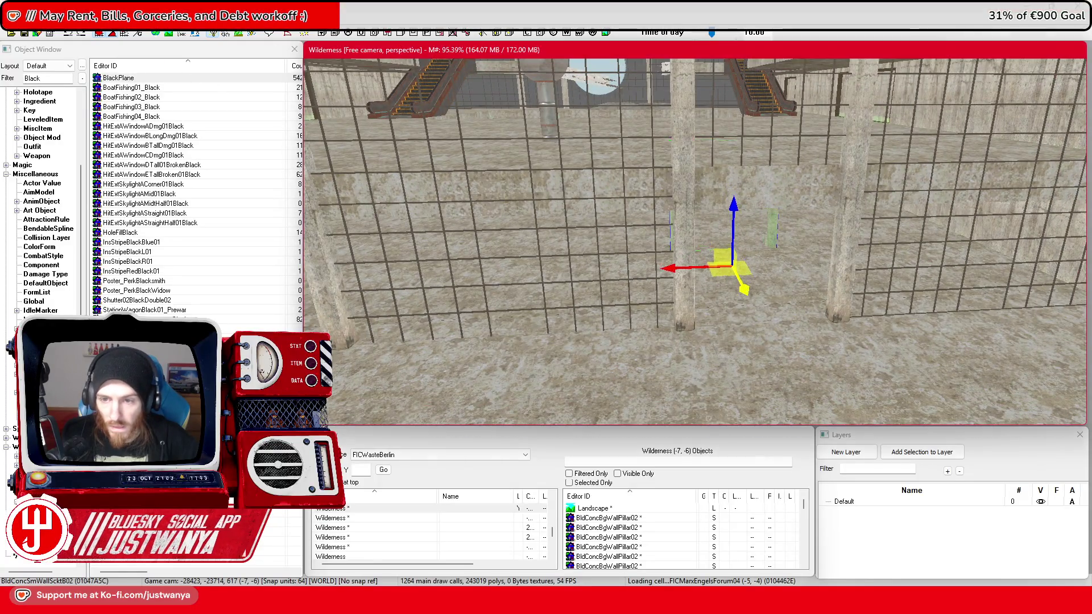
scroll(664, 124, "down", 10)
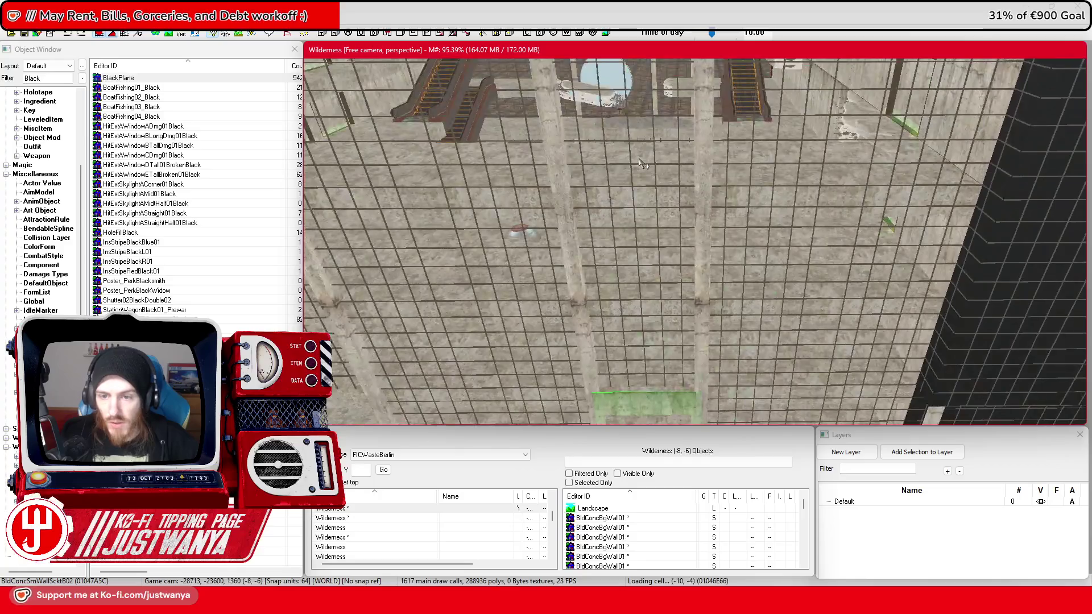
scroll(664, 124, "up", 5)
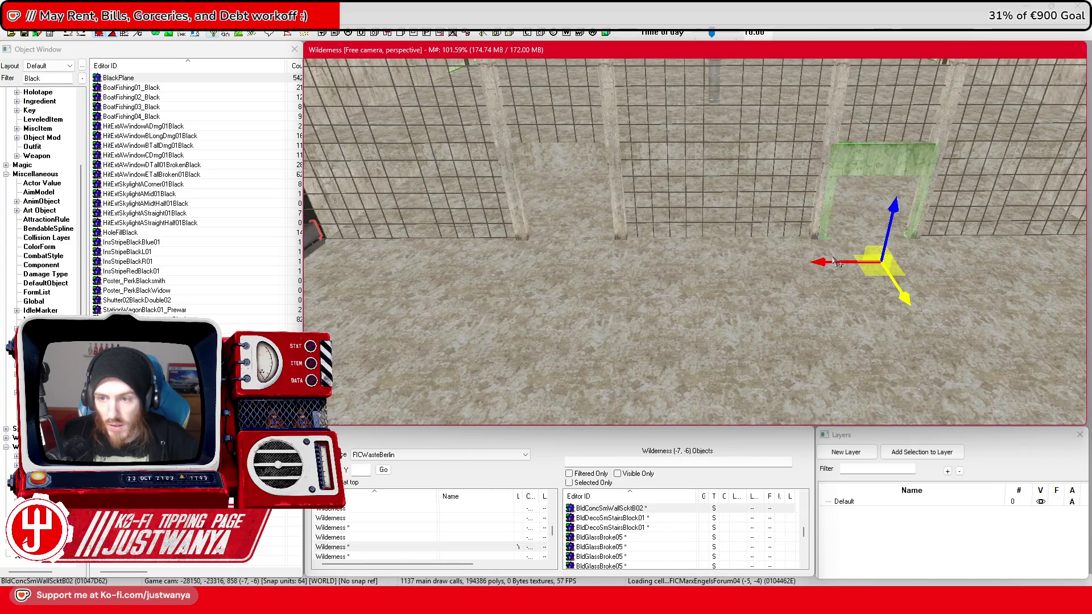
left_click(848, 169, "ctrl")
Step: Rotate the two selected window frames and fly toward the fenced wall
key("e")
left_click_drag(709, 306, 711, 330)
key("w")
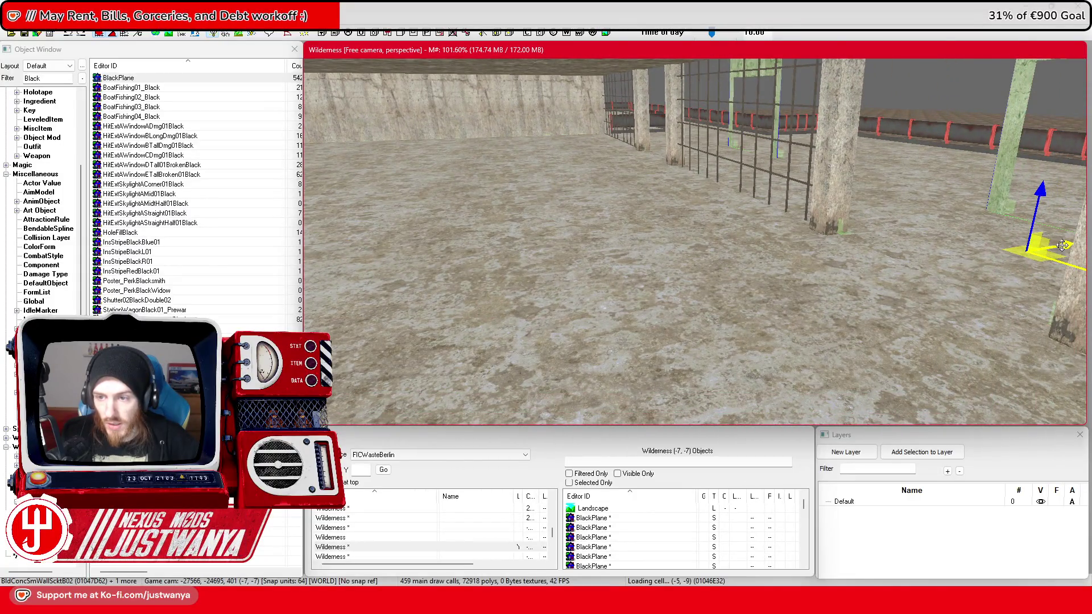
key("w")
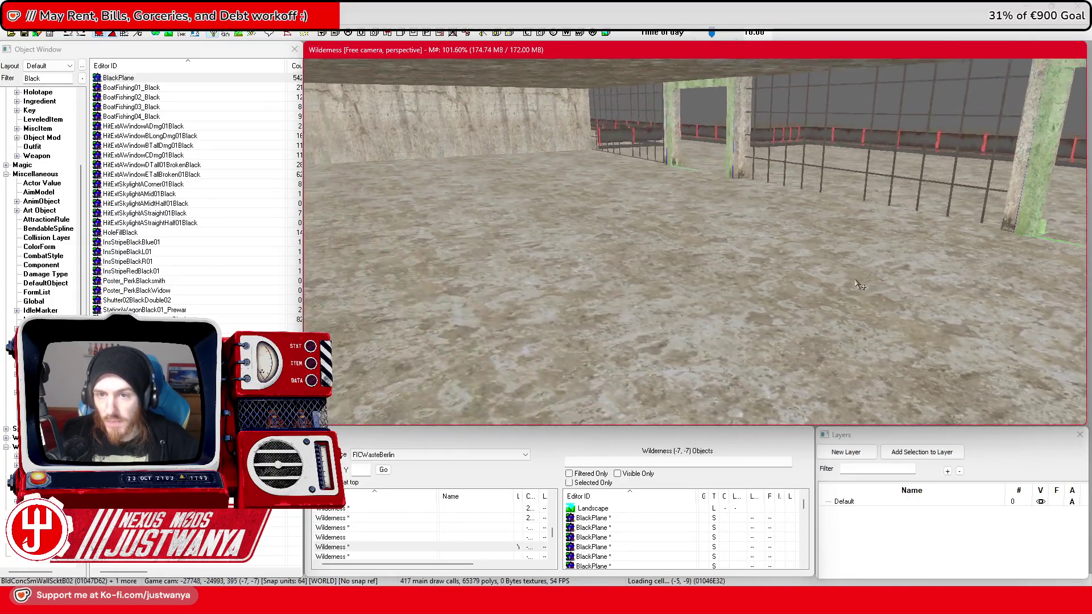
key("w")
key("w")
Step: Fly around the hall to inspect the floor, staircases, pillars and gridded doorway wall
key("w")
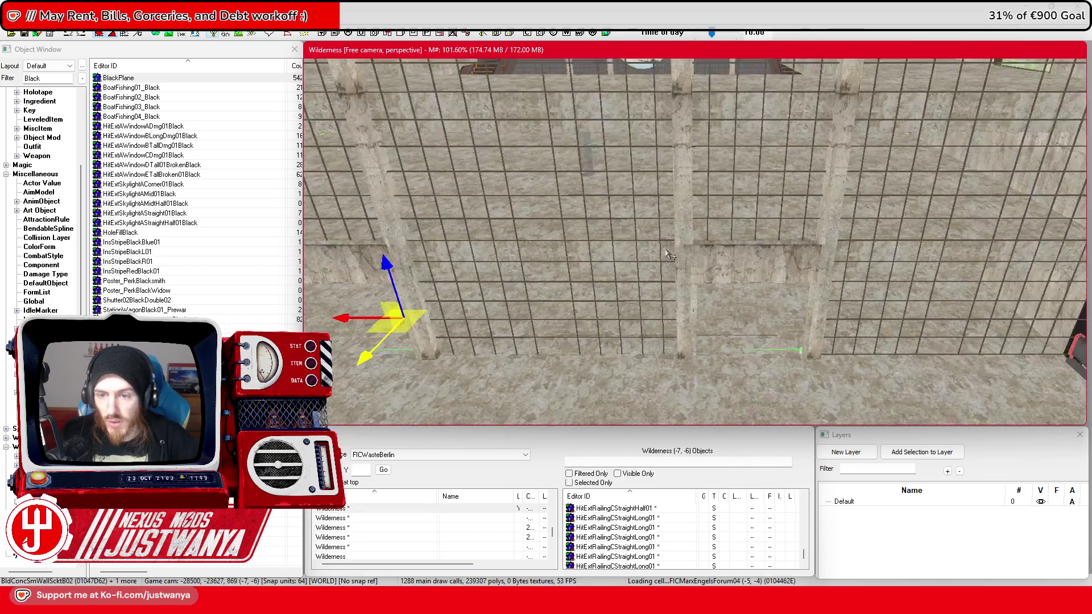
key("w")
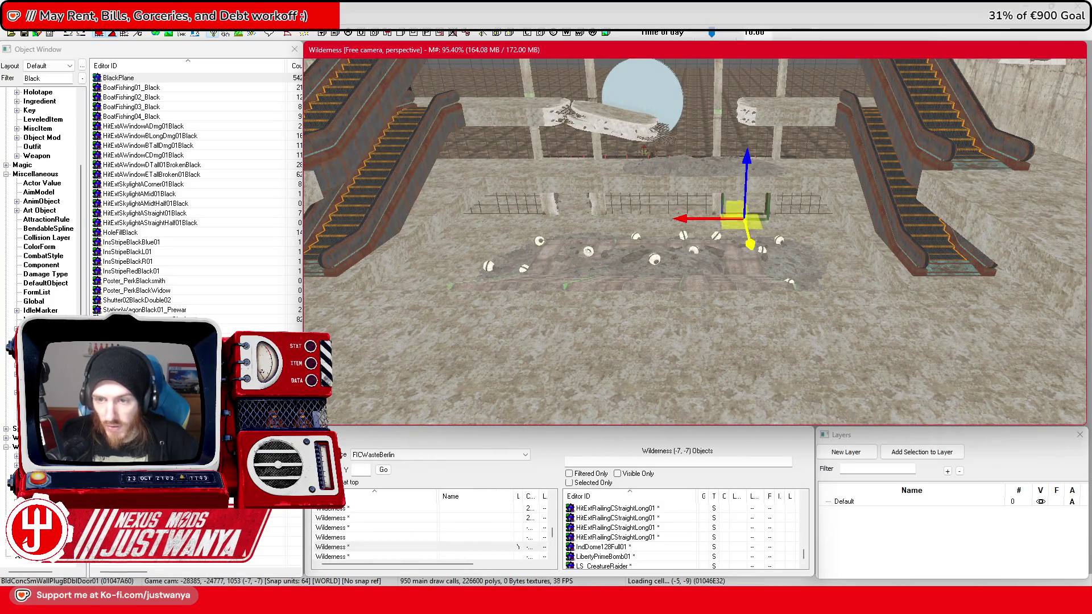
key("w")
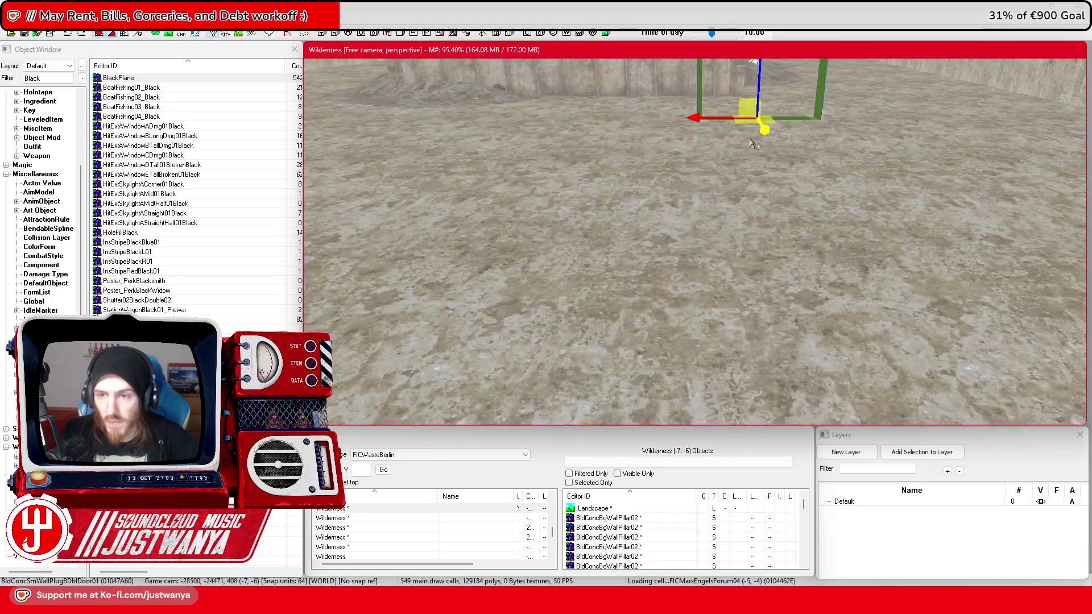
key("w")
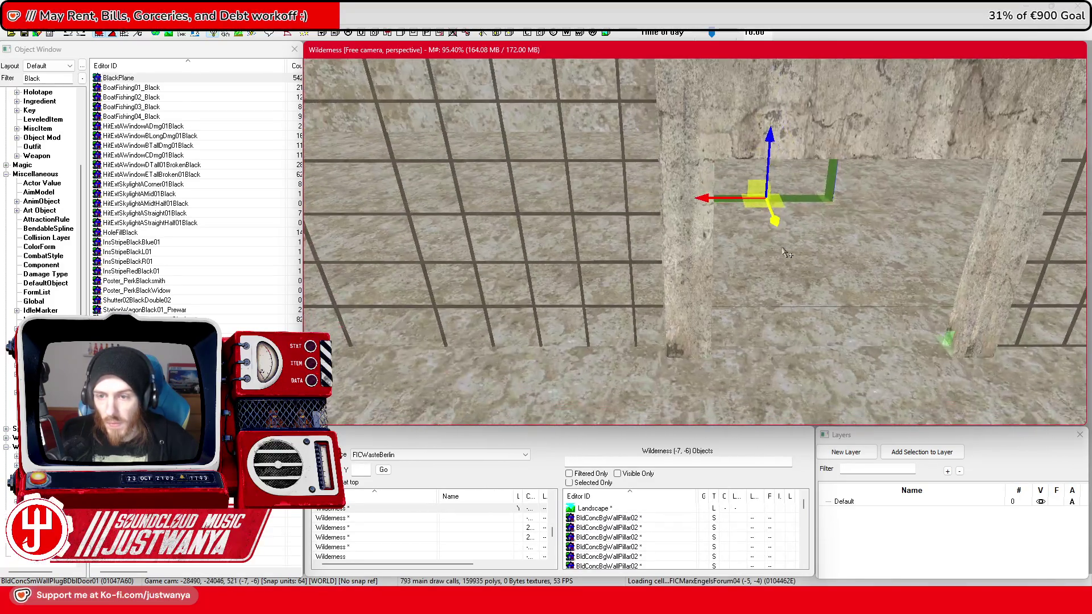
key("s")
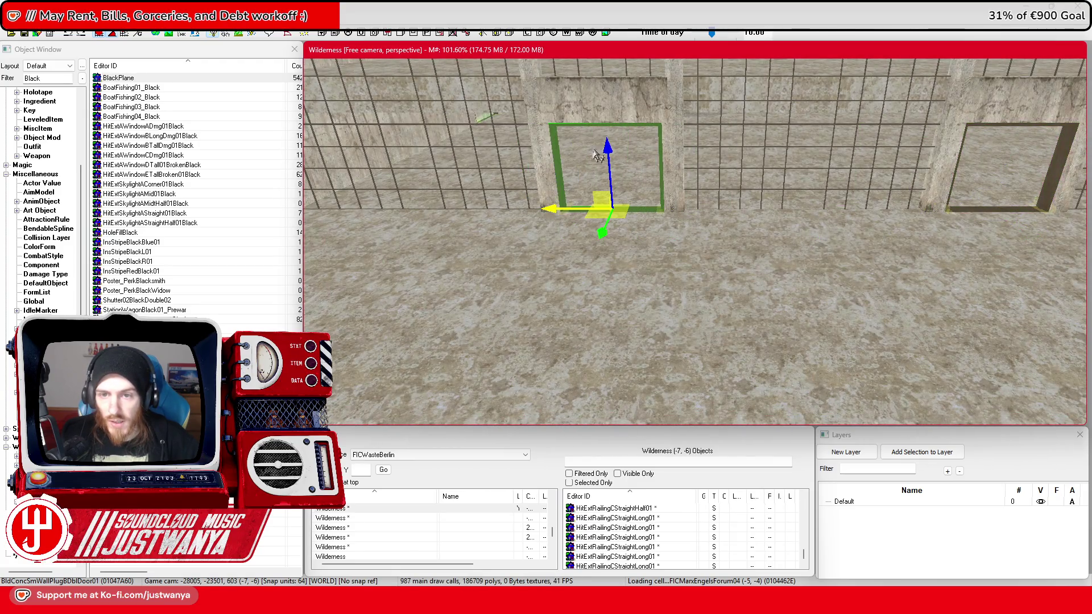
key("s")
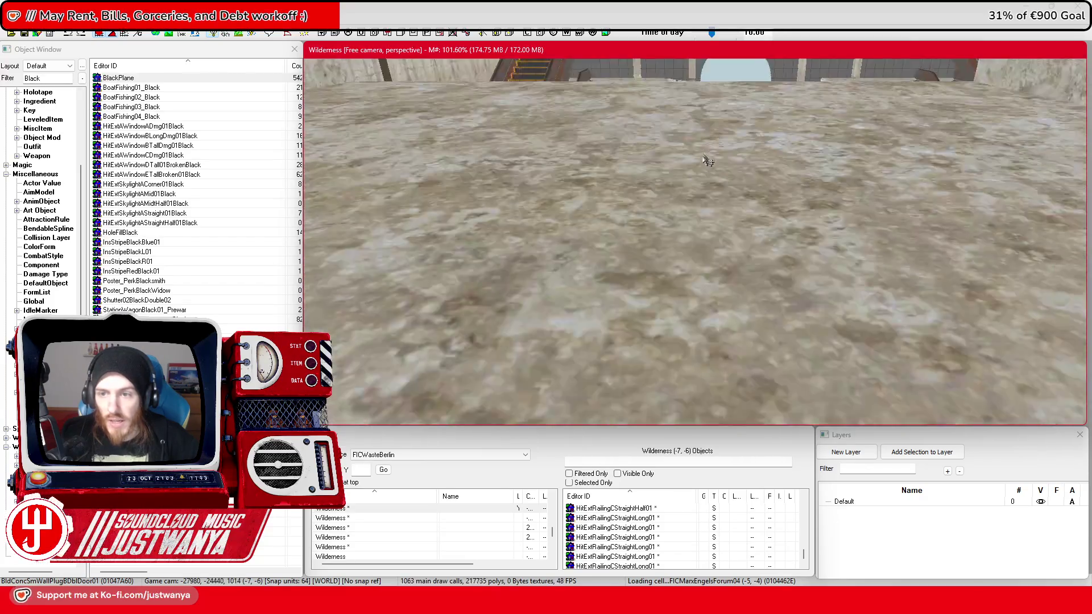
key("s")
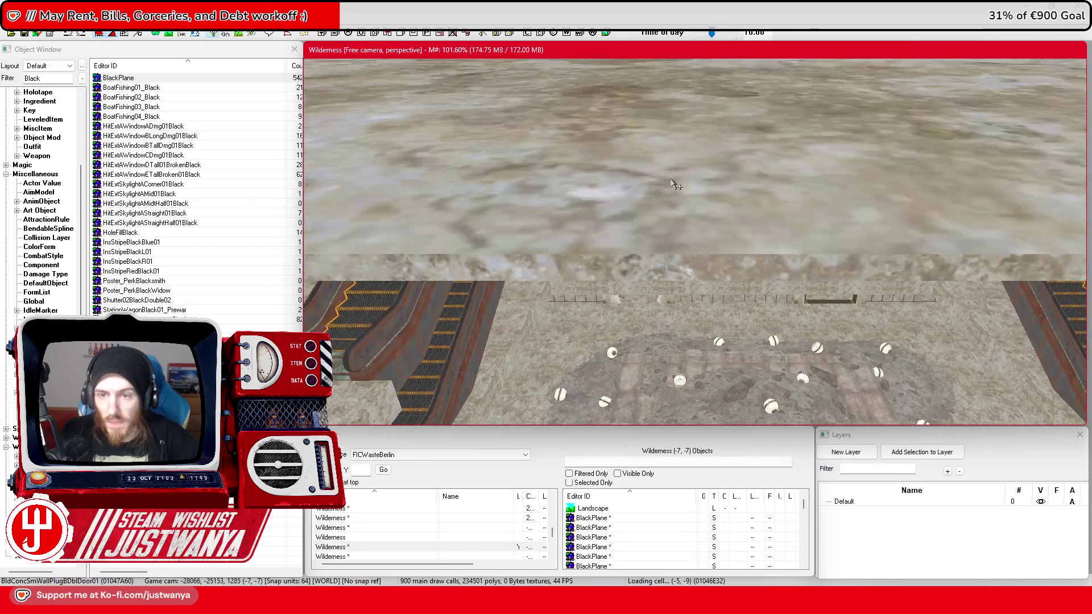
key("s")
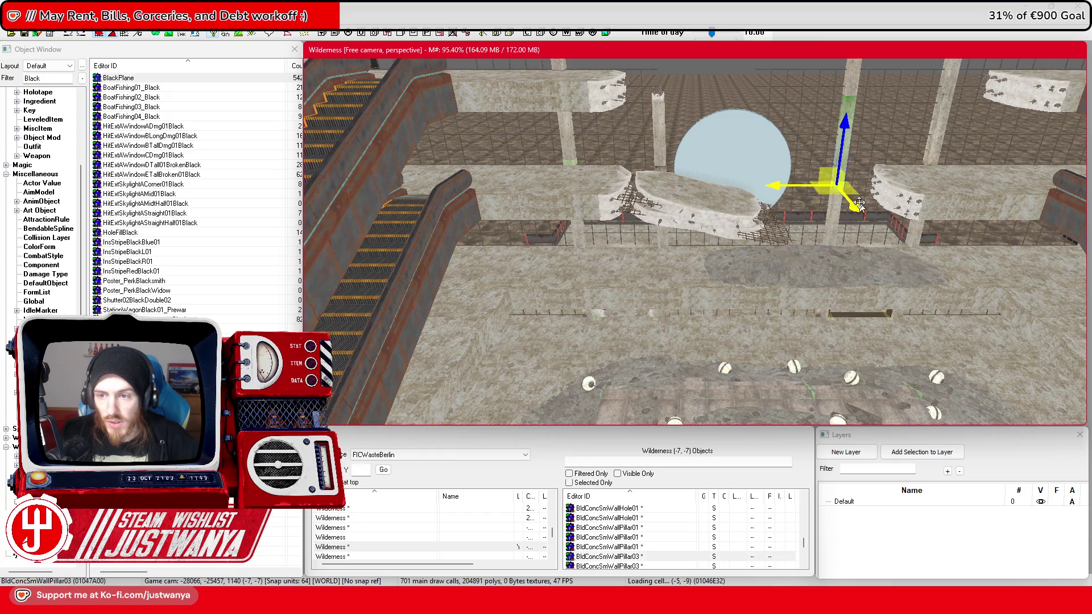
key("s")
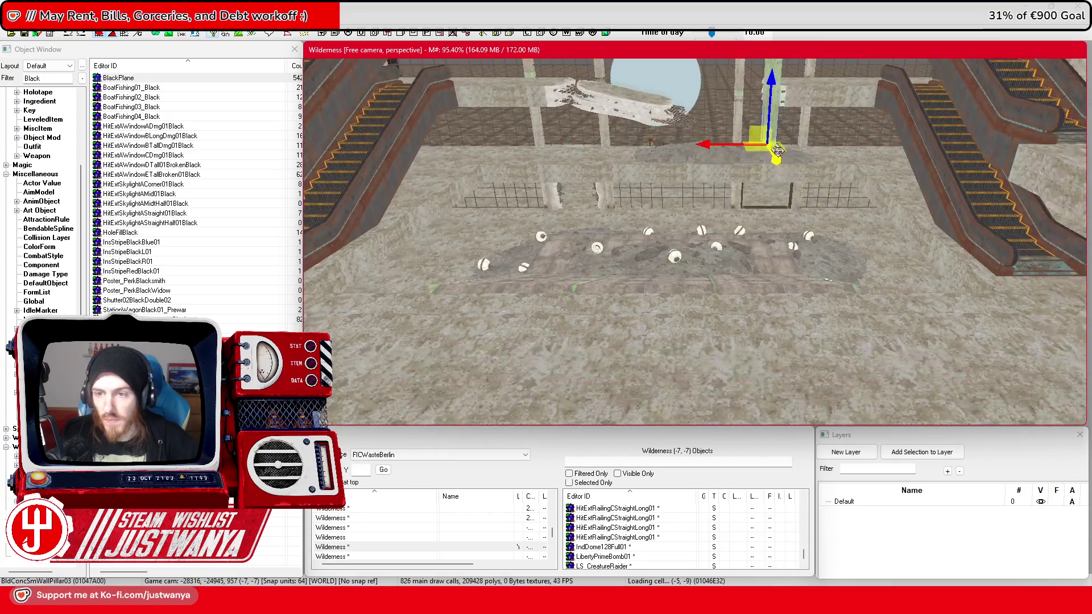
key("w")
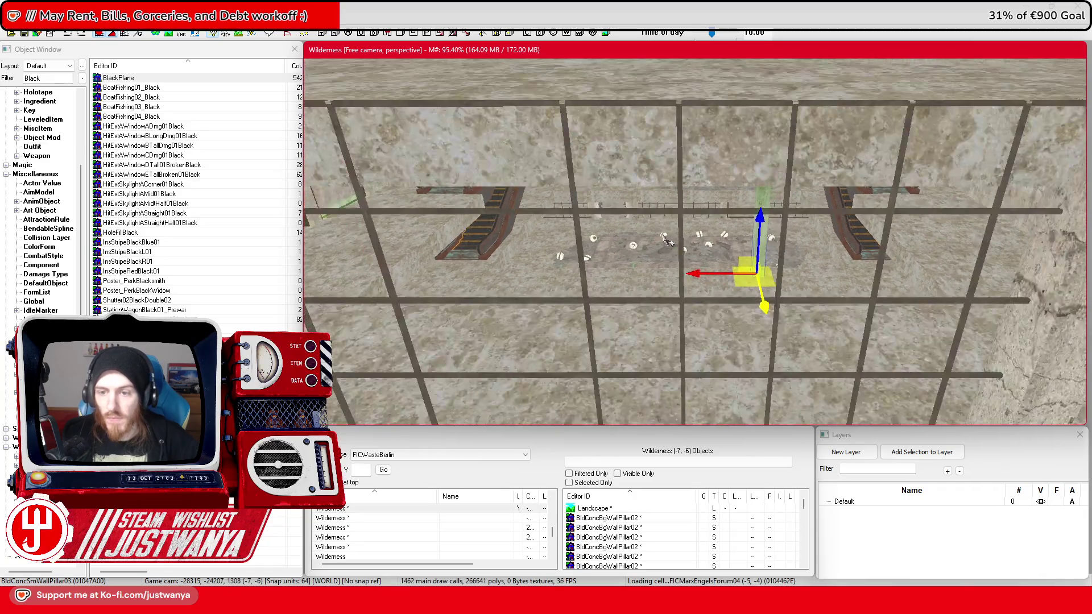
key("w")
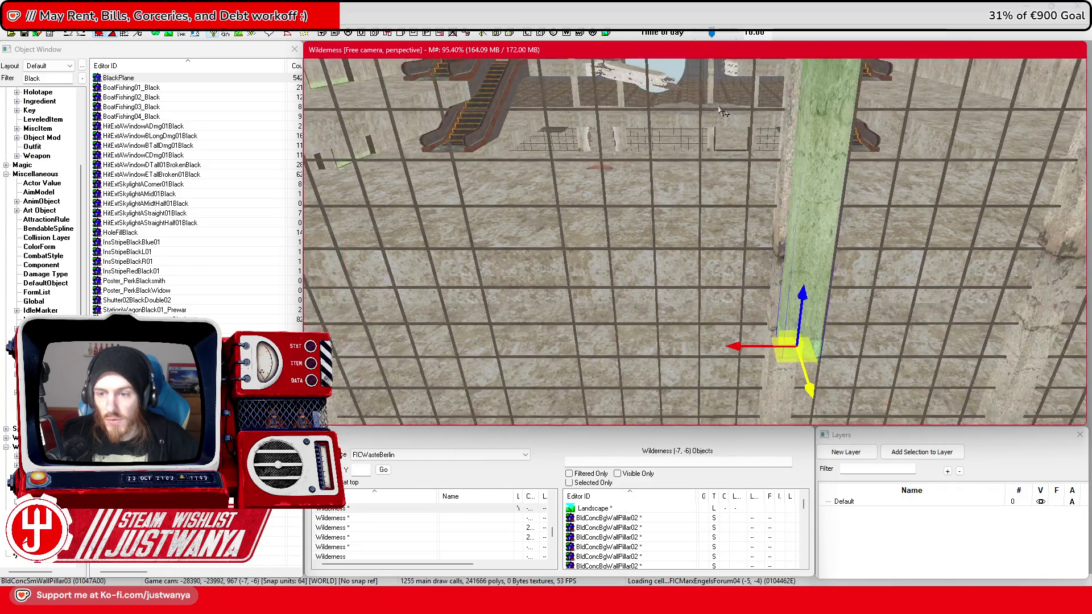
Step: Orbit around to the HitExtRailingCStraightLong01 railing and slide it left along the wall top
key("f")
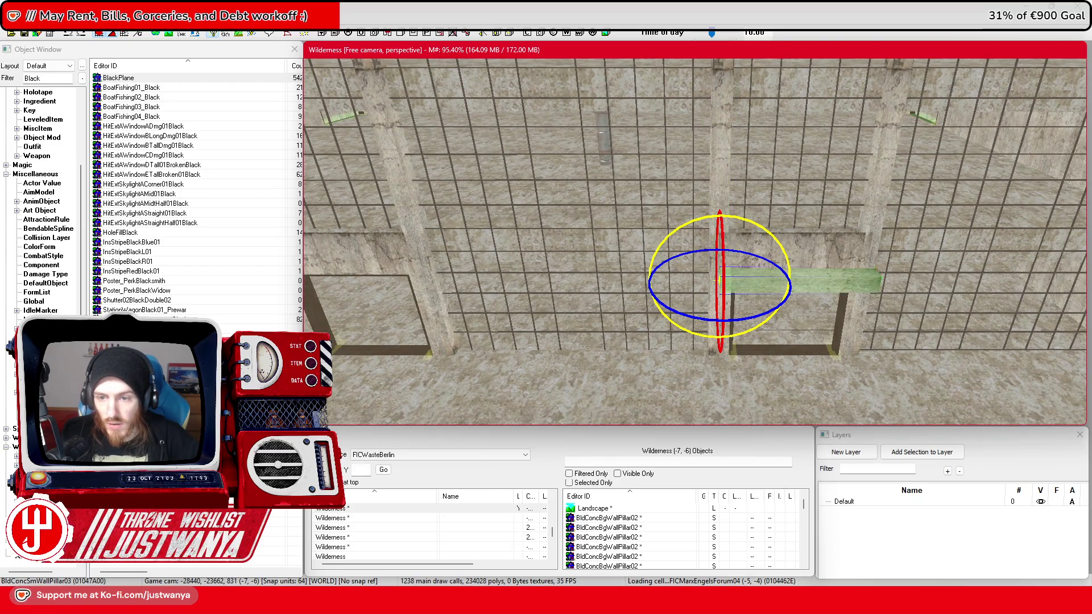
key("shift")
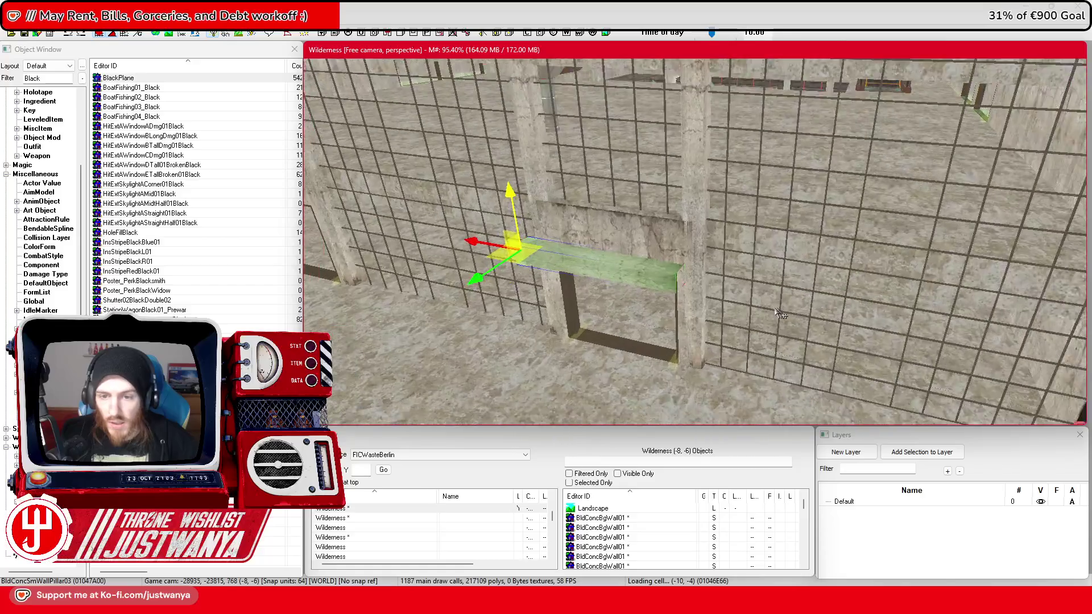
key("shift")
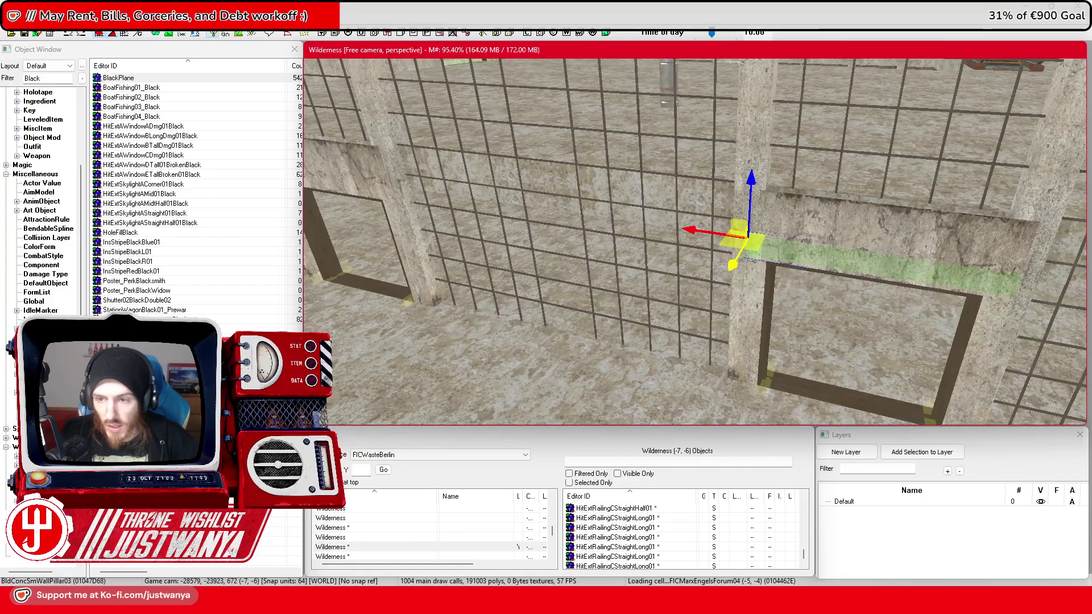
key("shift")
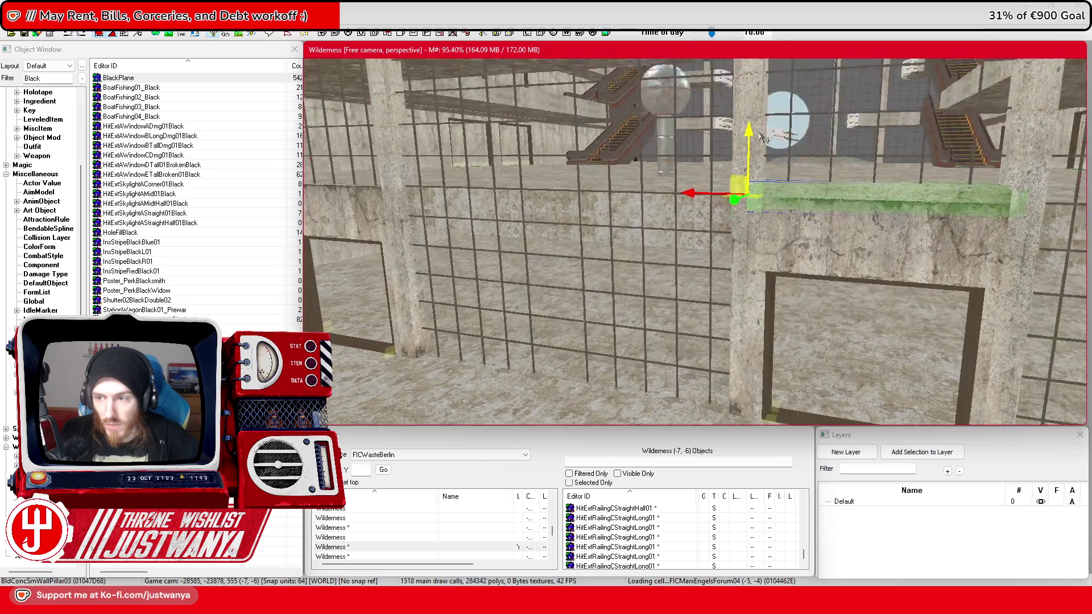
key("shift")
left_click_drag(586, 198, 524, 198)
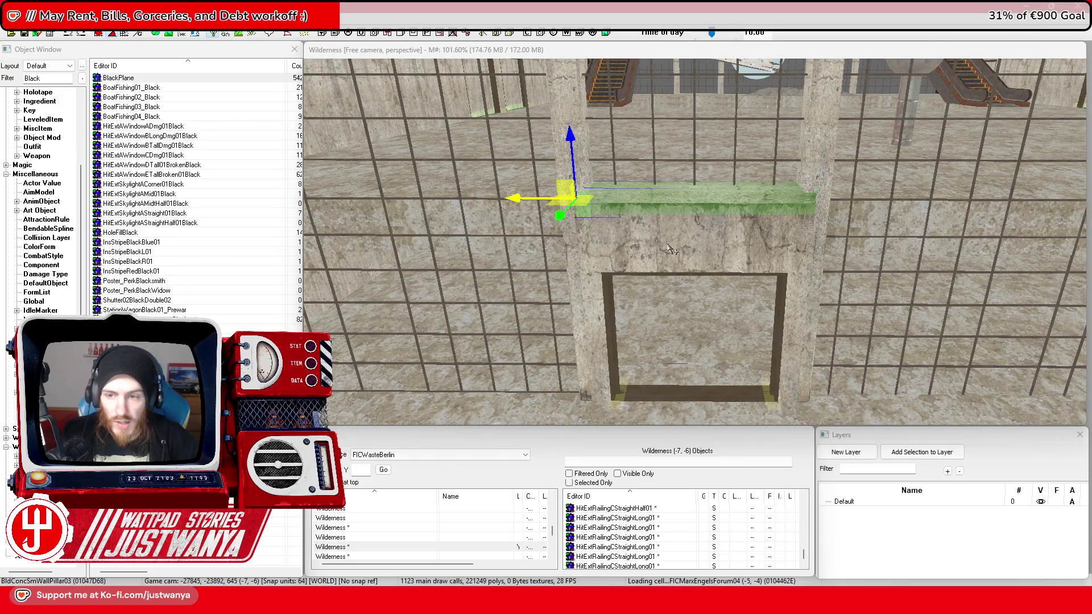
Step: Select the BldConcBgWallPillar02 pillar and turn to face the wall with two doorways
left_click(626, 185, "ctrl")
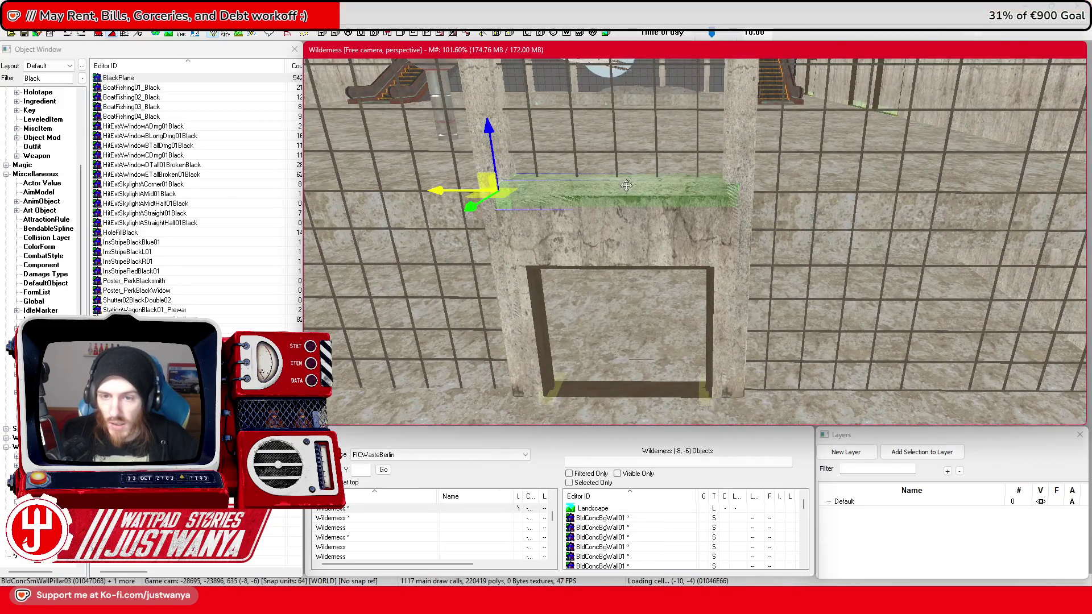
key("shift")
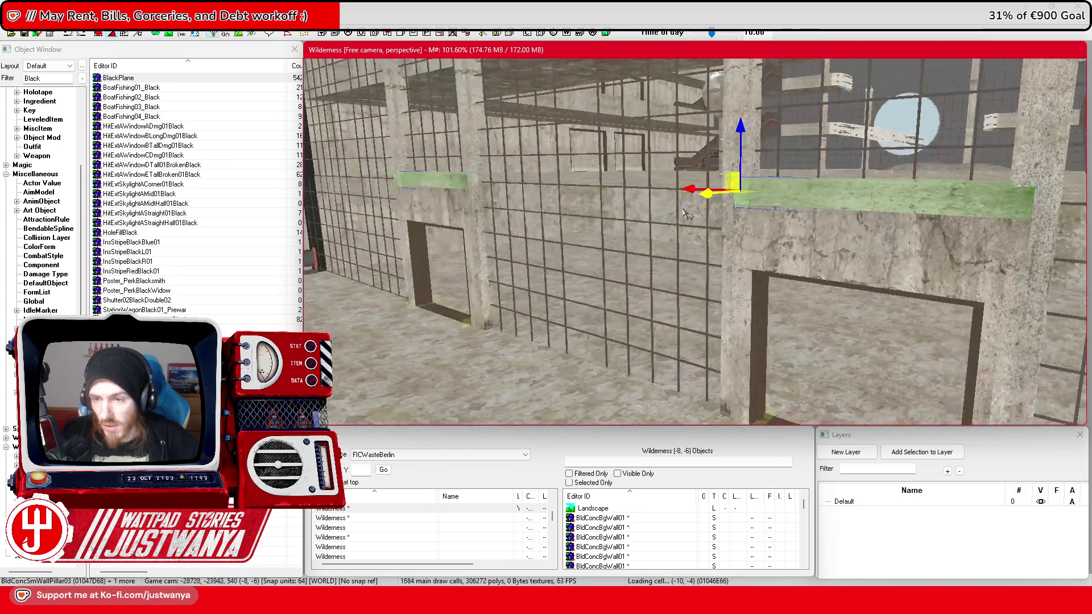
left_click(728, 268)
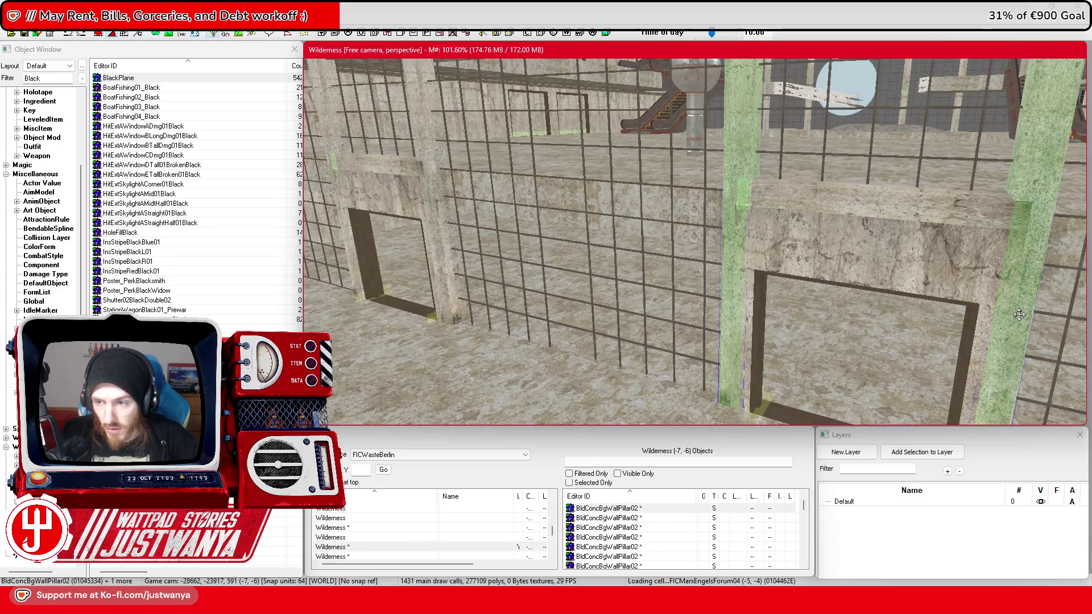
key("shift")
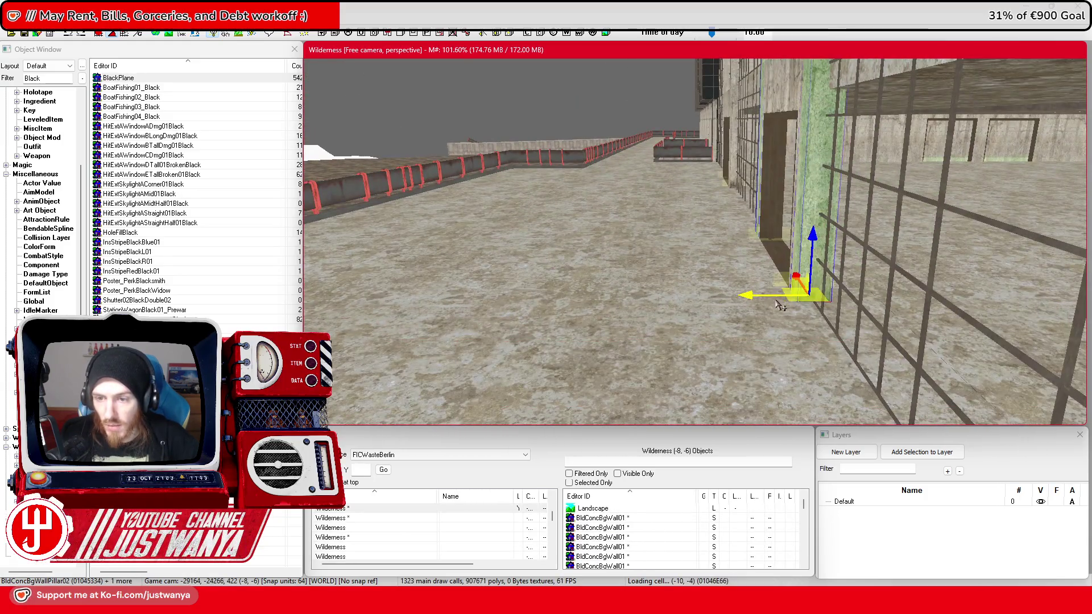
key("shift")
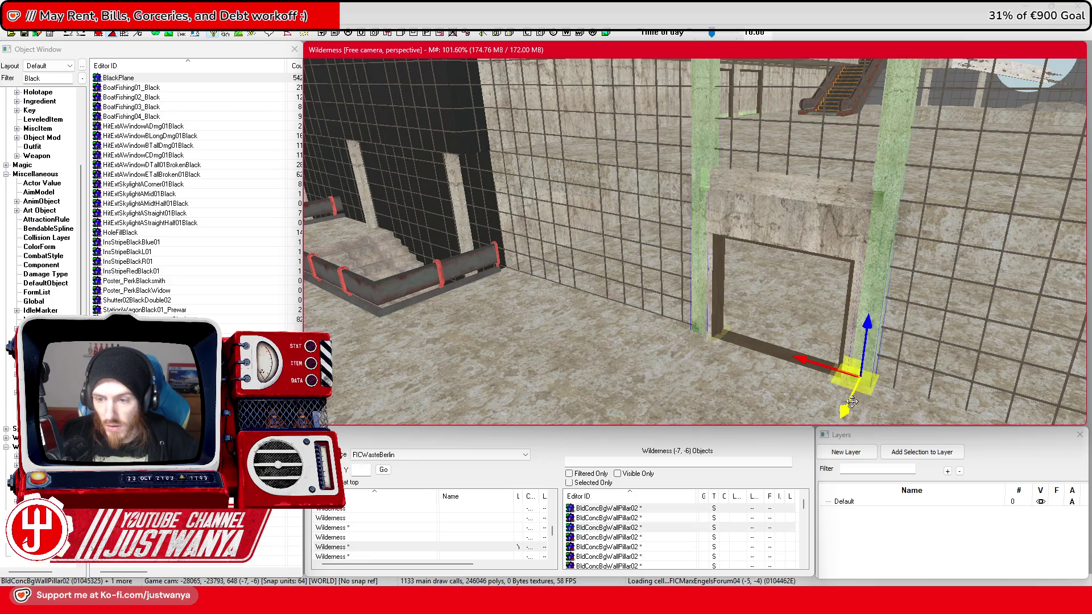
key("shift")
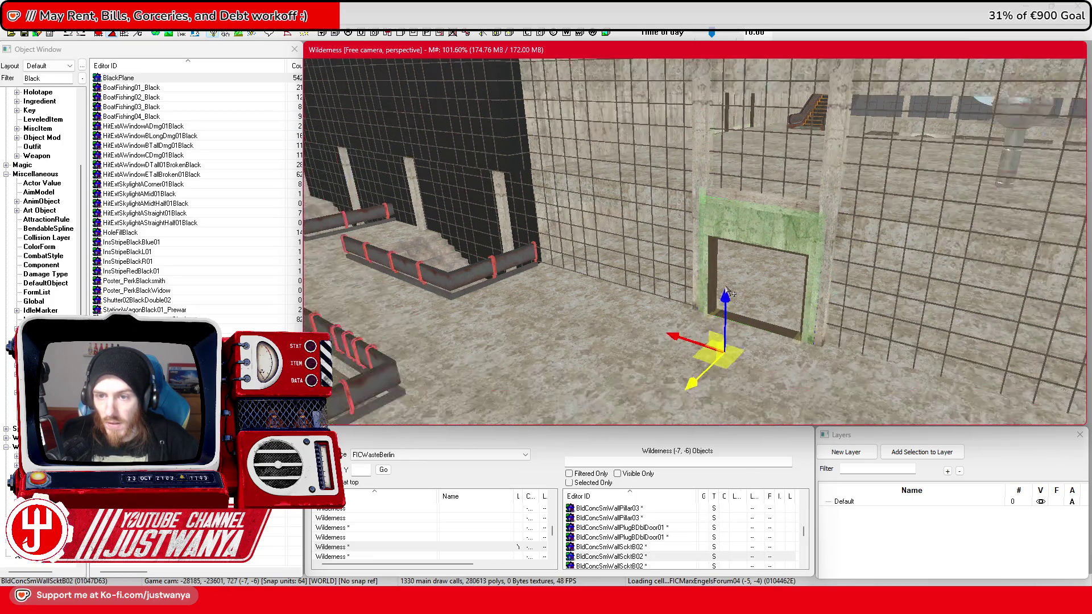
Step: Fly up close to inspect the building's wire-grid facade and glass
key("a")
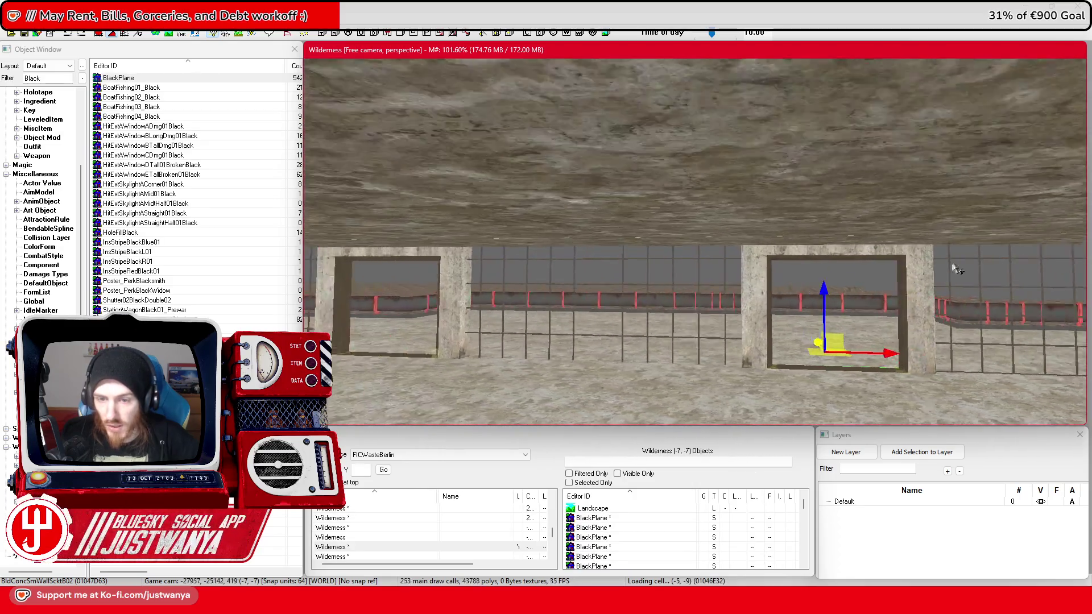
key("w")
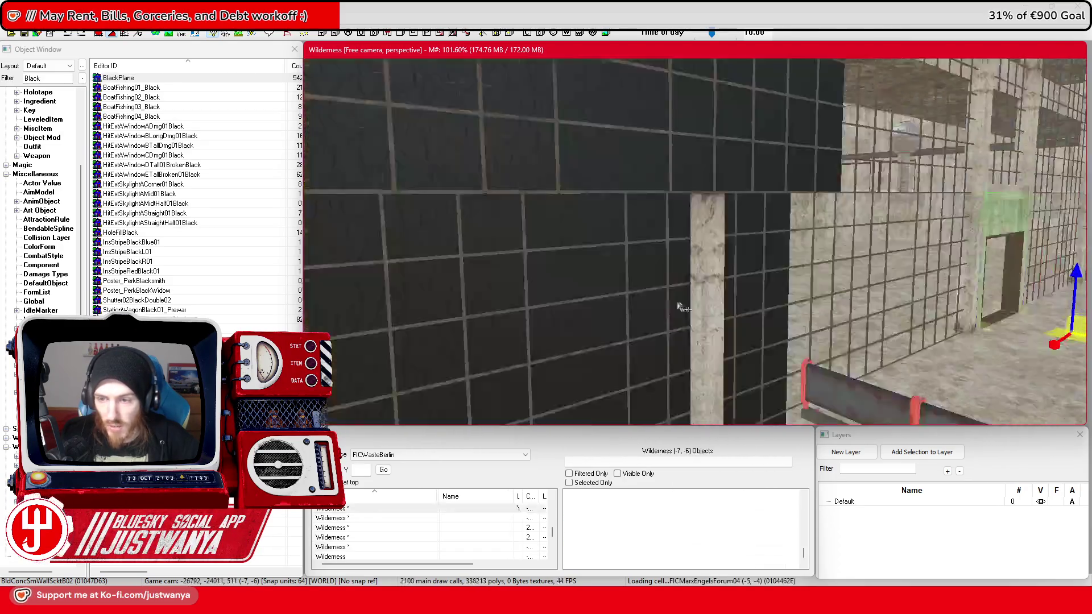
key("w")
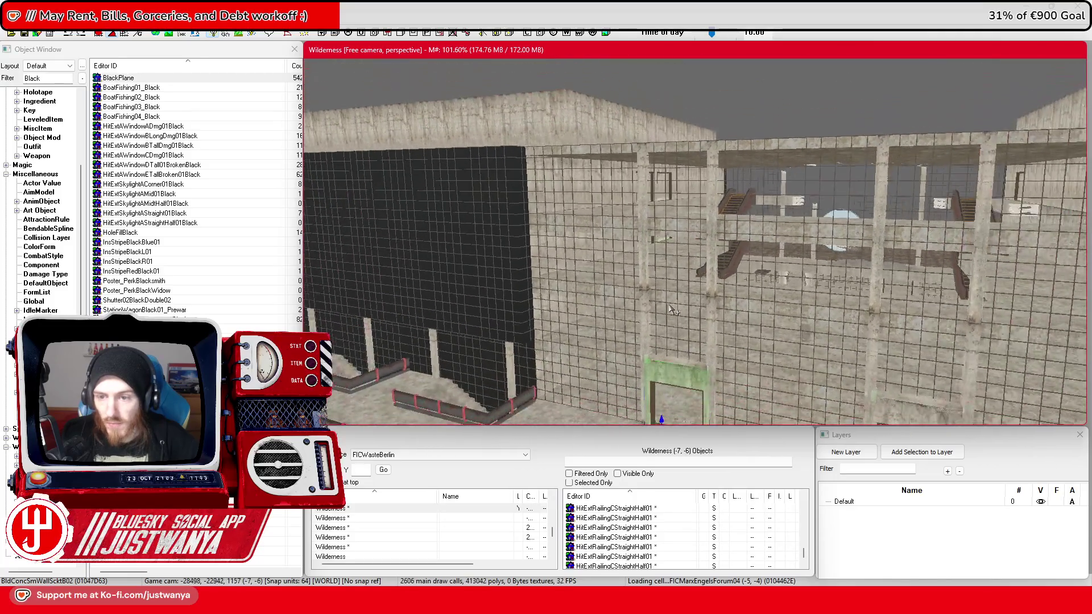
key("w")
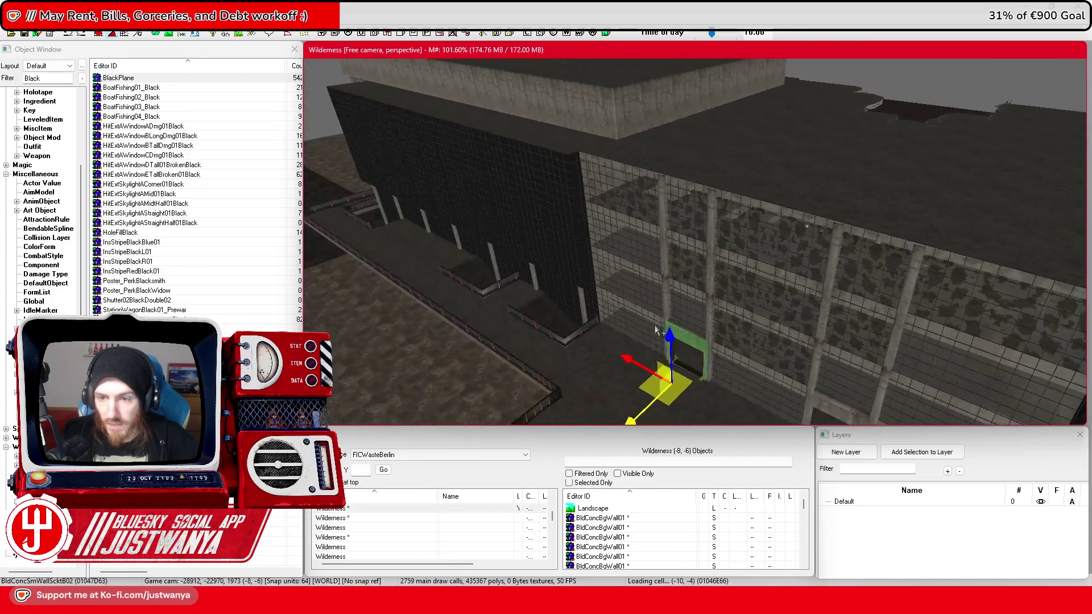
key("w")
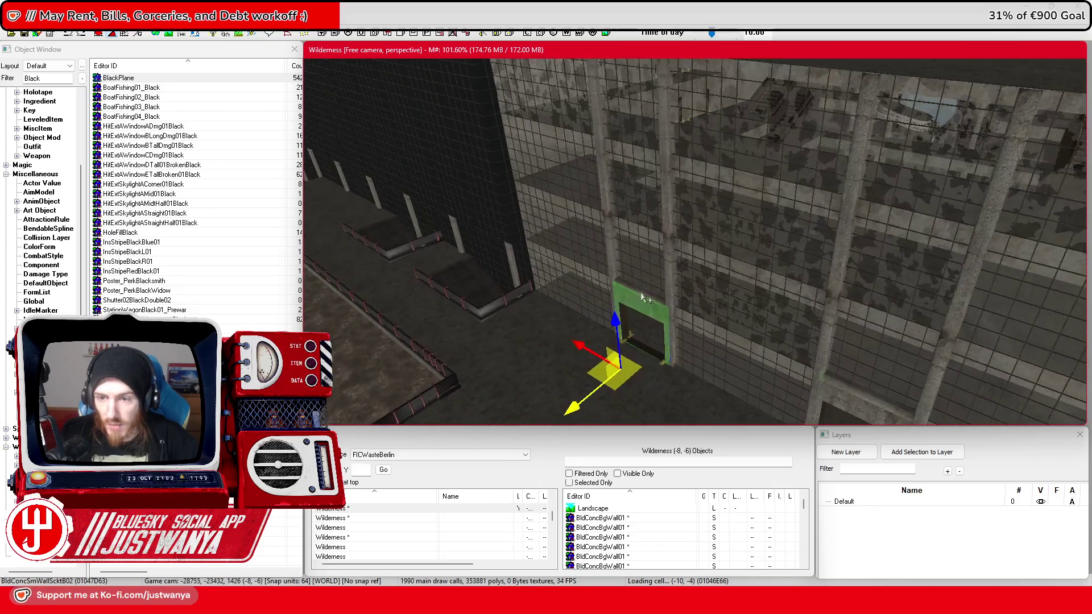
key("w")
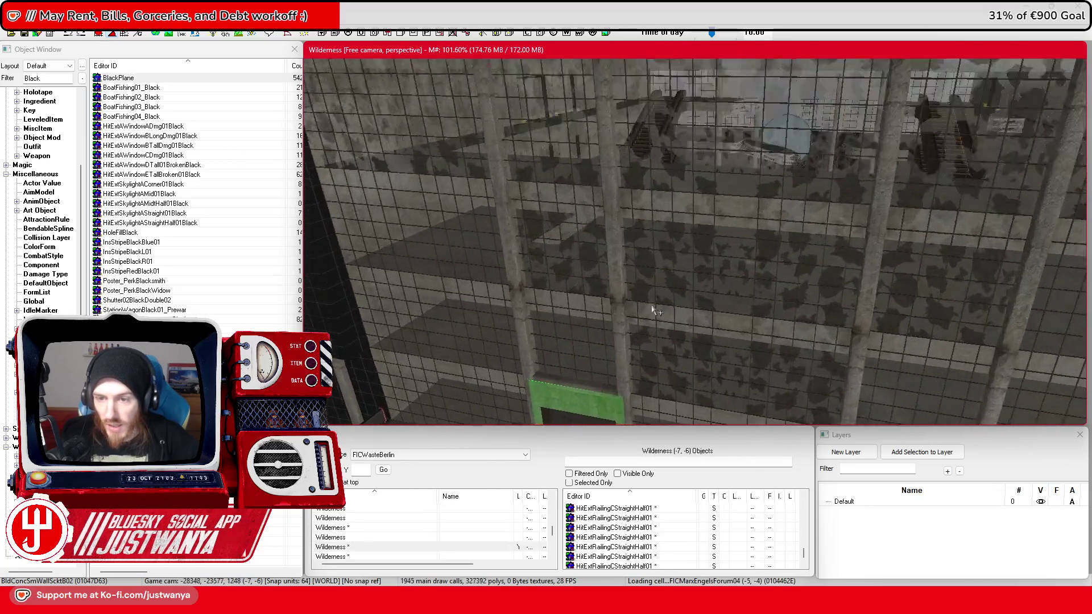
key("w")
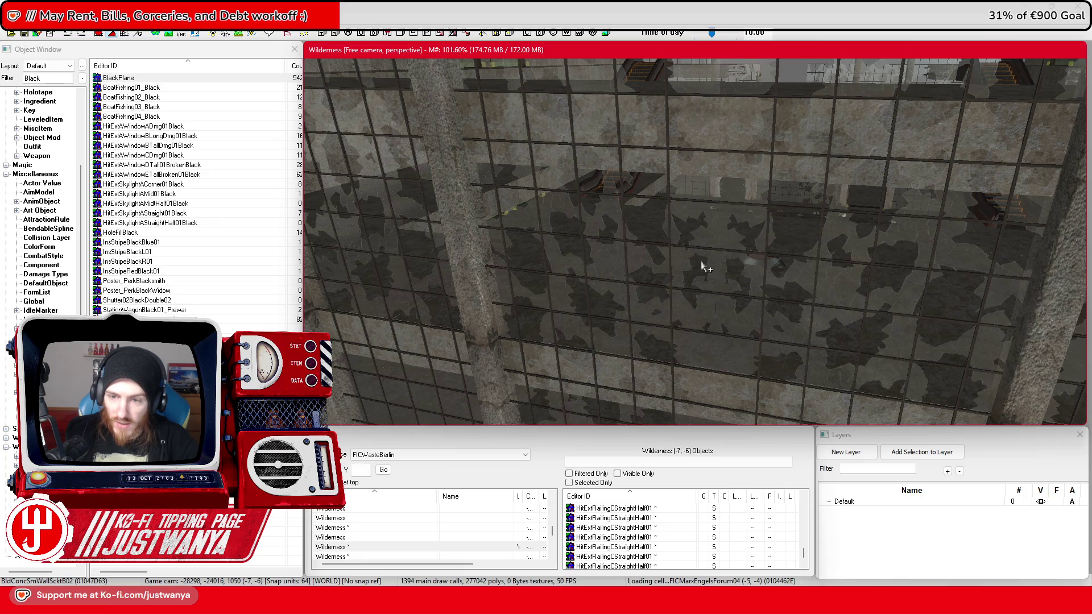
Step: Select several BldGlassBroke05 broken glass panes across the lower facade
left_click(693, 292)
key("w")
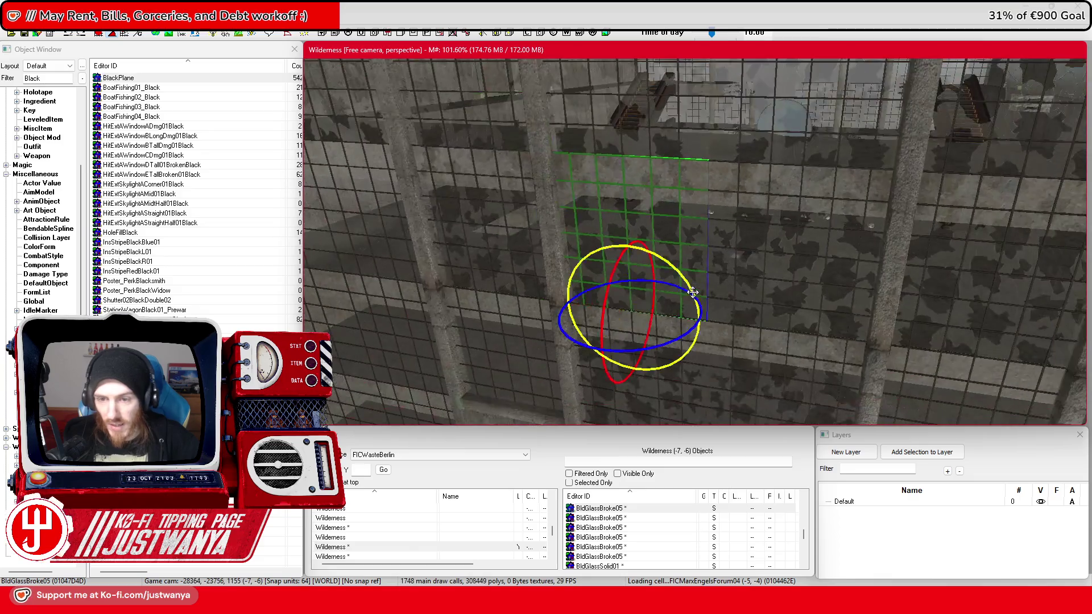
left_click_drag(643, 353, 654, 322)
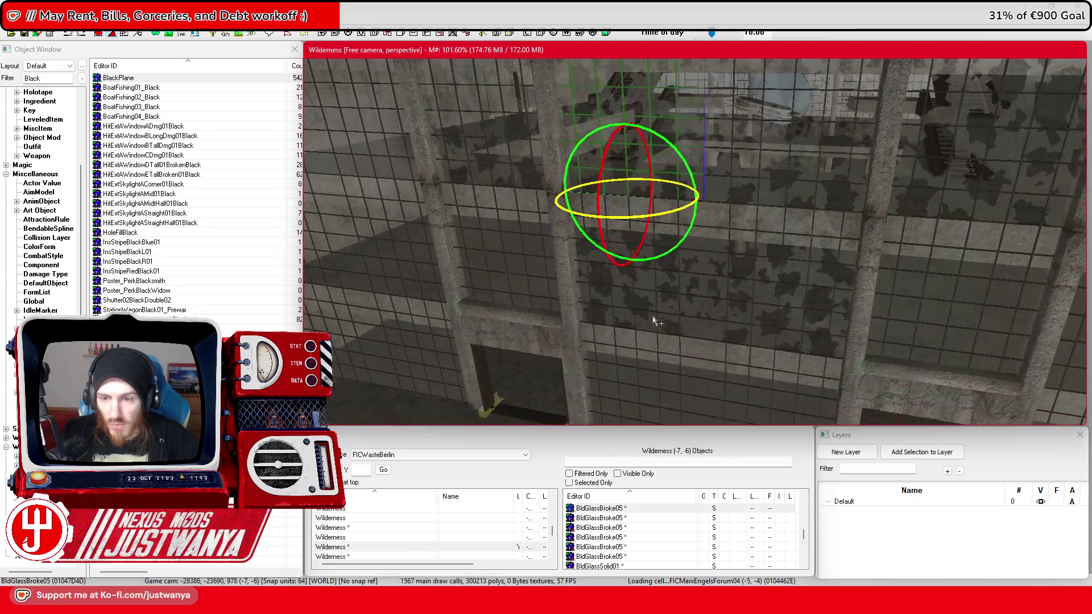
left_click(762, 297)
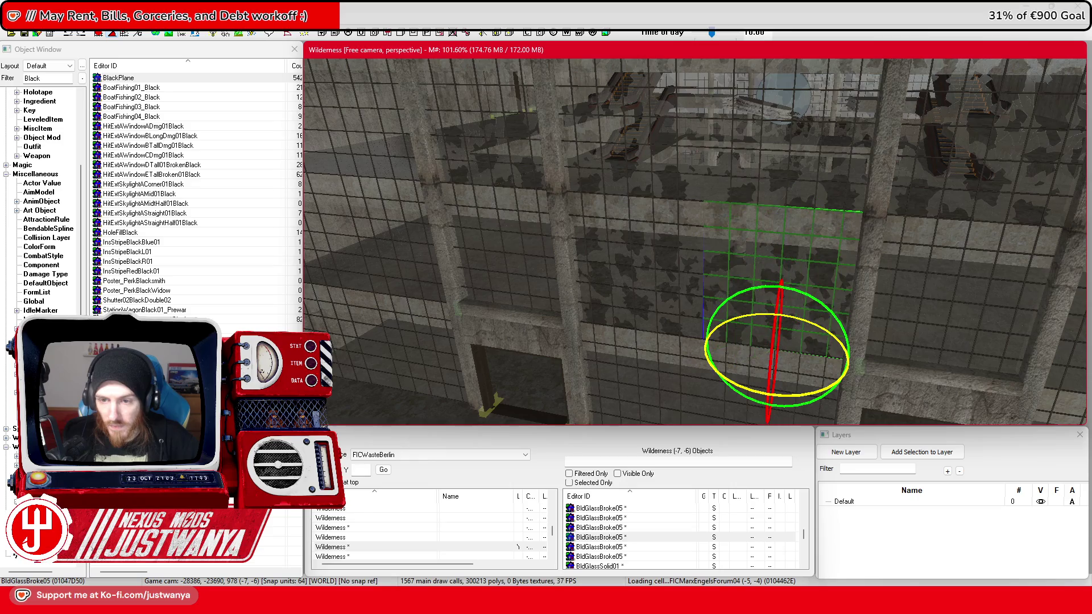
scroll(753, 323, "up", 1)
left_click_drag(753, 323, 729, 354)
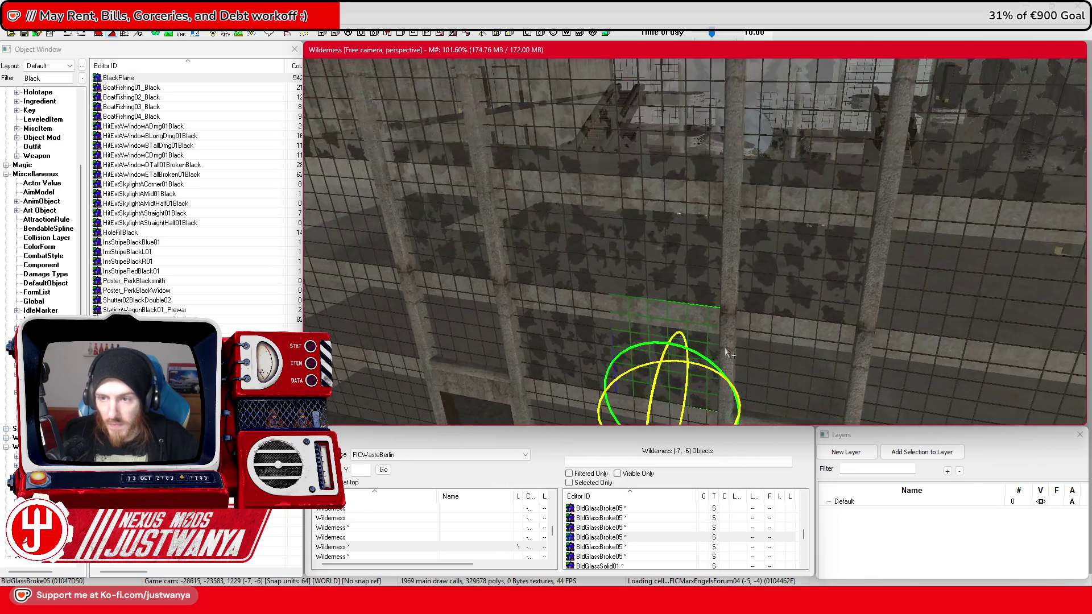
left_click(812, 266)
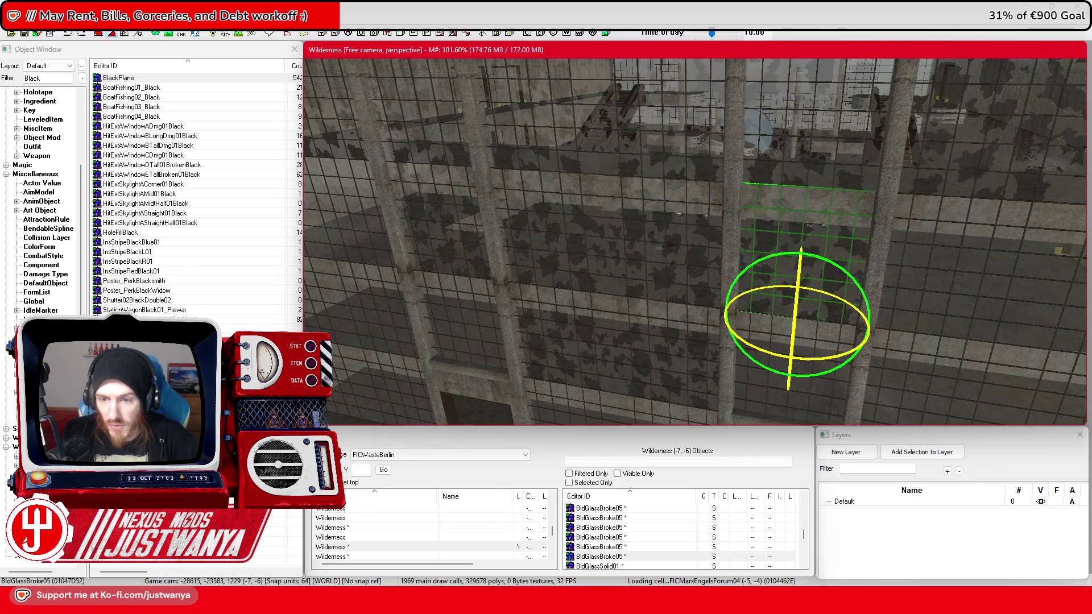
scroll(825, 358, "up", 3)
scroll(717, 337, "up", 1)
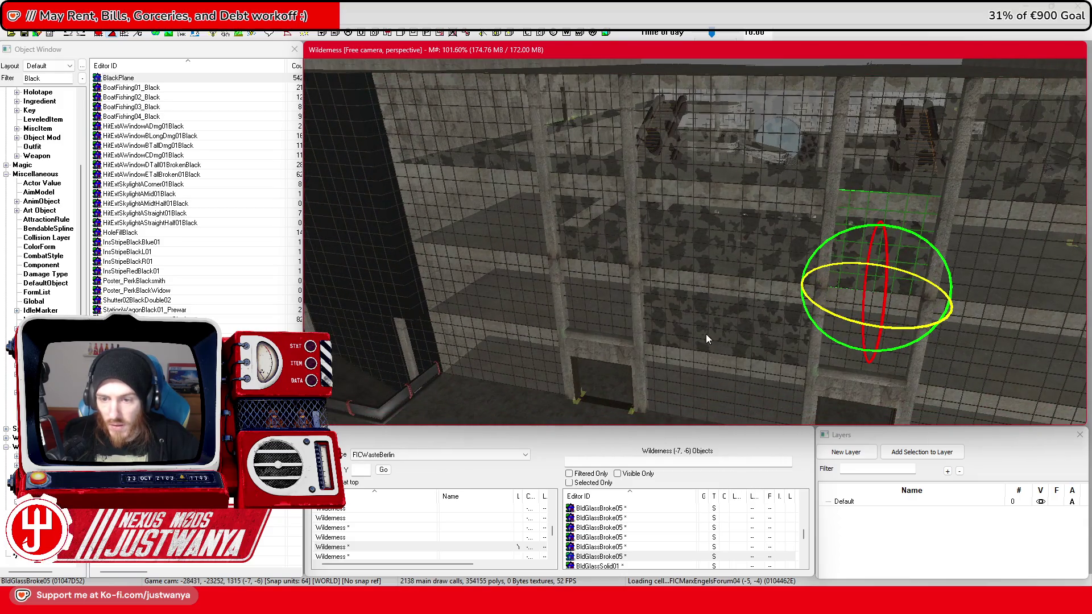
scroll(707, 339, "up", 3)
Step: Check more broken panes higher up the facade with the rotate gizmo active
left_click(709, 336)
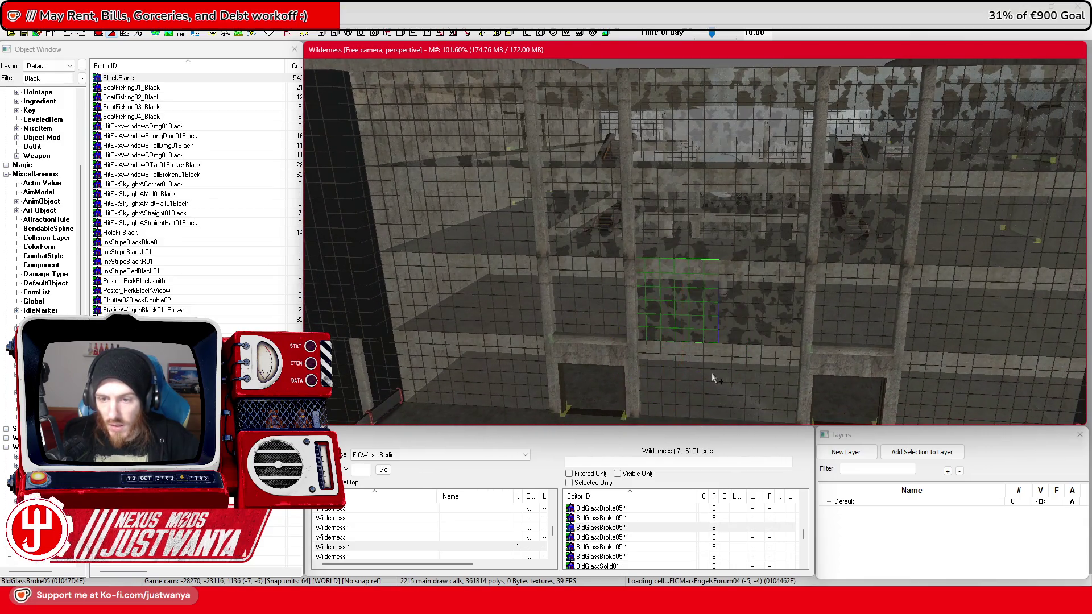
key("e")
mouse_move(704, 384)
left_mouse_down()
mouse_move(723, 353)
mouse_move(721, 278)
left_mouse_up()
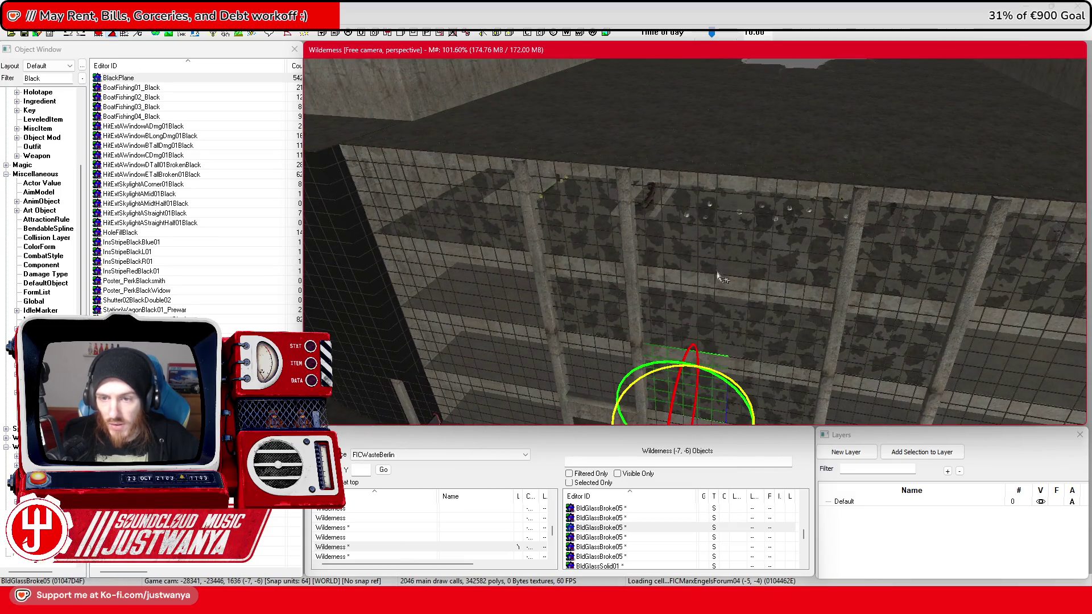
left_click(586, 230)
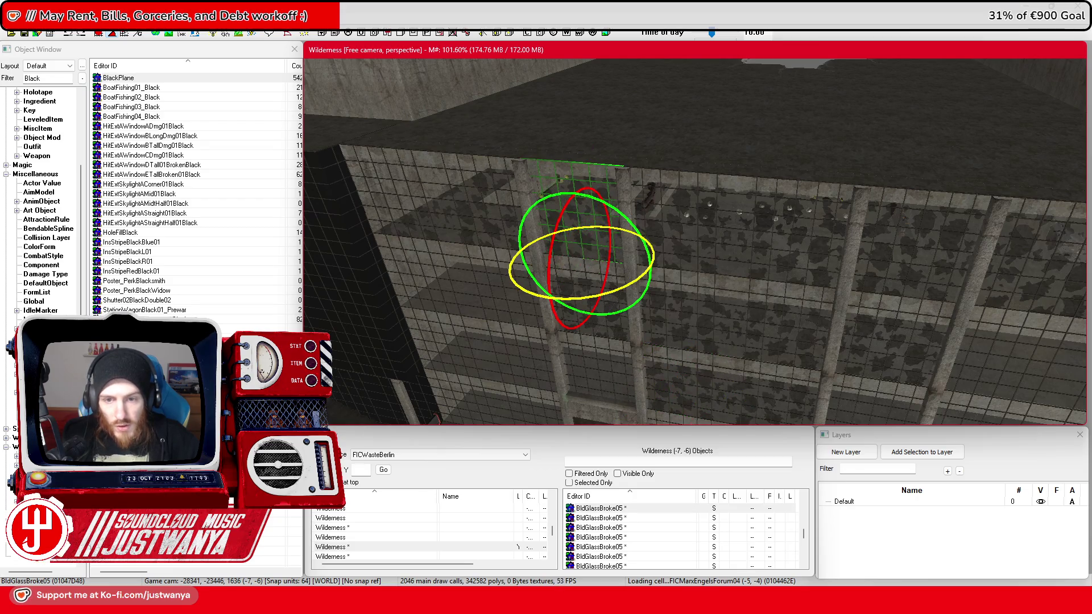
mouse_move(683, 243)
left_mouse_down()
mouse_move(616, 237)
mouse_move(626, 231)
left_mouse_up()
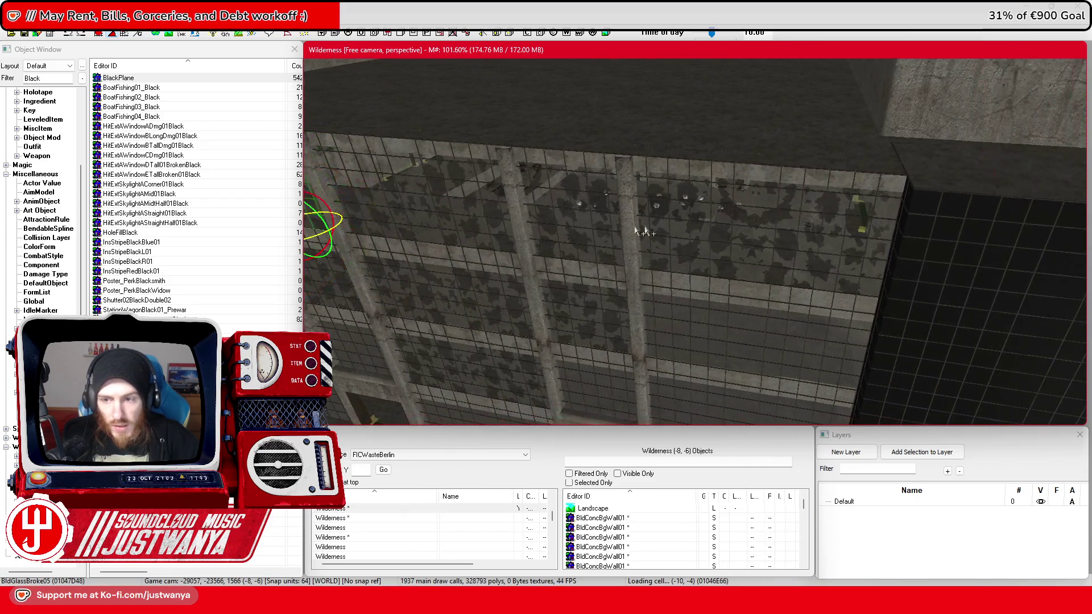
left_click(769, 265)
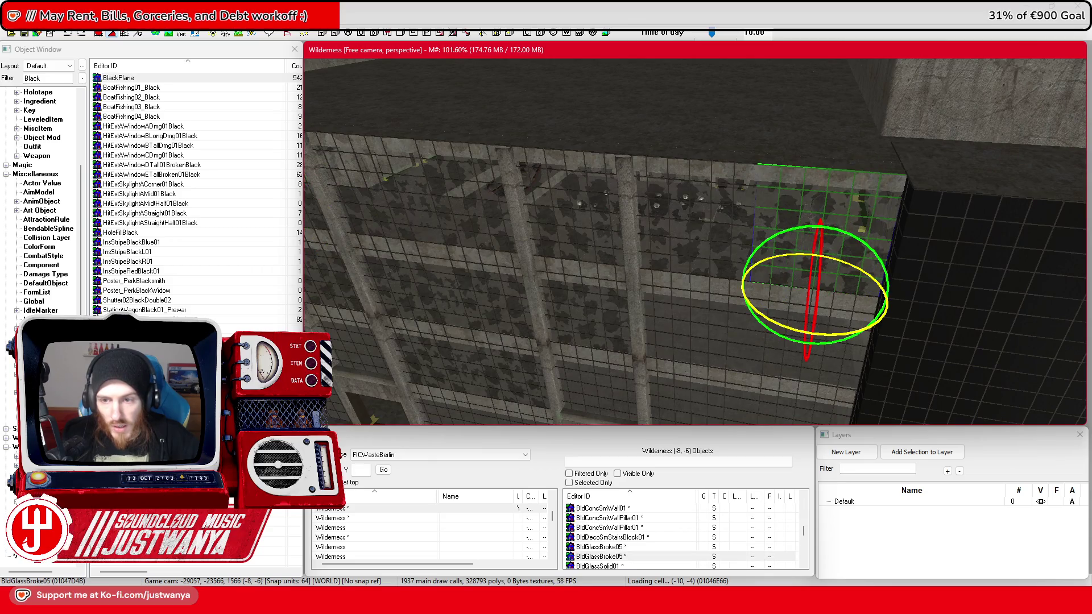
Step: Switch back to the move gizmo and save the plugin
key("w")
scroll(743, 308, "up", 5)
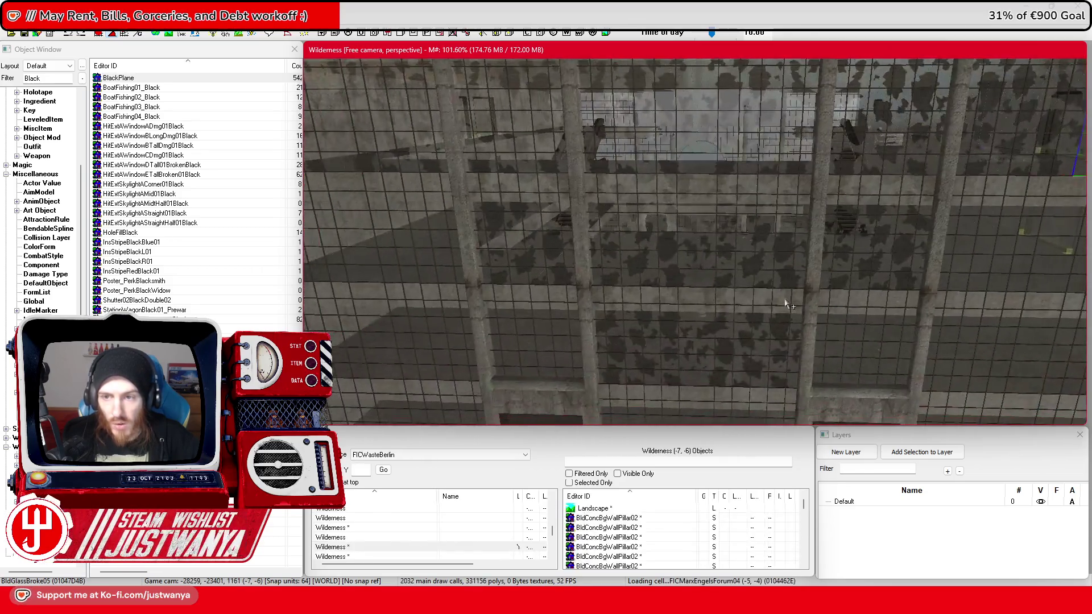
scroll(787, 305, "down", 5)
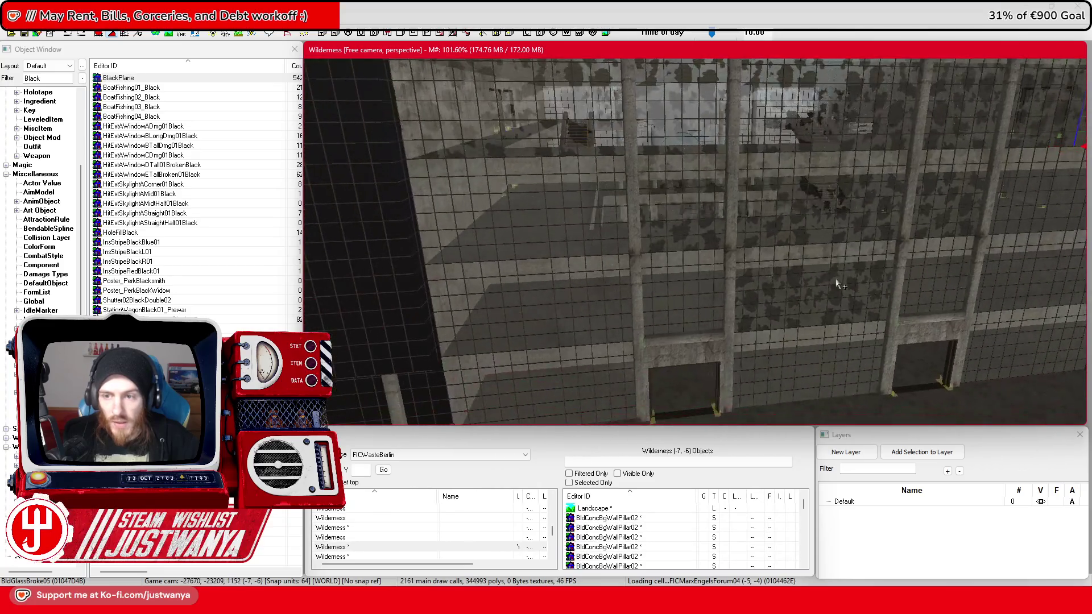
scroll(637, 222, "down", 3)
left_click(26, 33)
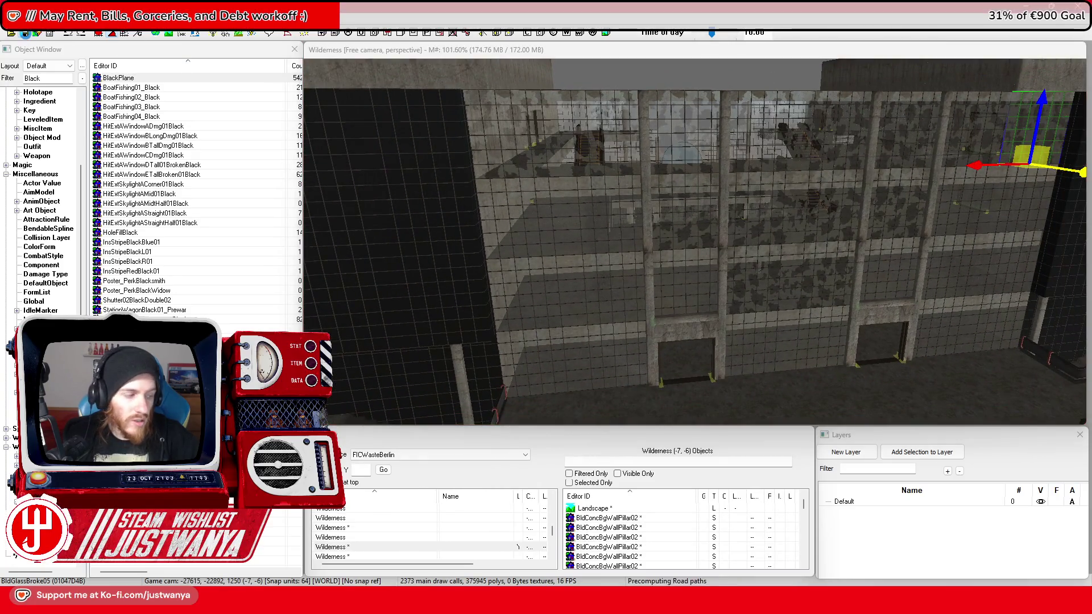
scroll(641, 216, "up", 5)
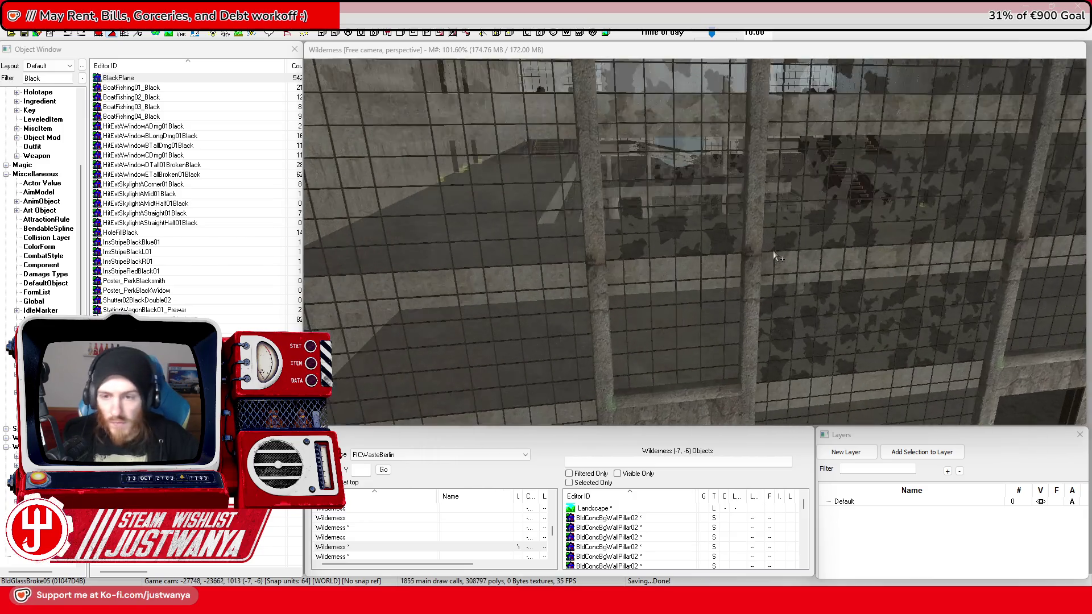
scroll(735, 250, "up", 10)
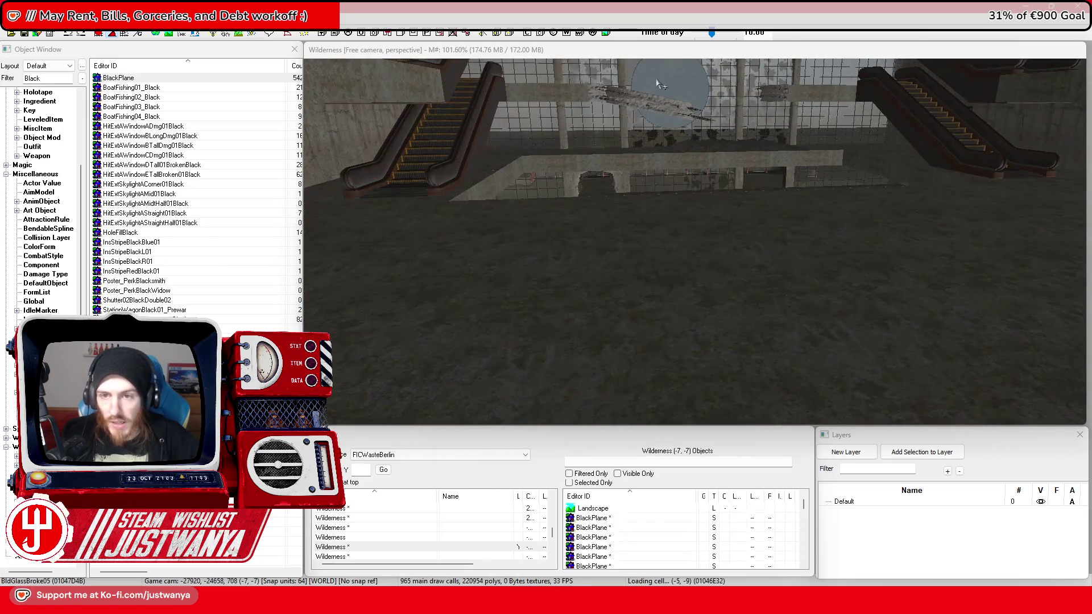
Step: Select the concrete debris pile and orbit round to the emblem front
left_click(665, 56)
scroll(699, 241, "up", 10)
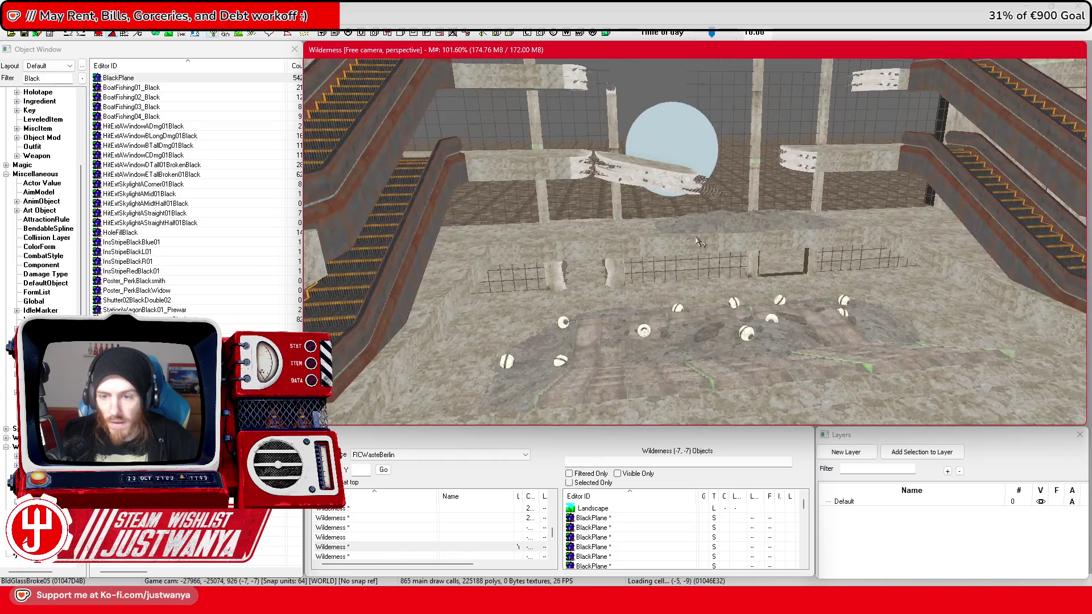
left_click(700, 242)
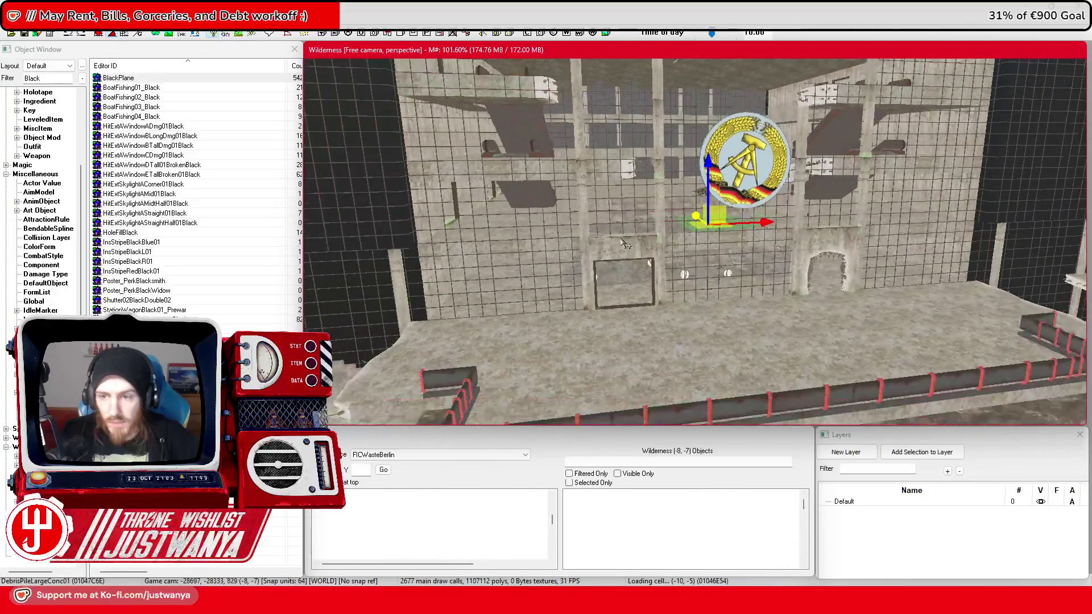
scroll(672, 273, "down", 10)
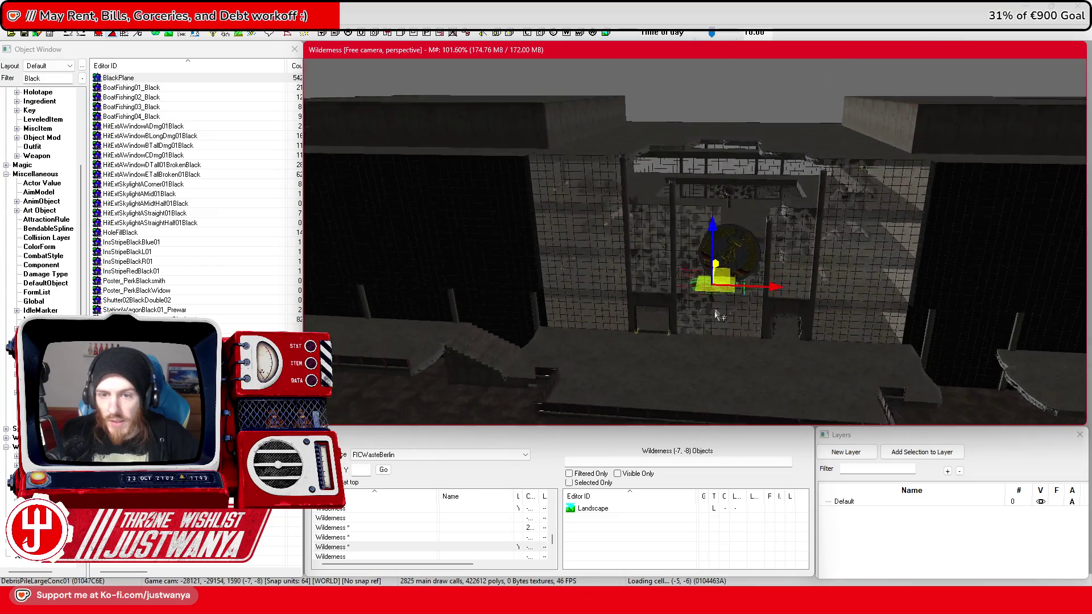
scroll(715, 332, "down", 5)
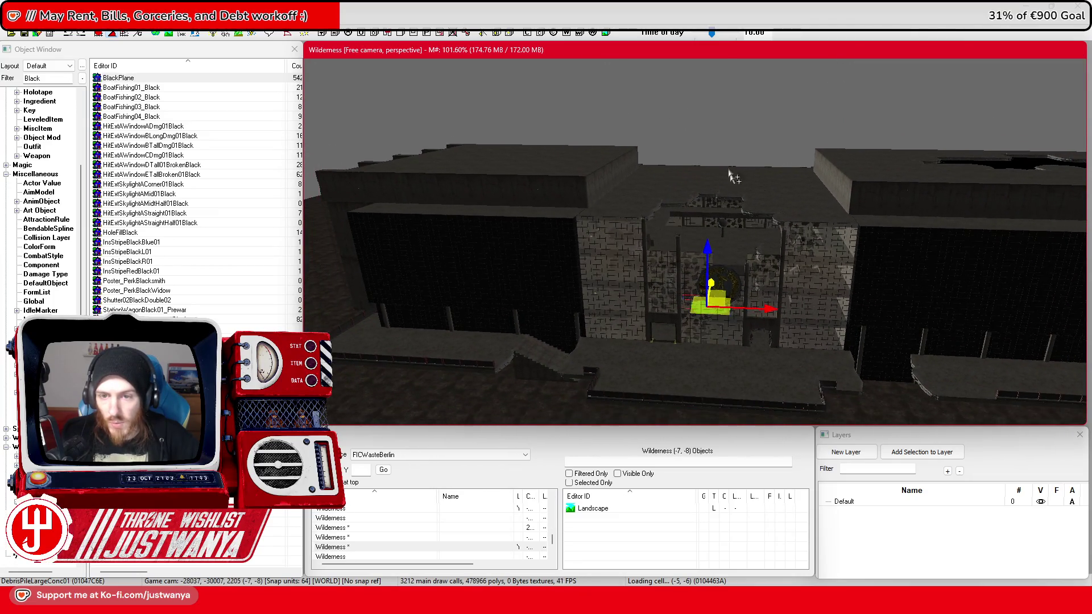
left_click_drag(765, 291, 1010, 270)
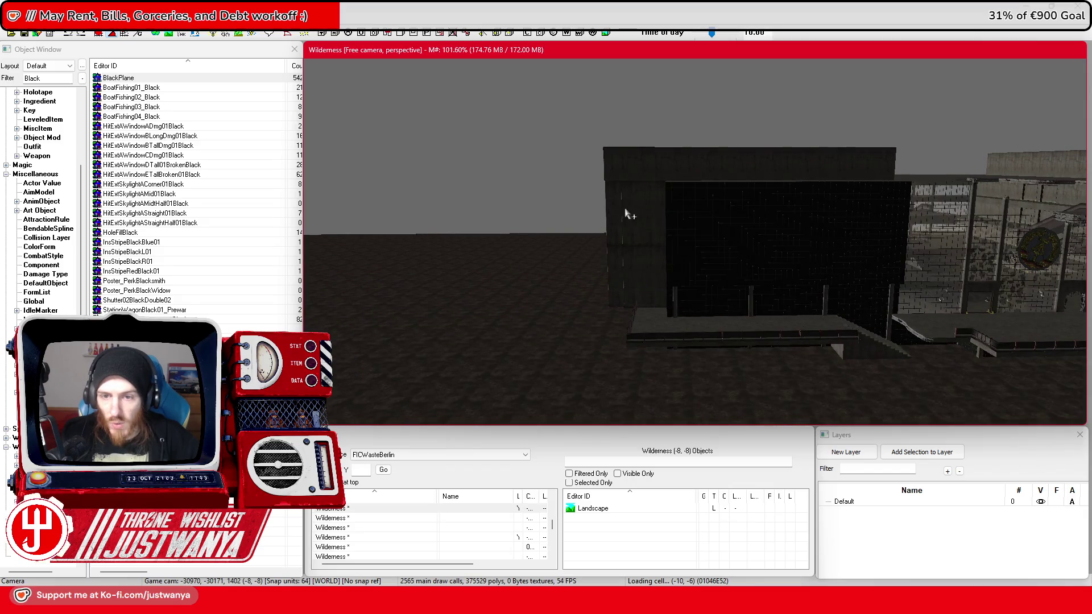
mouse_move(790, 250)
left_mouse_down()
mouse_move(824, 251)
mouse_move(629, 220)
left_mouse_up()
left_click_drag(771, 288, 476, 271)
left_click_drag(875, 306, 904, 308)
Step: Zoom in on the emblem front and save the plugin
scroll(849, 292, "up", 6)
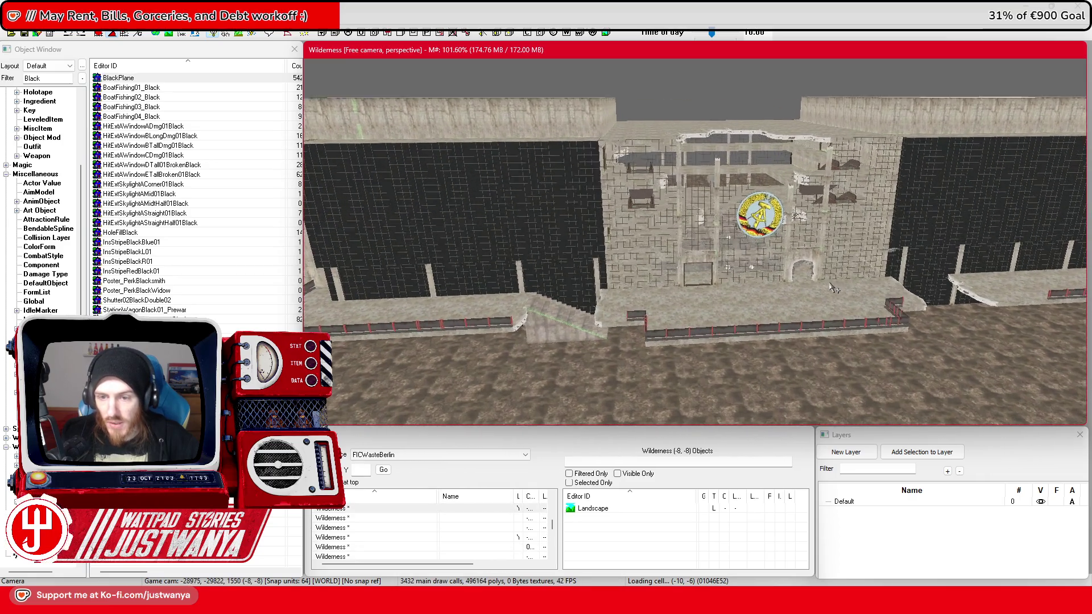
scroll(831, 289, "up", 3)
scroll(831, 288, "up", 3)
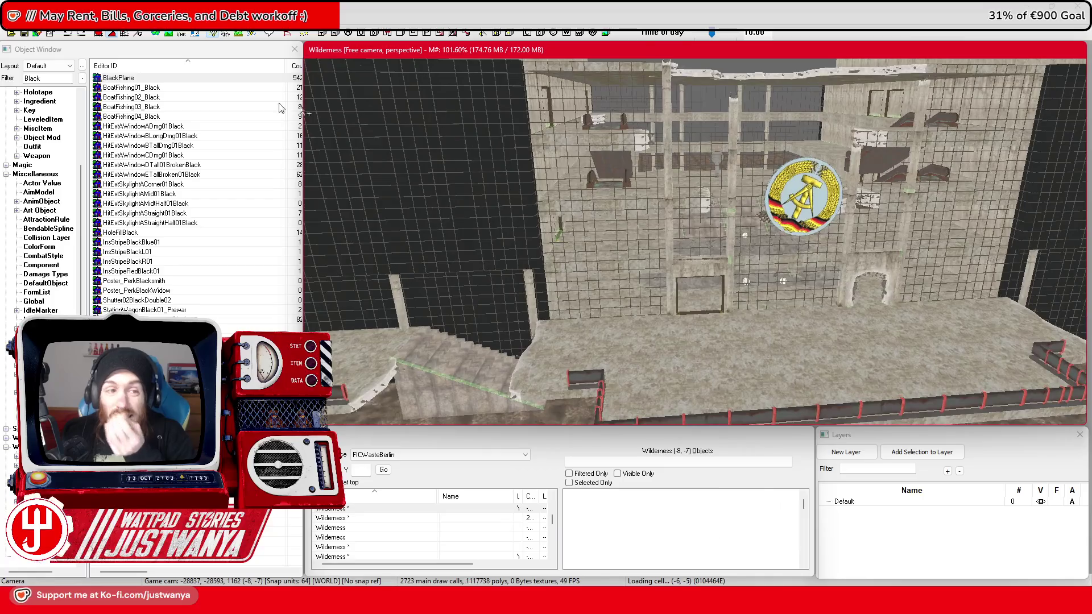
left_click(26, 34)
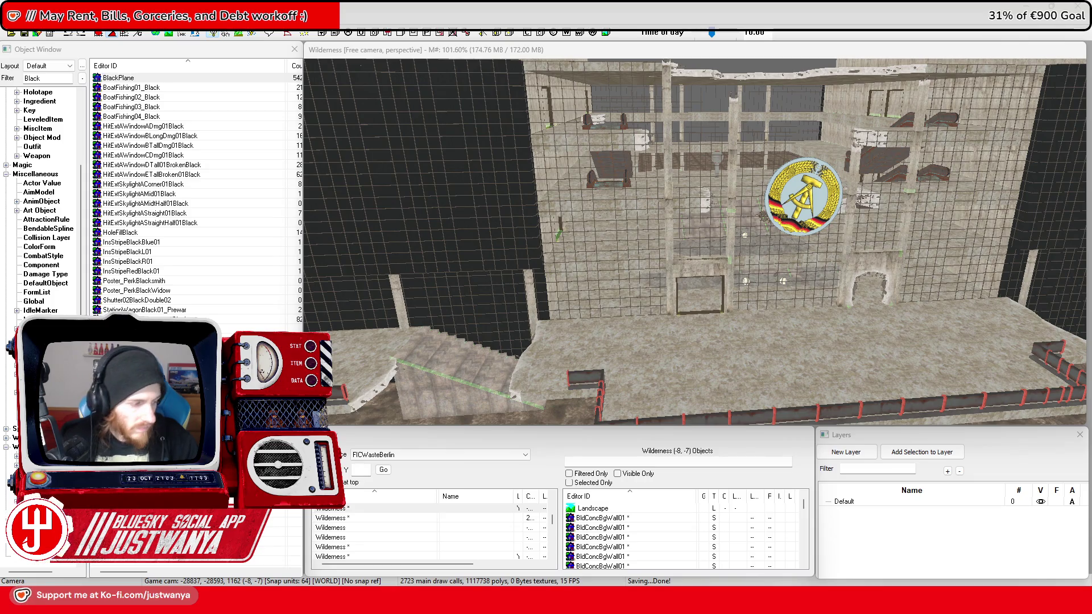
scroll(739, 334, "up", 3)
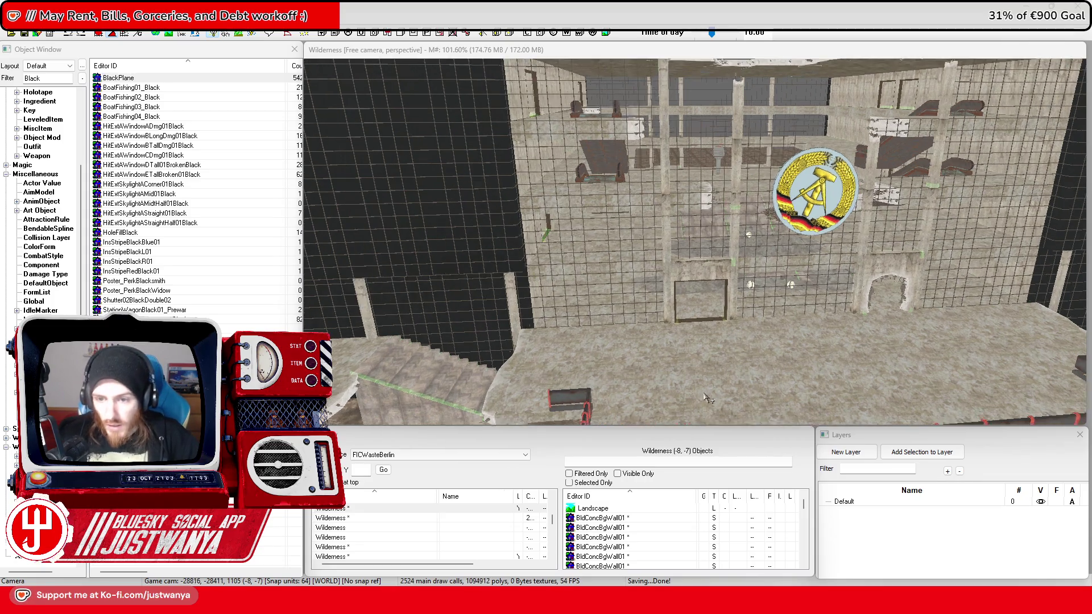
Step: View the ceiling and stairs, then bring up the browser's assembly hall reference photo
left_click(717, 364)
scroll(711, 370, "up", 2)
scroll(711, 372, "up", 5)
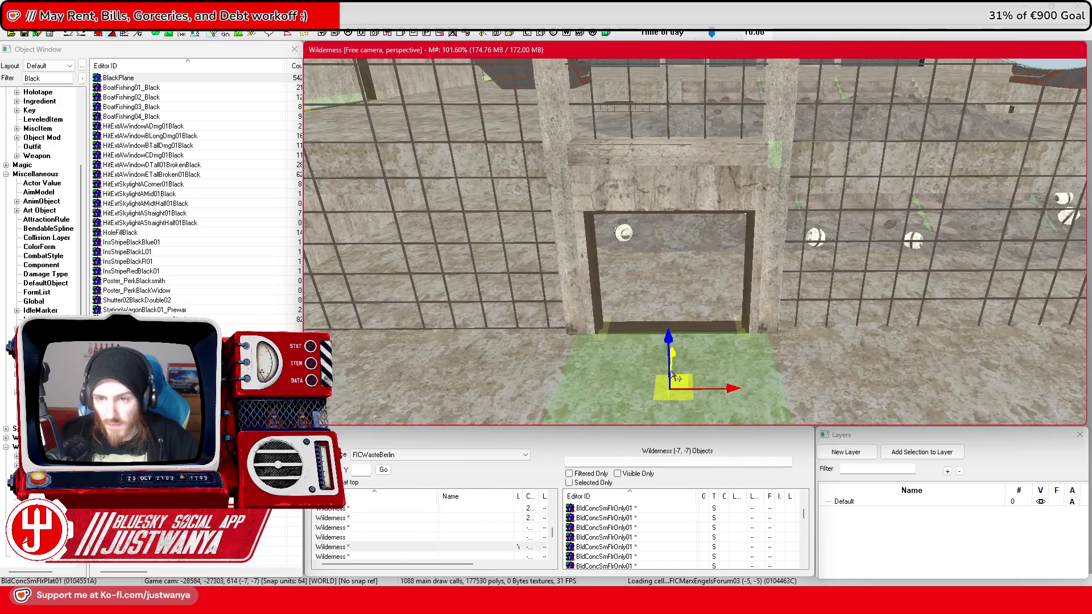
scroll(677, 378, "down", 6)
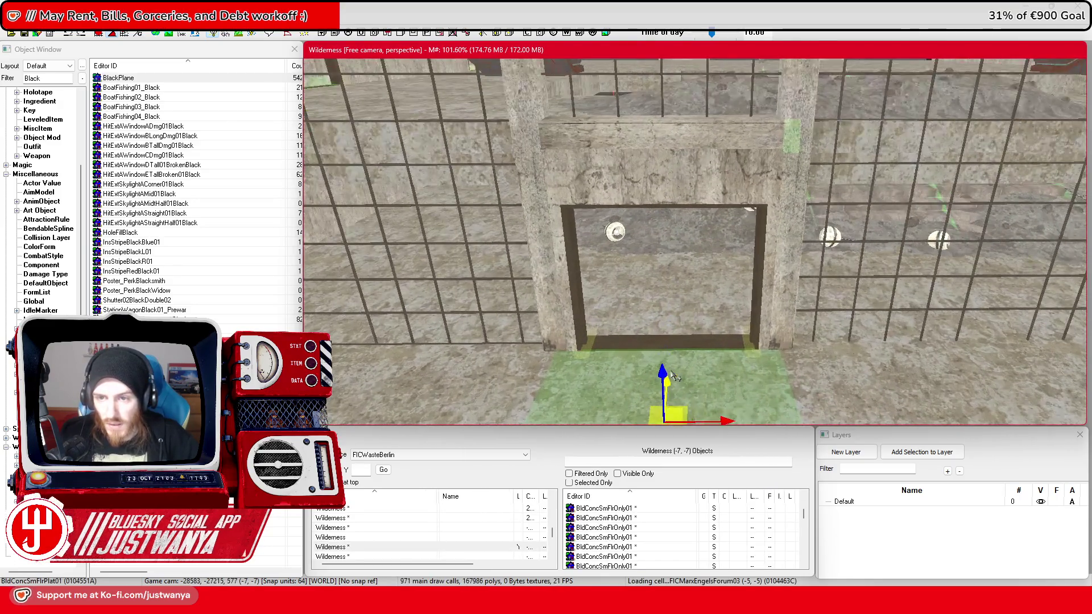
mouse_move(683, 326)
left_mouse_down()
mouse_move(673, 427)
mouse_move(571, 529)
left_mouse_up()
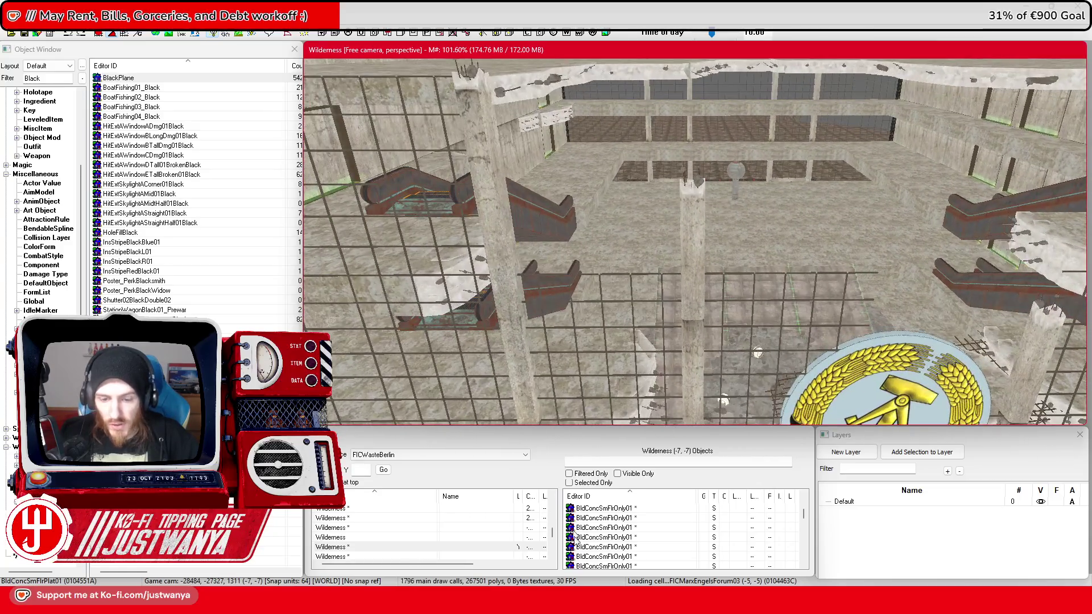
mouse_move(603, 598)
left_click(660, 534)
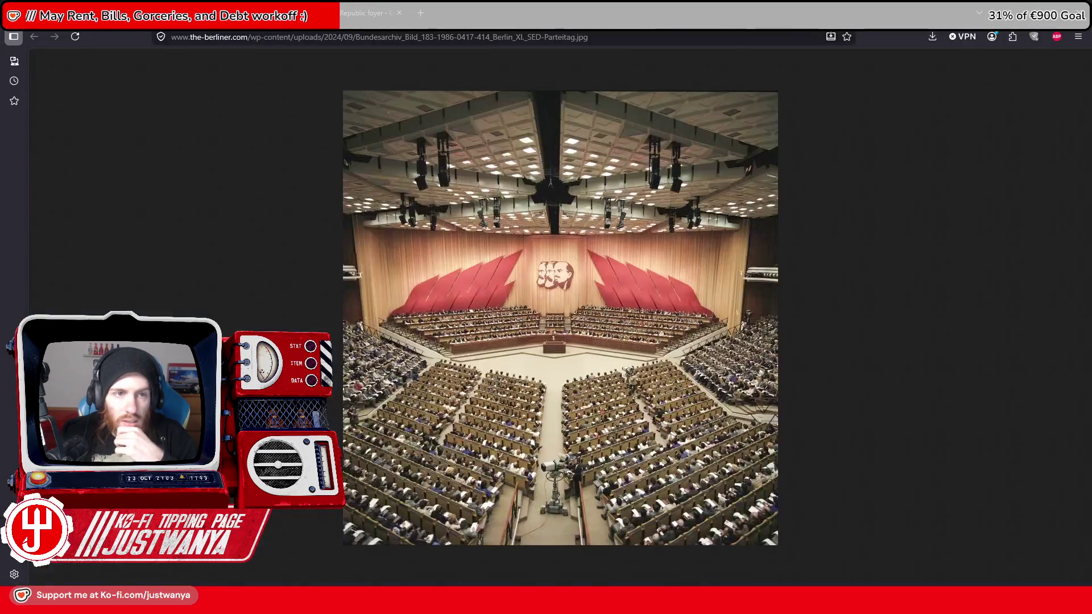
Step: View the Humboldt Forum stair photo from the foyer results, then return to Creation Kit
left_click(358, 10)
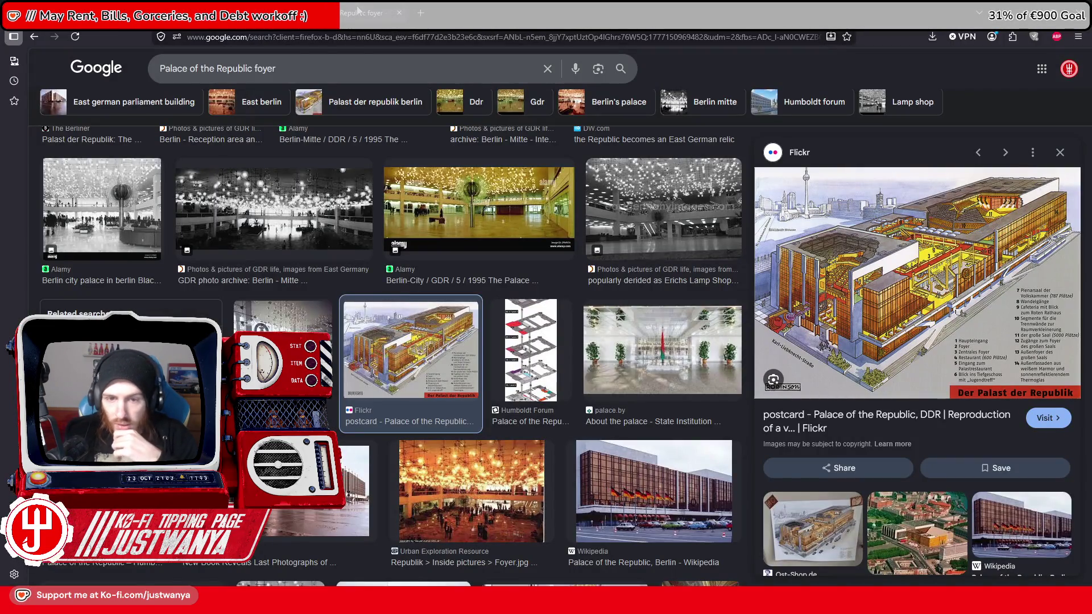
scroll(319, 227, "down", 3)
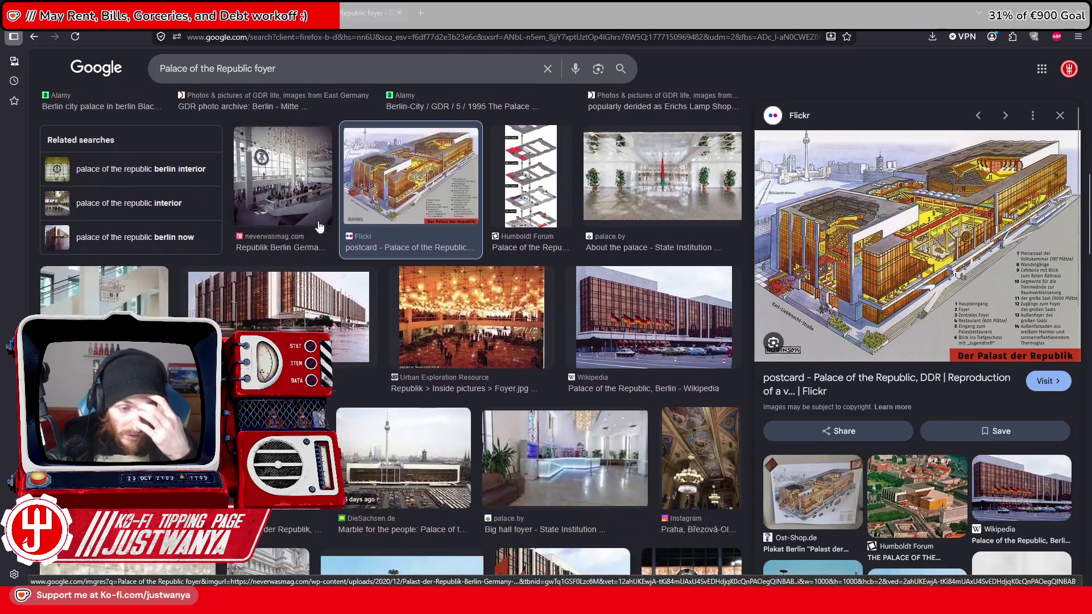
left_click(104, 290)
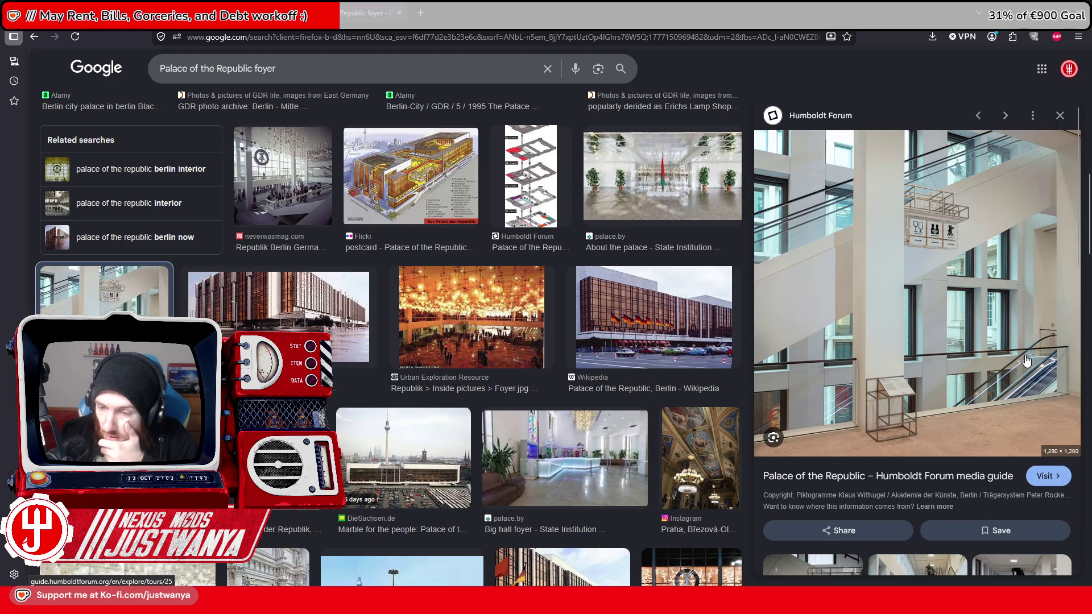
scroll(398, 301, "down", 3)
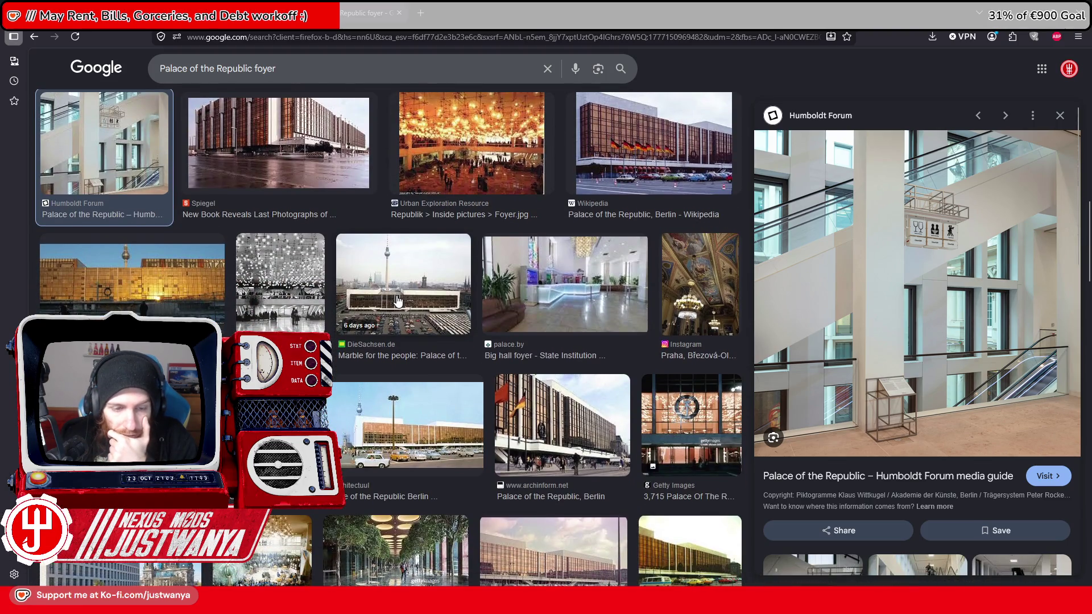
scroll(398, 302, "up", 10)
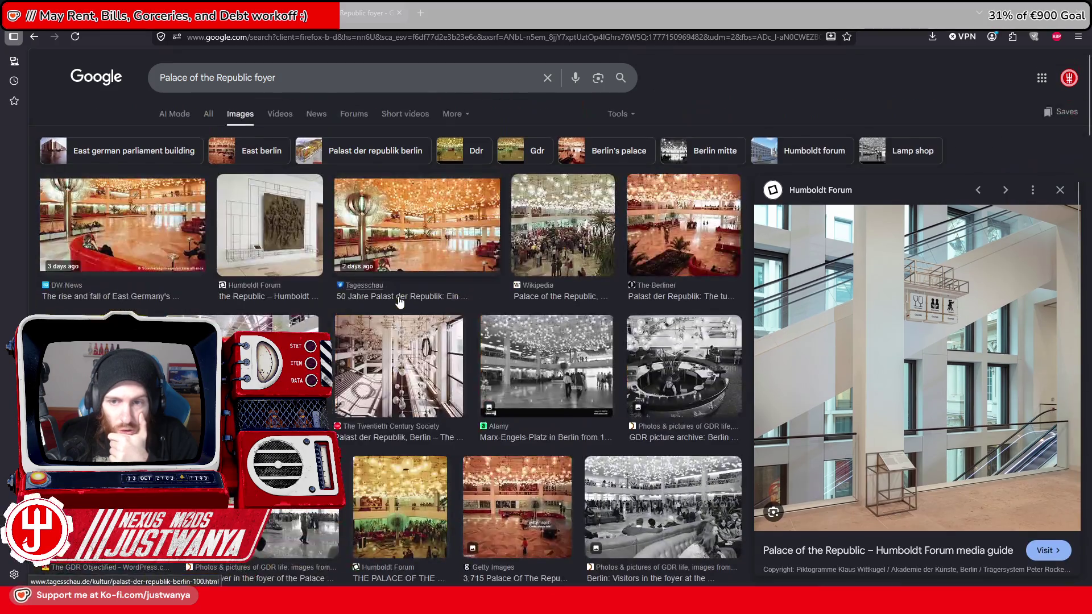
key("alt+Tab")
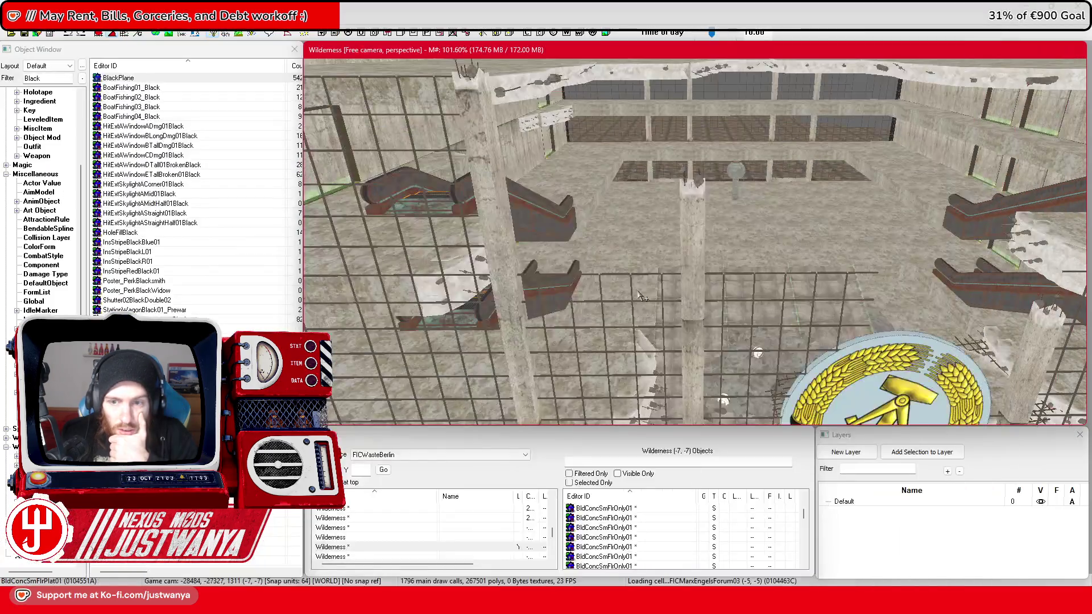
Step: Lift the HitExtRailingCCornerIn01 inner-corner railing onto the upper ledge and align it
scroll(640, 295, "down", 10)
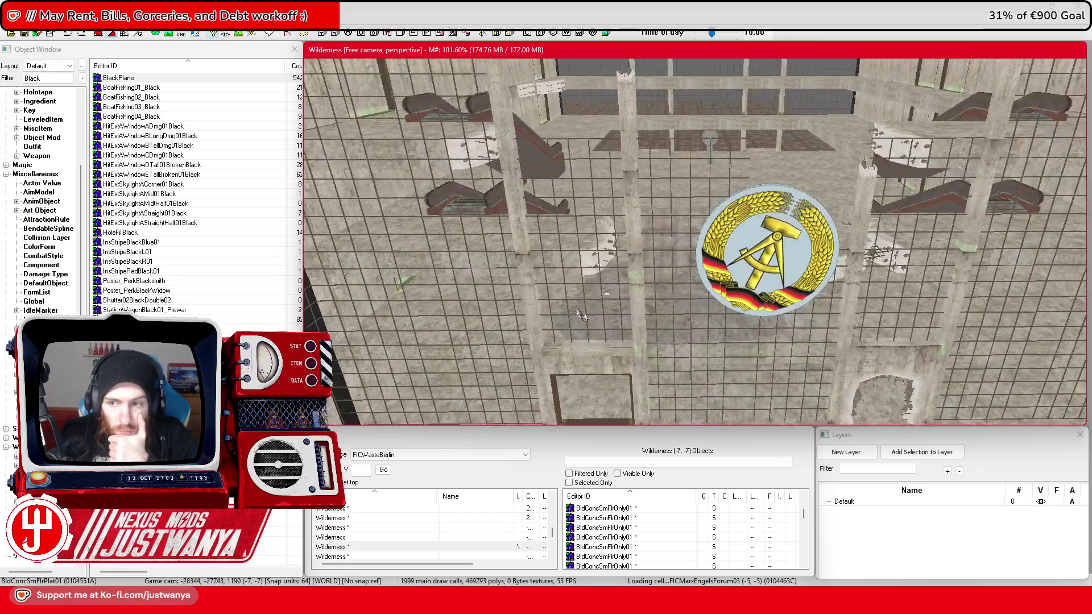
scroll(576, 236, "up", 5)
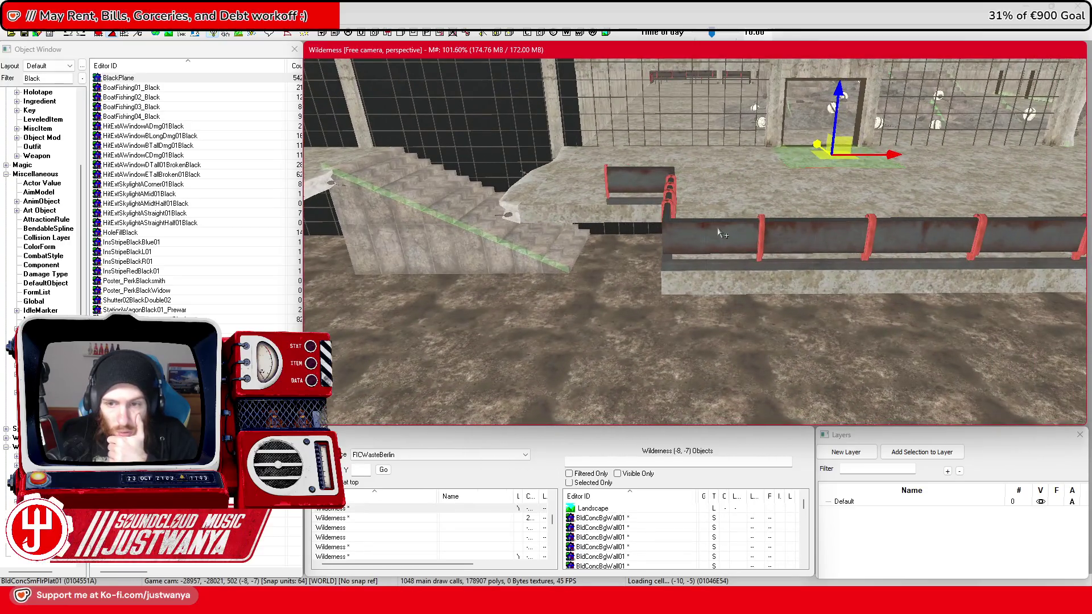
left_click(714, 256)
key("f")
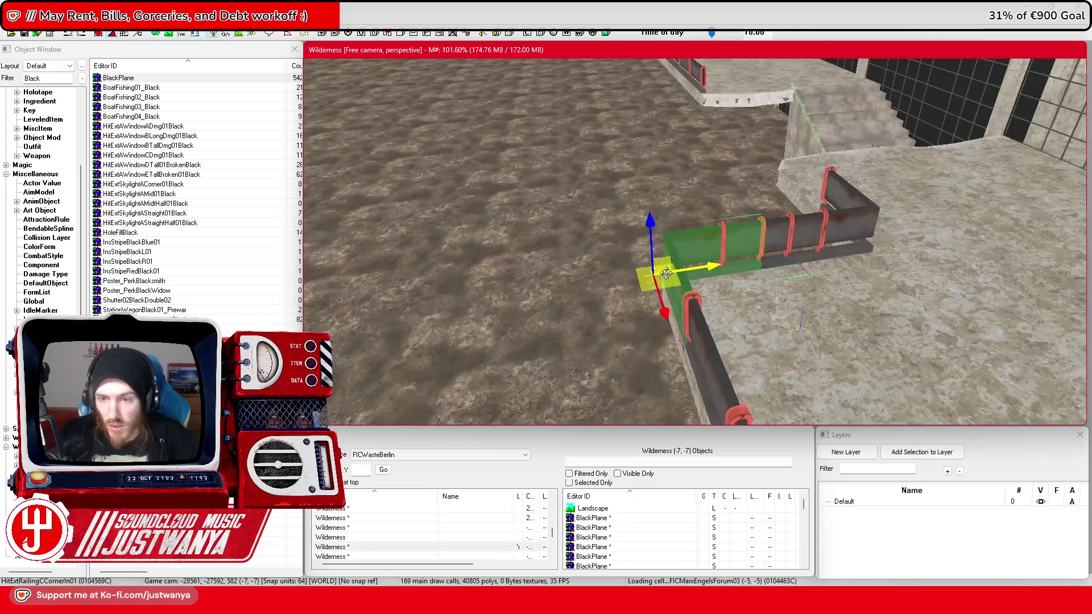
key("f")
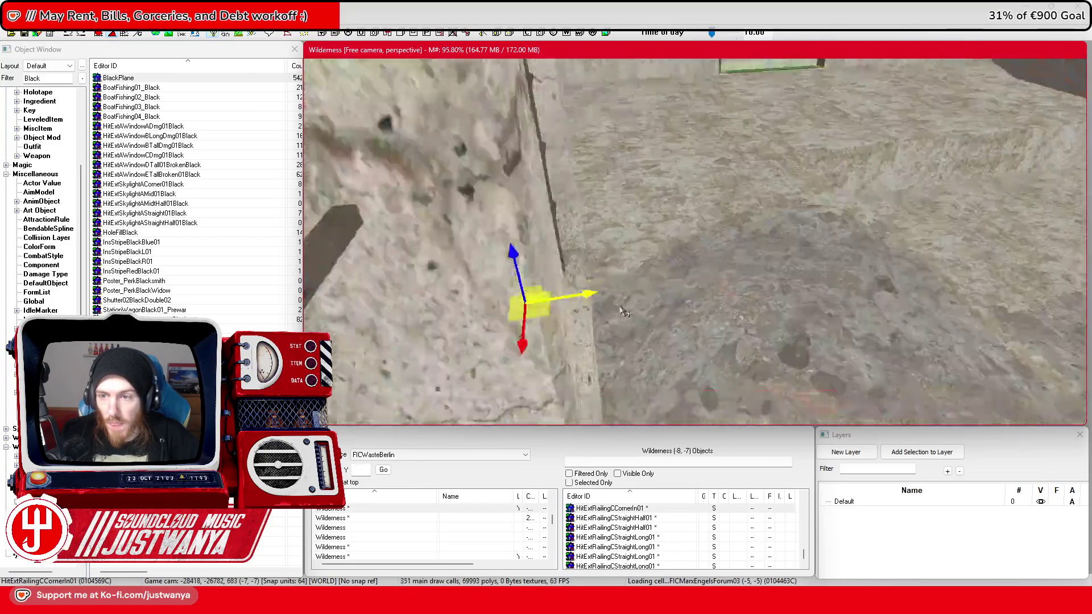
left_click_drag(509, 312, 874, 245)
left_click_drag(846, 212, 867, 85)
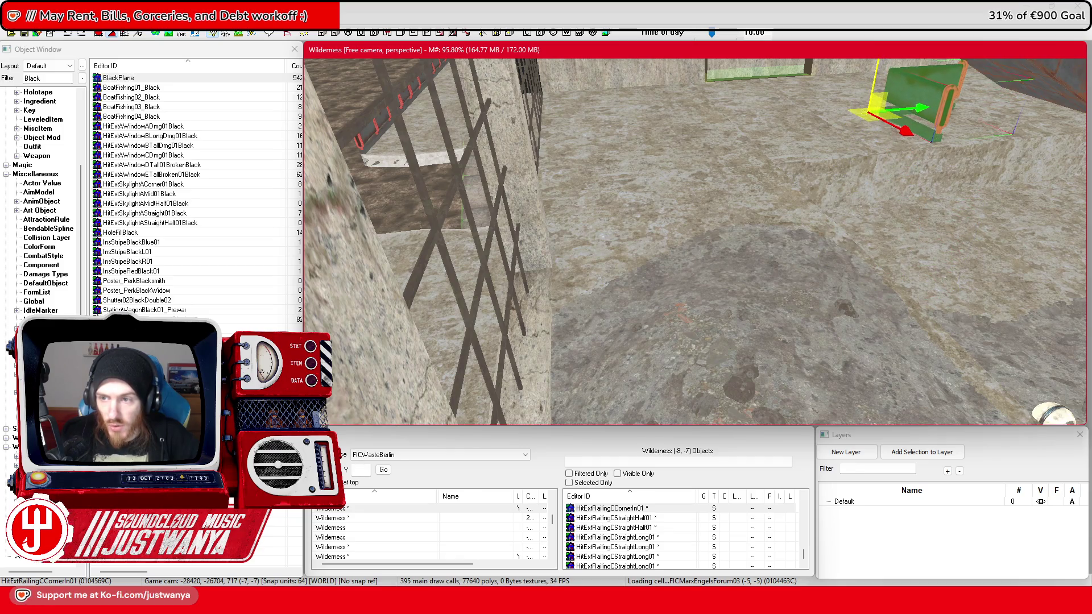
scroll(705, 268, "up", 5)
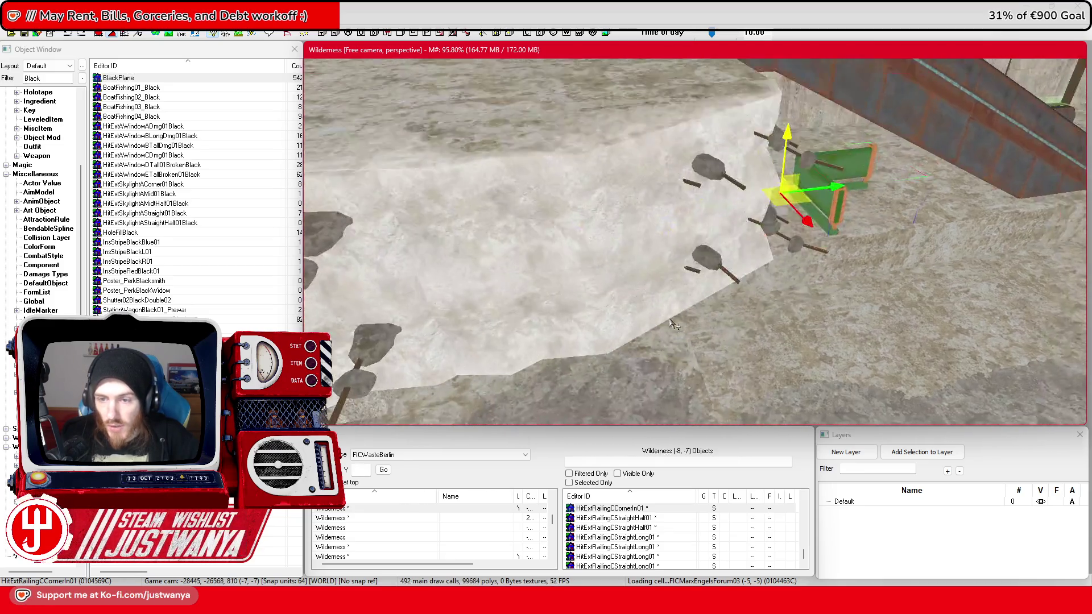
mouse_move(894, 158)
left_mouse_down()
mouse_move(597, 180)
mouse_move(626, 181)
left_mouse_up()
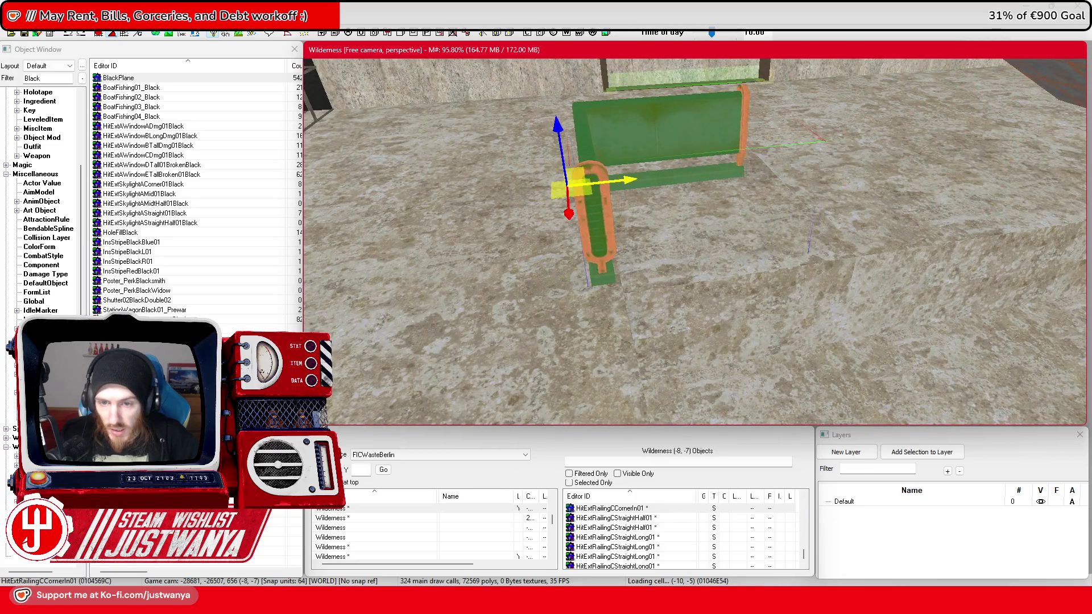
left_click_drag(579, 224, 705, 215)
left_click_drag(775, 203, 811, 200)
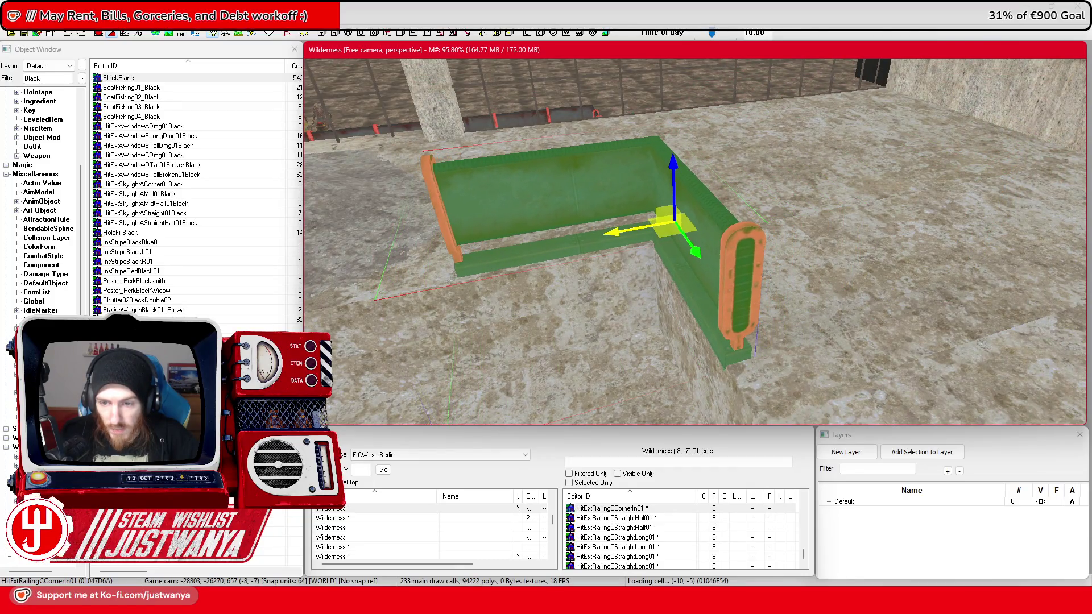
left_click_drag(692, 248, 701, 285)
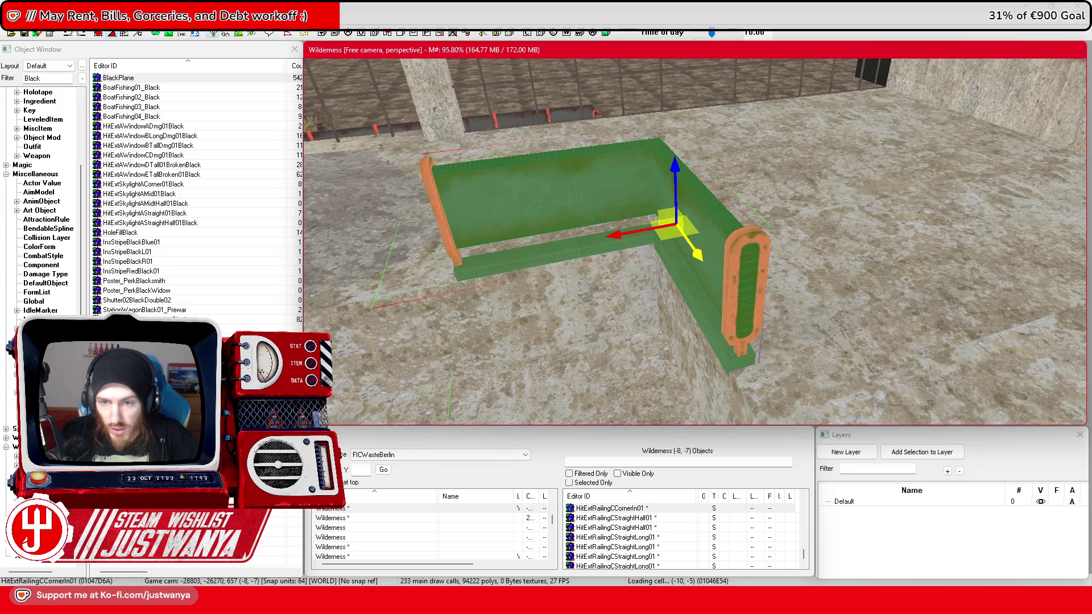
Step: Turn the corner railing to extend left and set it at the end of the stairs
scroll(606, 341, "down", 2)
key("shift")
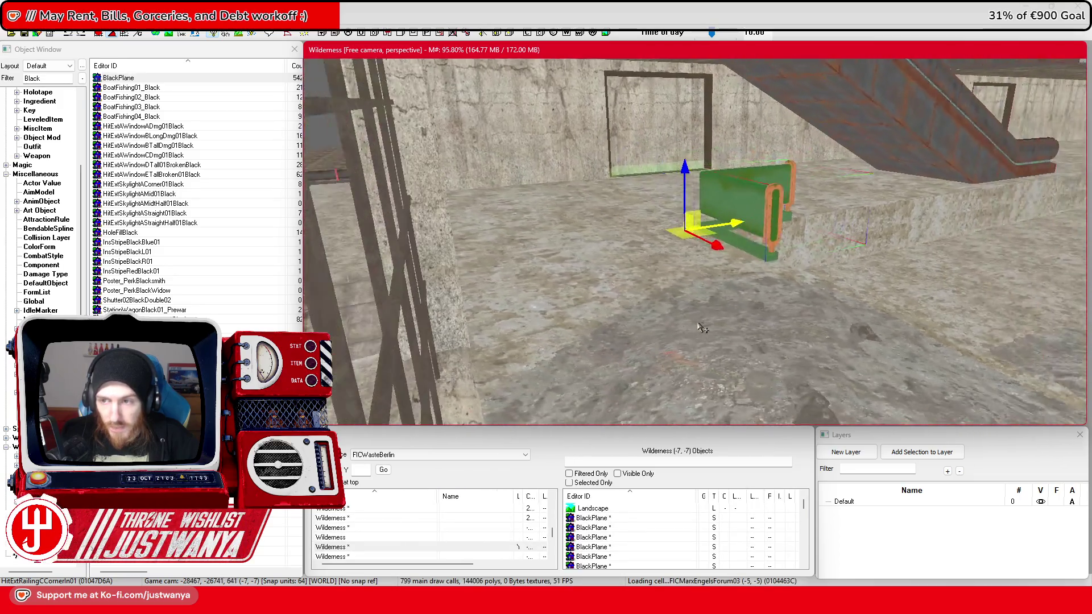
key("shift")
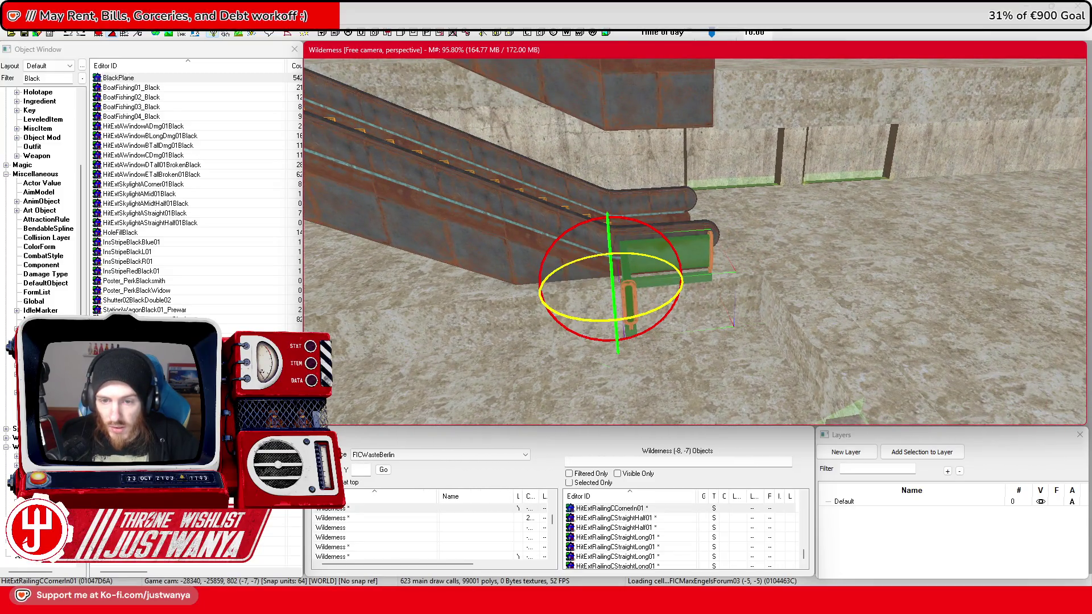
left_click_drag(582, 319, 557, 307)
left_click_drag(569, 267, 731, 251)
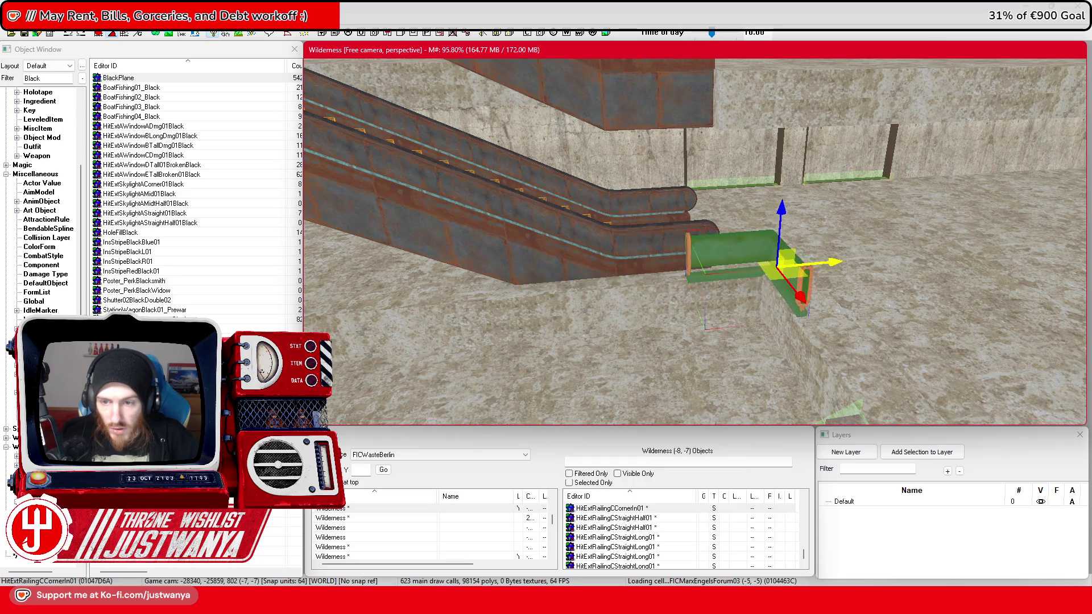
key("shift")
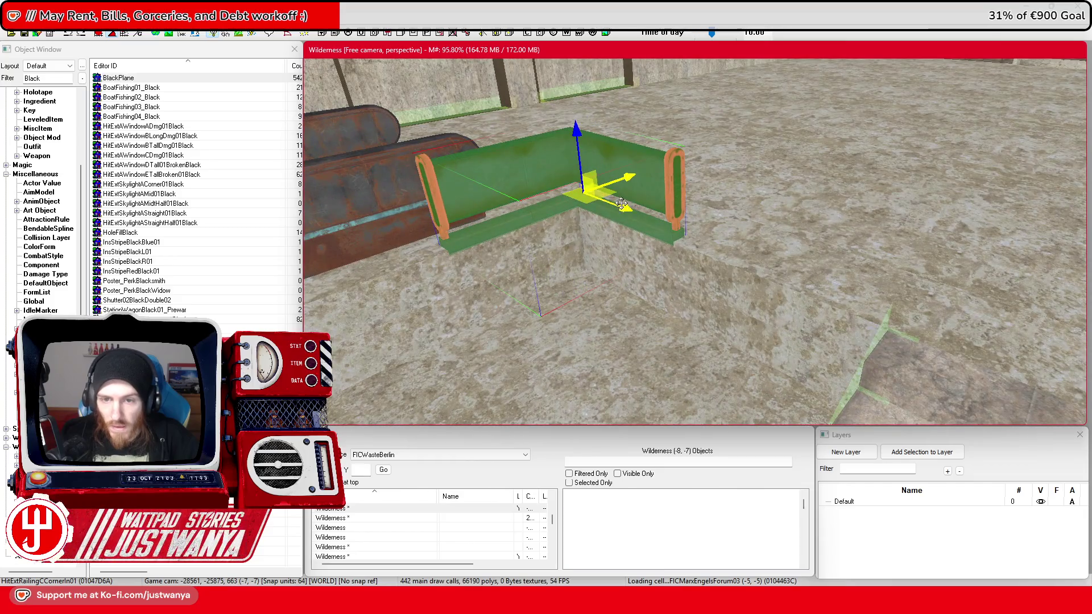
key("ctrl+z")
key("shift")
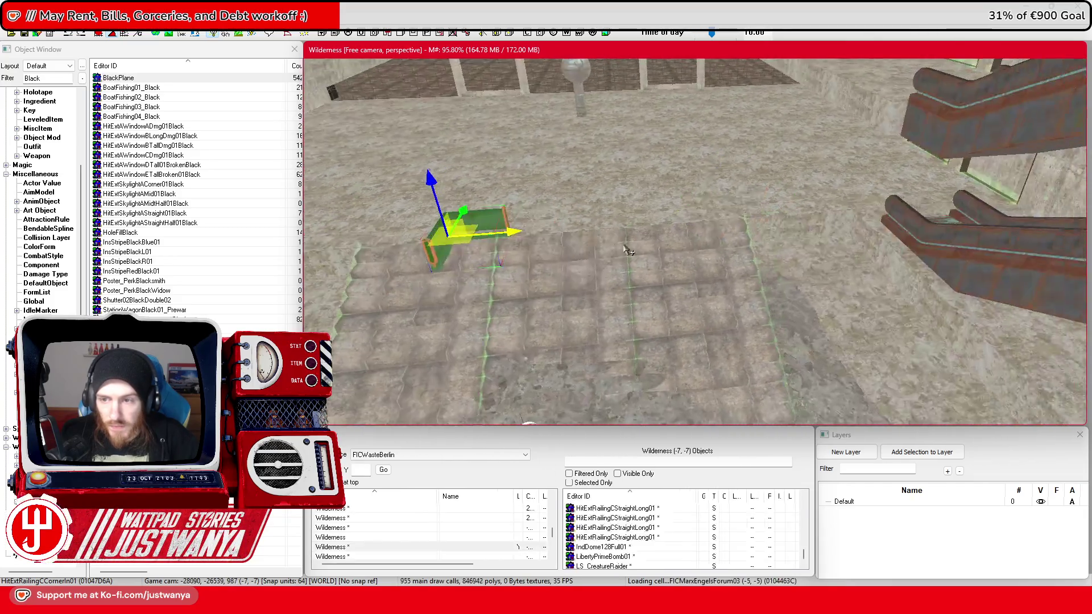
key("shift")
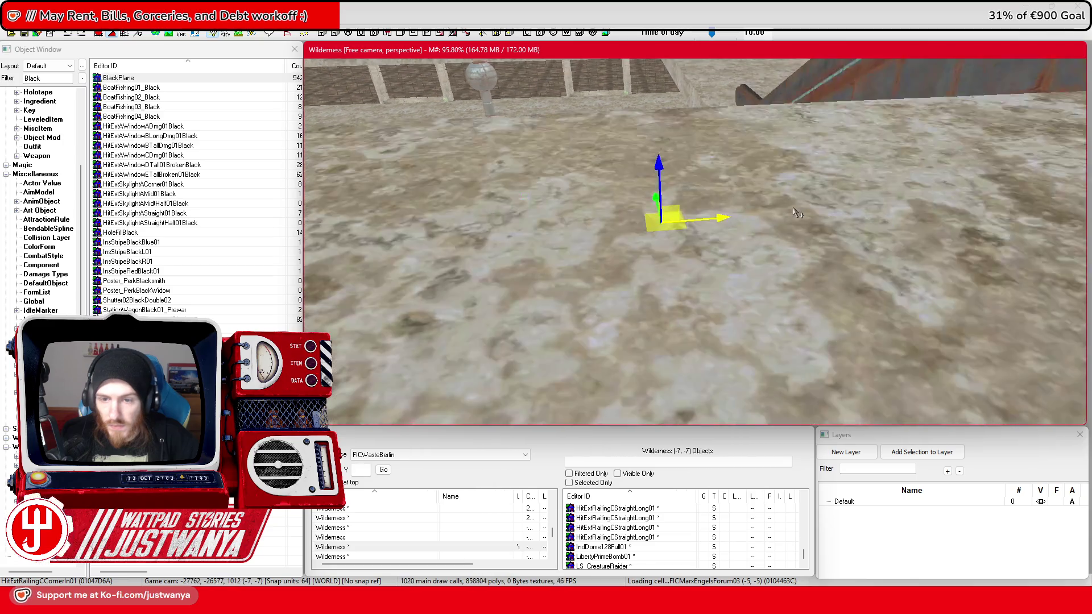
key("e")
left_click_drag(657, 239, 580, 241)
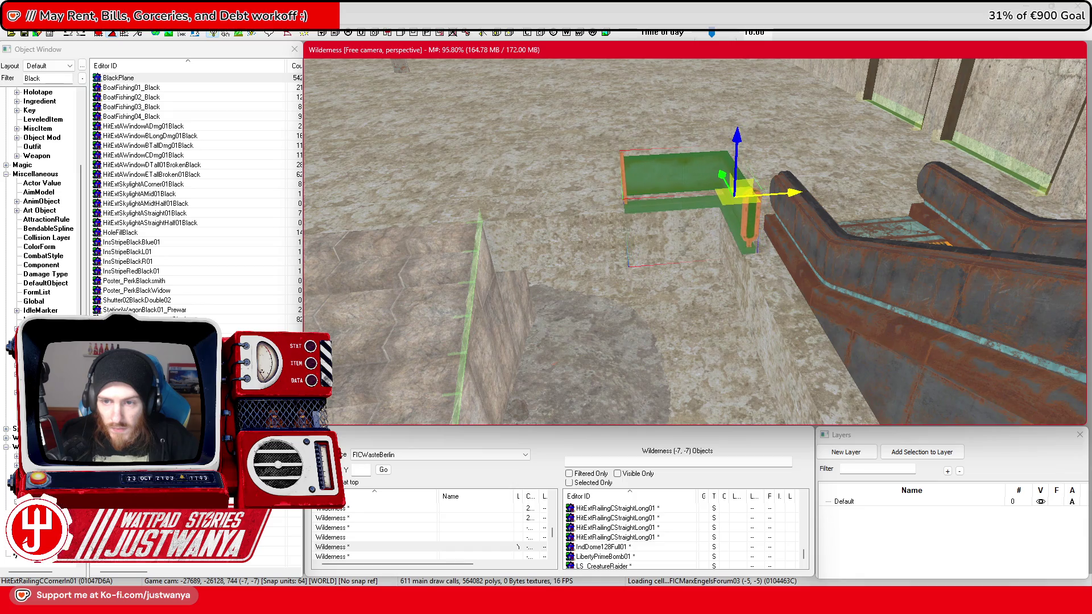
key("shift")
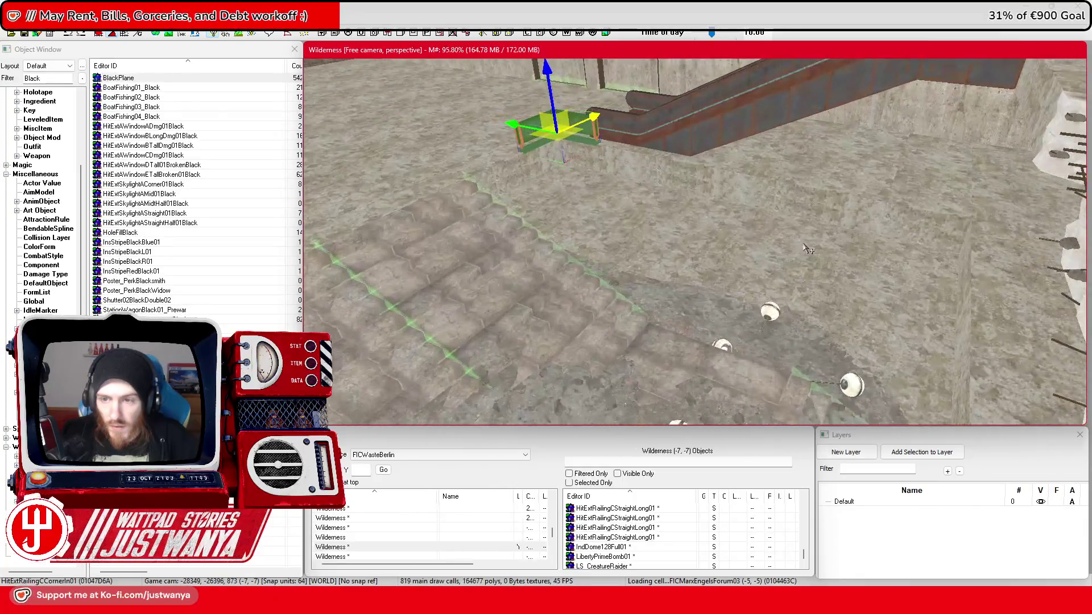
Step: Duplicate the corner railing with Ctrl+D and slide the copy onto the terrain edge
key("ctrl+d")
key("shift")
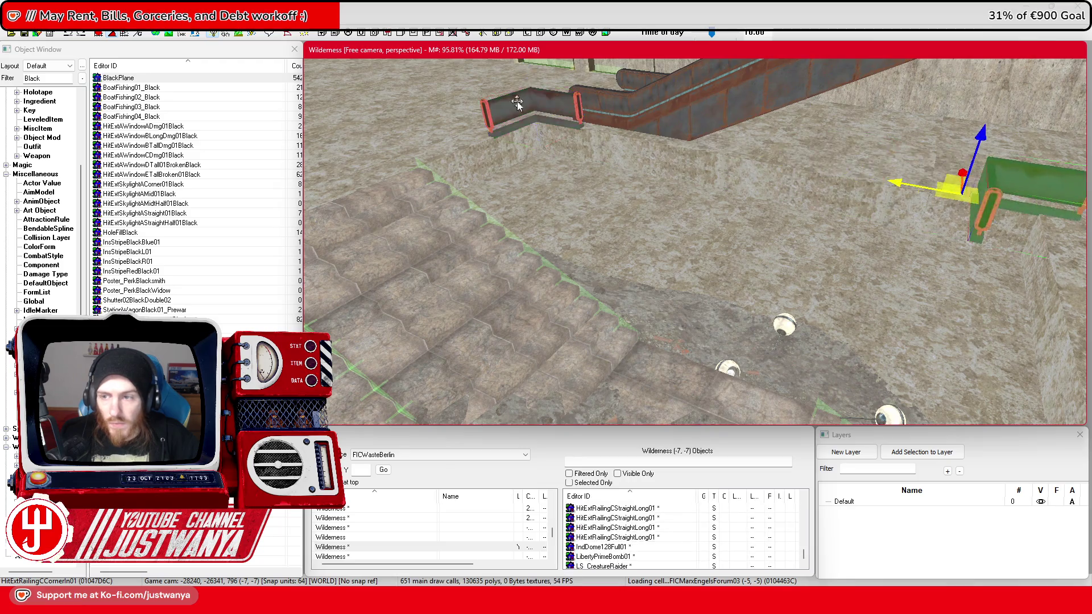
key("shift")
key("e")
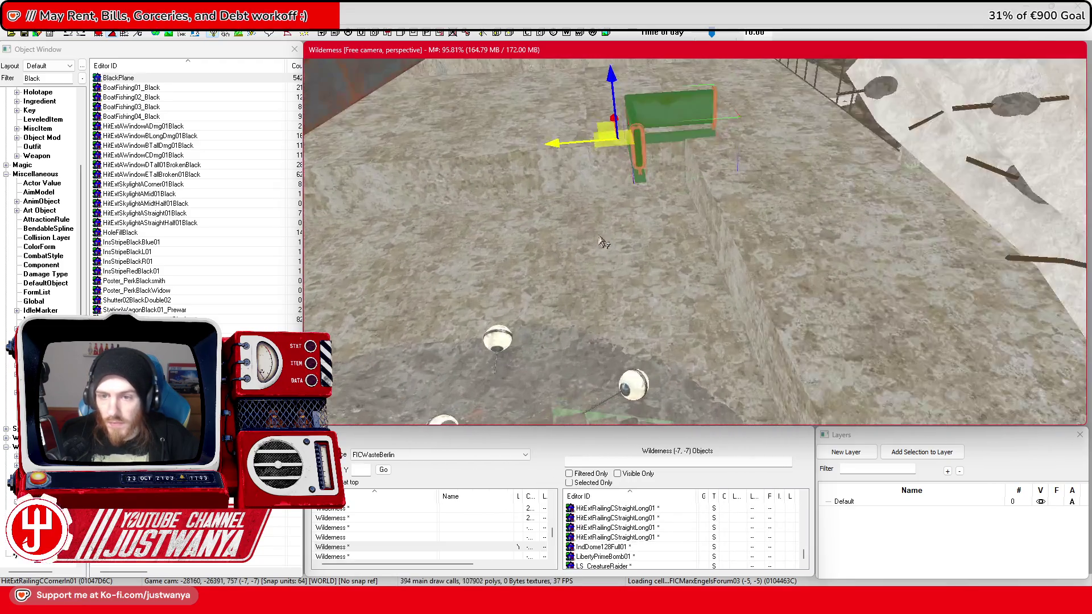
key("w")
scroll(604, 191, "up", 3)
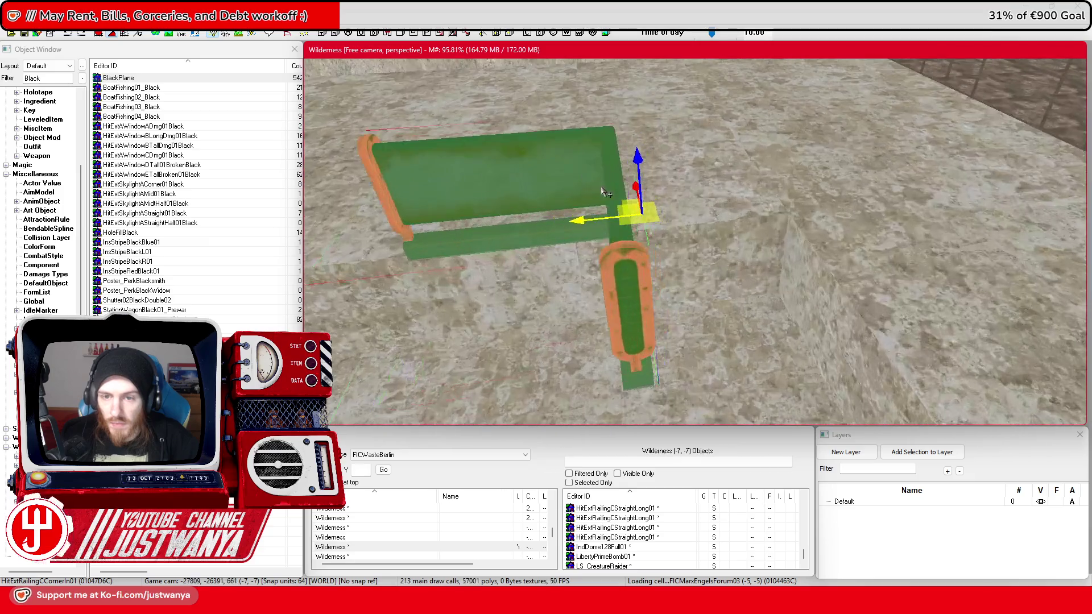
left_click_drag(589, 227, 759, 211)
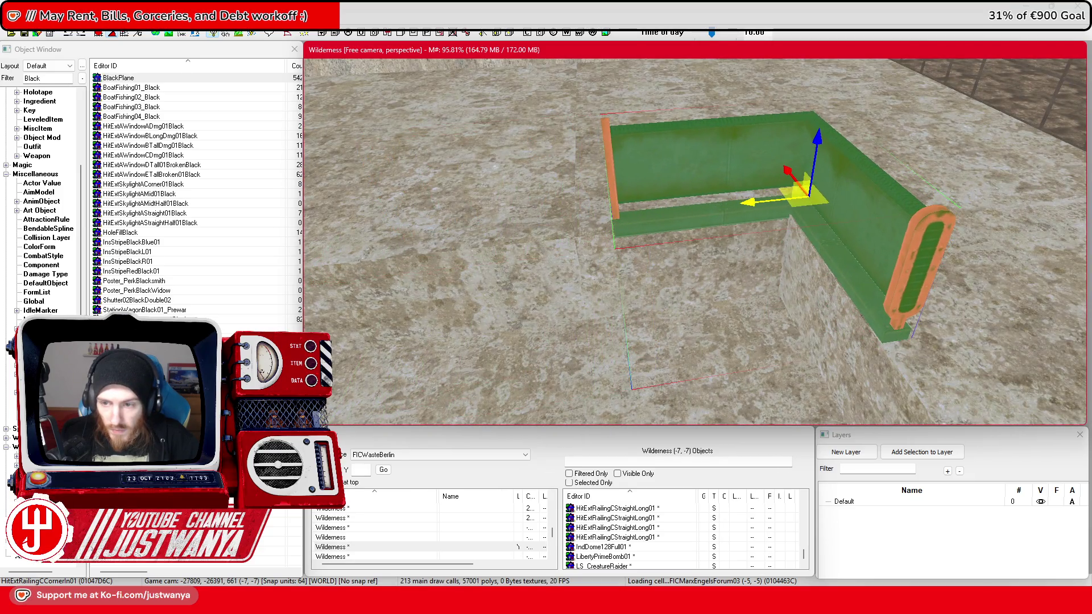
Step: Make another corner railing copy, then rotate and slide it into the lower ledge corner
key("ctrl+d")
scroll(879, 226, "down", 5)
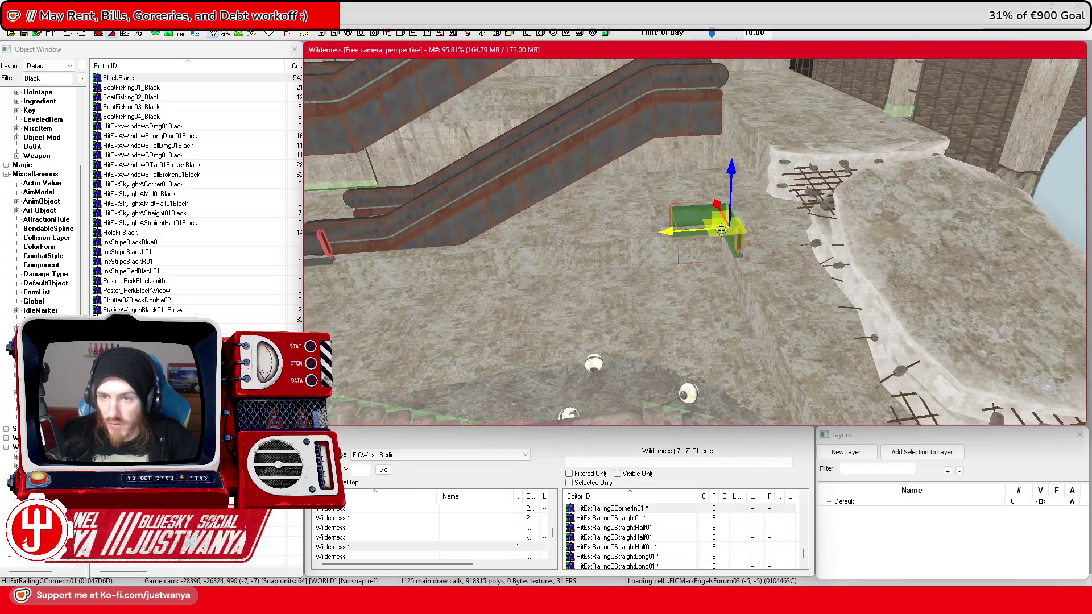
key("Left")
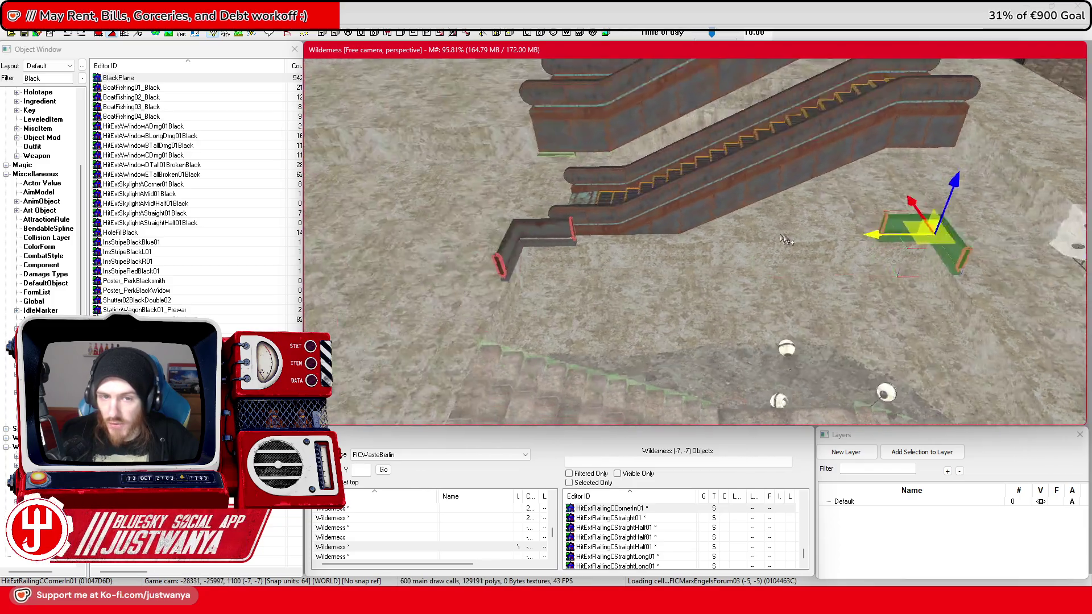
key("Right")
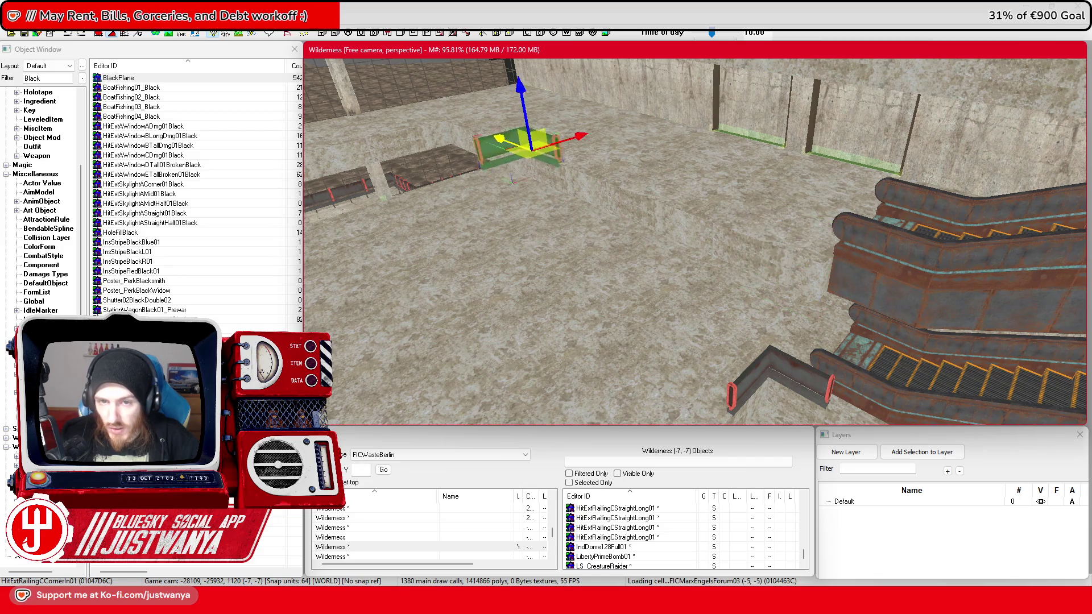
scroll(749, 255, "up", 5)
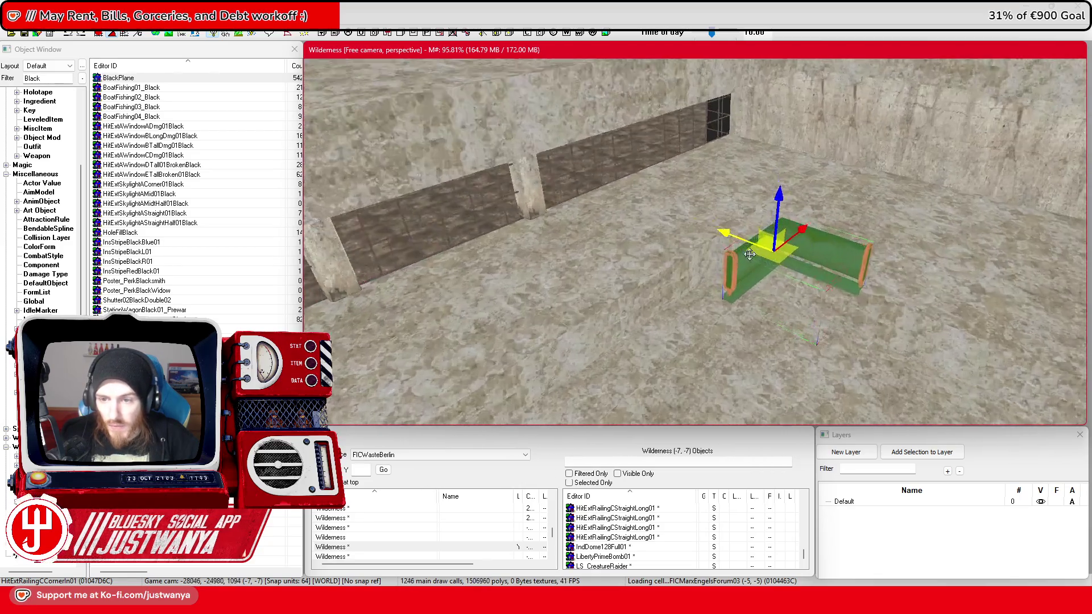
scroll(749, 254, "up", 3)
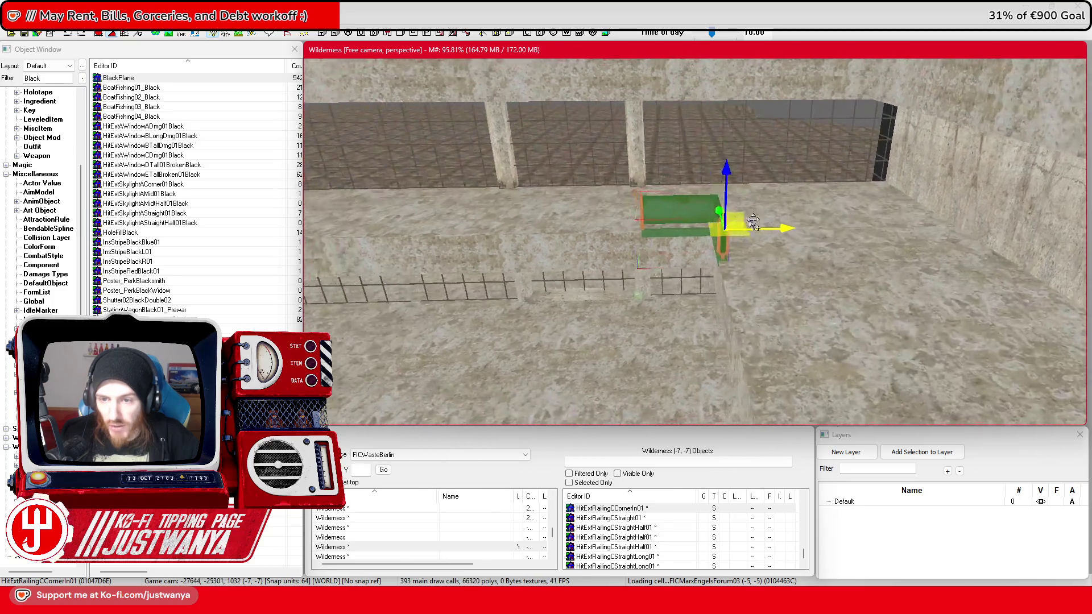
left_click_drag(1069, 209, 432, 214)
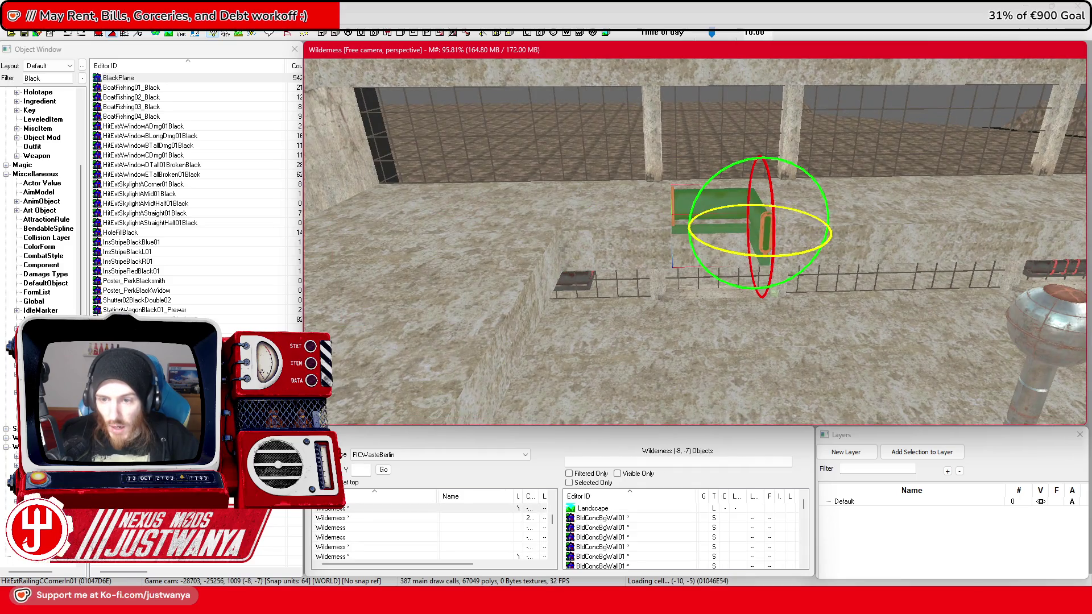
left_click_drag(734, 251, 745, 248)
left_click_drag(823, 229, 612, 228)
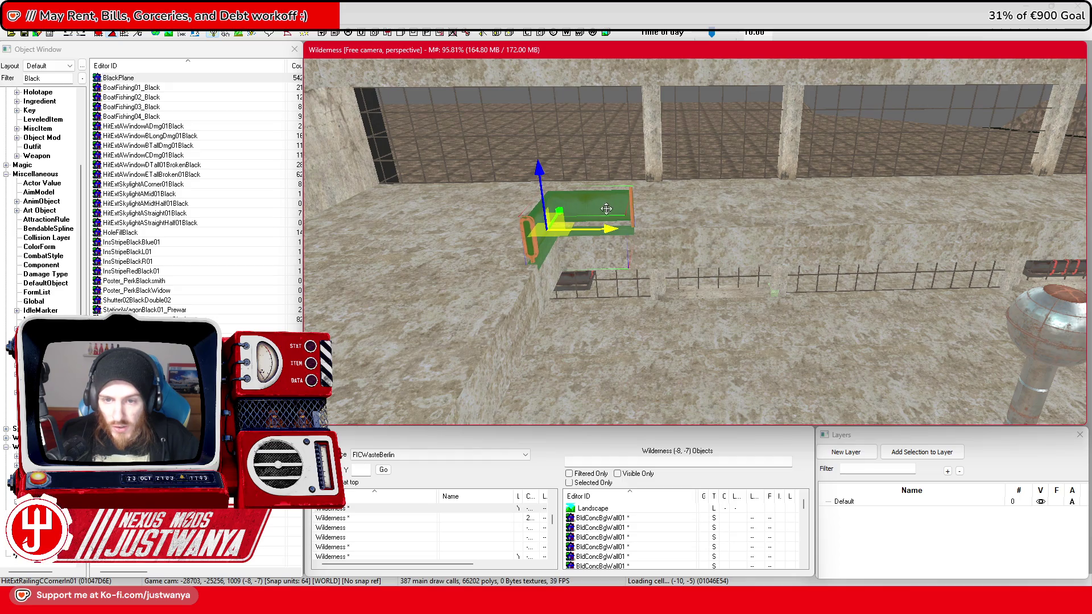
scroll(605, 207, "down", 5)
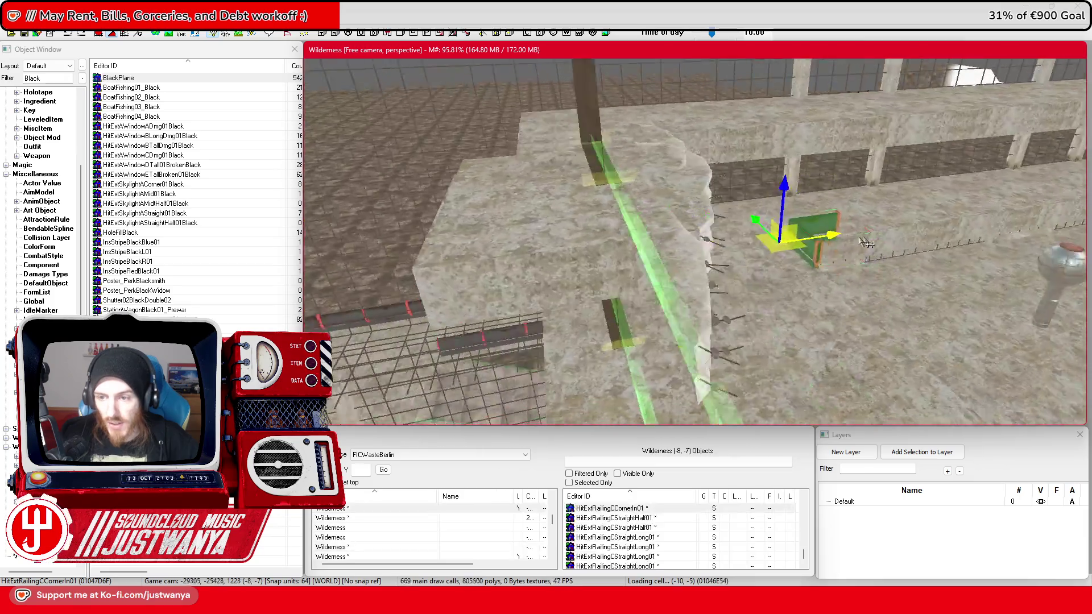
key("f")
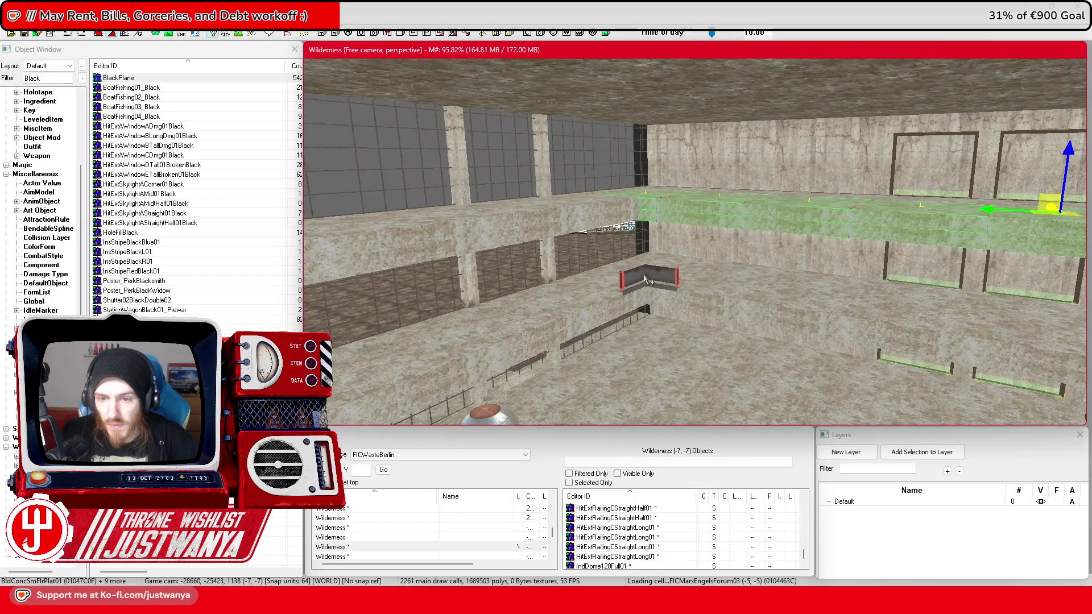
Step: Select the inner-corner railing, then an upper gallery floor platform, then the corner railing again
left_click(677, 253)
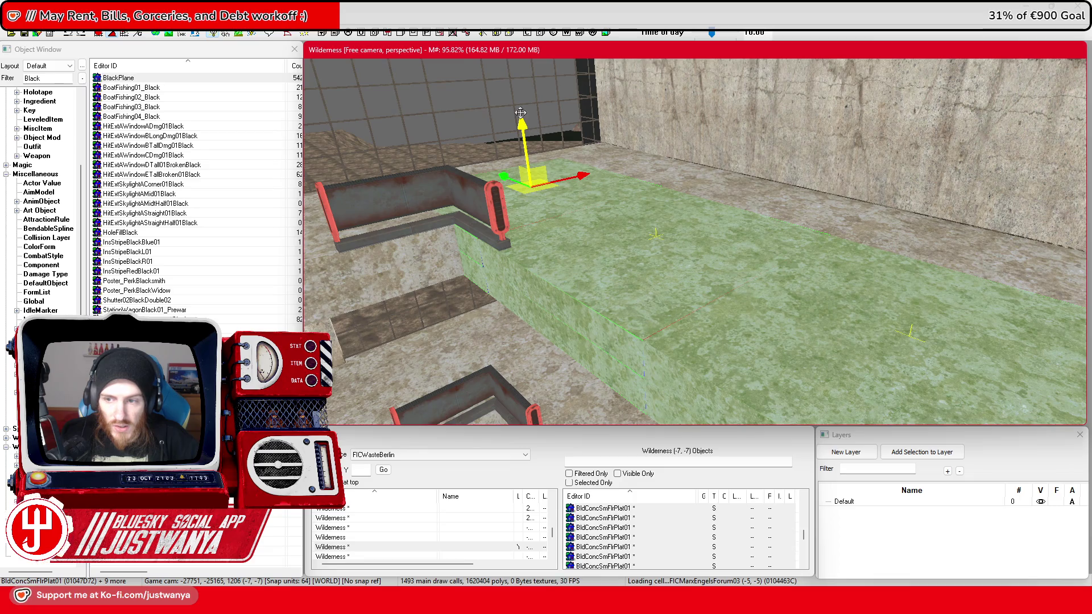
left_click(750, 211)
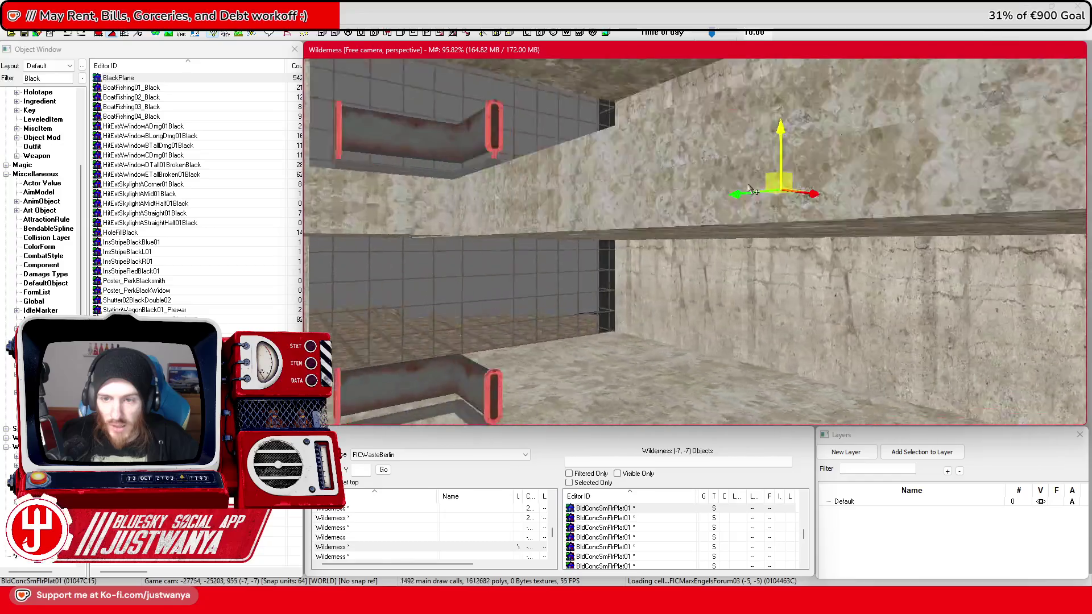
left_click(603, 228)
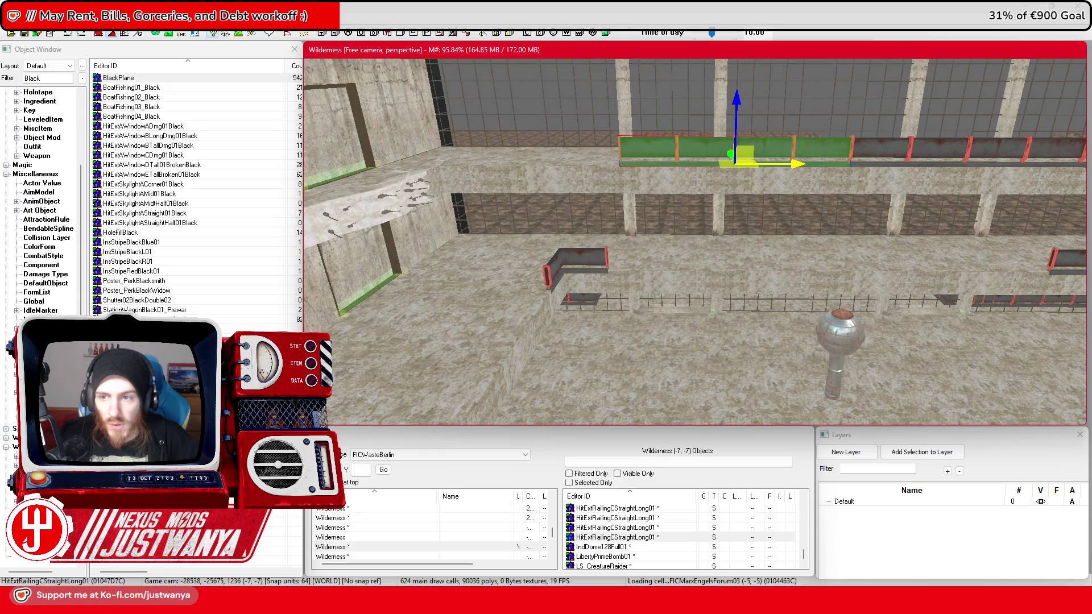
Step: Swap in a half-length straight railing and turn the corner railing assembly parallel to the wall
key("ctrl+z")
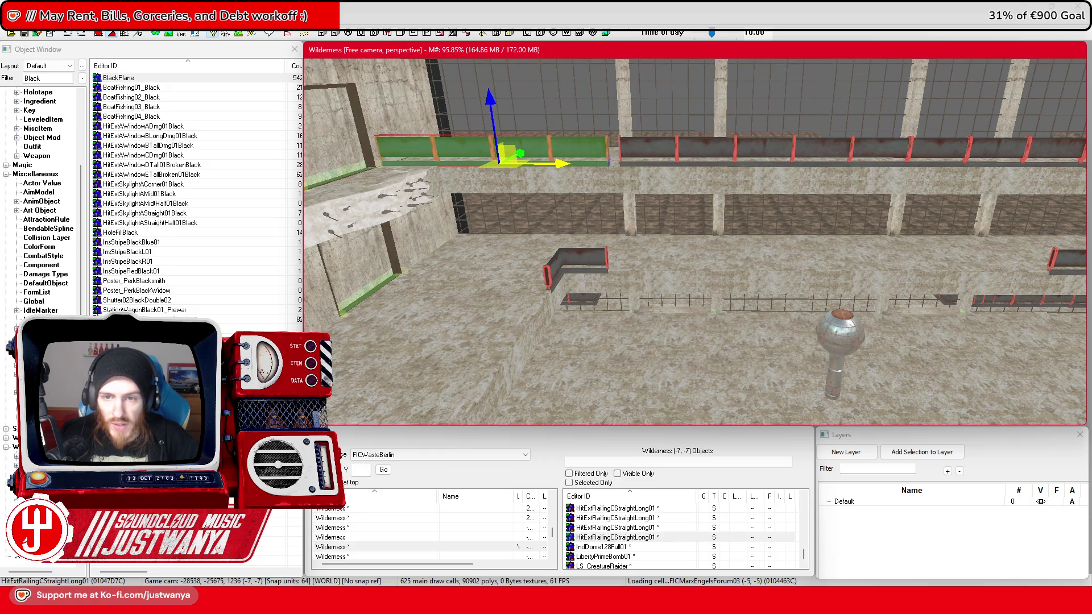
key("q")
key("q")
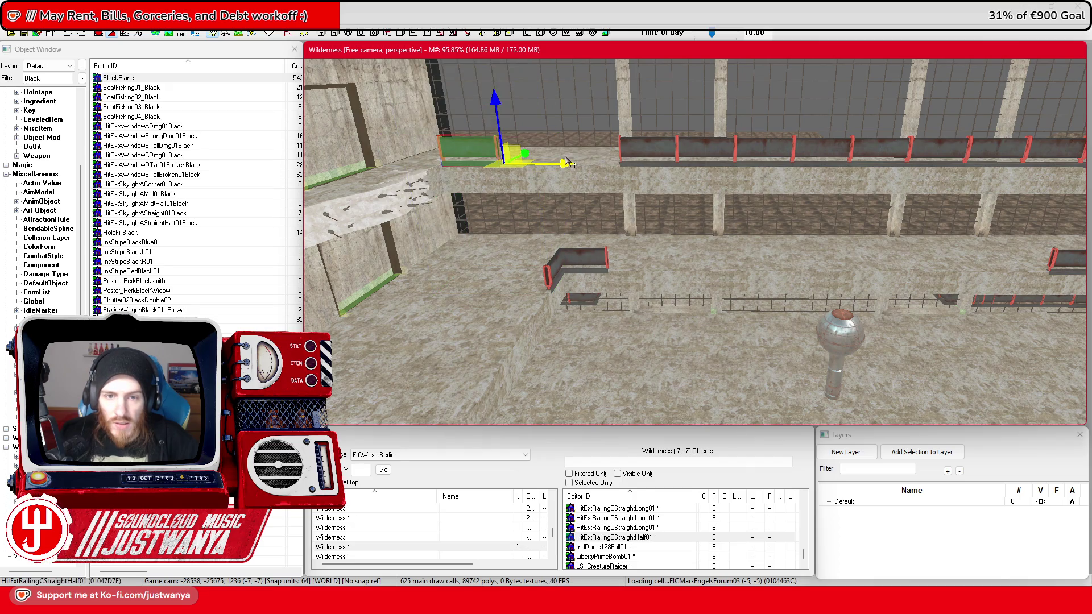
scroll(569, 164, "up", 5)
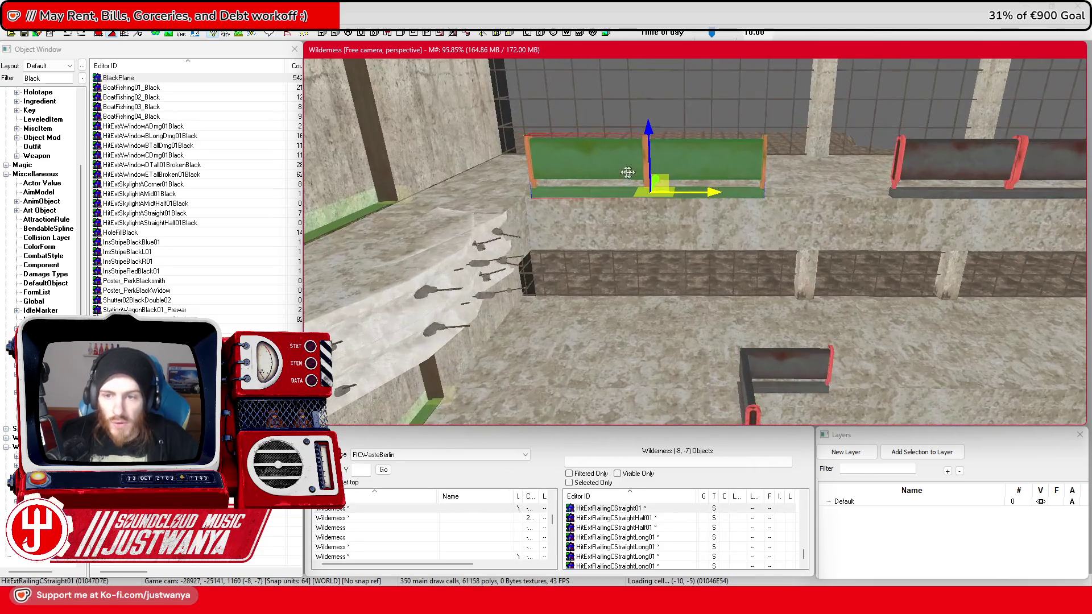
mouse_move(714, 194)
left_mouse_down()
mouse_move(835, 193)
mouse_move(784, 156)
left_mouse_up()
left_click(538, 182)
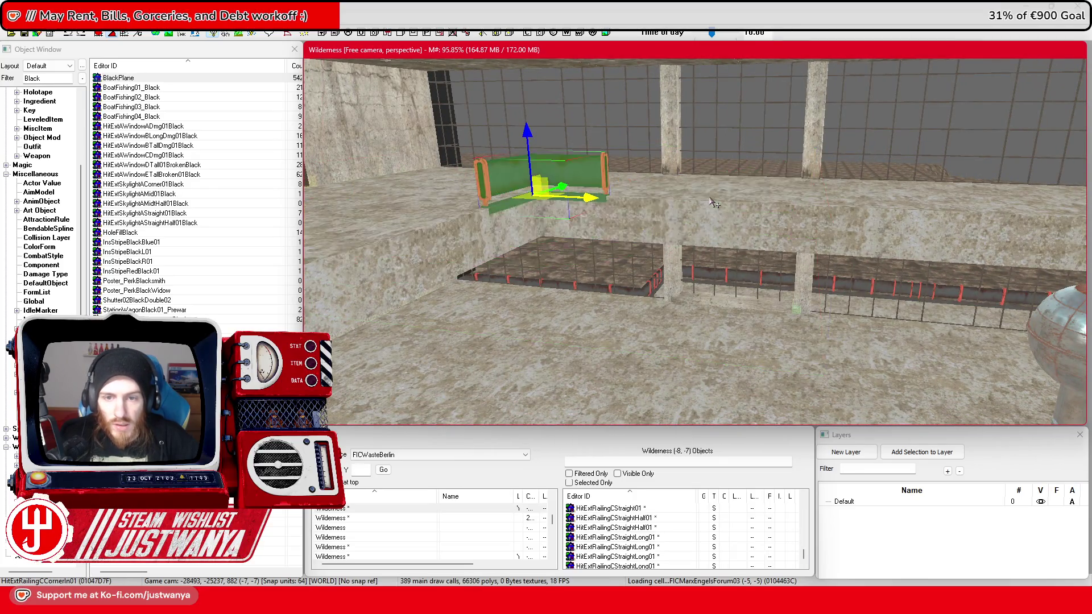
mouse_move(535, 209)
left_mouse_down()
mouse_move(834, 205)
mouse_move(551, 215)
mouse_move(925, 221)
mouse_move(865, 221)
left_mouse_up()
key("w")
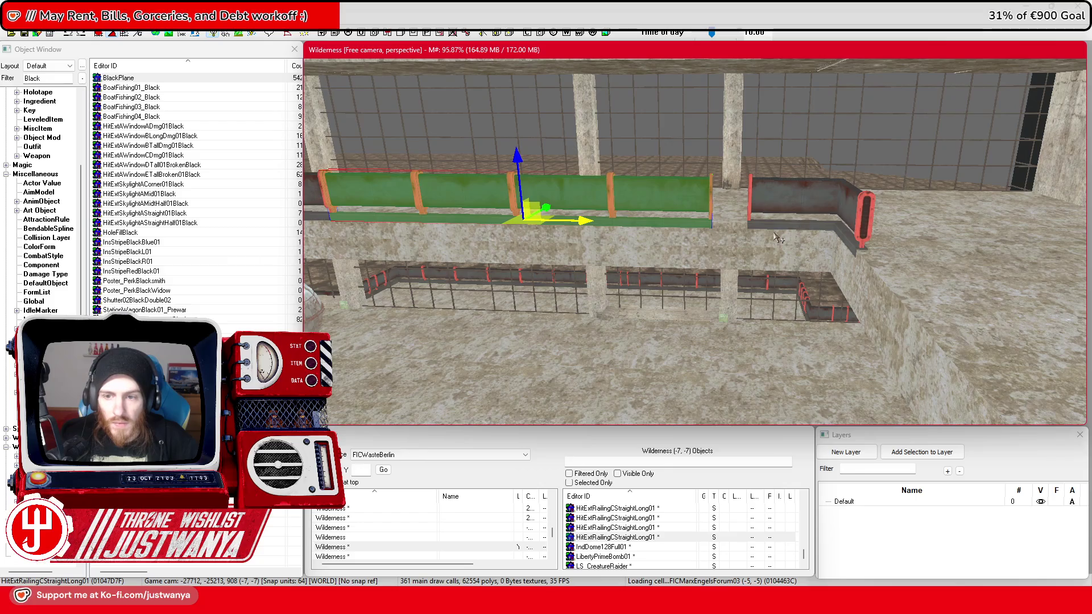
Step: Slide the half railing and longer section along the ledge to close the gaps
left_click(697, 222)
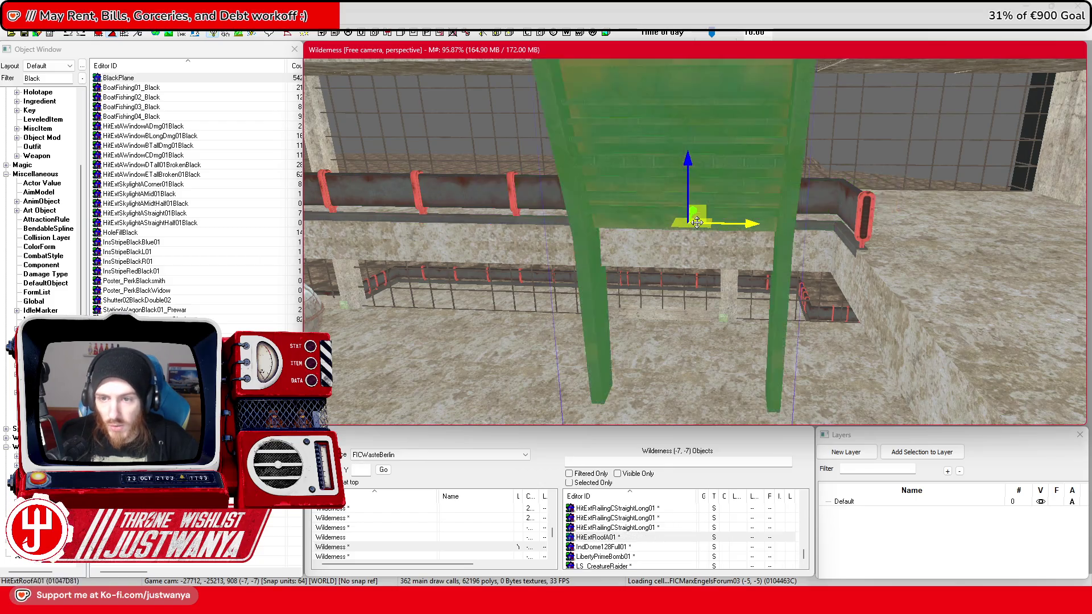
left_click_drag(697, 222, 762, 223)
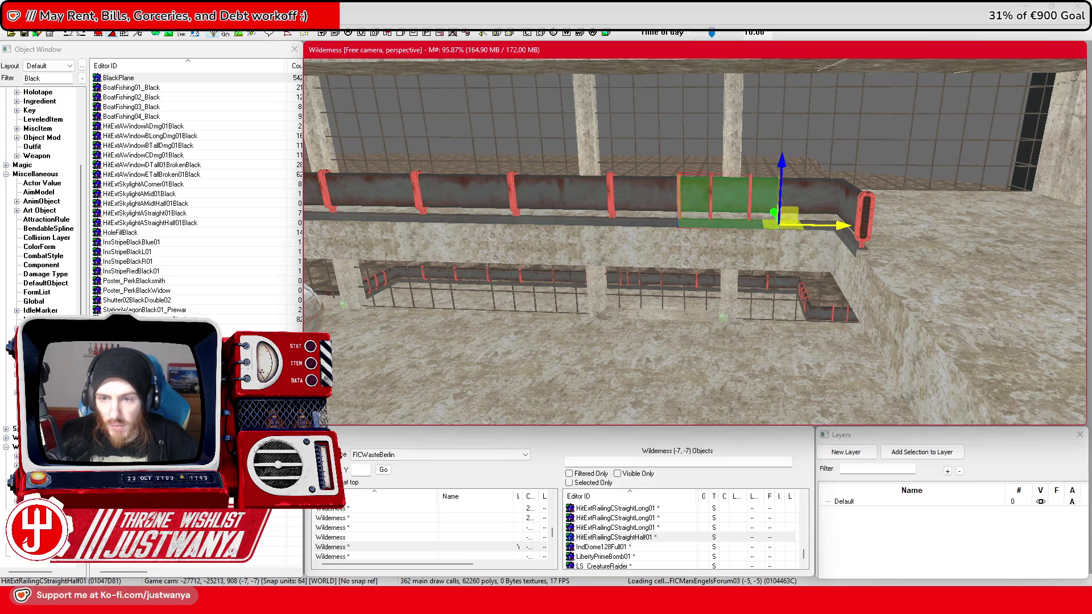
key("a")
left_click_drag(893, 225, 817, 194)
key("d")
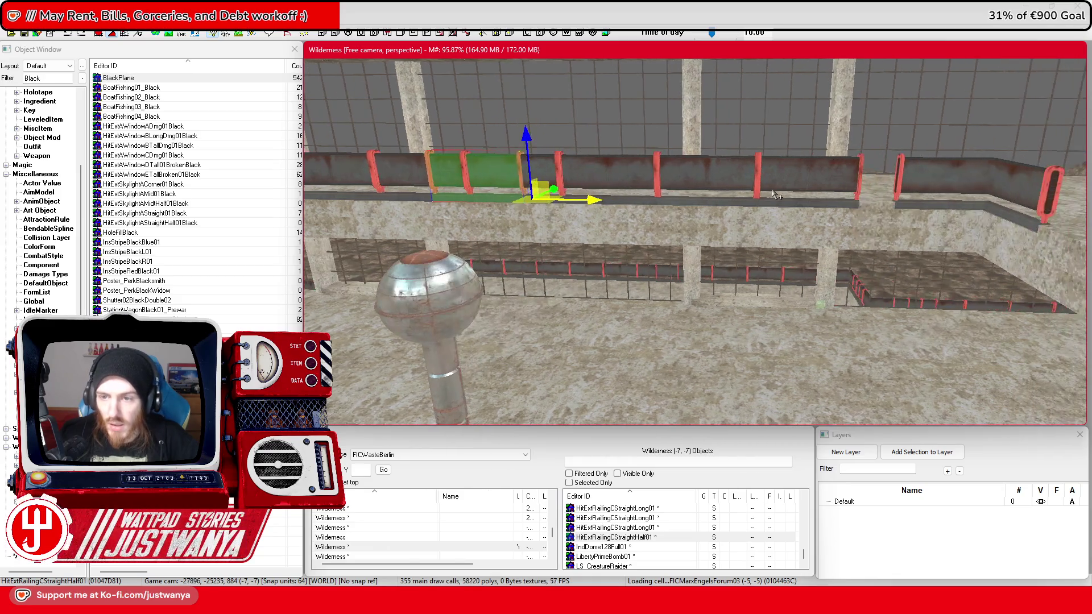
left_click(774, 185)
left_click_drag(722, 206, 756, 206)
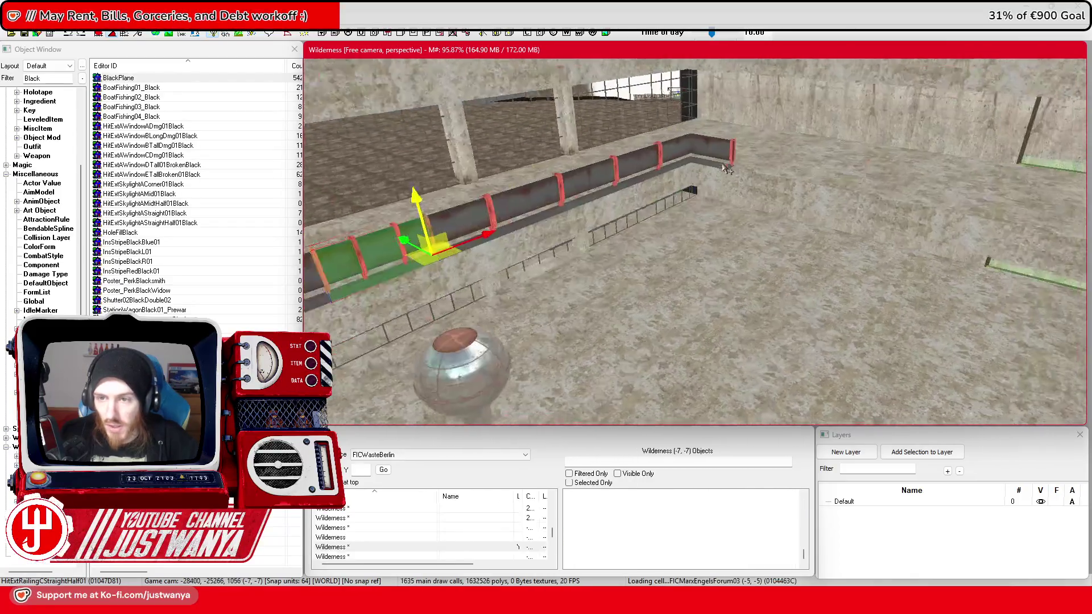
Step: Rotate the next railing section to follow the ledge and push it along the row
left_click(587, 175)
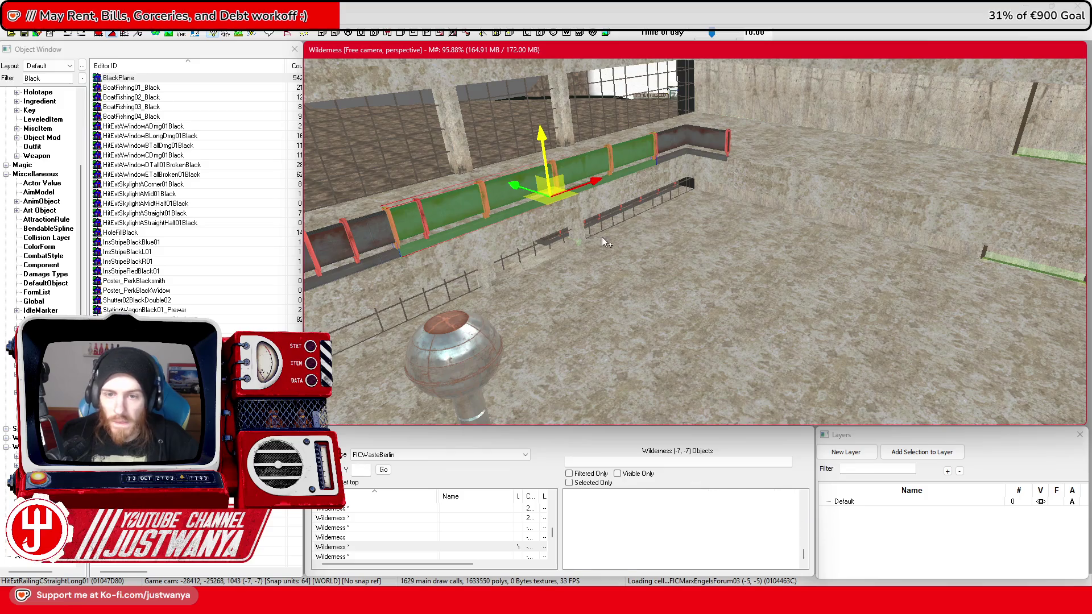
key("e")
key("w")
mouse_move(546, 225)
left_mouse_down()
mouse_move(702, 128)
mouse_move(720, 137)
left_mouse_up()
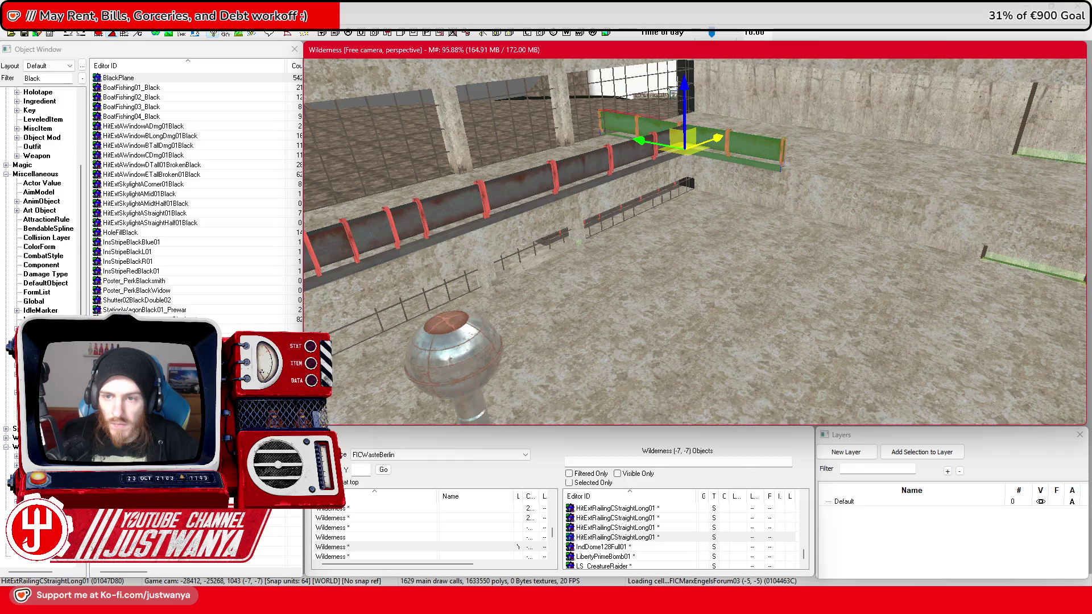
scroll(716, 134, "up", 5)
left_click_drag(505, 226, 765, 241)
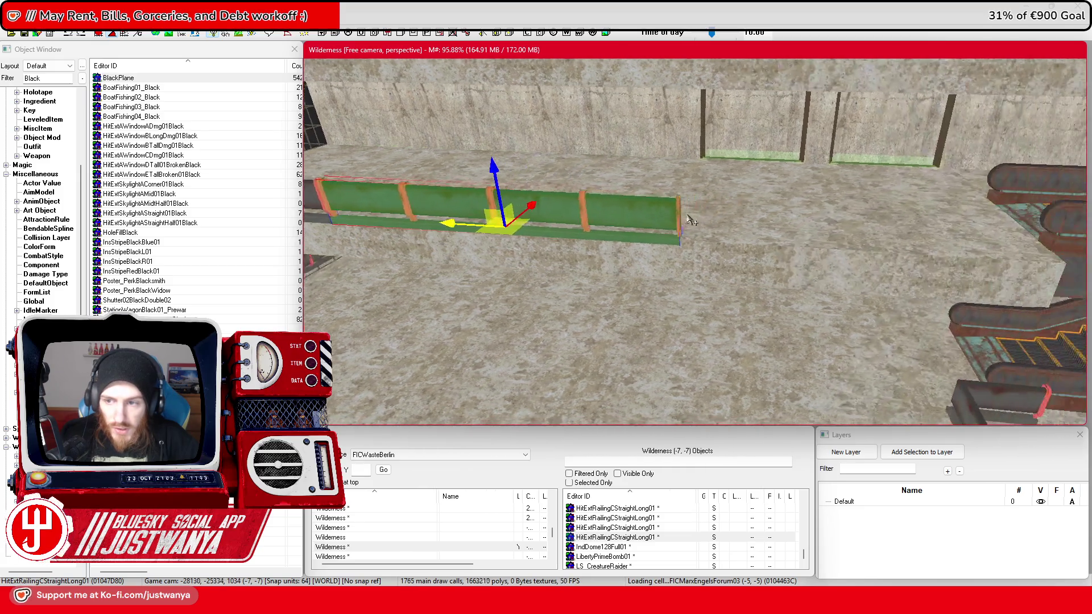
mouse_move(460, 228)
left_mouse_down()
mouse_move(887, 244)
mouse_move(859, 242)
left_mouse_up()
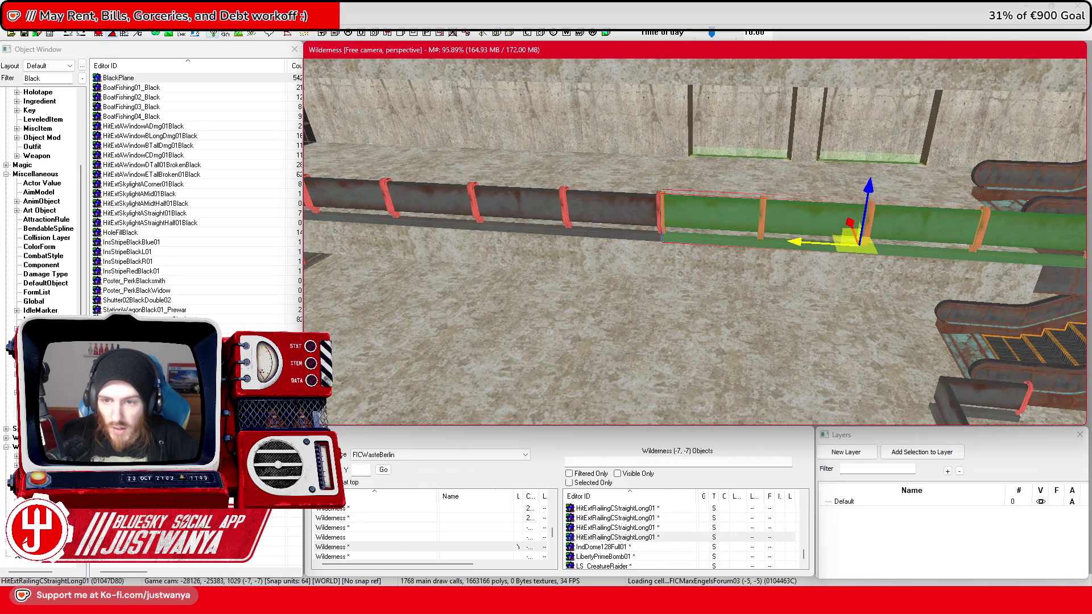
scroll(821, 241, "down", 3)
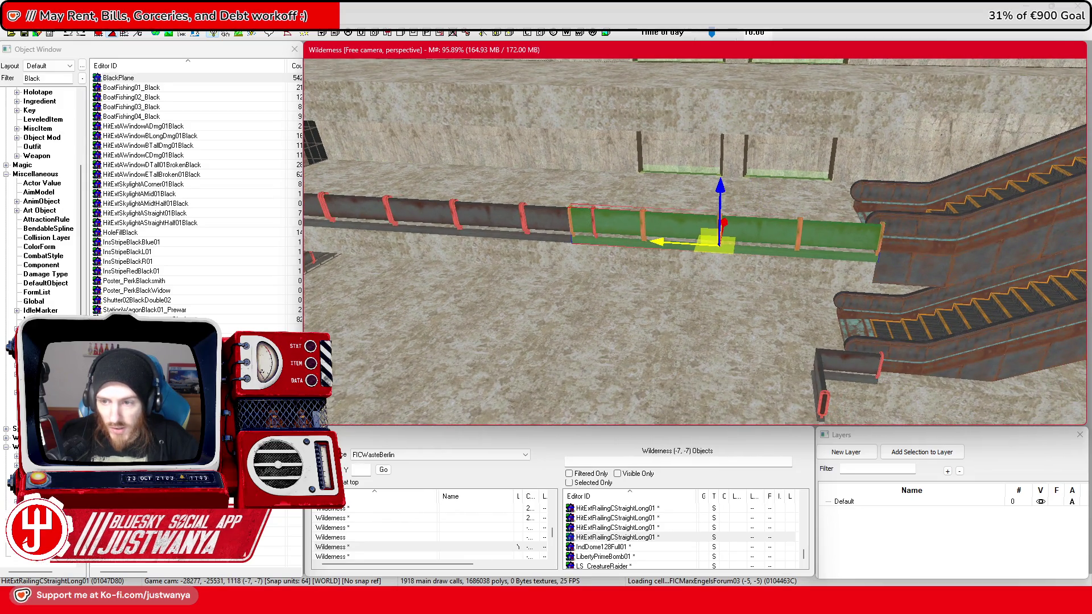
scroll(692, 249, "up", 3)
Step: Add the adjacent railing to the selection and lower both onto the ledge below
left_click(693, 248, "ctrl")
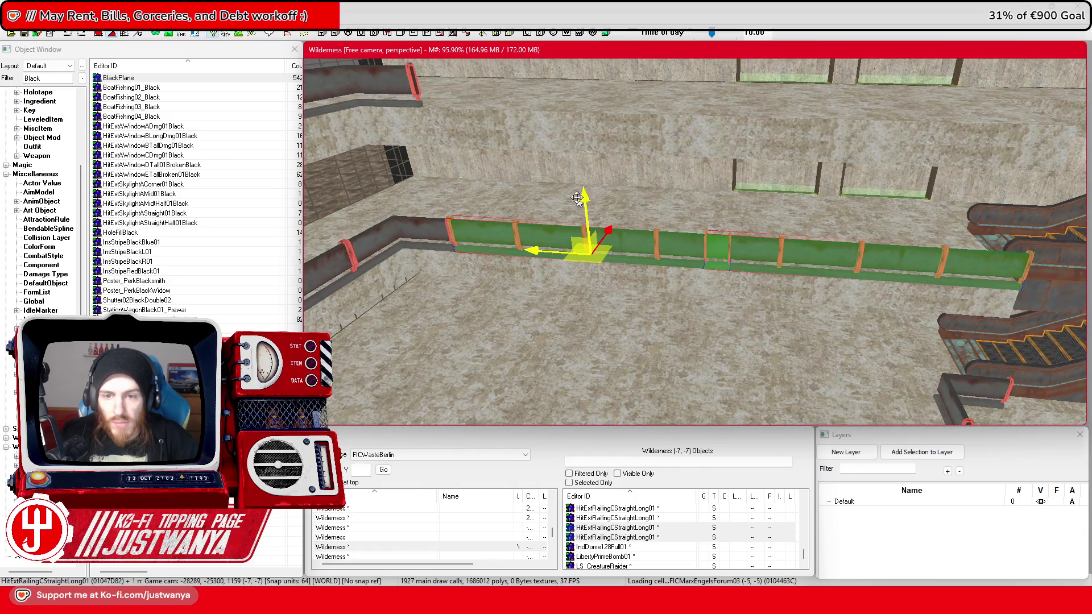
left_click_drag(587, 207, 570, 77)
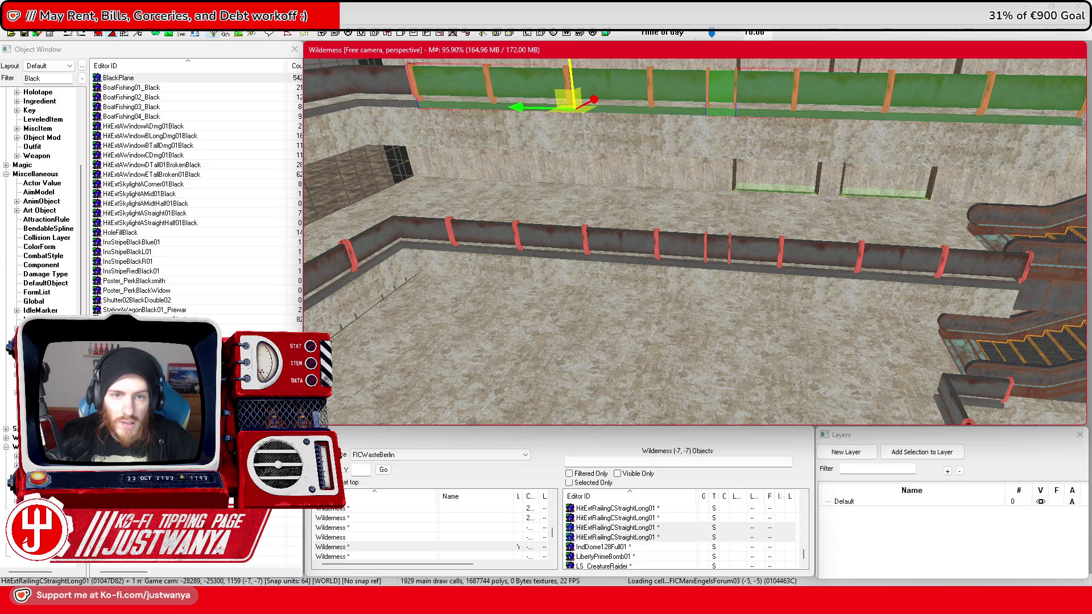
mouse_move(572, 77)
left_mouse_down()
mouse_move(576, 216)
mouse_move(594, 284)
left_mouse_up()
scroll(594, 284, "up", 4)
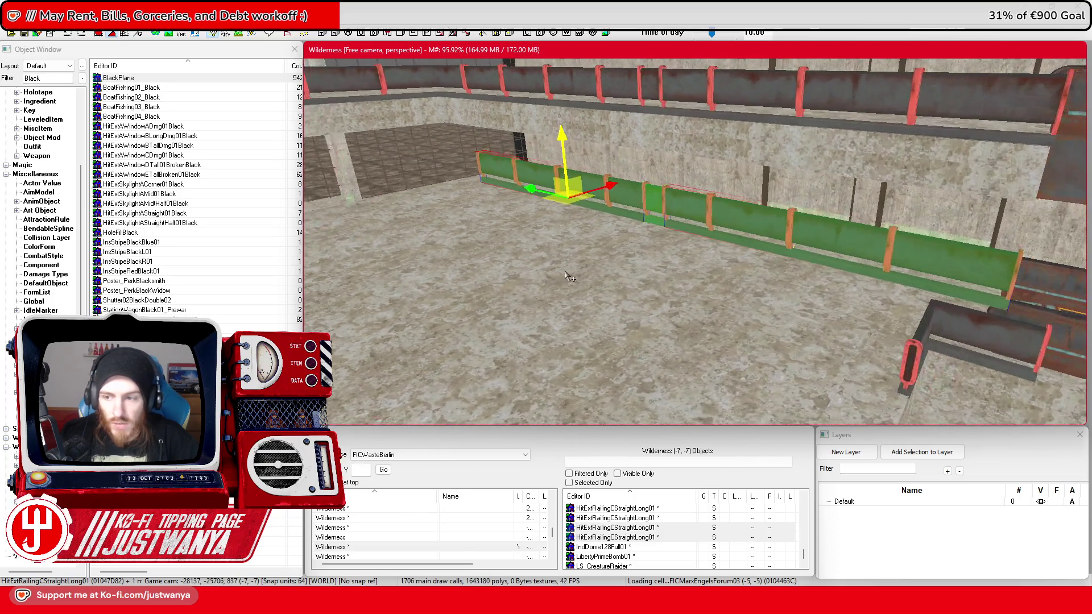
scroll(571, 277, "down", 5)
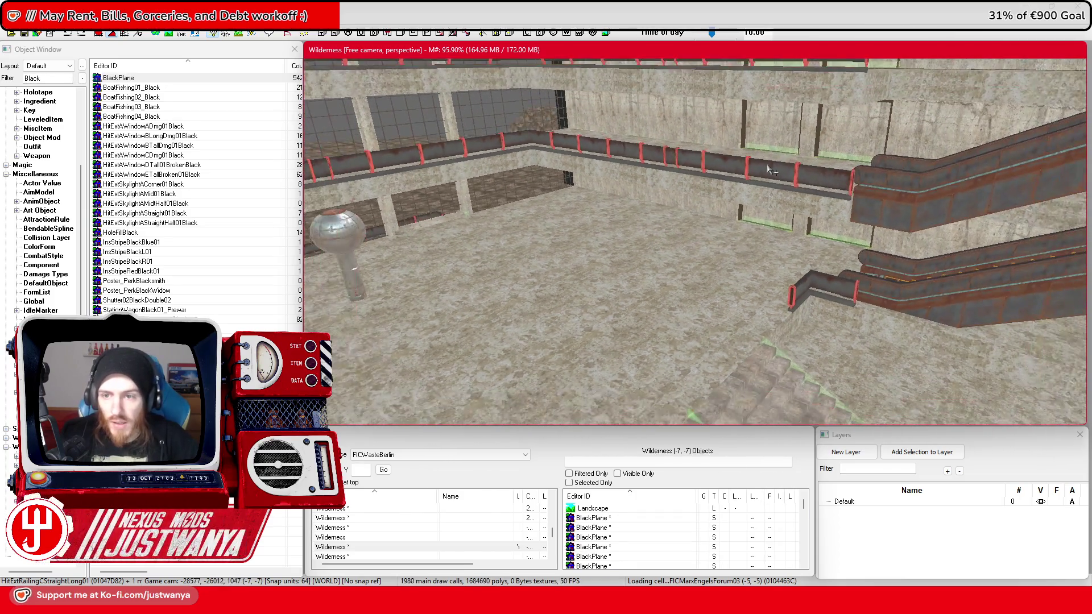
Step: Rotate four selected railing sections 90° and move them into line on the left ledges
left_click(777, 197)
scroll(776, 196, "down", 3)
left_click(660, 222, "ctrl")
left_click(660, 128, "ctrl")
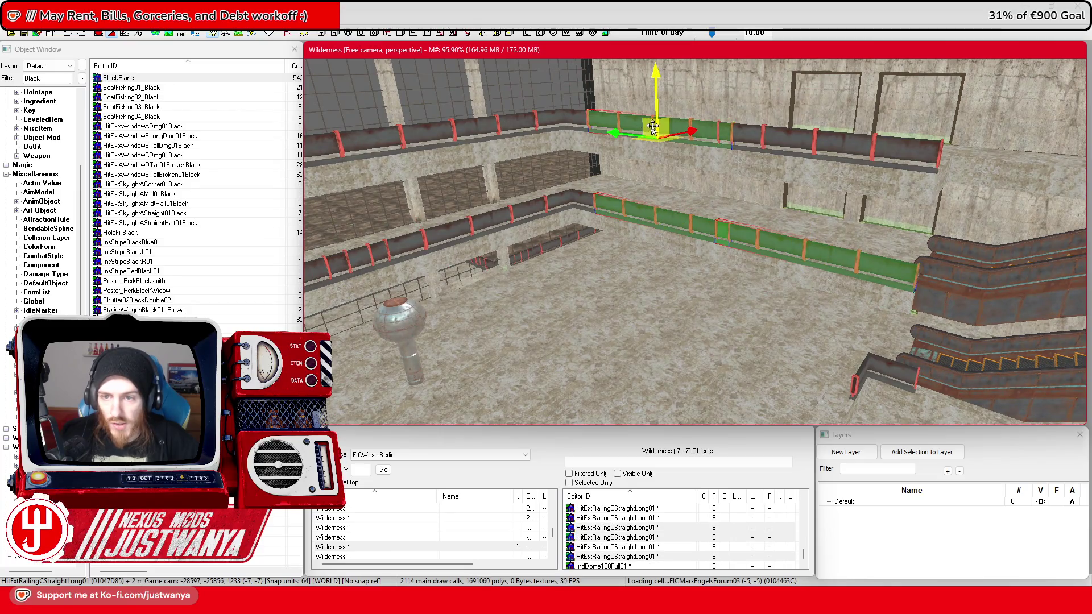
left_click(799, 145, "ctrl")
left_click_drag(819, 150, 826, 151)
scroll(826, 152, "down", 5)
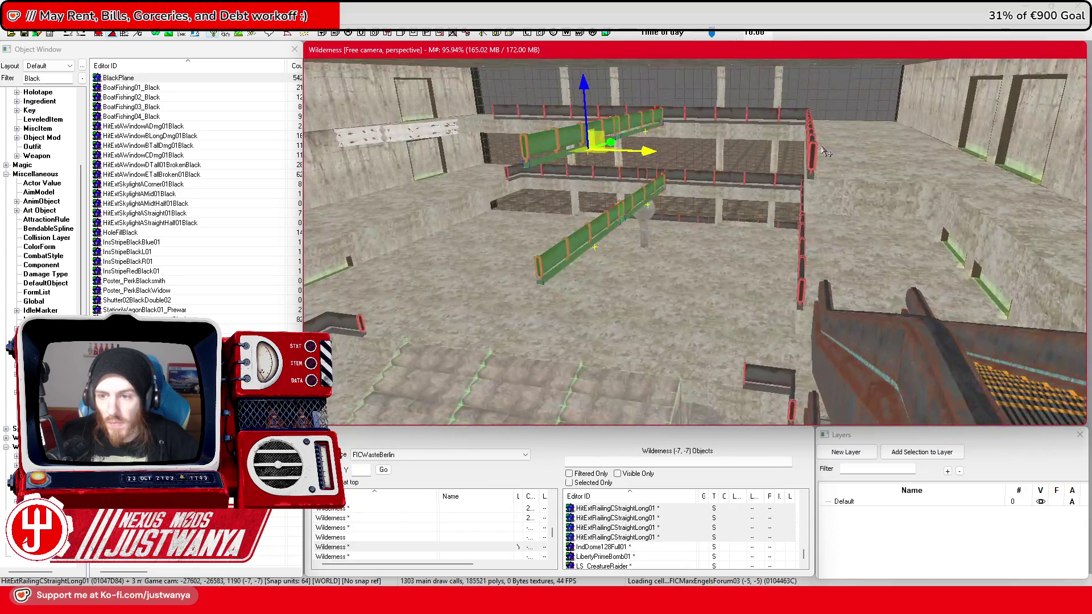
key("shift")
mouse_move(912, 202)
left_mouse_down()
mouse_move(574, 179)
mouse_move(594, 153)
left_mouse_up()
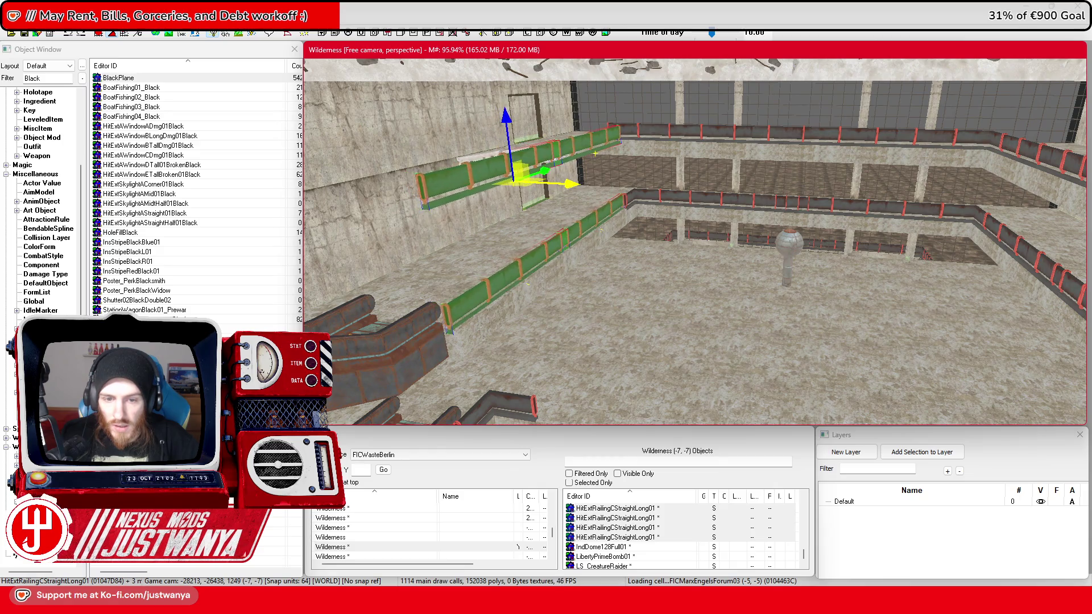
scroll(594, 154, "up", 5)
left_click_drag(660, 113, 673, 114)
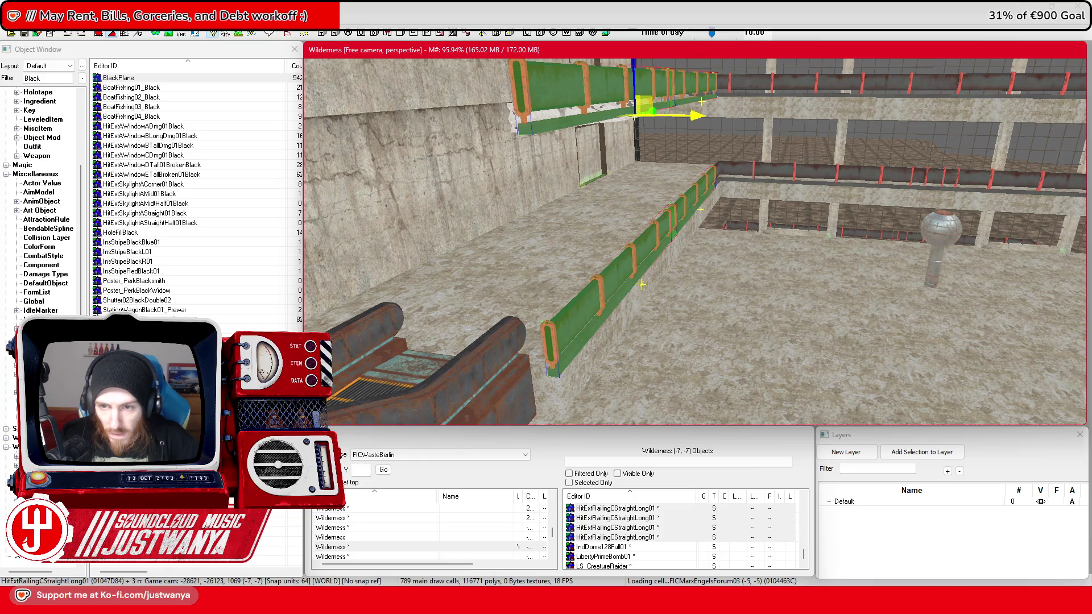
Step: Delete the extra railings and frame the long railing pipe on the upper gallery
mouse_move(556, 102)
left_mouse_down()
mouse_move(570, 145)
mouse_move(774, 106)
left_mouse_up()
key("Delete")
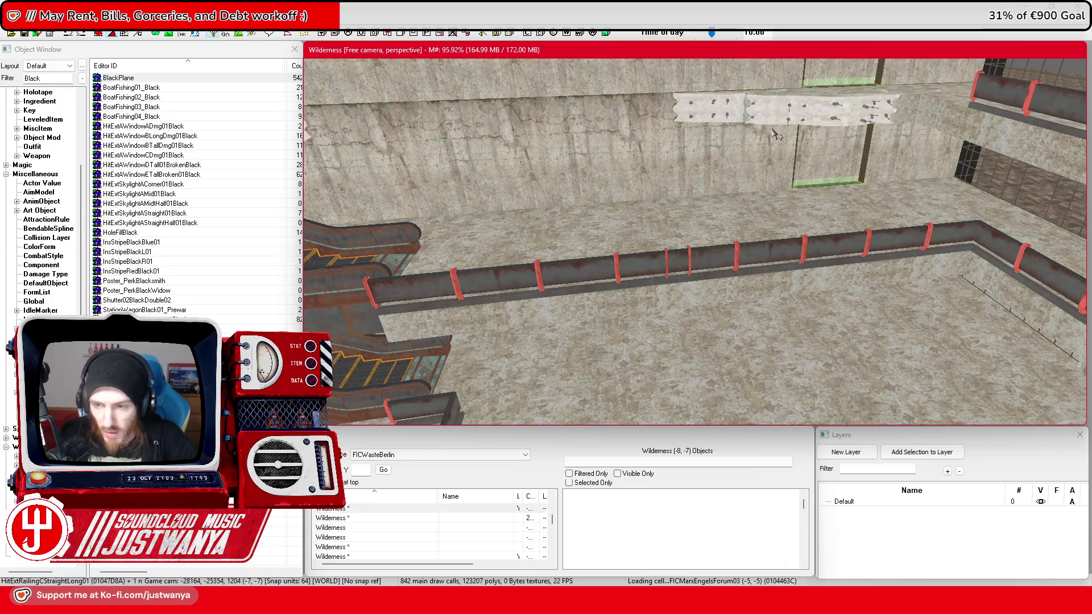
left_click(844, 259)
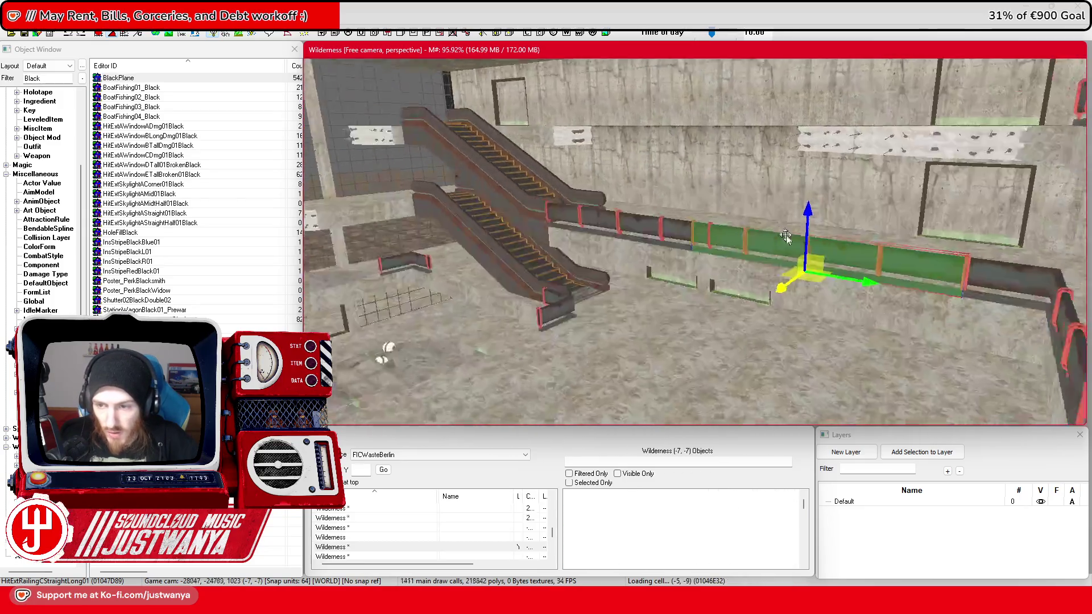
left_click_drag(818, 240, 891, 221)
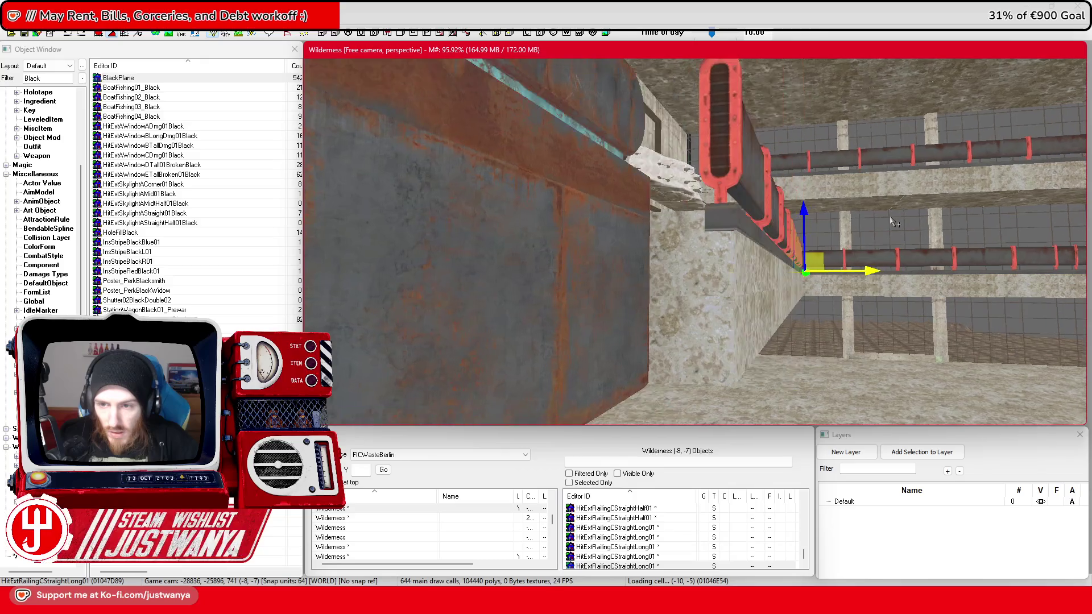
mouse_move(750, 206)
left_mouse_down()
mouse_move(629, 250)
mouse_move(591, 249)
mouse_move(608, 191)
left_mouse_up()
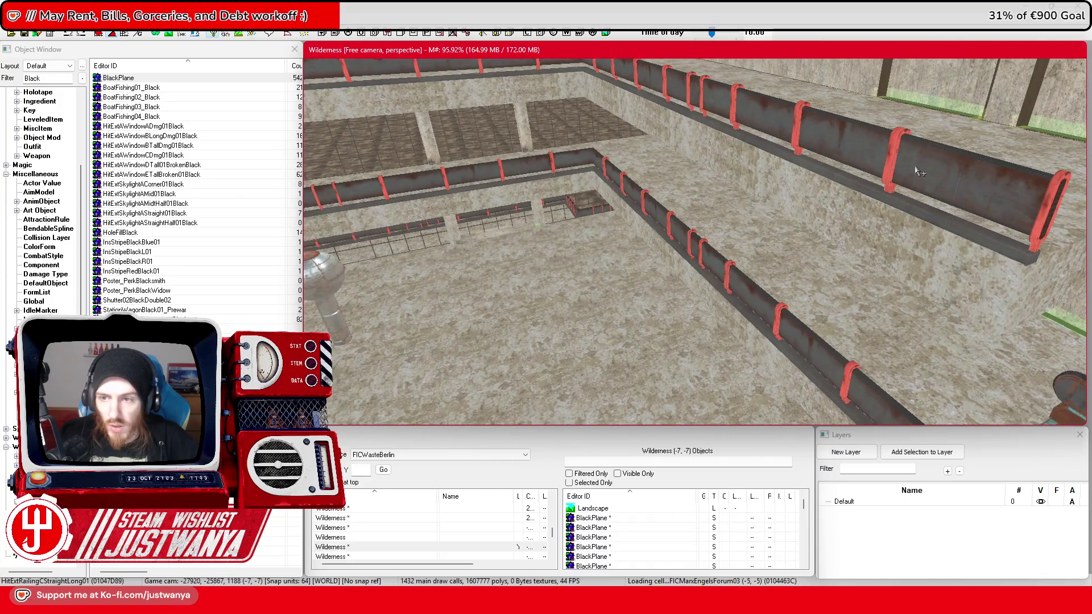
left_click(918, 171)
key("f")
scroll(792, 200, "down", 5)
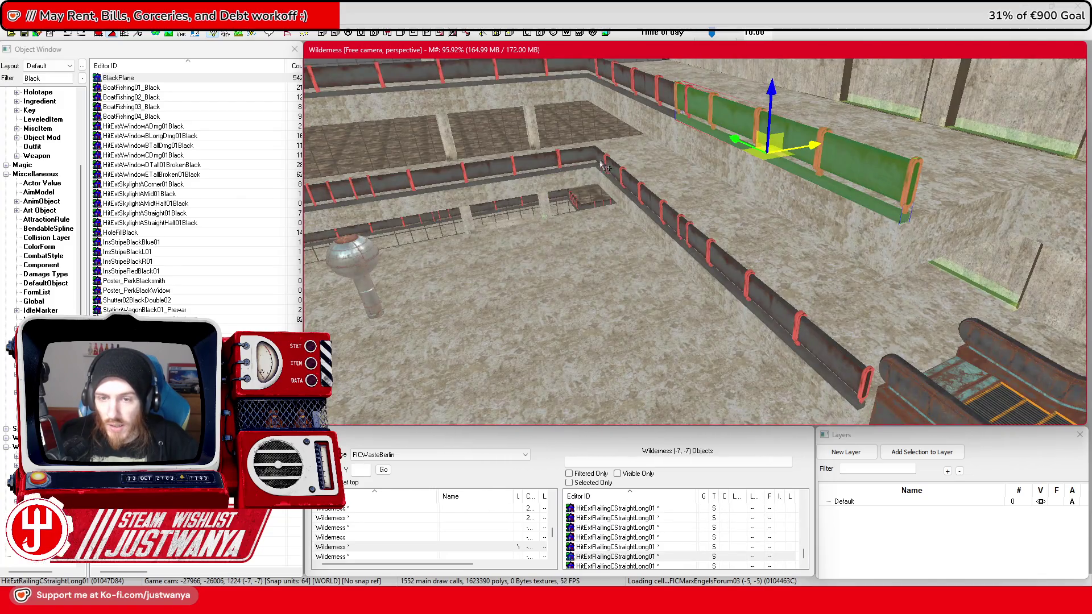
Step: Place the inner-corner railing at the ledge end, rotated and raised to meet the railing
left_click_drag(582, 163, 667, 215)
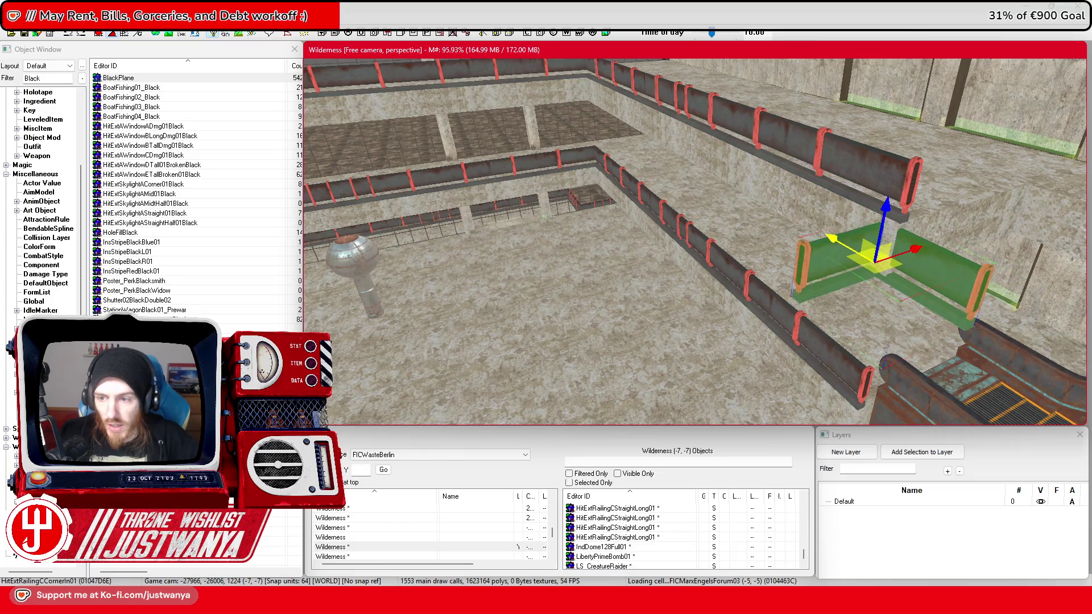
key("e")
left_click_drag(741, 321, 785, 321)
mouse_move(765, 276)
left_mouse_down()
mouse_move(773, 207)
mouse_move(771, 222)
mouse_move(759, 218)
mouse_move(776, 232)
left_mouse_up()
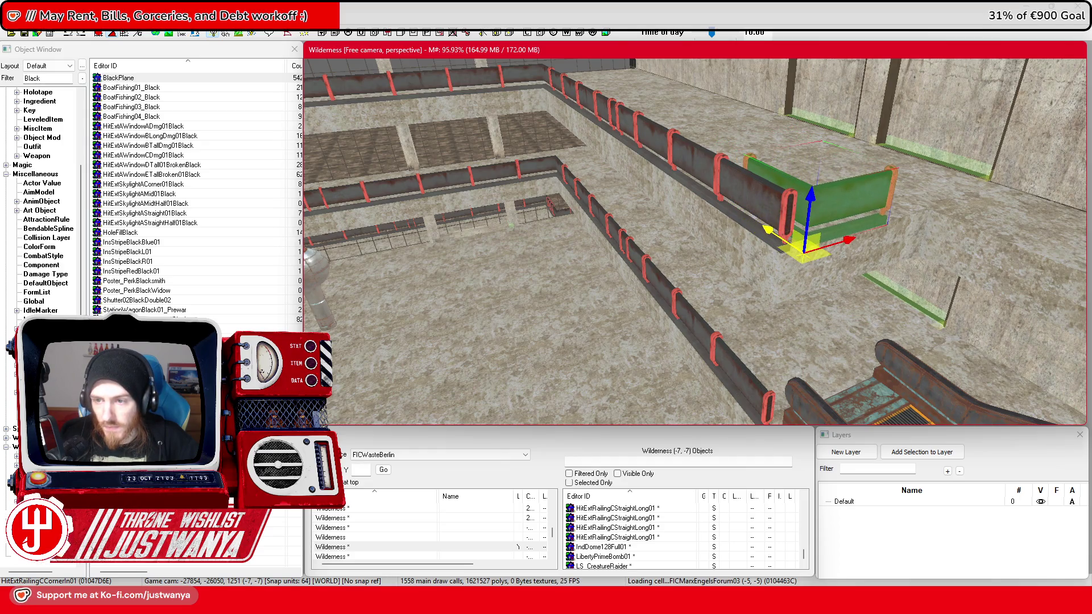
scroll(711, 238, "up", 3)
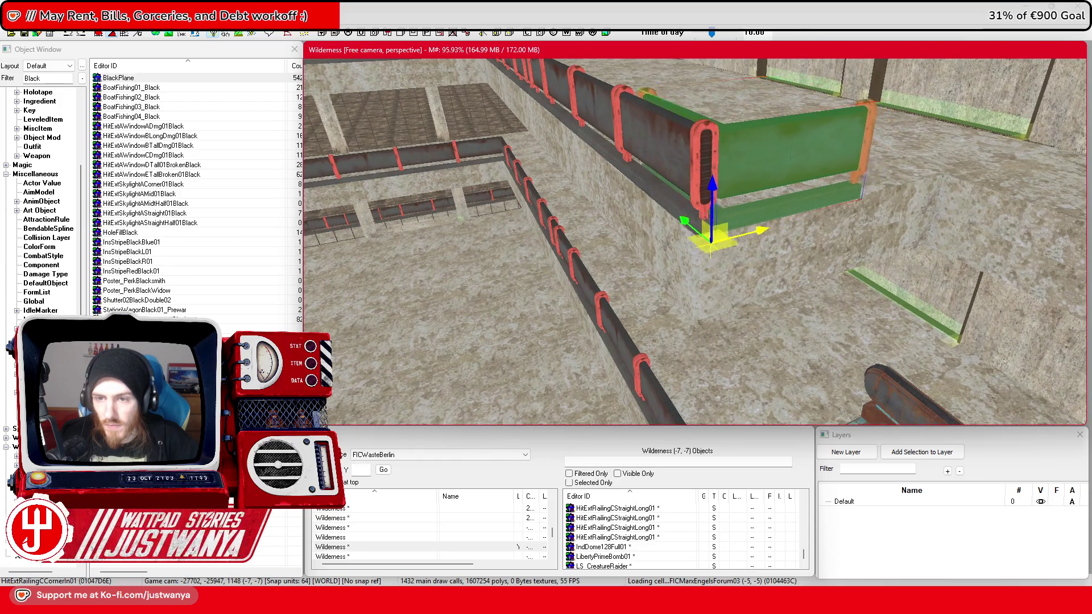
left_click_drag(691, 244, 689, 246)
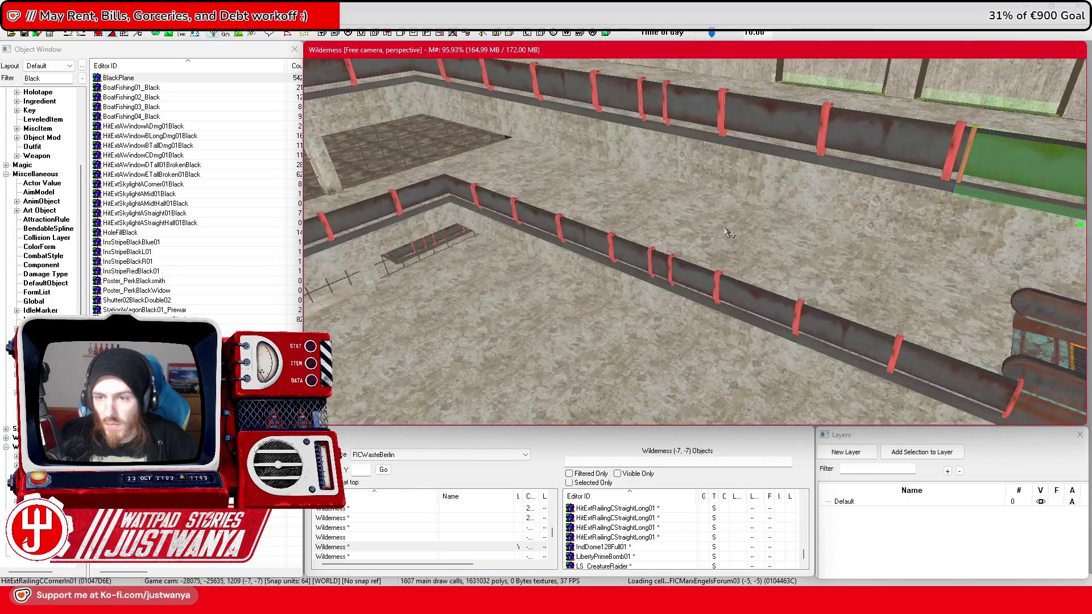
Step: Slide the adjoining straight railing left along the wall to meet the corner
left_click(778, 126)
key("f")
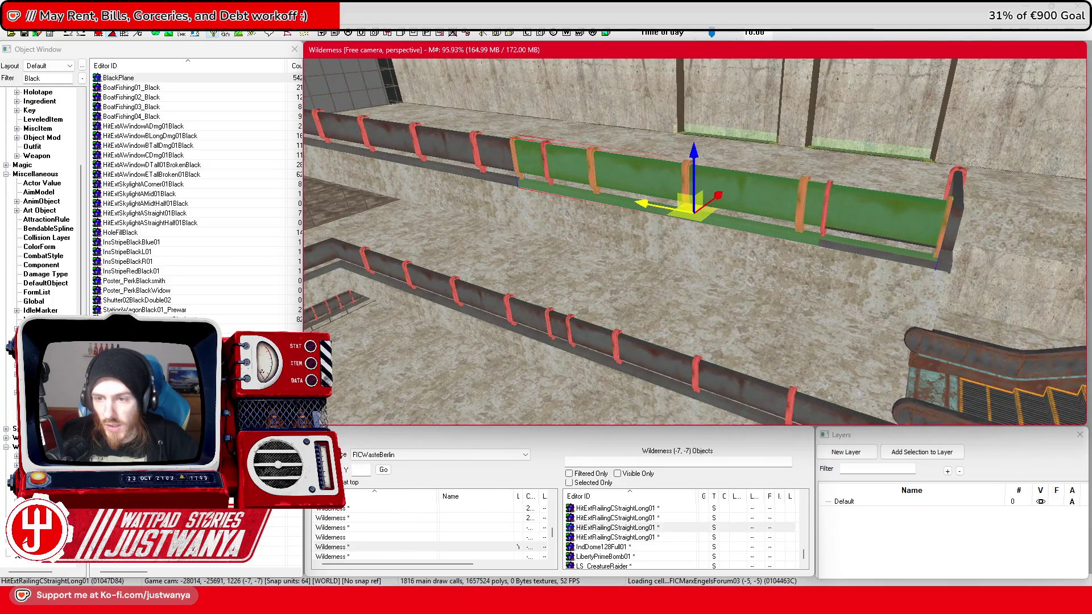
left_click_drag(684, 207, 674, 208)
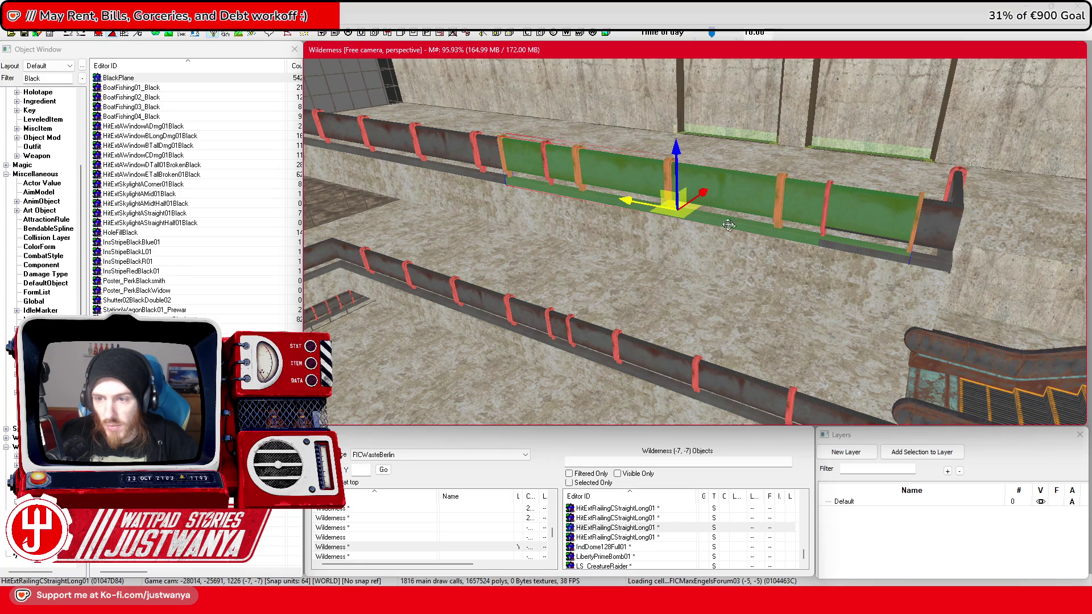
left_click_drag(683, 202, 730, 202)
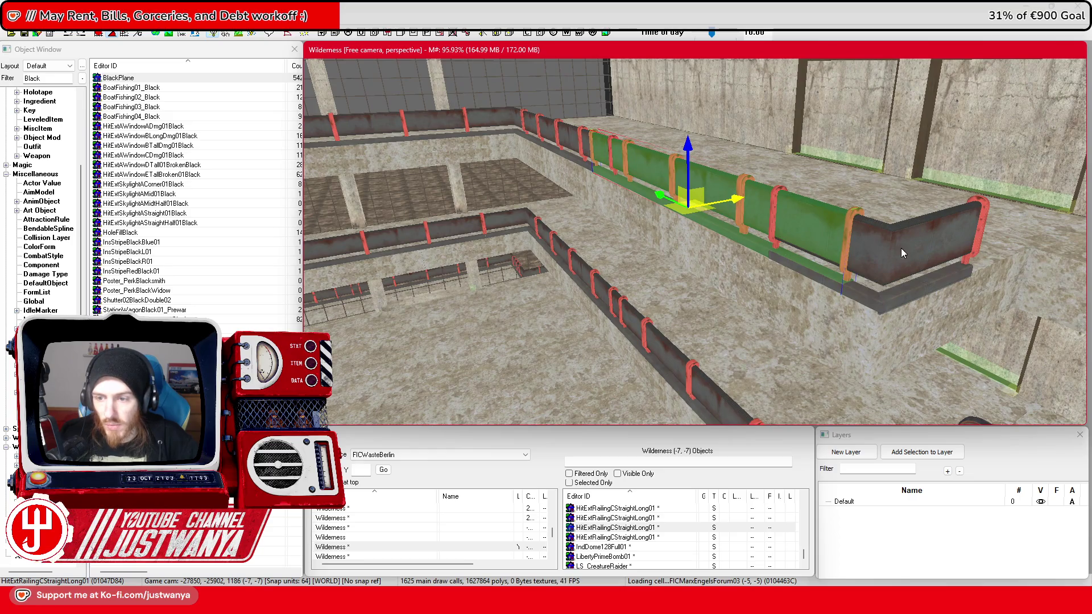
Step: Duplicate the corner railing and turn the copy to face the other way
left_click(902, 253)
key("ctrl+v")
left_click_drag(768, 248, 777, 247)
key("shift")
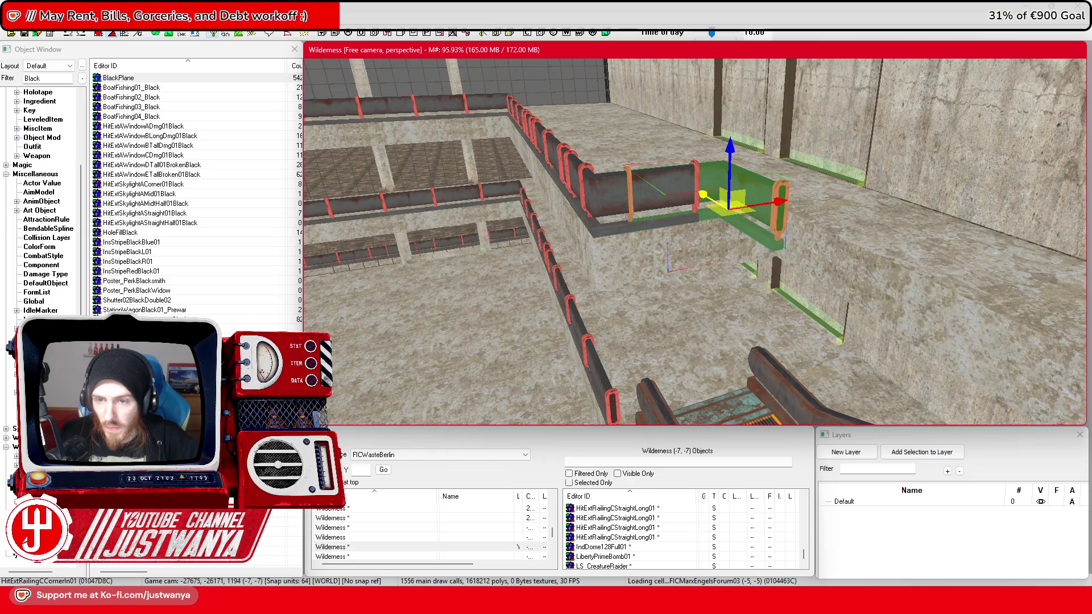
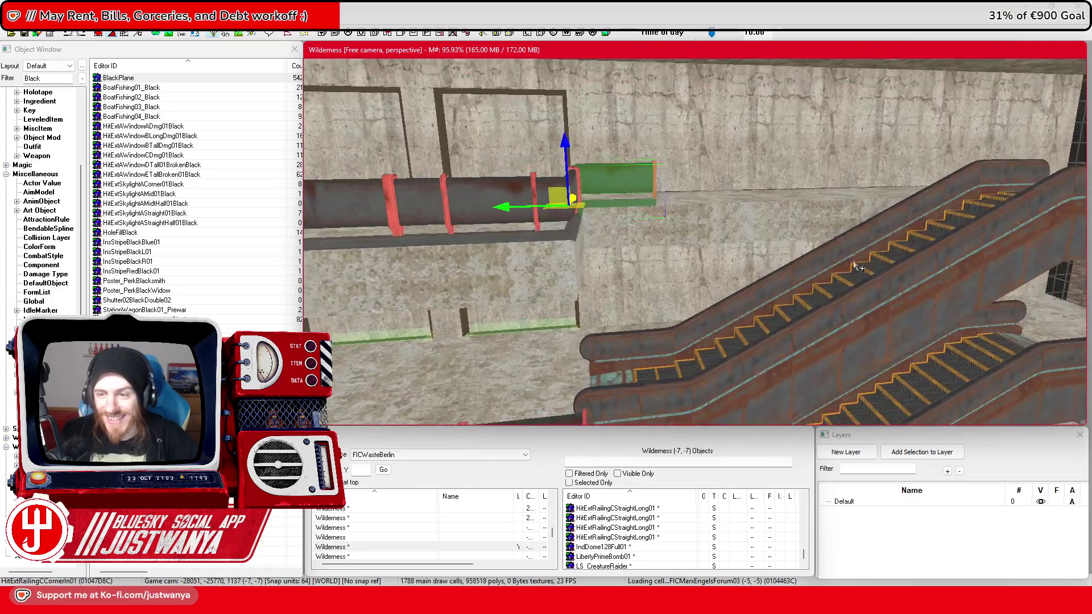
Step: Move the railing onto the escalator, turn it 90°, and slide it onto the escalator end
mouse_move(524, 197)
left_mouse_down()
mouse_move(654, 202)
mouse_move(688, 215)
left_mouse_up()
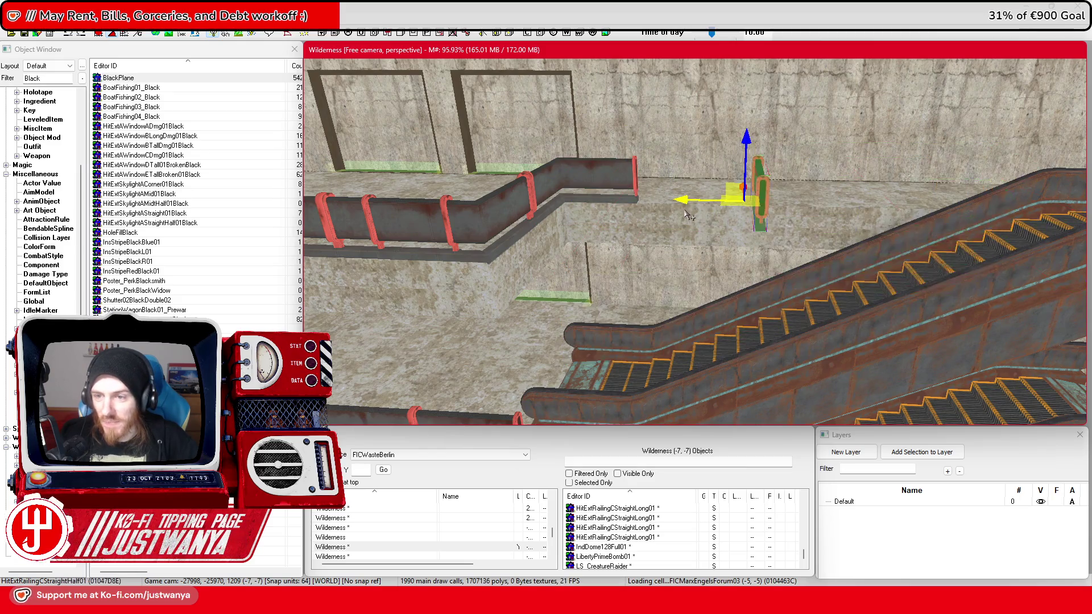
key("3")
mouse_move(764, 219)
left_mouse_down()
mouse_move(813, 221)
mouse_move(819, 200)
left_mouse_up()
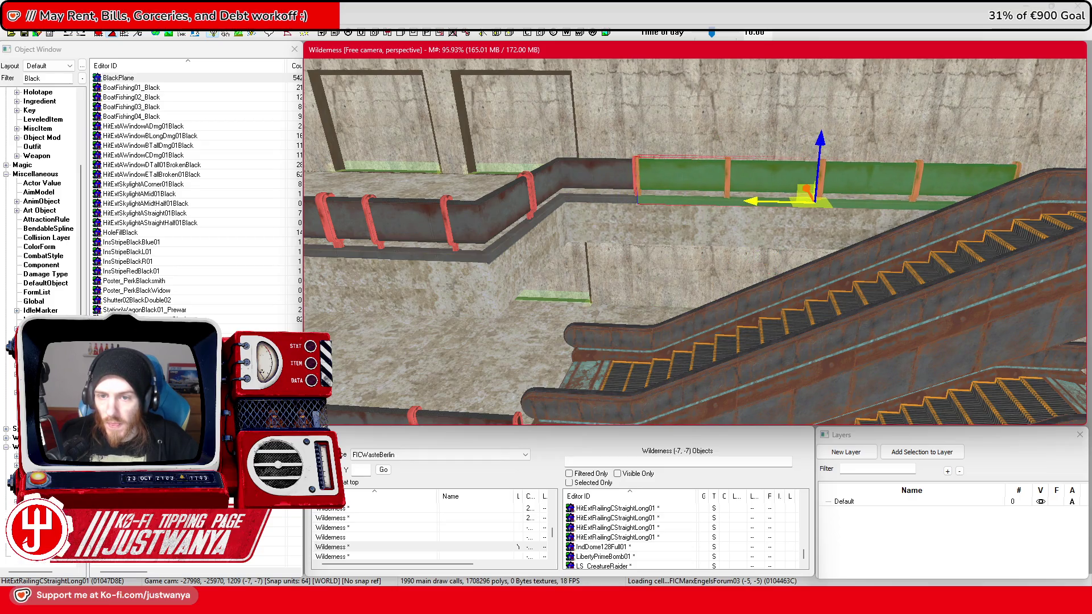
scroll(766, 196, "up", 5)
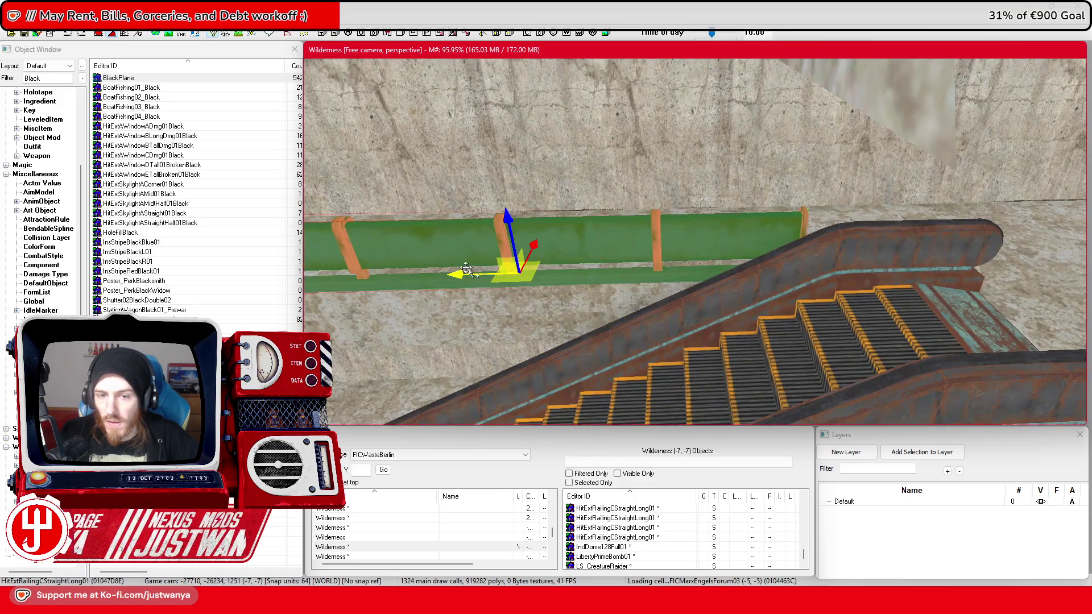
left_click_drag(466, 269, 899, 263)
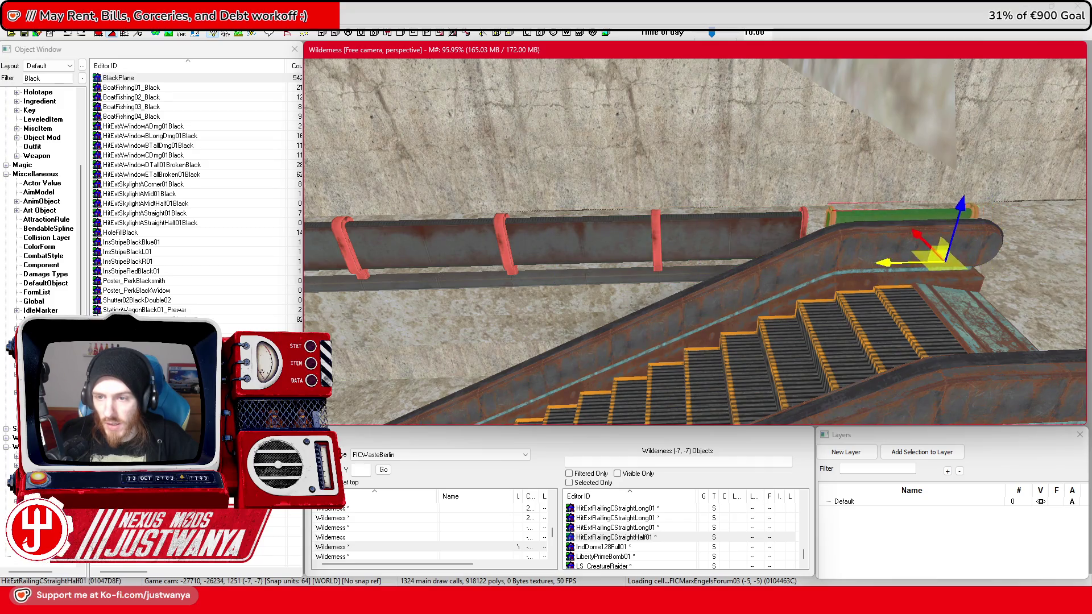
Step: Place a long straight railing, HitExtRailingCStraightLong01, along the ledge beside the escalator
scroll(874, 257, "down", 5)
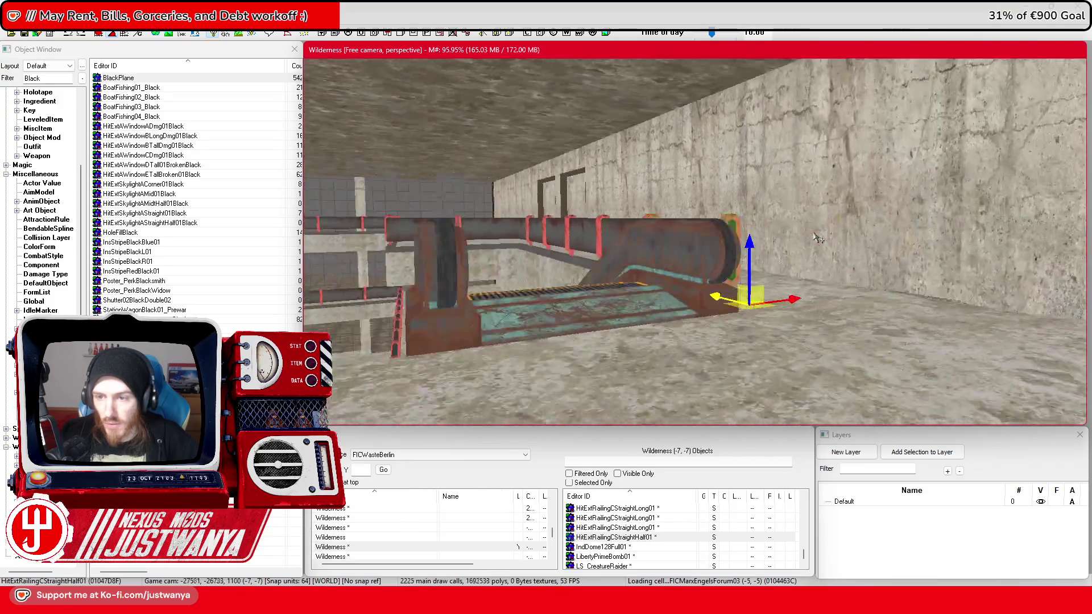
scroll(823, 245, "down", 5)
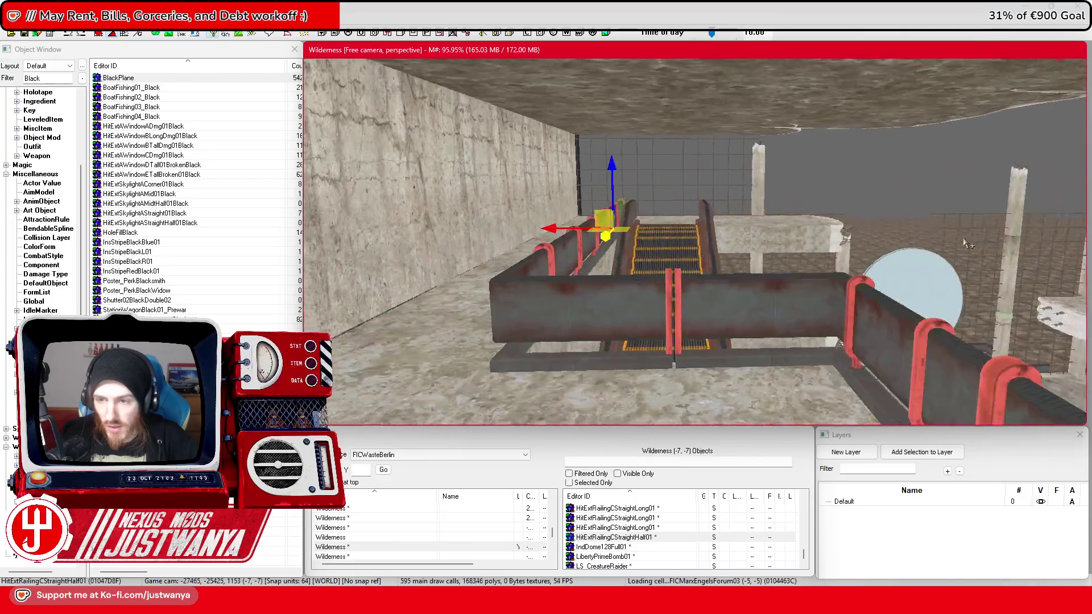
scroll(885, 246, "up", 5)
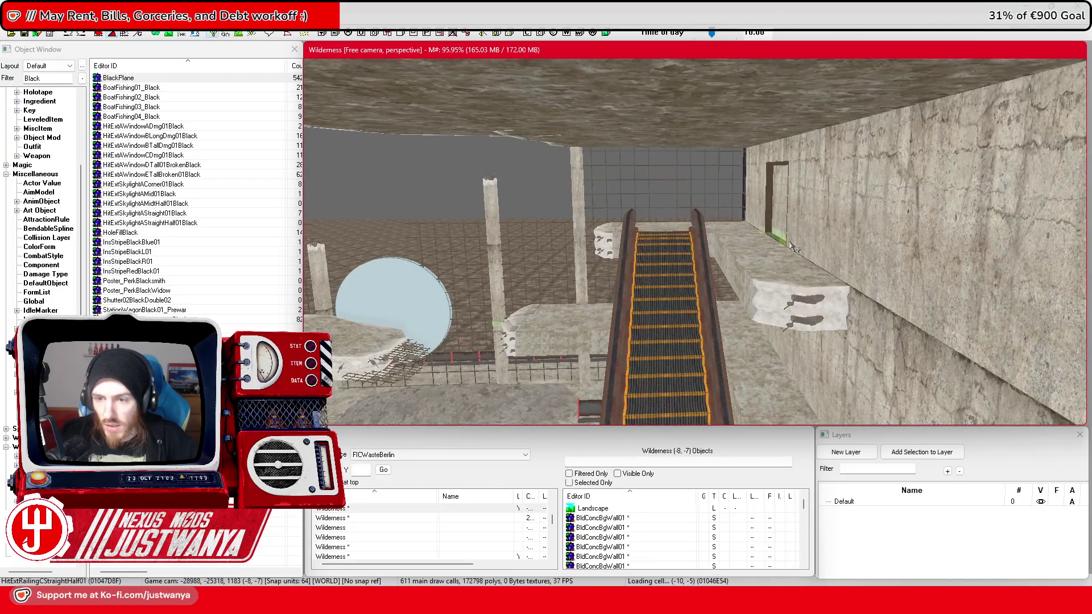
scroll(896, 249, "up", 1)
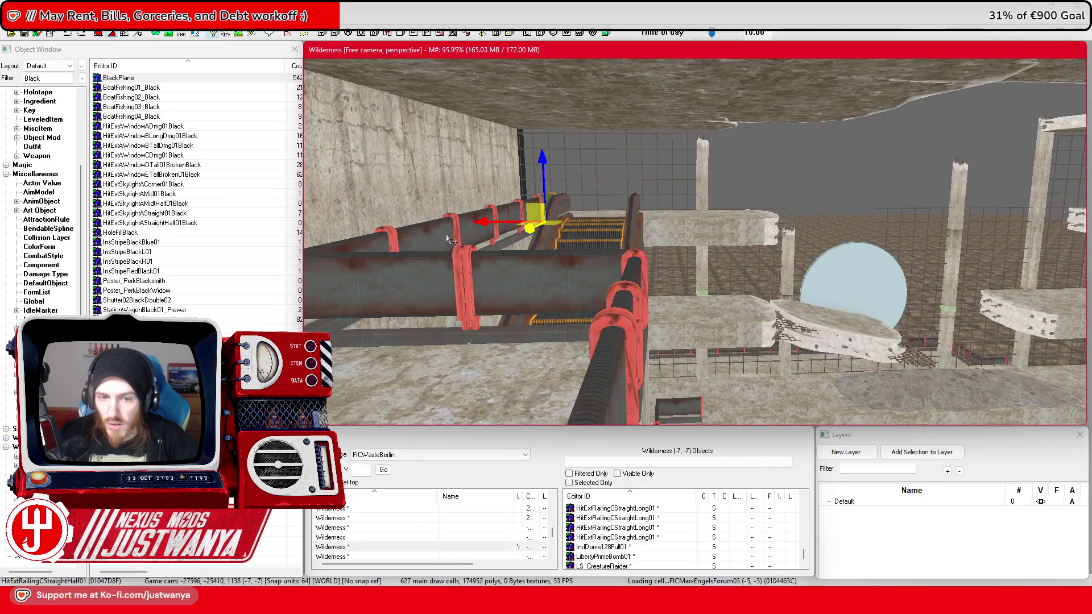
mouse_move(616, 537)
left_mouse_down()
mouse_move(824, 251)
mouse_move(899, 252)
mouse_move(637, 259)
mouse_move(705, 236)
left_mouse_up()
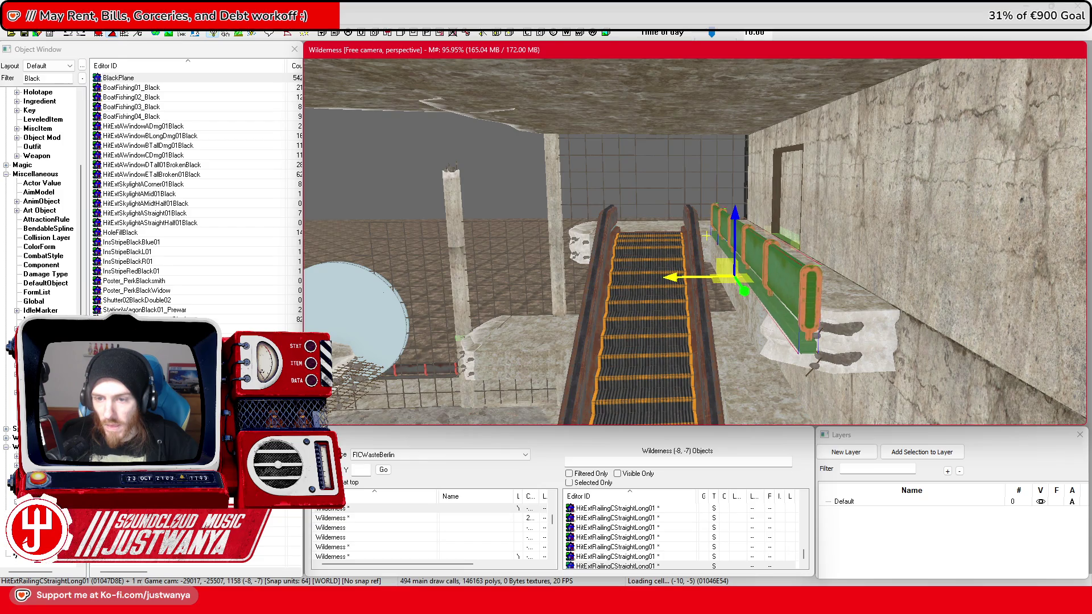
Step: Take the railing off the ledge, move it to the escalator top, and swap it for HitExtRailingCStraightHalf01
key("ctrl+z")
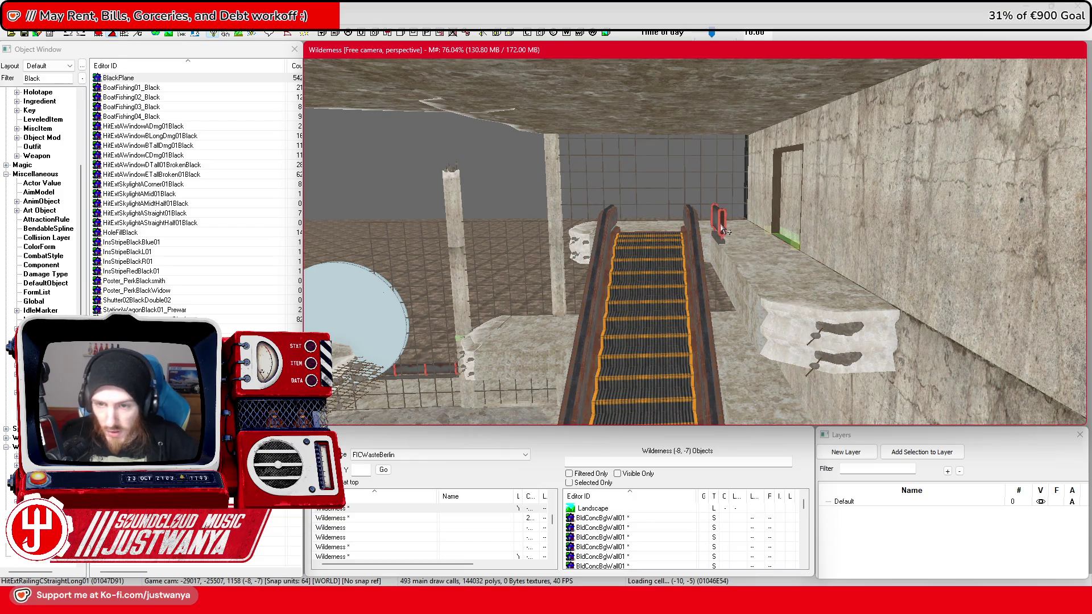
left_click_drag(770, 268, 639, 261)
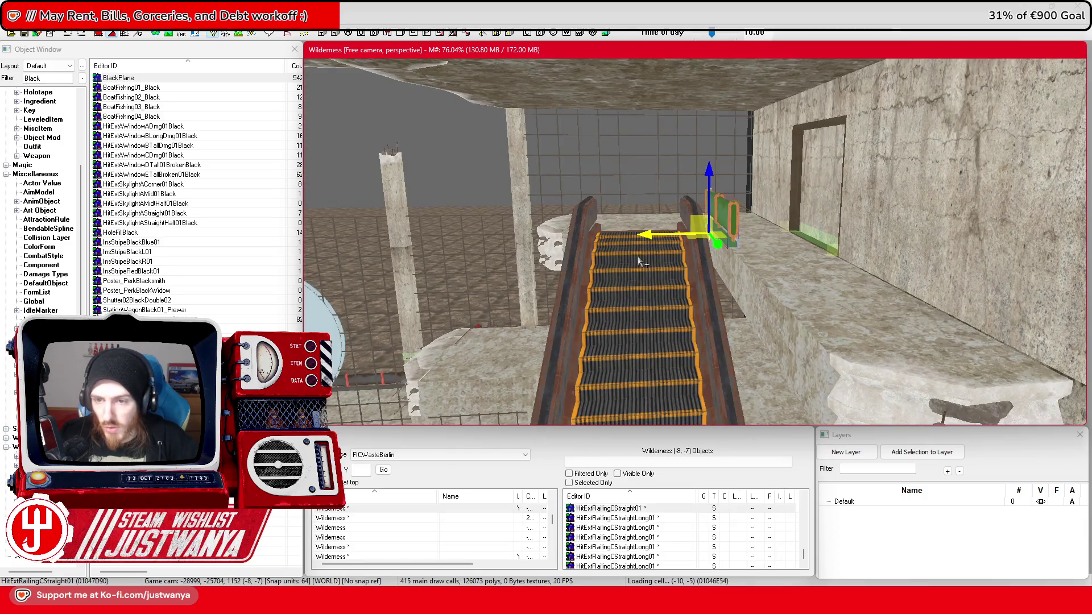
key("ctrl+z")
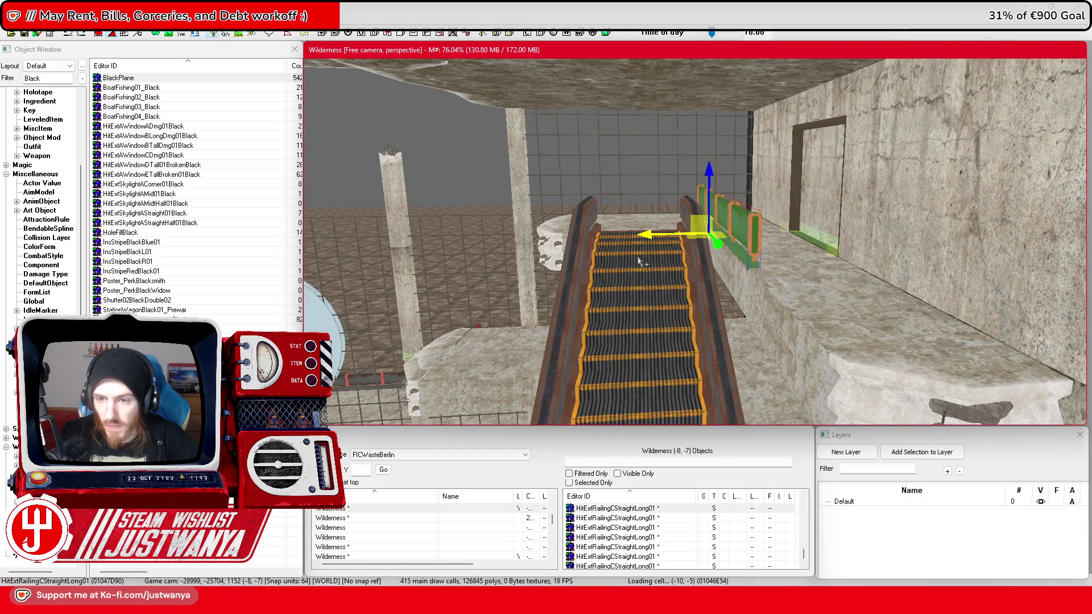
mouse_move(640, 262)
left_mouse_down()
mouse_move(887, 228)
mouse_move(914, 214)
mouse_move(840, 199)
mouse_move(735, 249)
mouse_move(874, 272)
mouse_move(862, 269)
left_mouse_up()
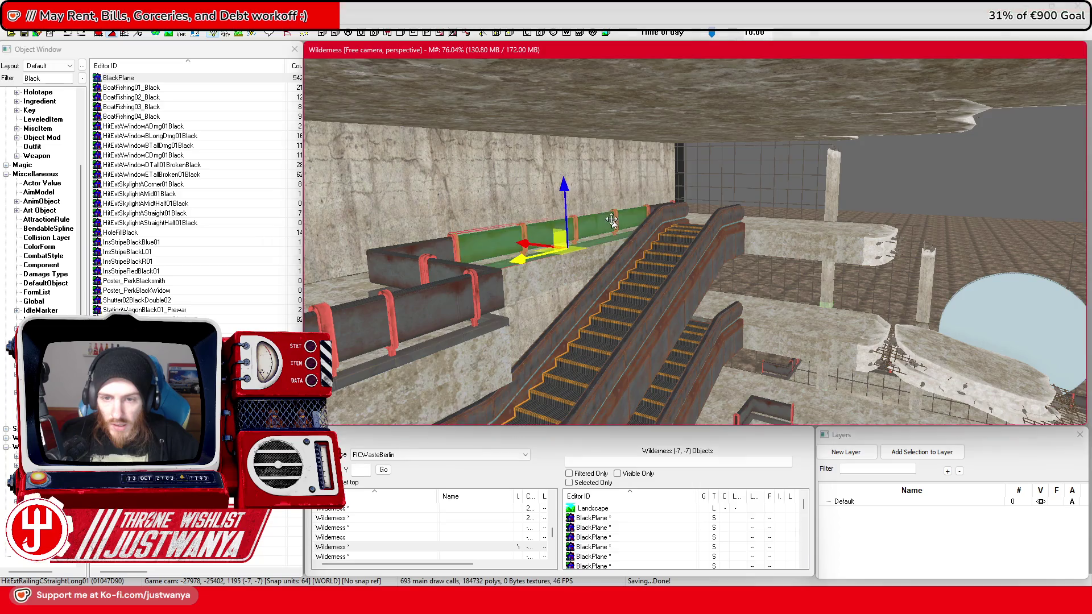
Step: Rotate the pipe railing by the wall and slide it along the broken upper ledge
left_click(593, 224)
left_click_drag(532, 281, 544, 272)
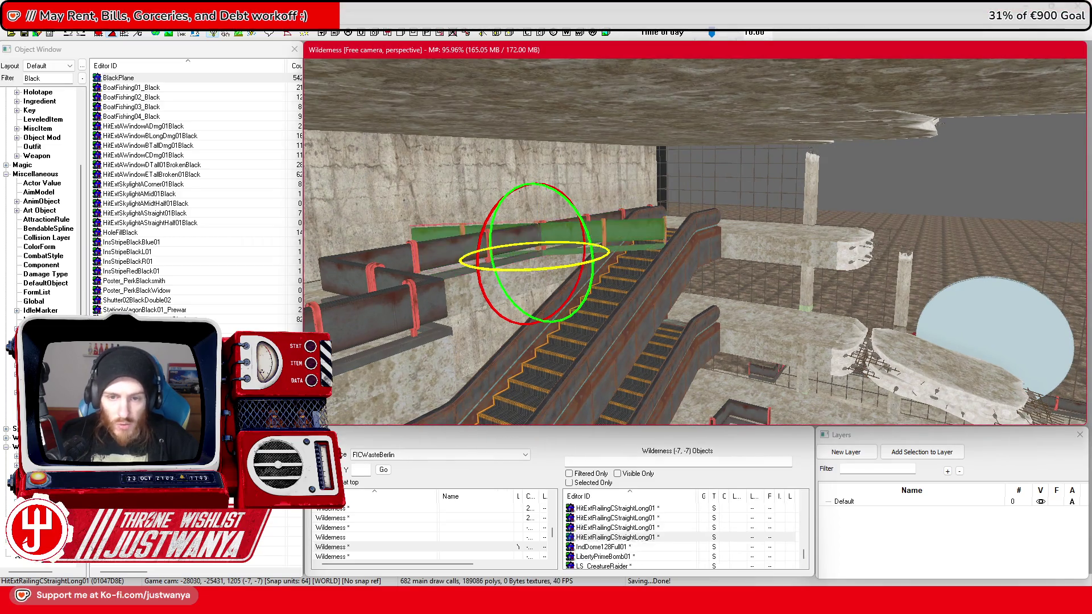
key("e")
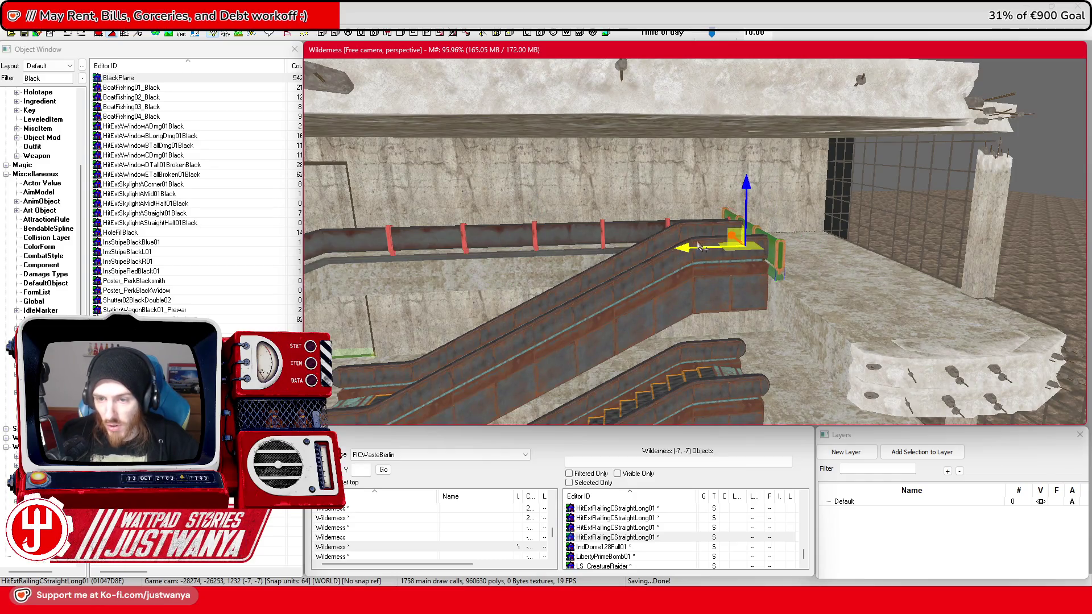
scroll(728, 244, "up", 3)
left_click_drag(691, 225, 844, 253)
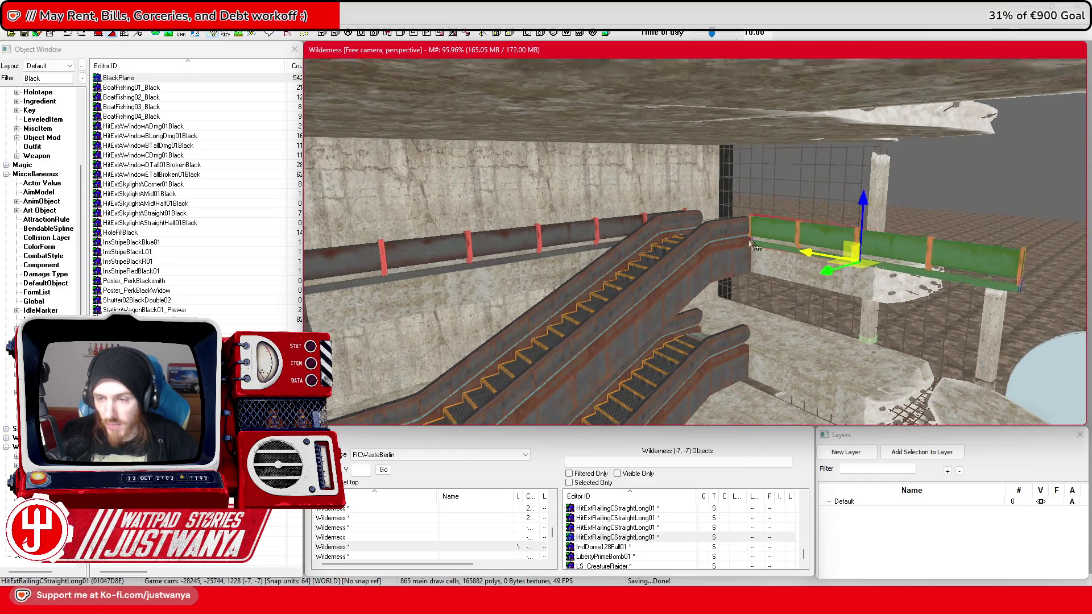
scroll(739, 241, "up", 3)
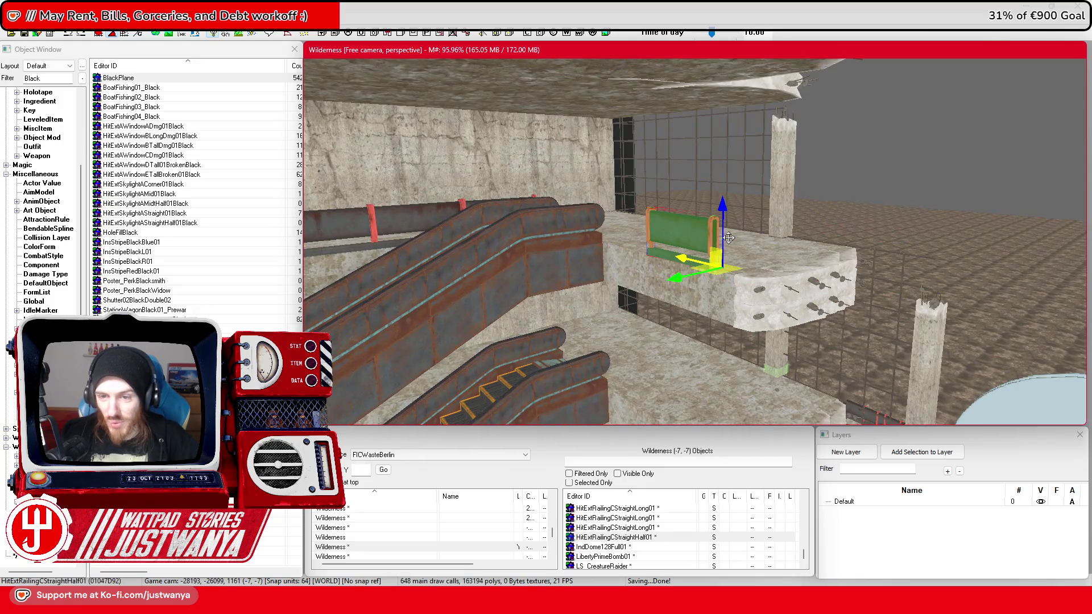
scroll(728, 238, "up", 3)
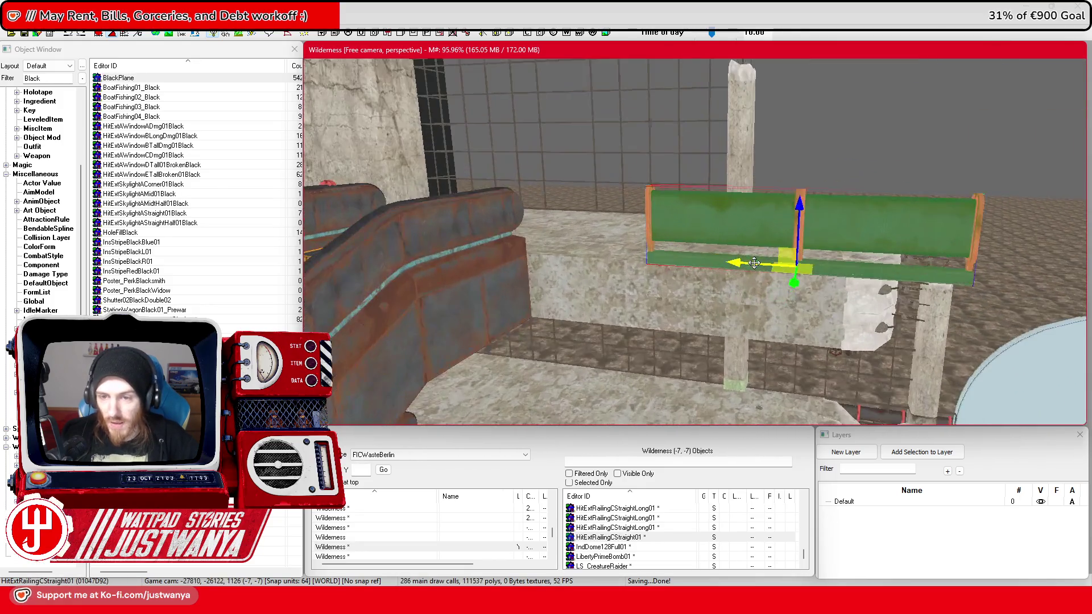
left_click_drag(739, 262, 660, 257)
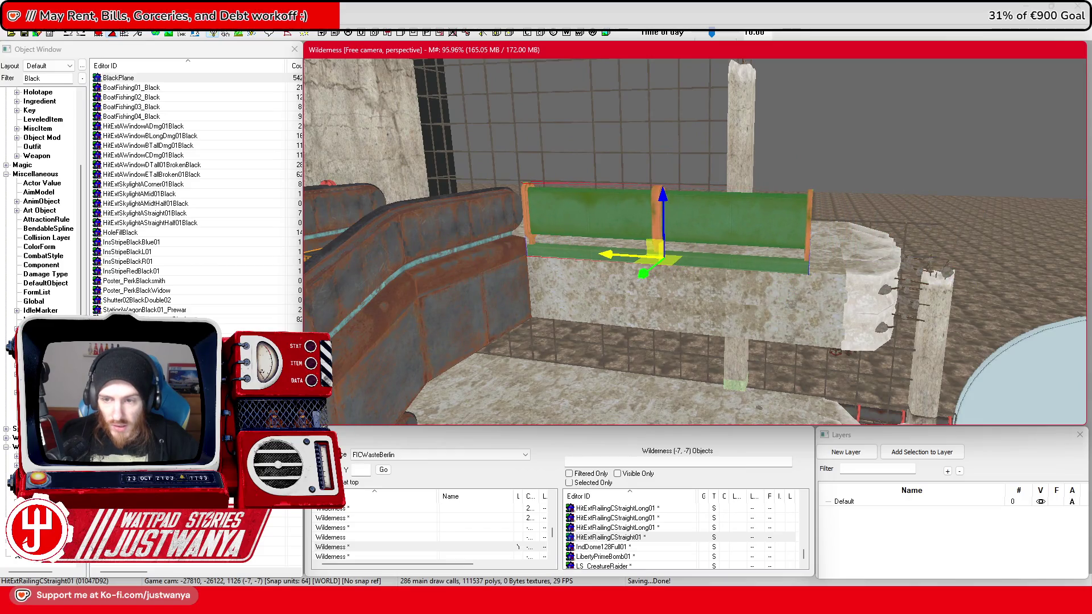
Step: Lower the railing slightly onto the ledge, check it from above, and select another railing piece
mouse_move(754, 219)
left_mouse_down()
mouse_move(671, 310)
mouse_move(752, 66)
left_mouse_up()
left_click_drag(728, 230, 728, 244)
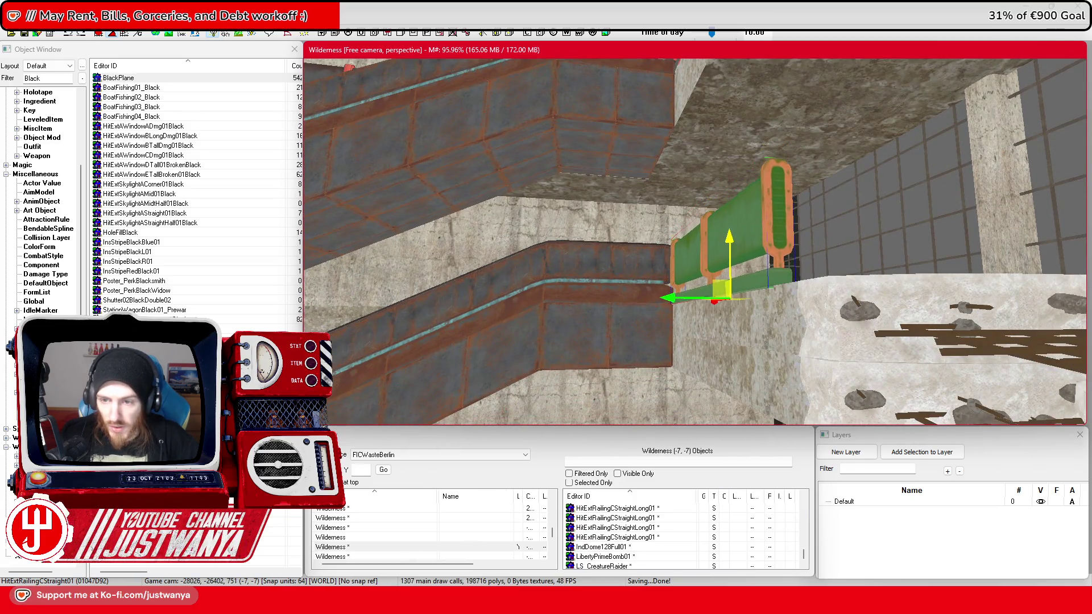
mouse_move(721, 290)
left_mouse_down()
mouse_move(724, 232)
mouse_move(722, 317)
mouse_move(719, 254)
left_mouse_up()
scroll(720, 245, "up", 5)
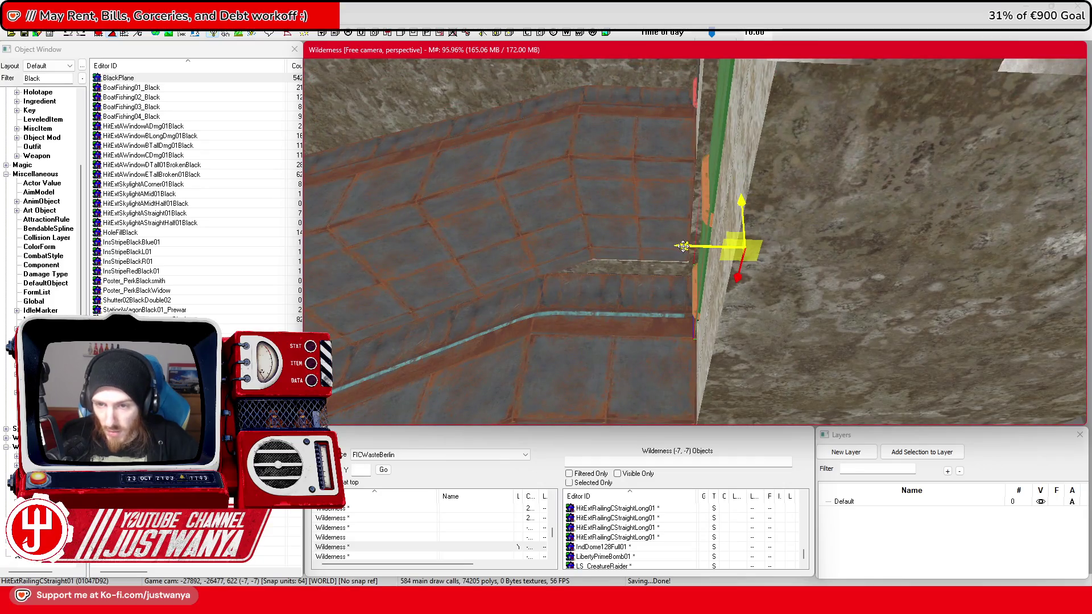
scroll(685, 245, "down", 1)
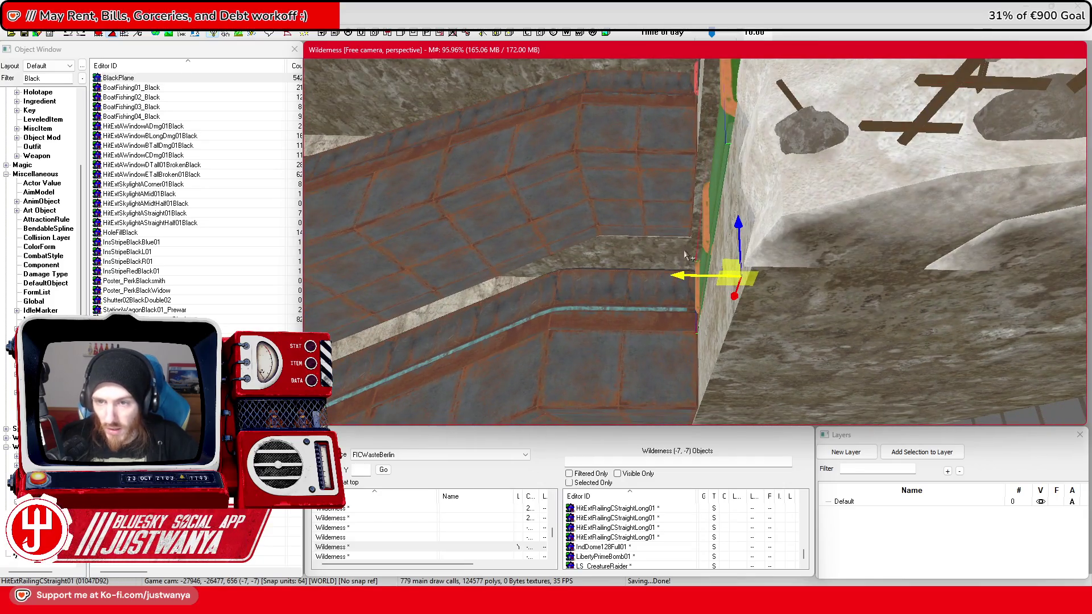
left_click_drag(774, 138, 777, 180)
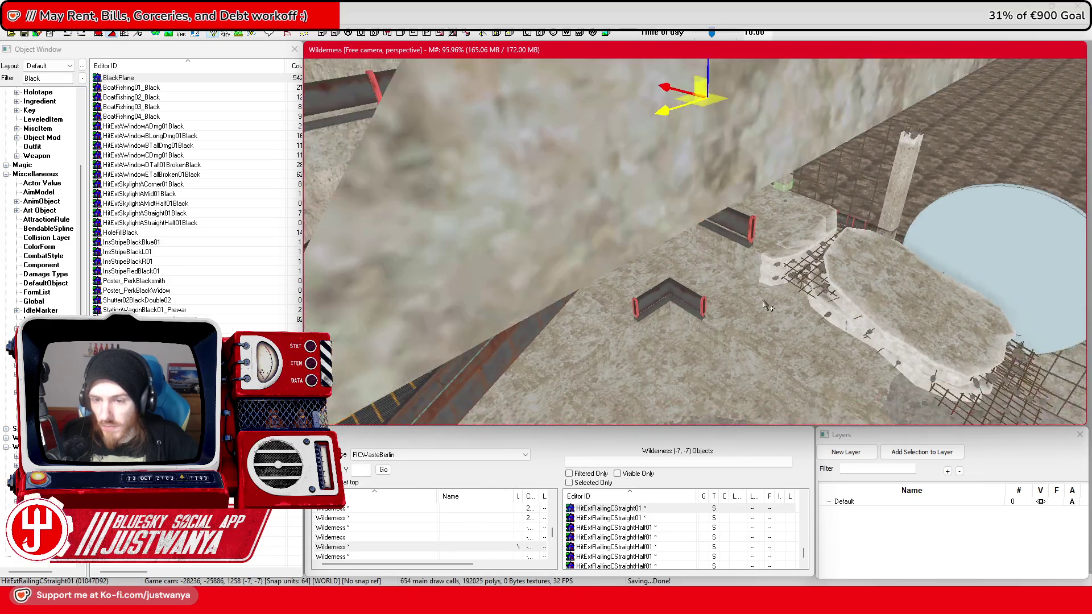
scroll(769, 306, "up", 5)
scroll(771, 299, "down", 5)
left_click(755, 202)
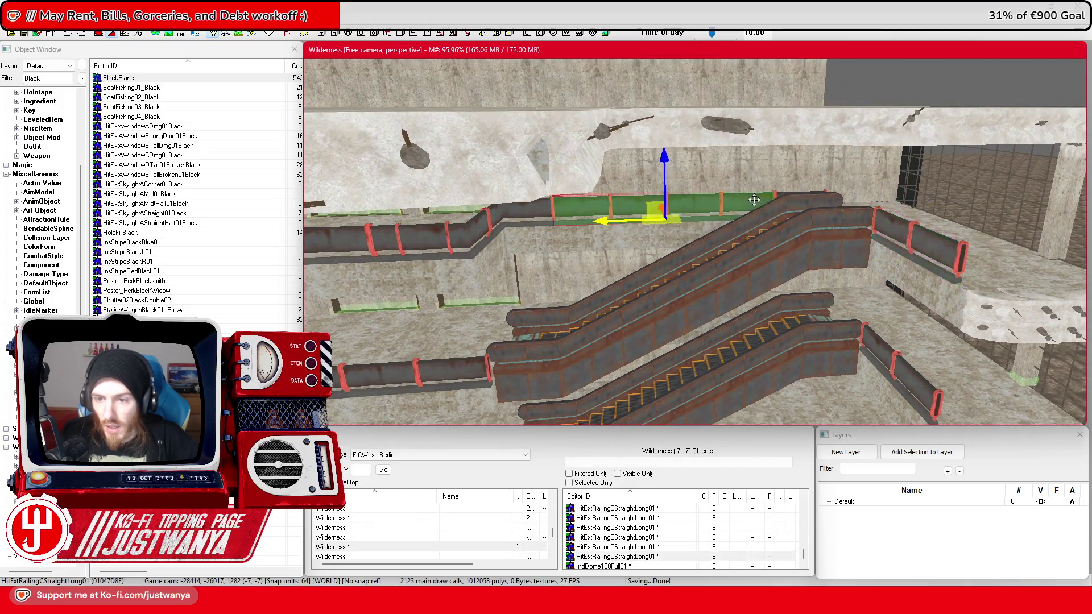
Step: Select two railing pieces and lower them behind the lower escalator
left_click(785, 199, "ctrl")
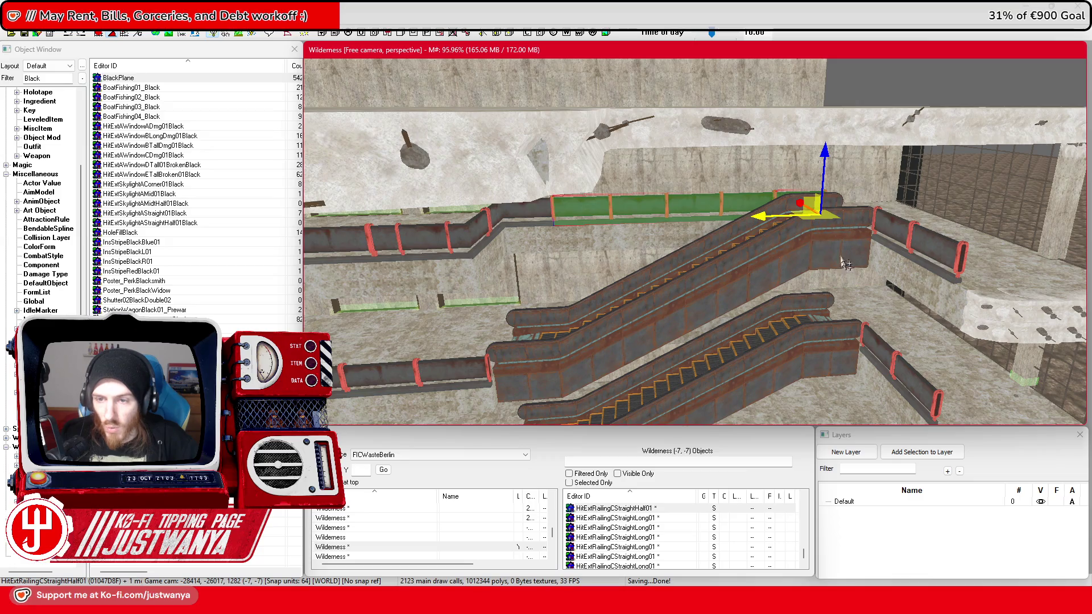
left_click_drag(827, 158, 821, 263)
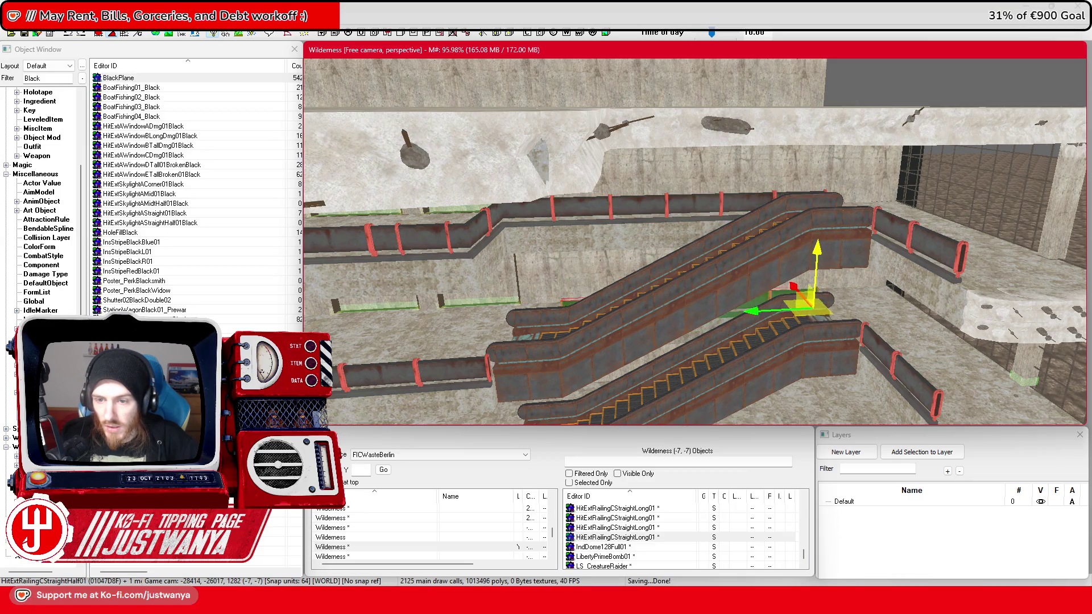
scroll(821, 326, "up", 5)
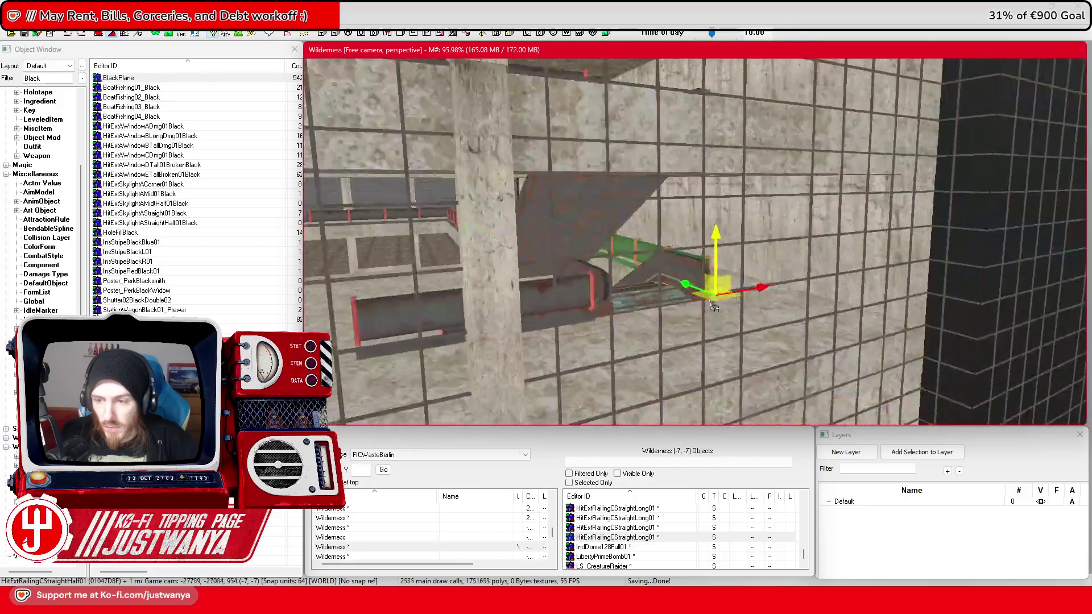
scroll(705, 312, "up", 5)
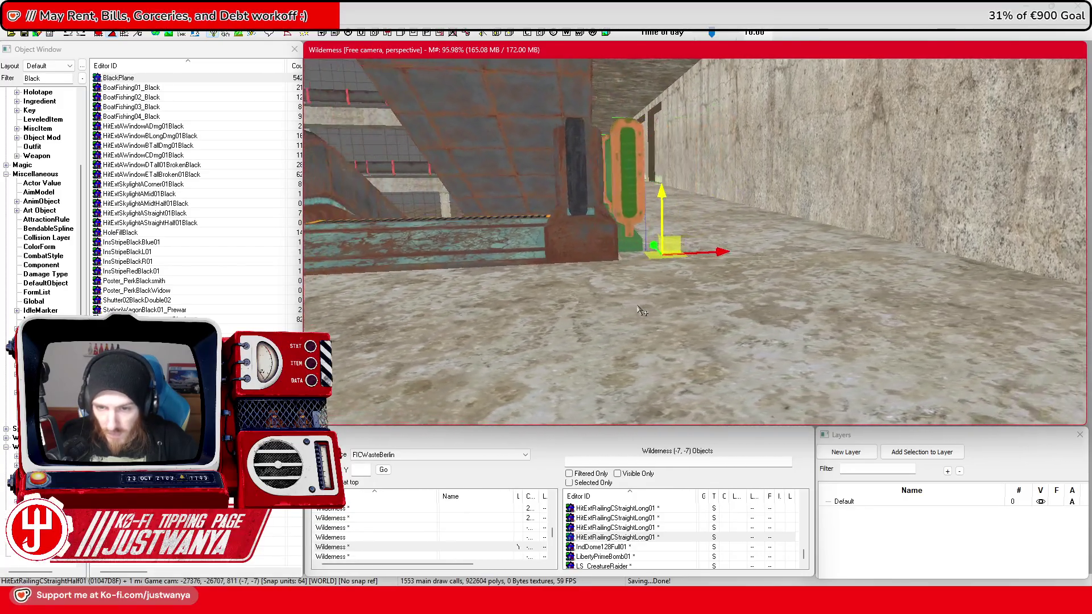
scroll(627, 314, "up", 3)
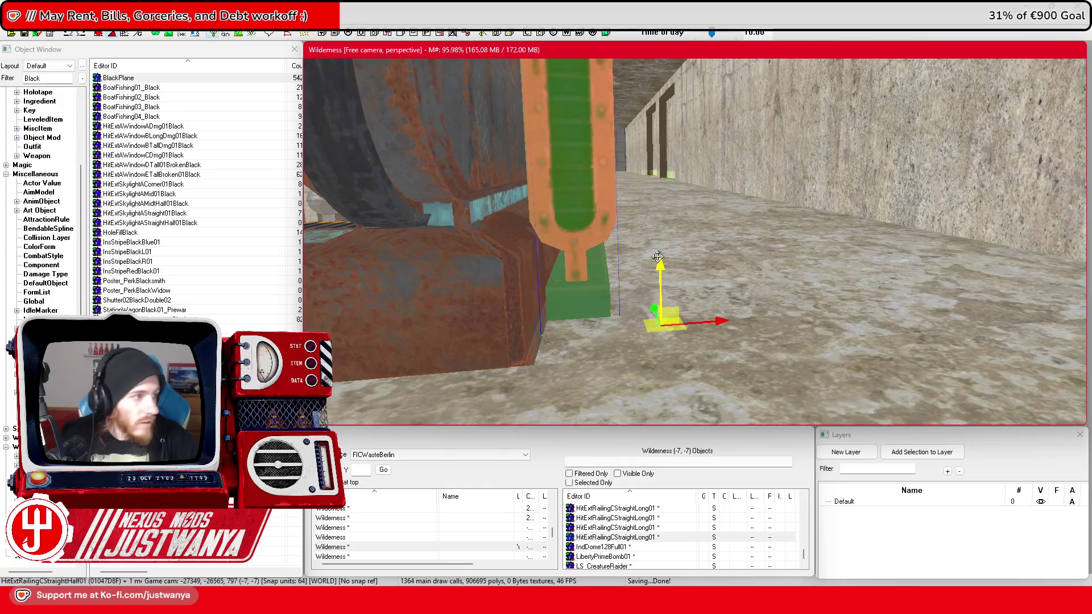
scroll(661, 268, "down", 2)
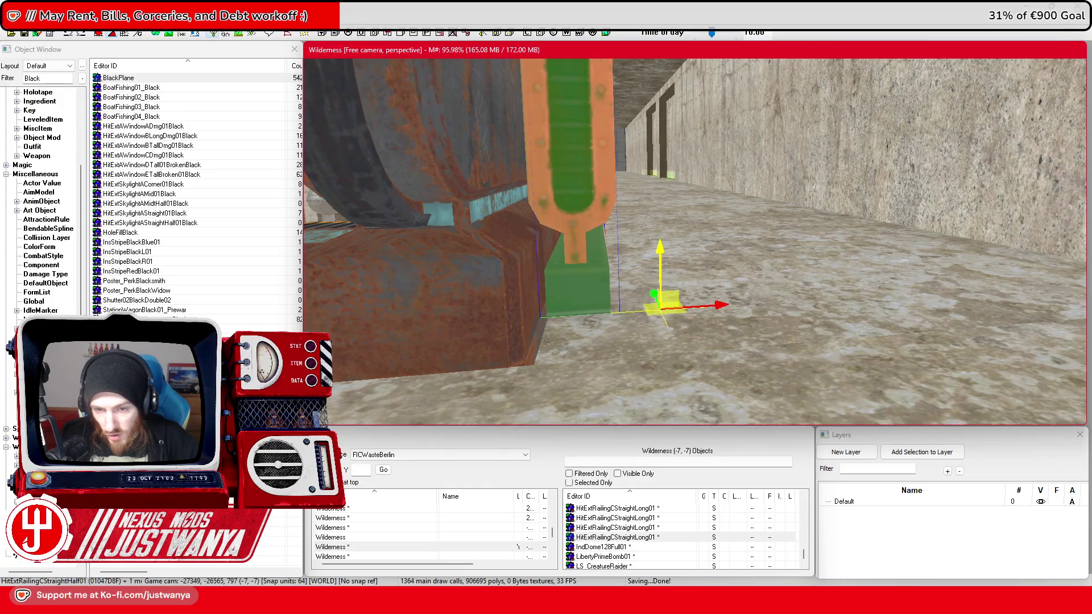
scroll(673, 269, "up", 6)
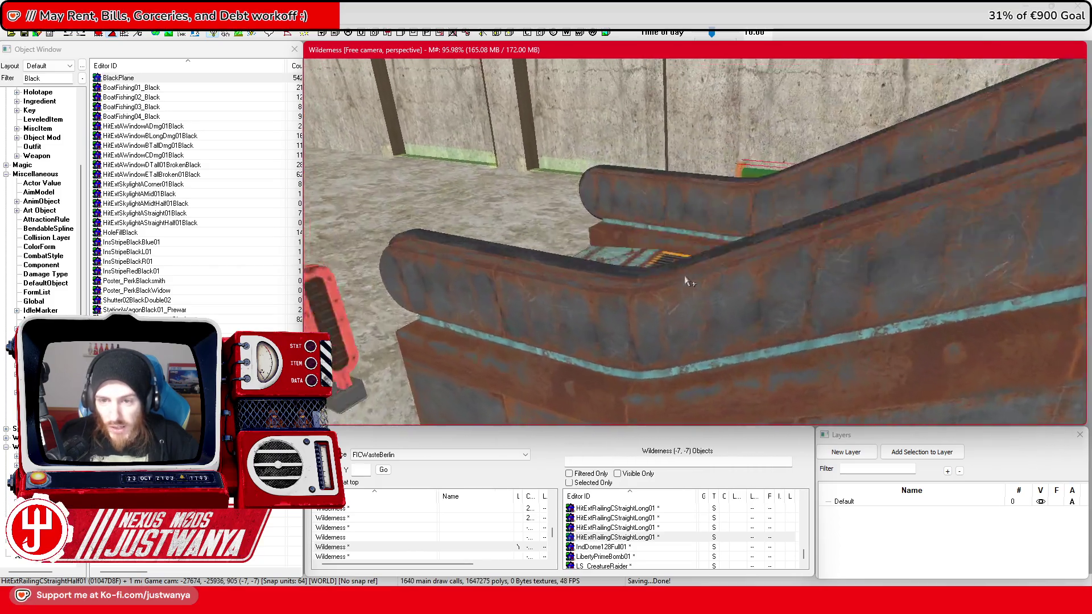
scroll(683, 278, "down", 4)
Step: Swap the railing by the escalator for HitExtRailingCStraightHalf01 and cap the escalator handrail with it
left_click(763, 242)
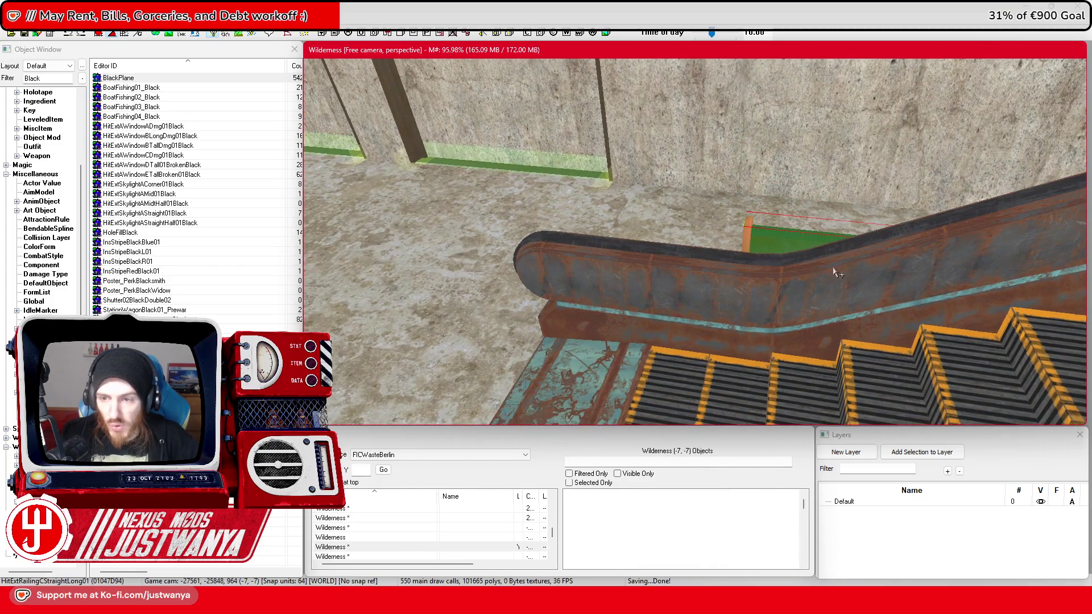
scroll(763, 241, "down", 3)
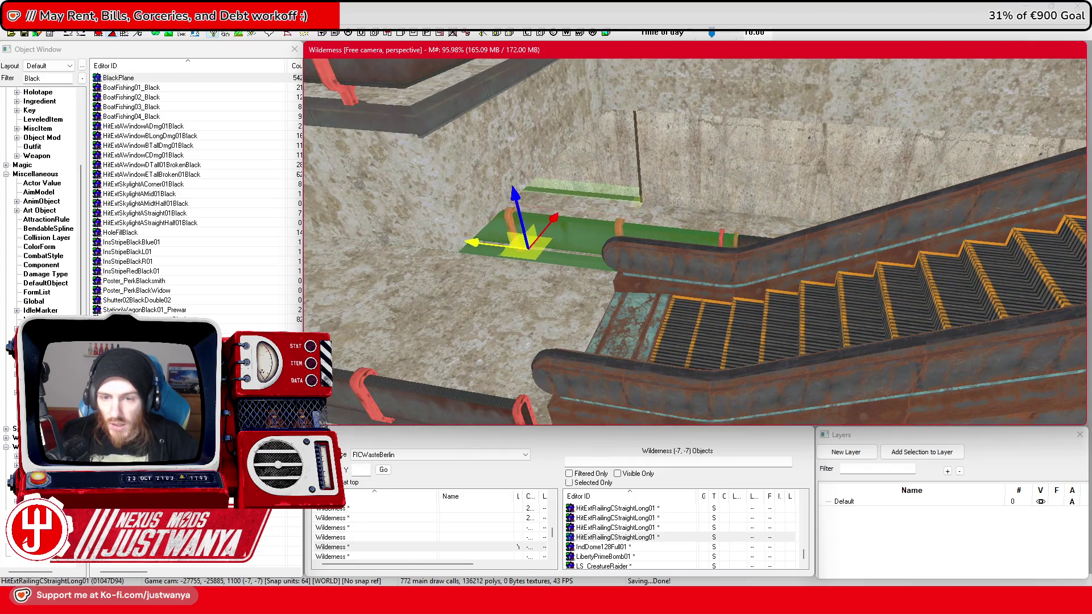
scroll(938, 324, "up", 5)
key("ctrl+z")
mouse_move(470, 254)
left_mouse_down()
mouse_move(669, 242)
mouse_move(775, 279)
mouse_move(806, 277)
left_mouse_up()
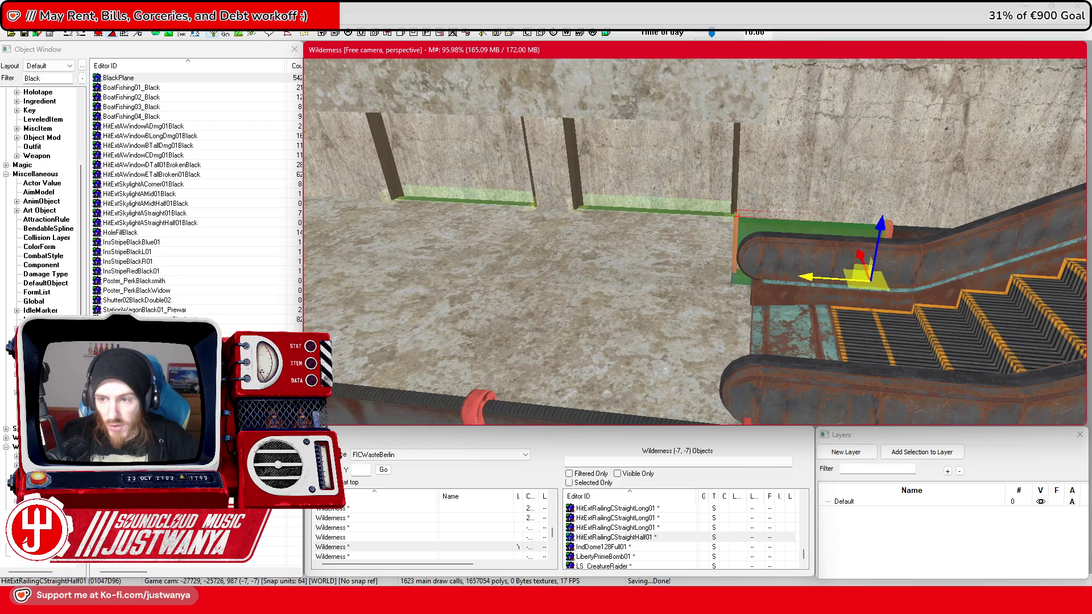
scroll(625, 227, "down", 3)
Step: Save the plugin
left_click(23, 33)
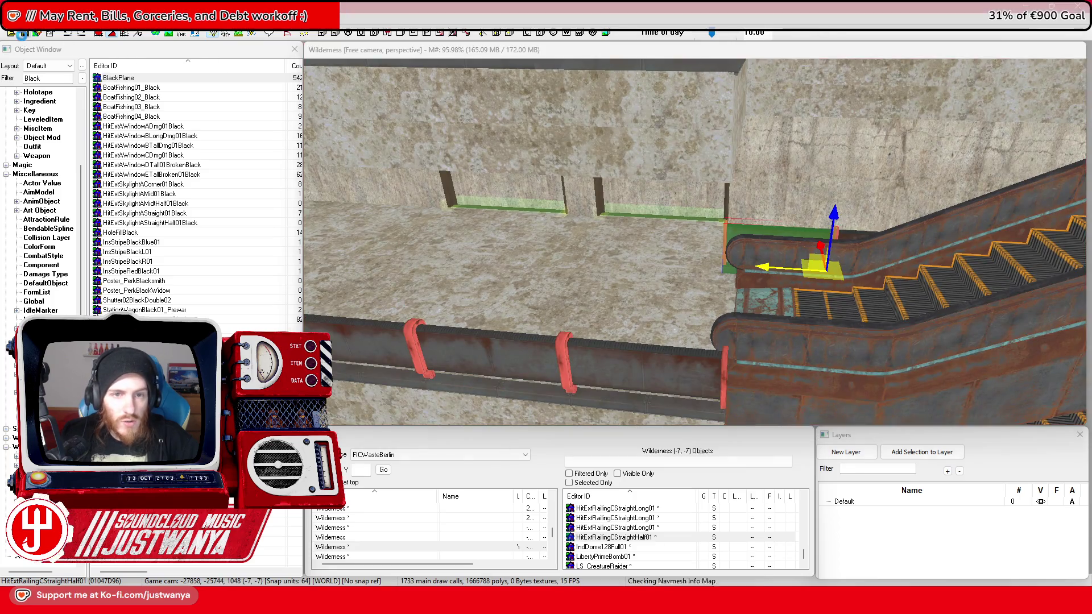
scroll(674, 259, "down", 5)
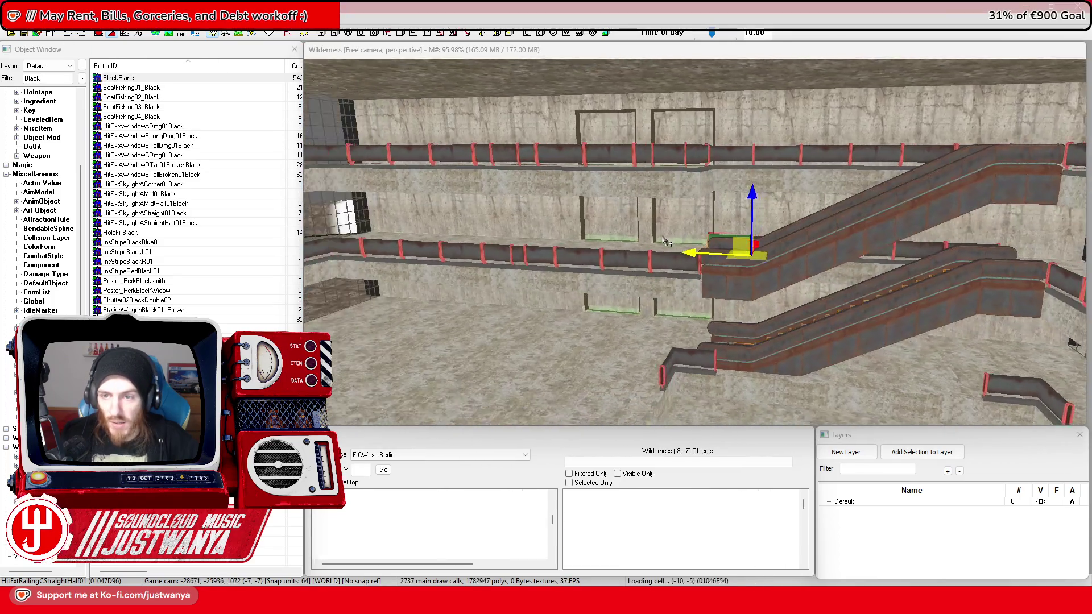
scroll(652, 242, "up", 5)
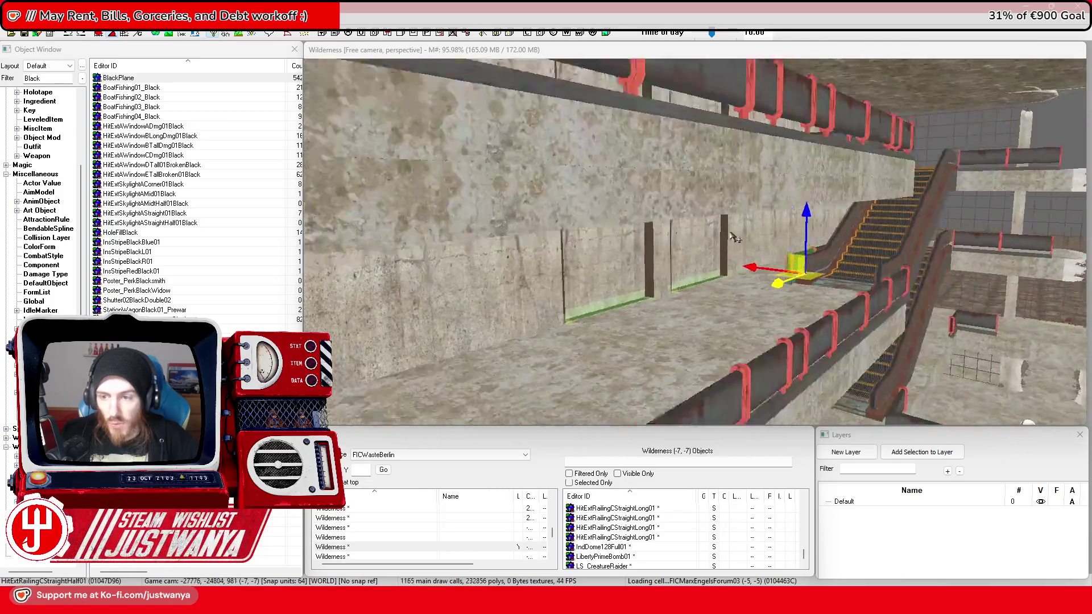
Step: Lower the long balcony railing onto the lower ledge, slide it right, and line it up
mouse_move(706, 239)
left_mouse_down()
mouse_move(671, 214)
mouse_move(642, 216)
left_mouse_up()
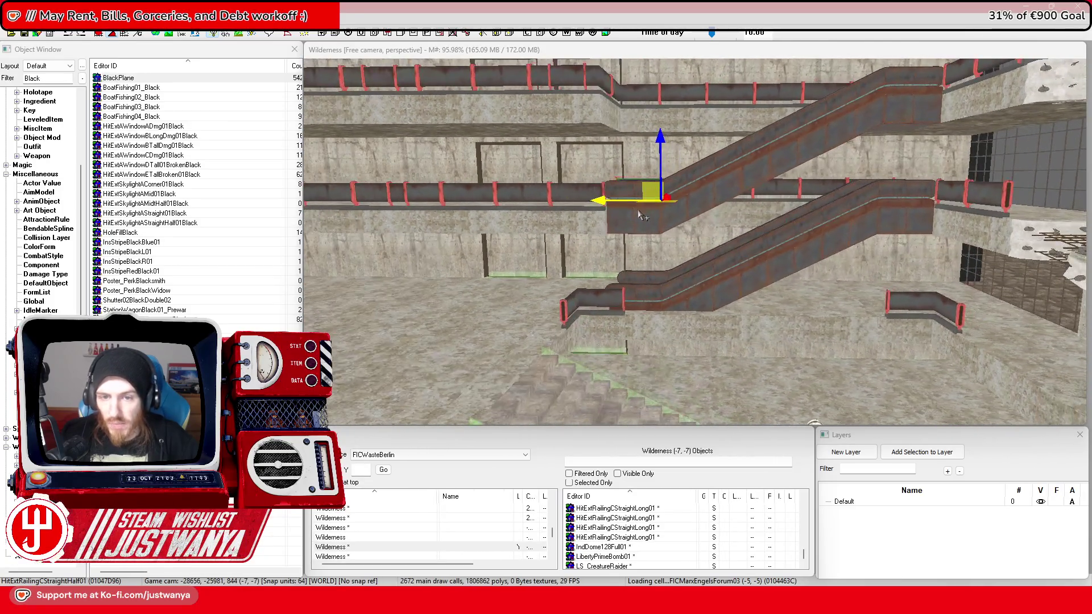
left_click(484, 197)
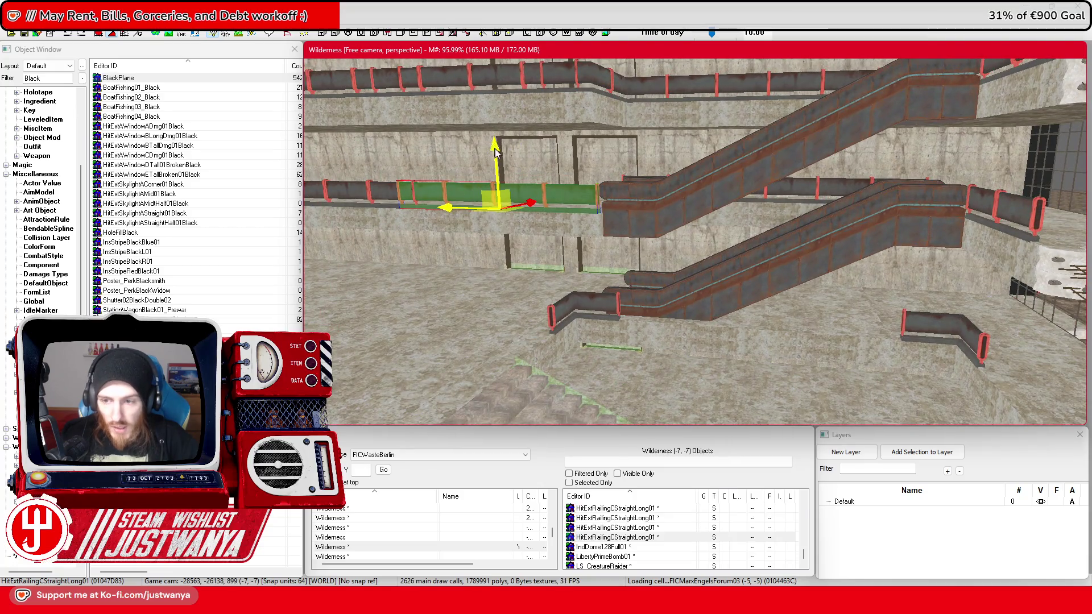
left_click_drag(489, 148, 497, 242)
left_click_drag(459, 308, 676, 324)
scroll(829, 402, "up", 6)
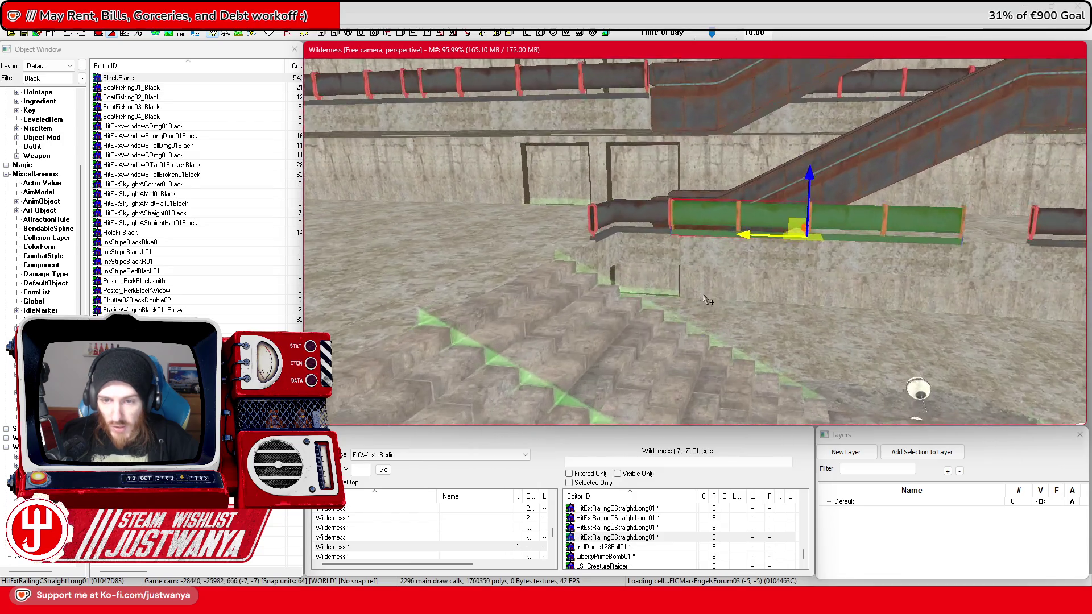
scroll(789, 234, "up", 5)
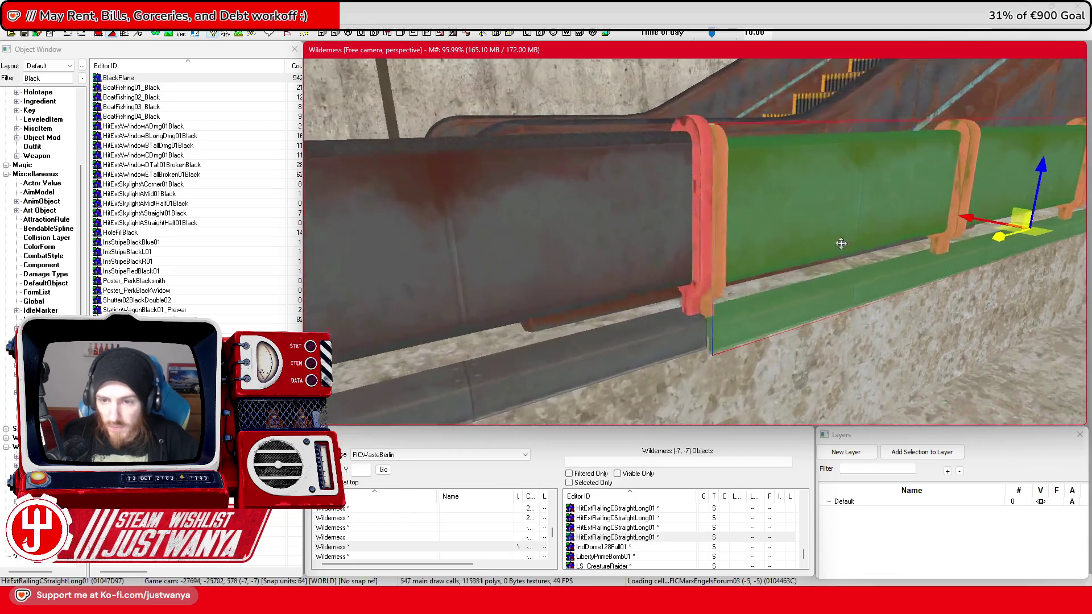
left_click_drag(956, 208, 954, 207)
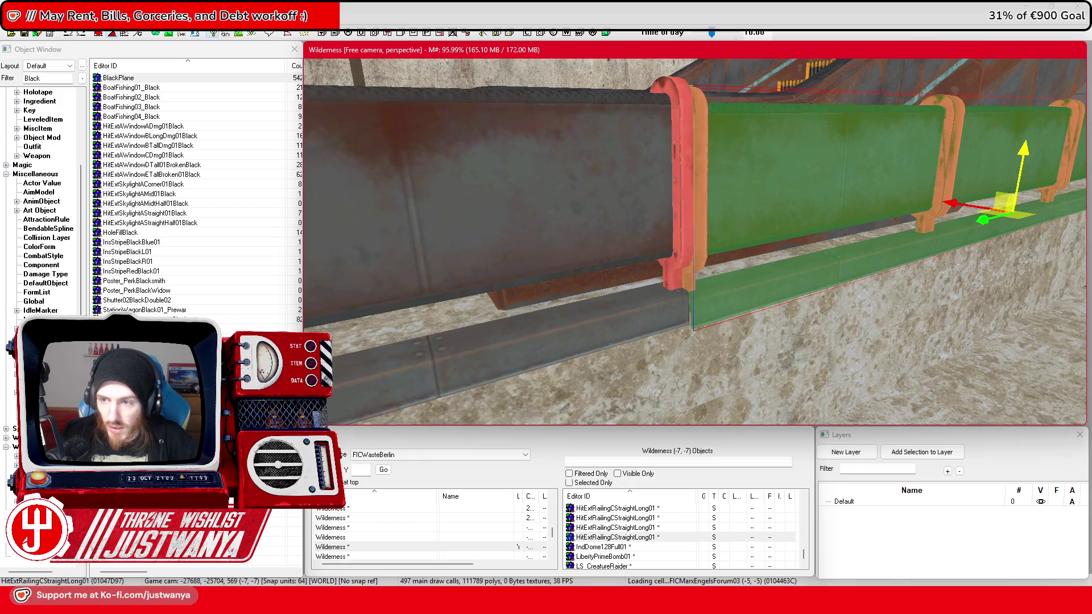
left_click_drag(953, 208, 953, 204)
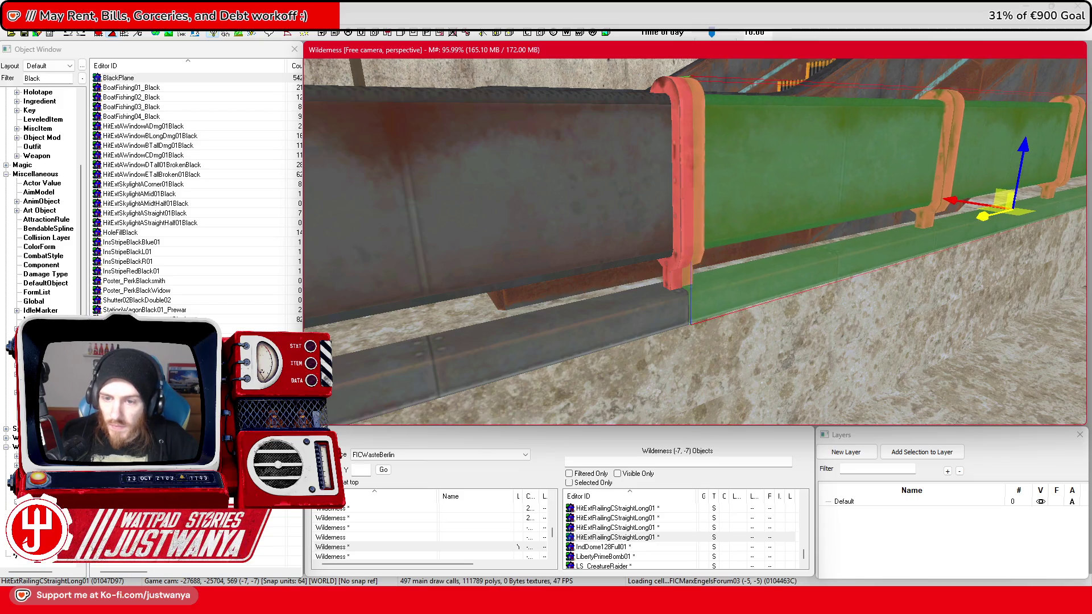
scroll(1007, 390, "down", 10)
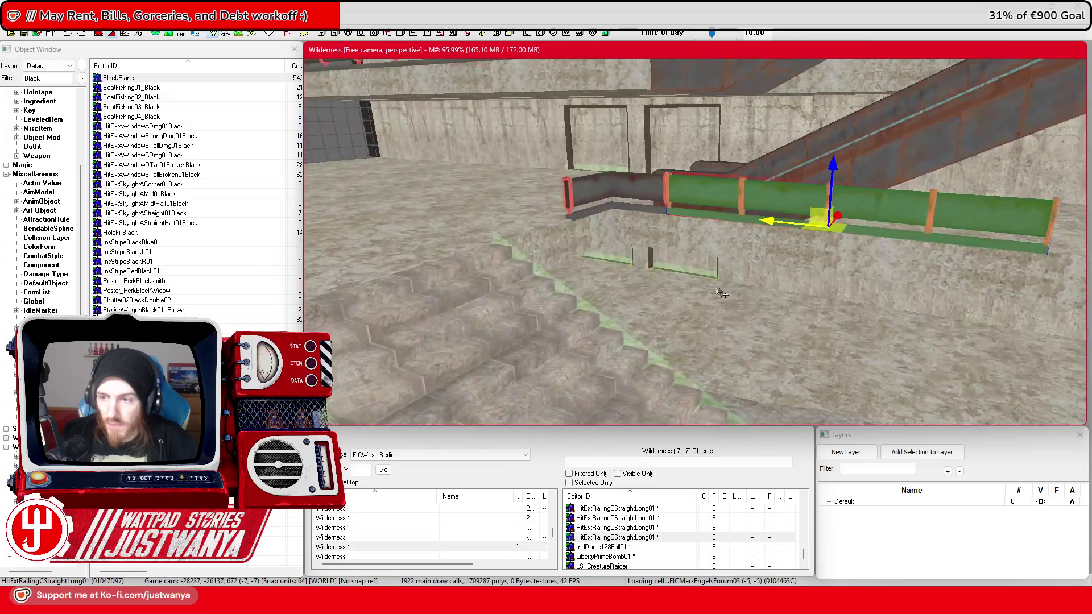
Step: Move the short half railing piece into the gap in the ledge railing
left_click(585, 259)
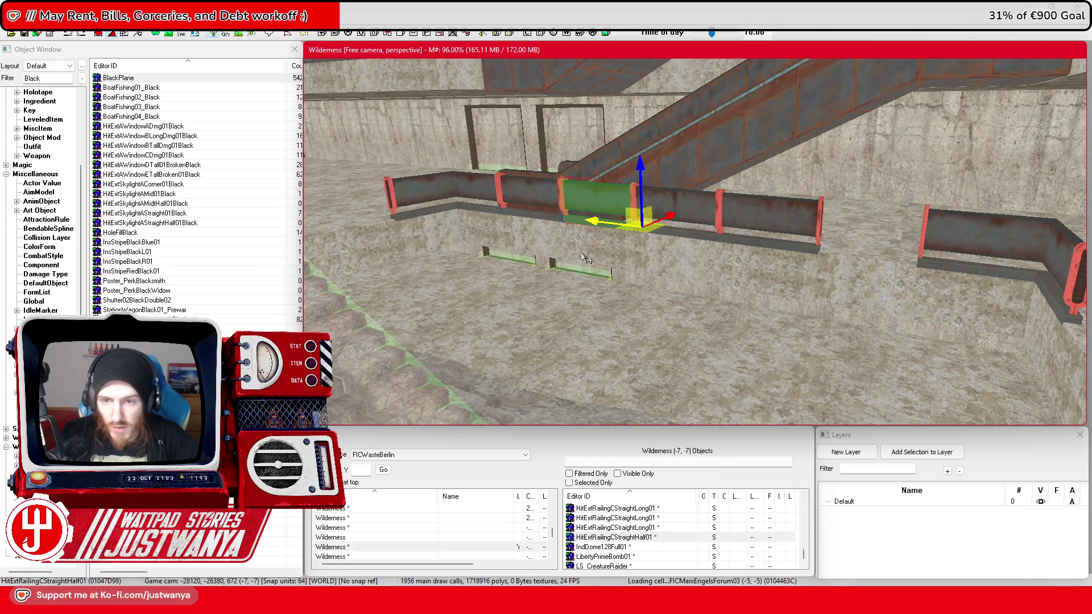
mouse_move(641, 222)
left_mouse_down()
mouse_move(961, 227)
mouse_move(924, 259)
left_mouse_up()
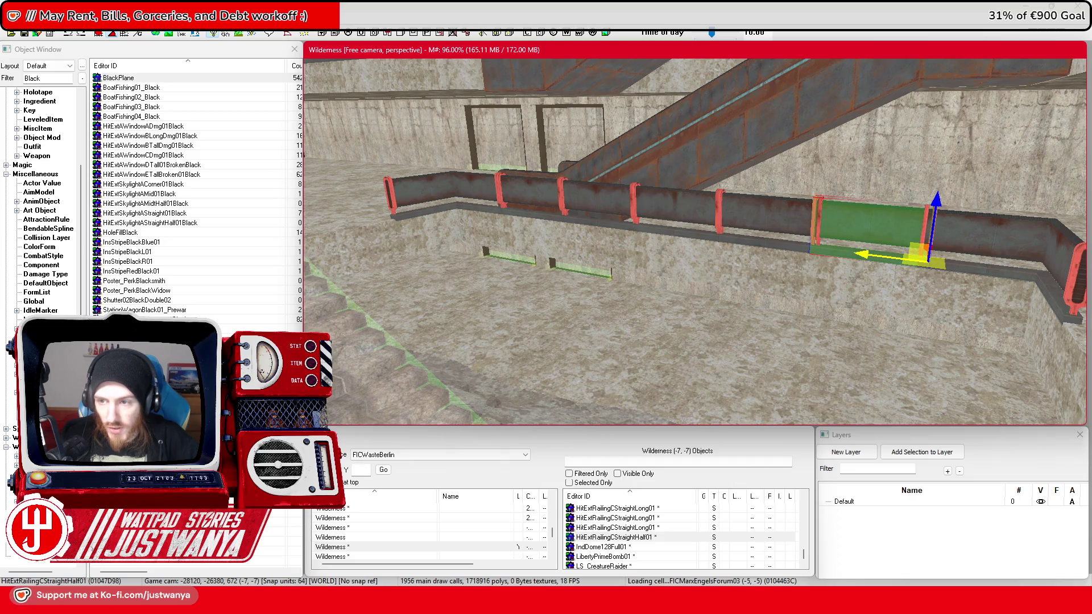
key("shift")
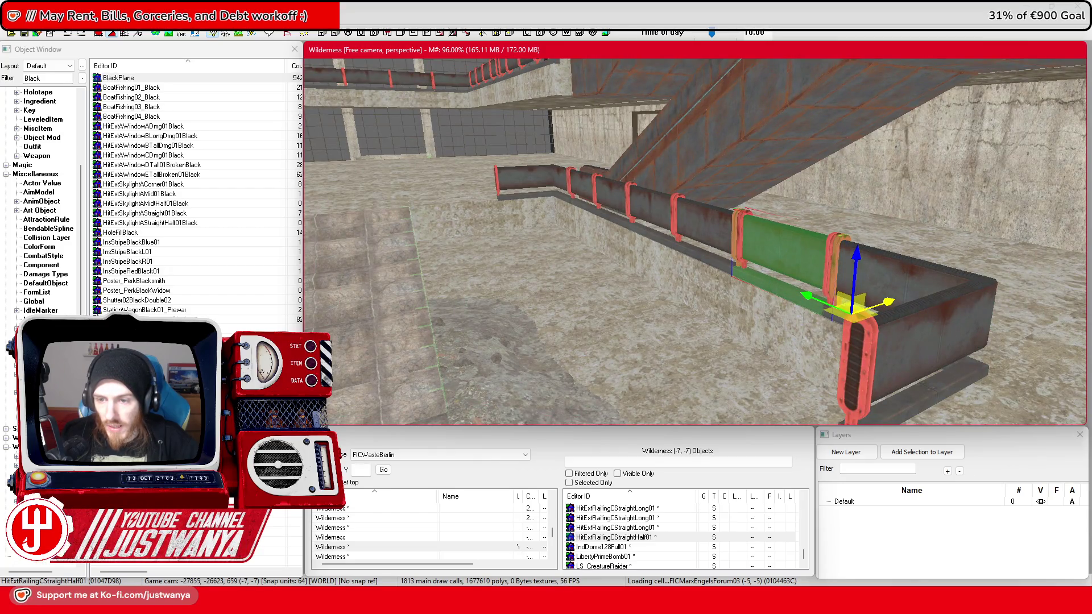
scroll(733, 325, "down", 10)
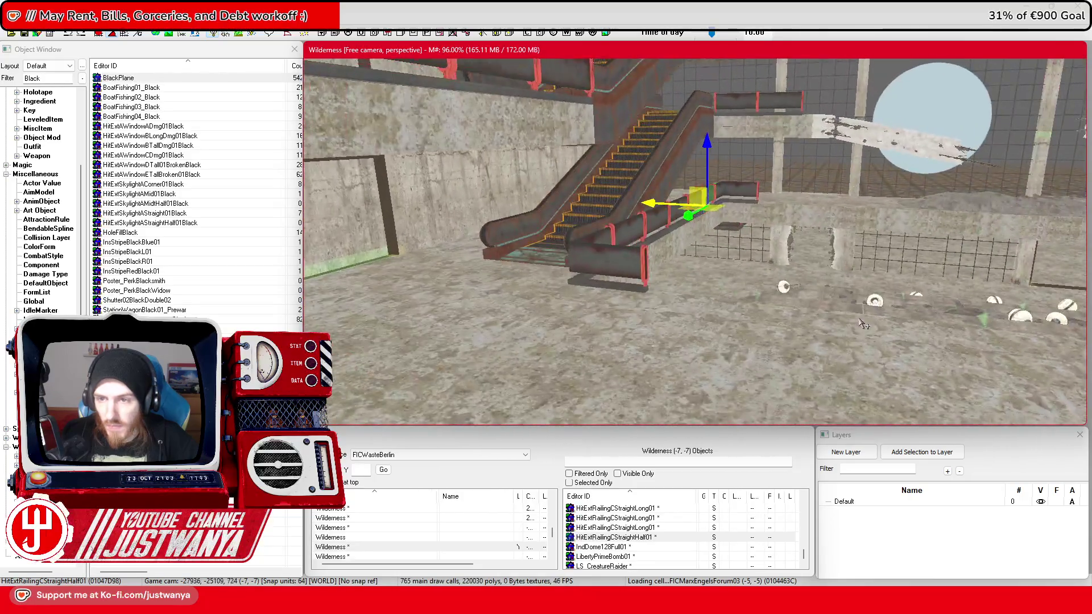
scroll(827, 333, "up", 5)
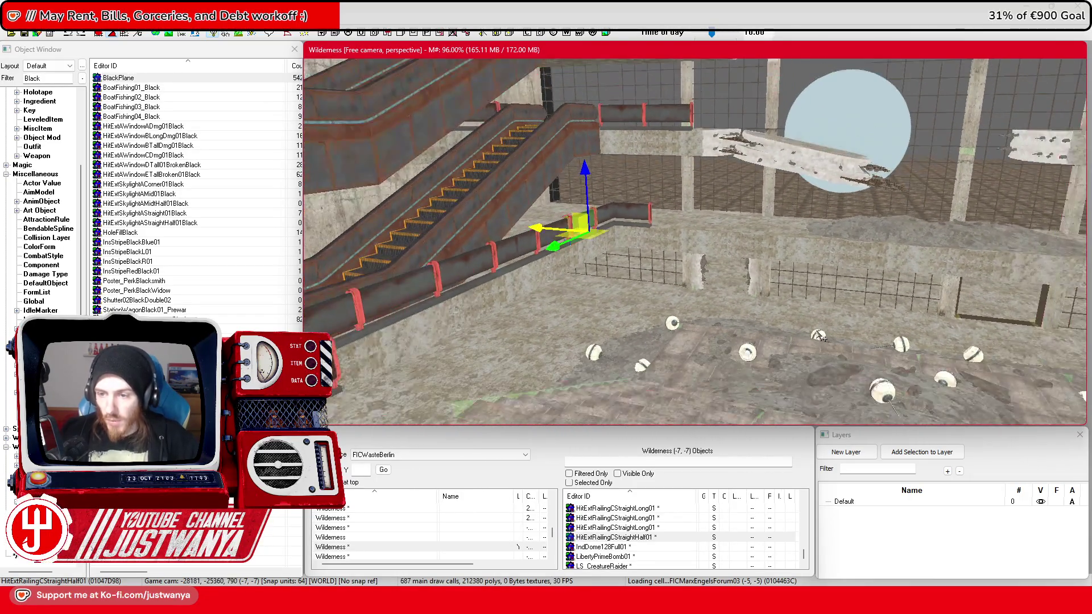
Step: Select the short corner railing section, rotate it, and shift it right along the wall
scroll(646, 279, "up", 5)
left_click(575, 193)
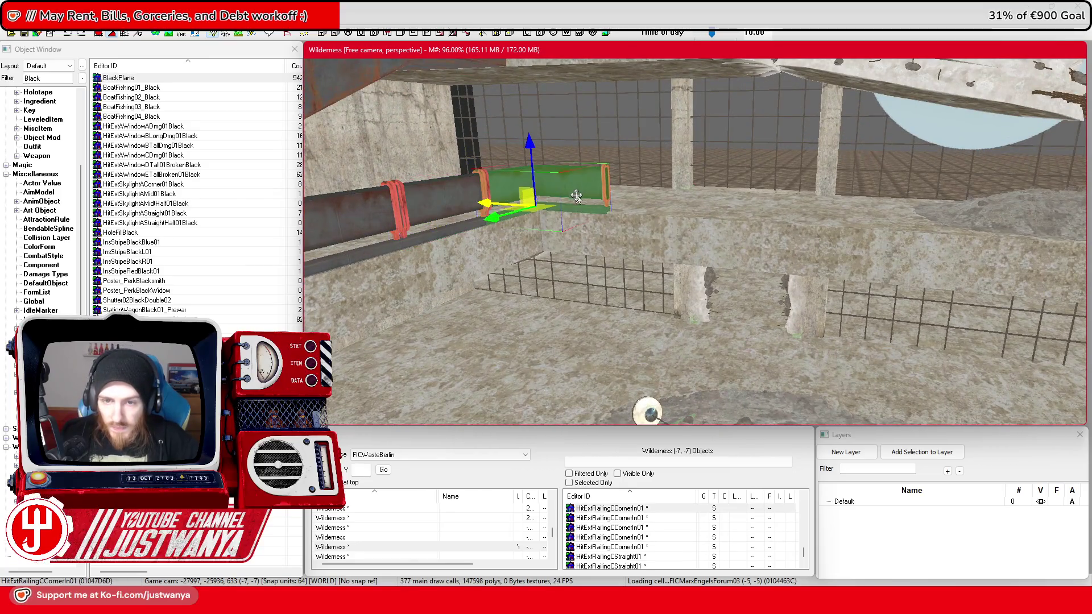
left_click(601, 262)
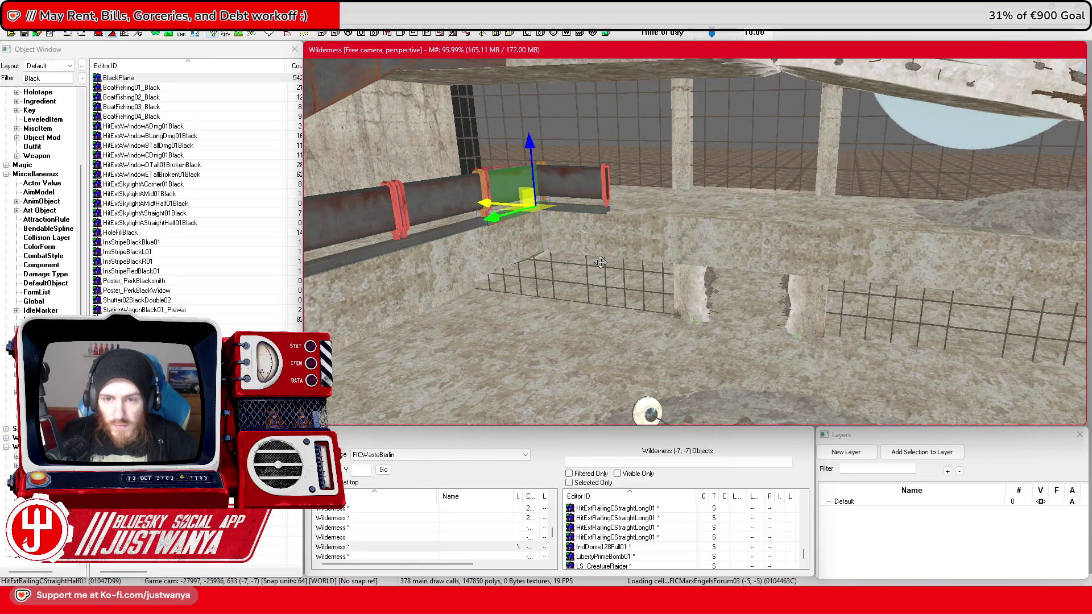
key("e")
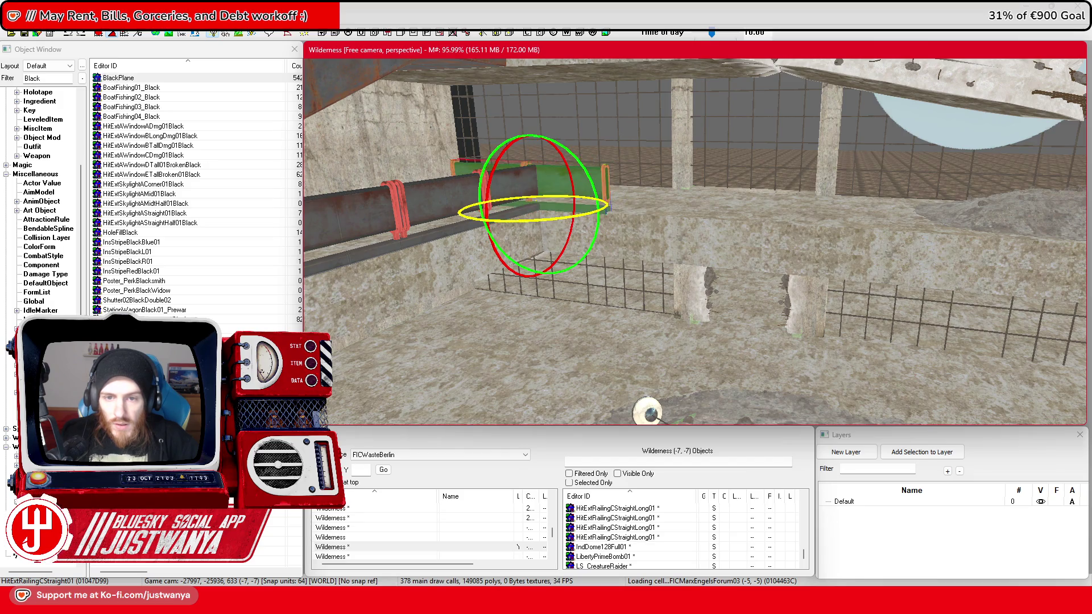
key("w")
left_click_drag(526, 202, 716, 207)
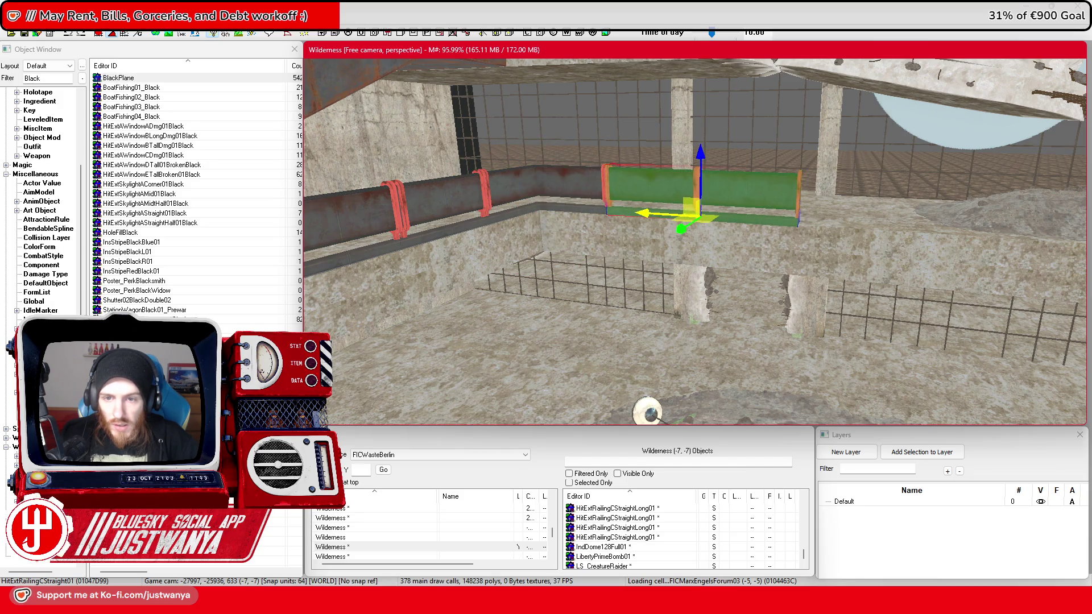
scroll(661, 209, "down", 5)
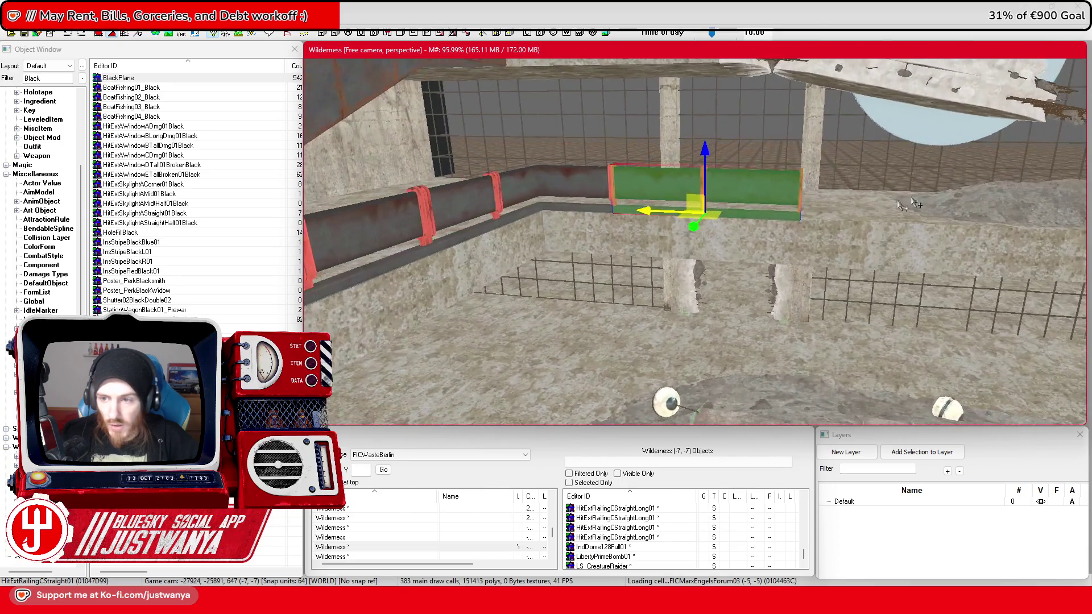
Step: Slide the long straight railing further right along the wall
key("shift")
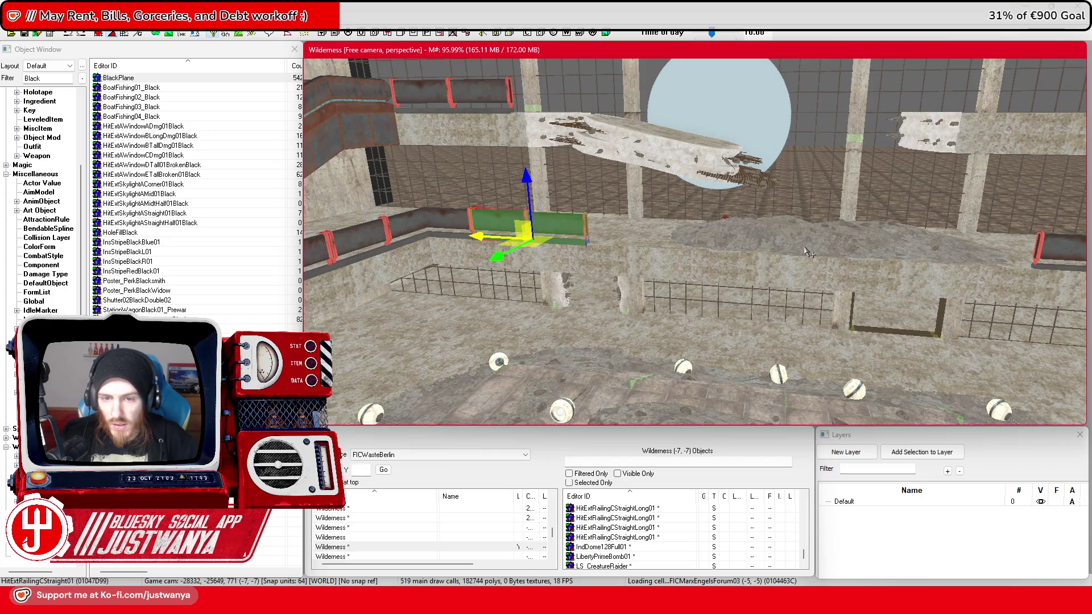
left_click(488, 239)
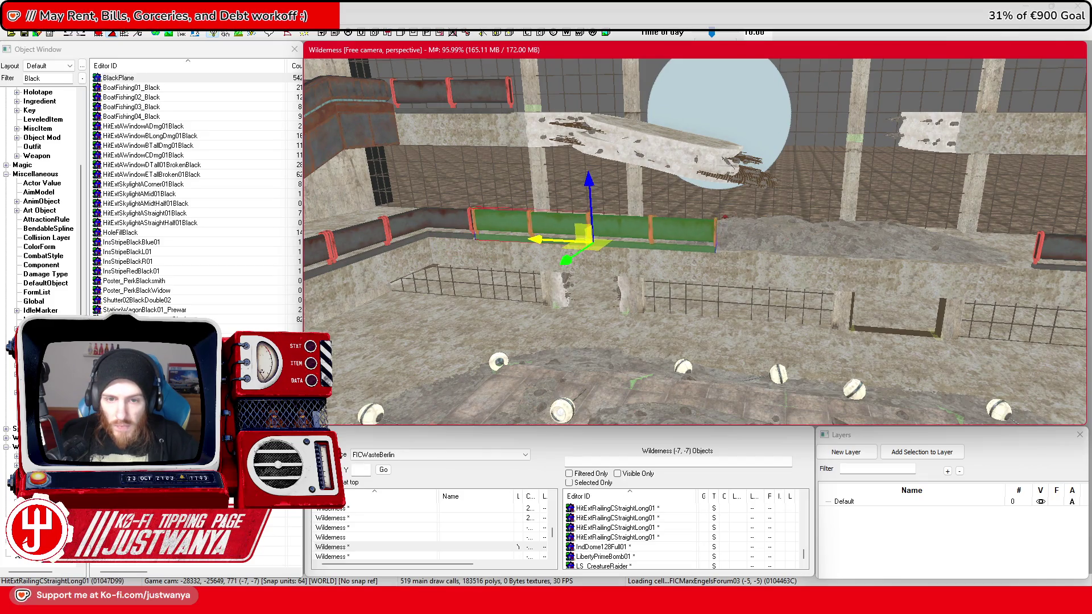
left_click_drag(542, 240, 807, 254)
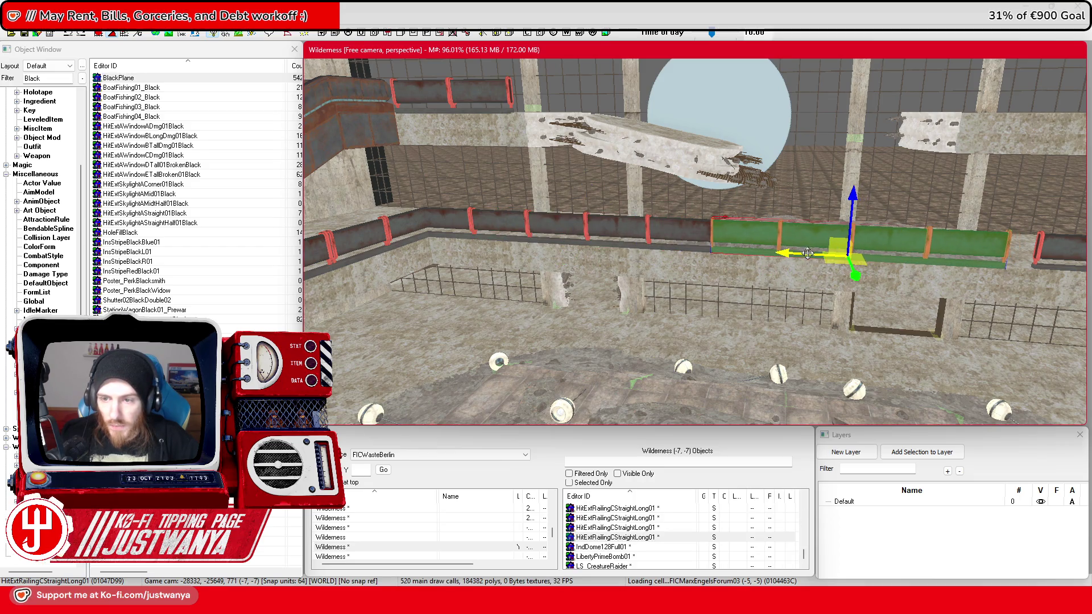
key("shift")
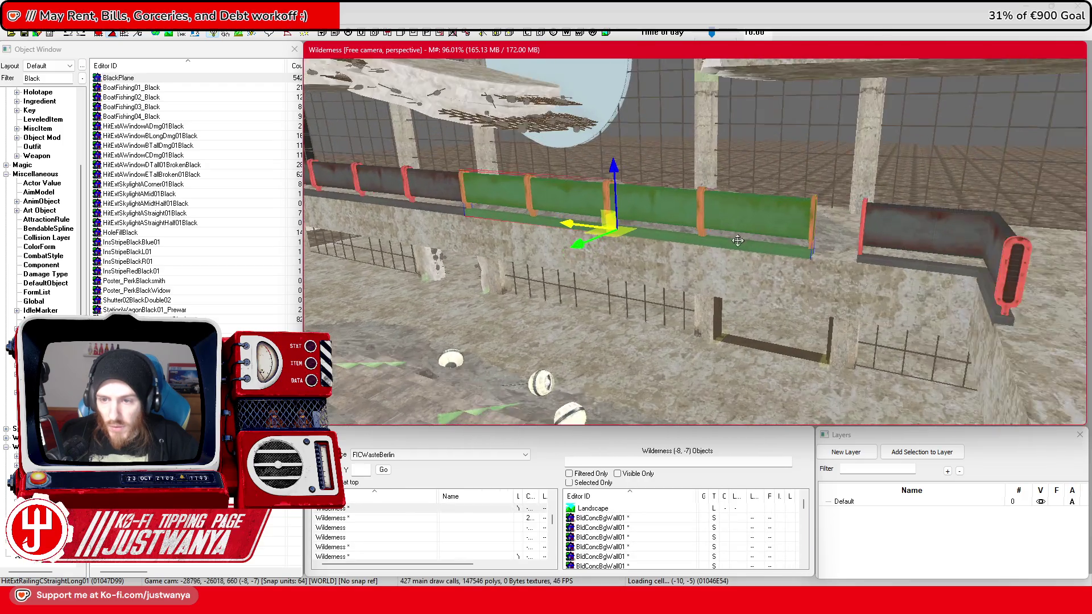
Step: Swap the long railing for a shorter straight piece and move it beside the red railing
key("shift")
key("bracketright")
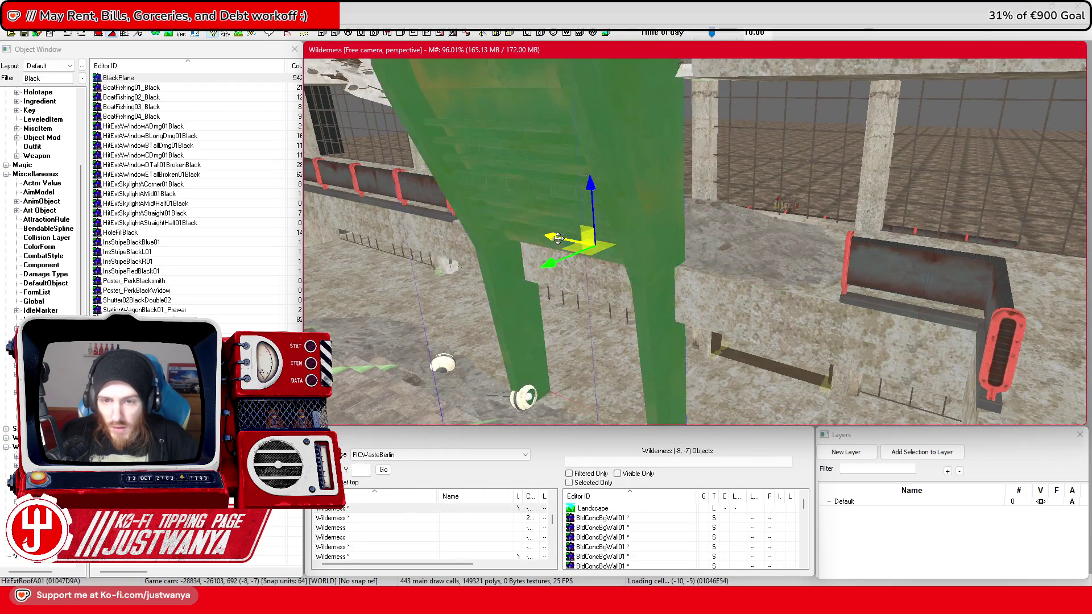
key("bracketright")
left_click_drag(558, 239, 683, 256)
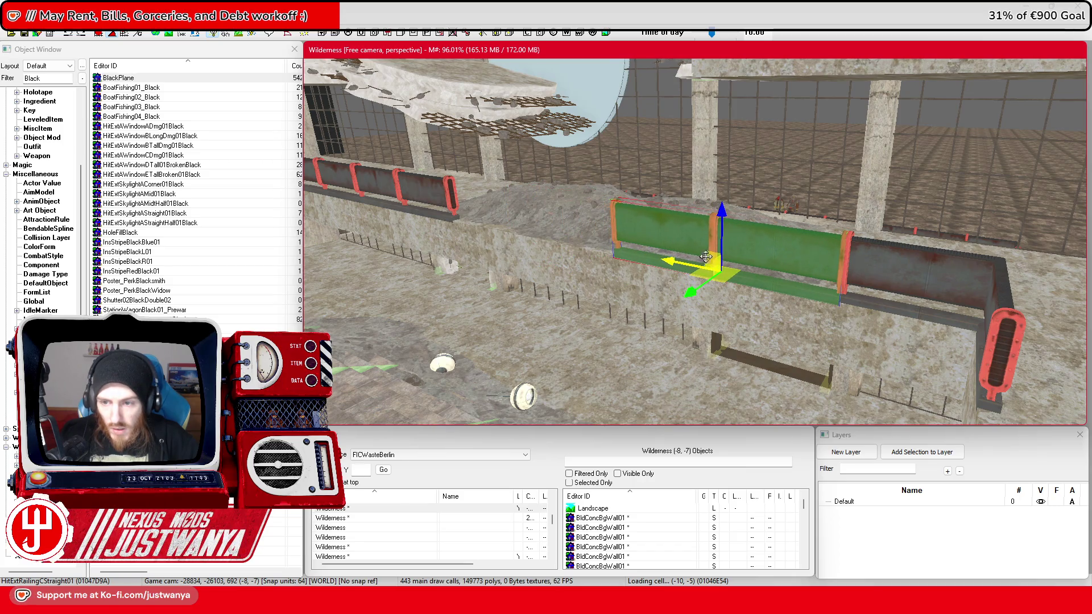
key("shift")
mouse_move(956, 275)
left_mouse_down()
mouse_move(728, 262)
mouse_move(756, 256)
left_mouse_up()
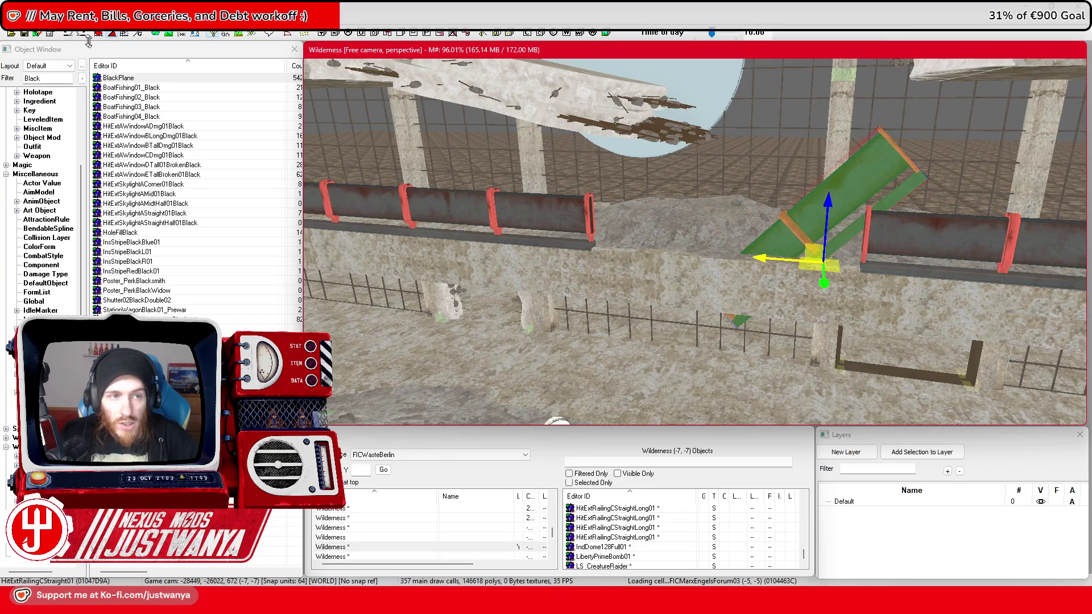
key("ctrl+z")
Step: Duplicate the green railing with Ctrl+D and place the half-length copy into the gap
key("ctrl+d")
left_click_drag(795, 261, 709, 257)
left_click(708, 257)
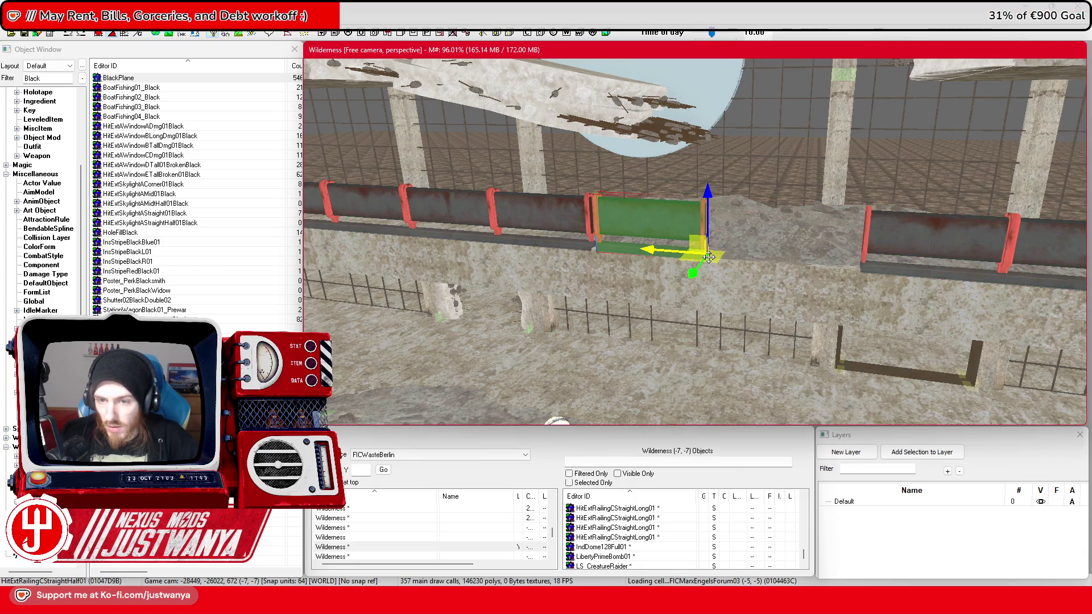
scroll(671, 256, "up", 3)
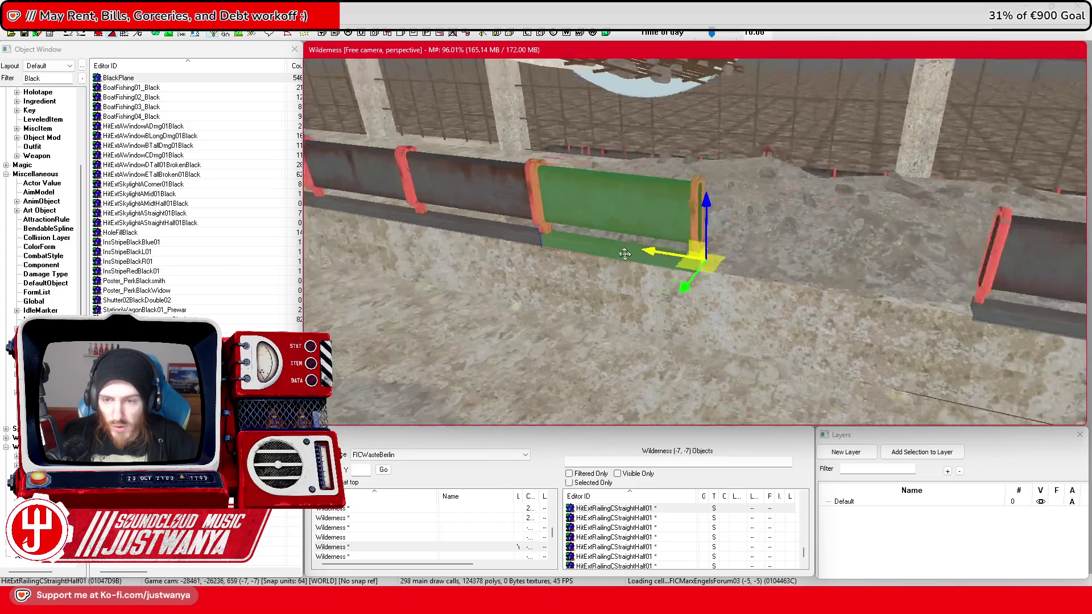
left_click_drag(654, 257, 654, 257)
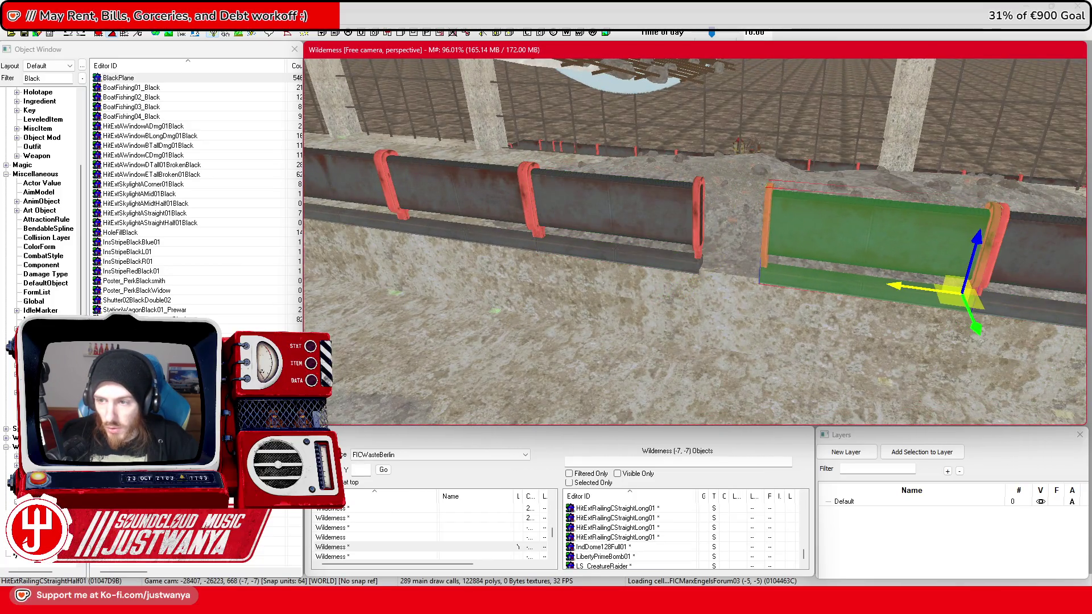
Step: Nudge the half railing and slide it slightly along its length toward the neighbouring railings
key("2")
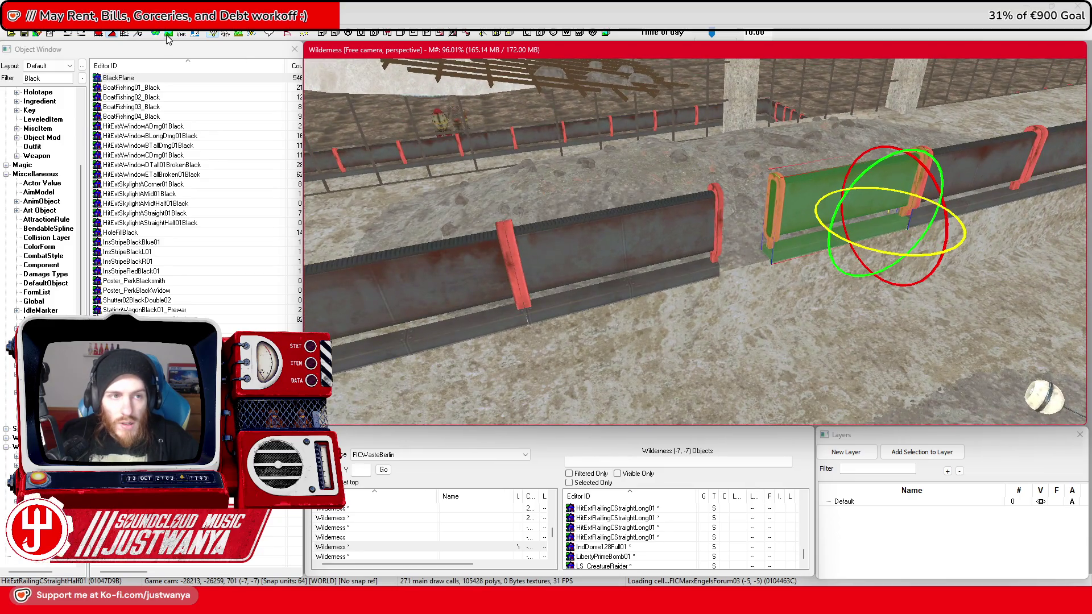
left_click(116, 34)
left_click_drag(807, 237, 812, 242)
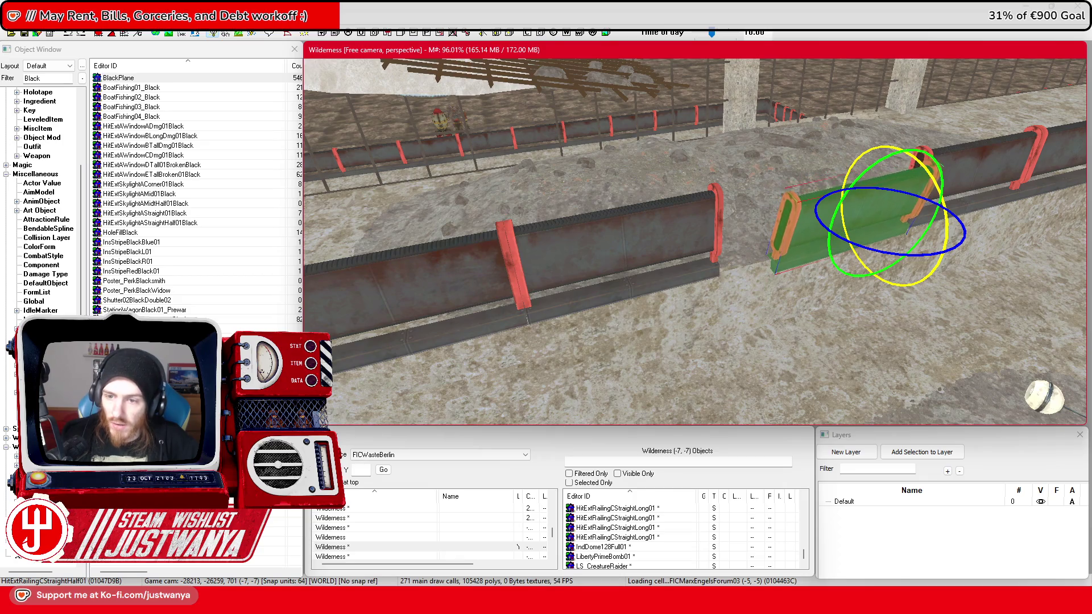
key("w")
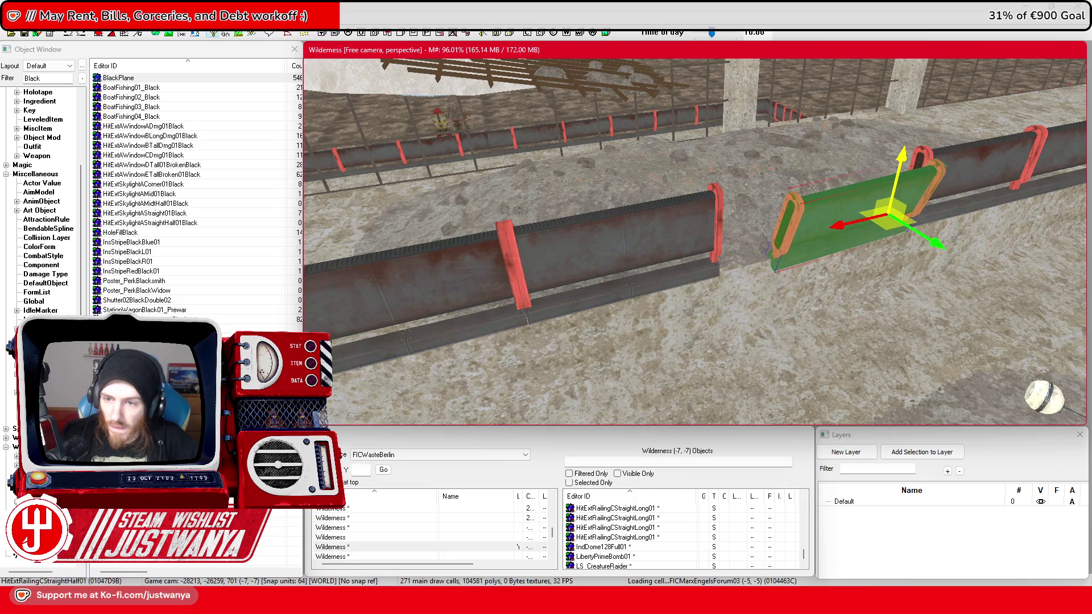
left_click_drag(939, 244, 934, 241)
key("f")
key("e")
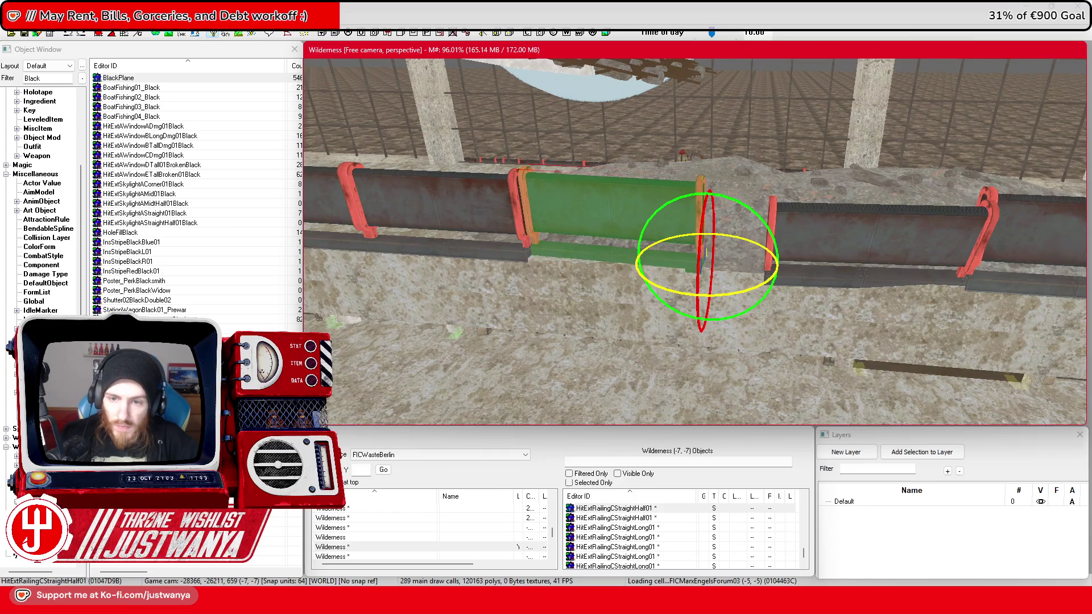
key("w")
left_click_drag(699, 291, 700, 285)
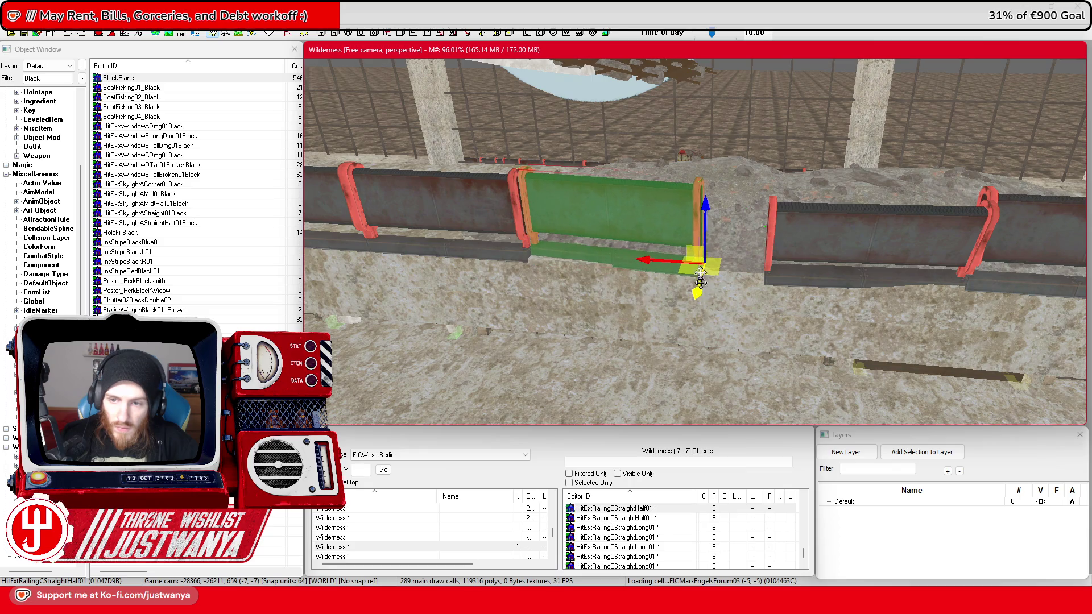
Step: Rotate the half railing about its vertical axis, slide it into place, and raise it slightly
key("e")
left_click_drag(693, 199, 677, 201)
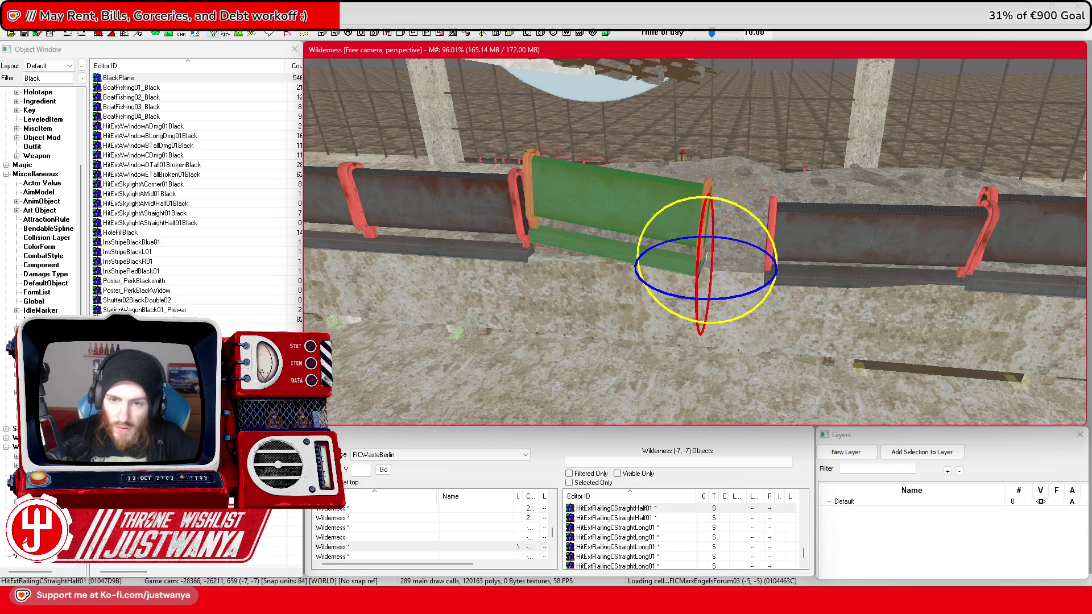
key("w")
left_click_drag(705, 239, 705, 250)
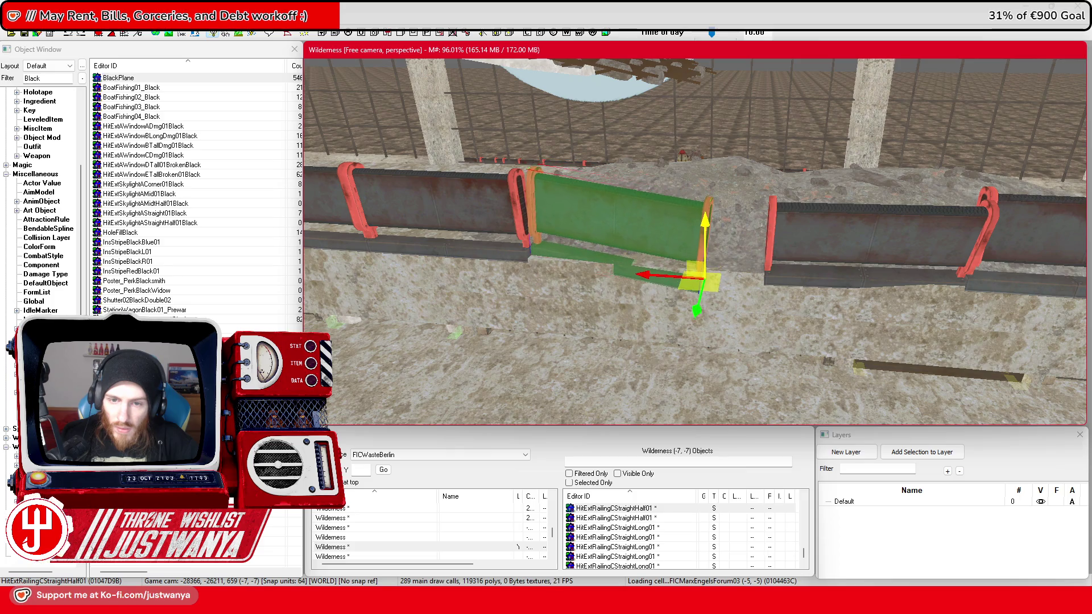
key("e")
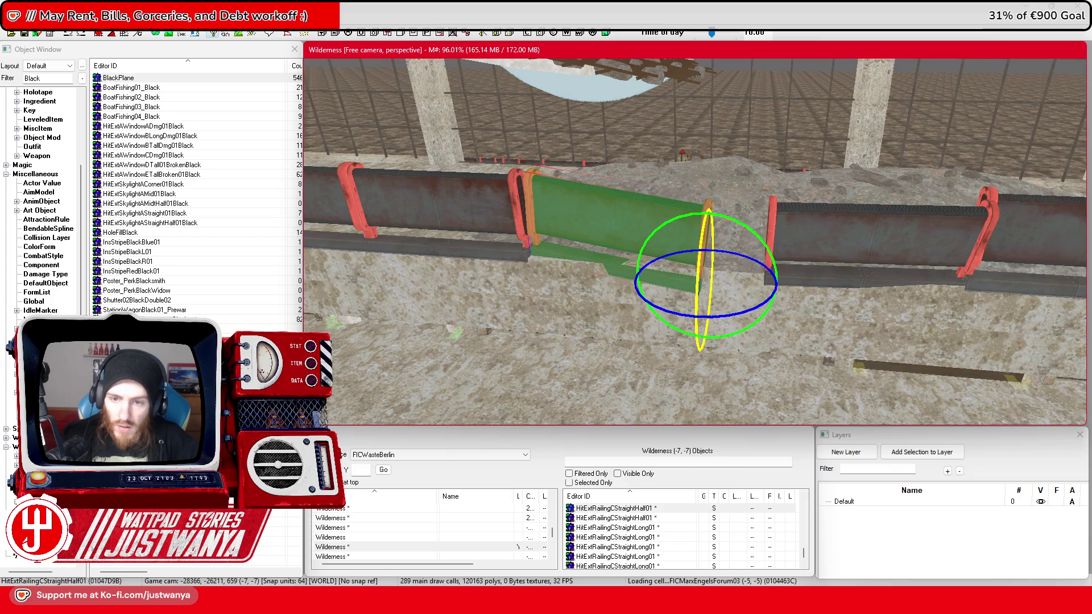
key("w")
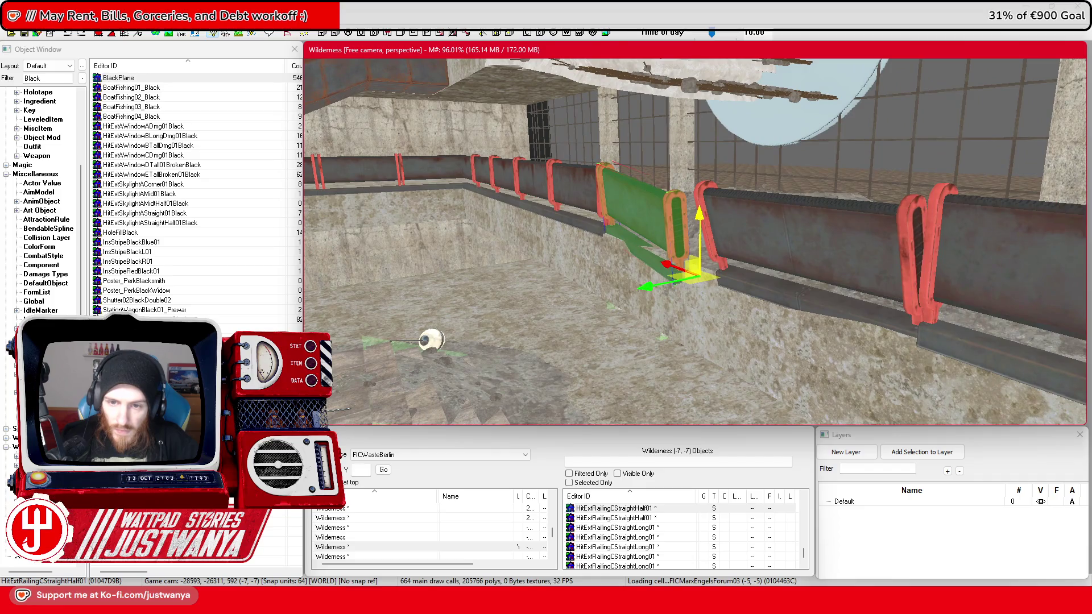
key("e")
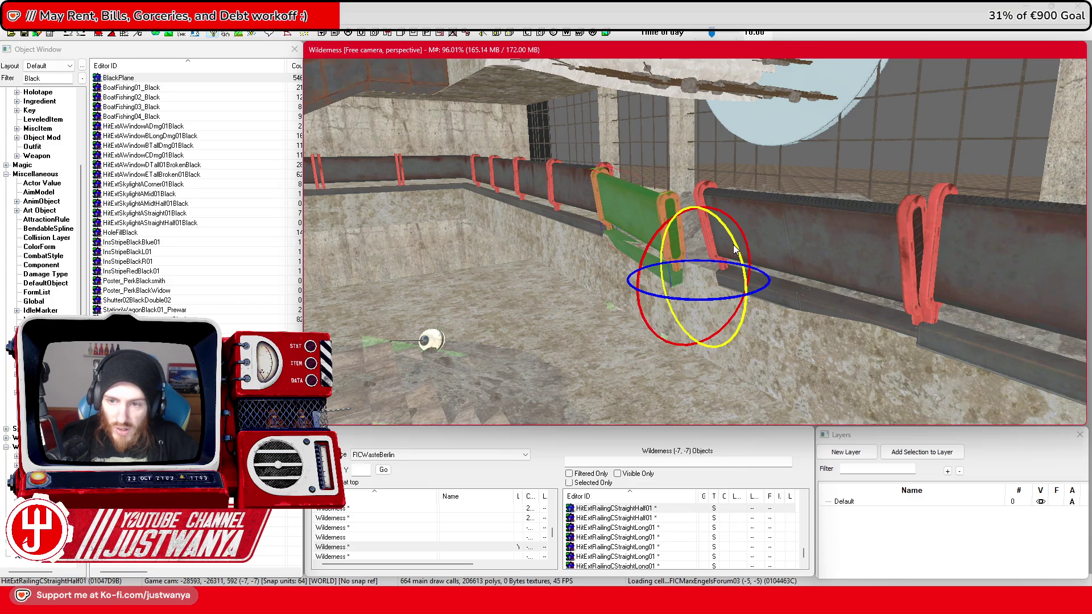
key("w")
mouse_move(671, 286)
left_mouse_down()
mouse_move(831, 165)
mouse_move(723, 245)
mouse_move(731, 193)
left_mouse_up()
mouse_move(776, 291)
left_mouse_down()
mouse_move(695, 322)
mouse_move(737, 340)
mouse_move(721, 360)
mouse_move(699, 350)
mouse_move(654, 362)
mouse_move(713, 334)
left_mouse_up()
left_click(695, 346)
Step: Select the railing corner piece on the platform beside the upper escalators
scroll(712, 334, "up", 3)
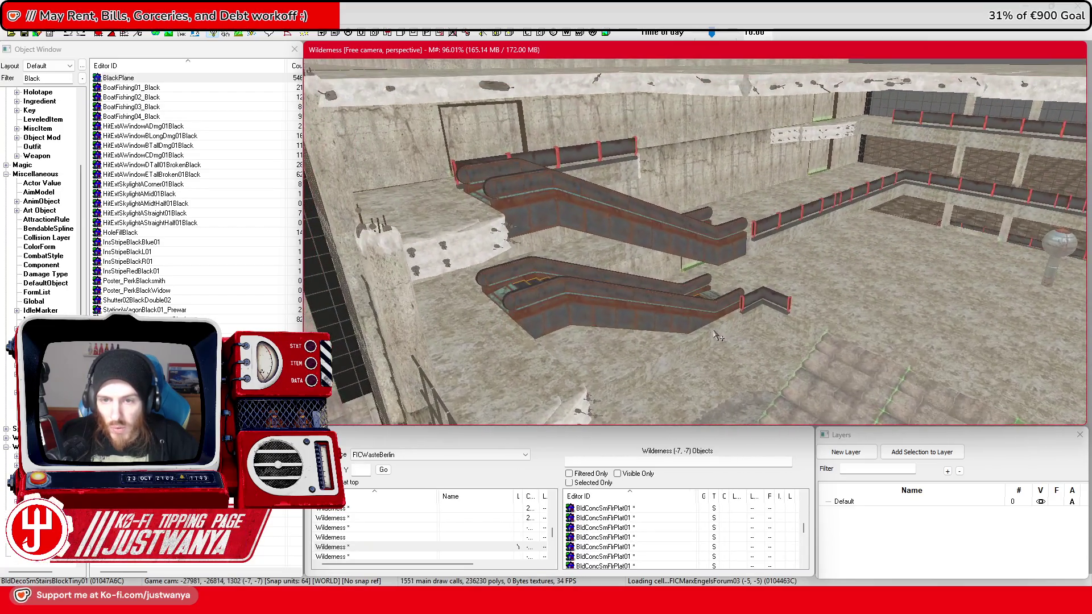
left_click_drag(487, 378, 630, 353)
left_click(631, 253)
mouse_move(630, 253)
left_mouse_down()
mouse_move(747, 324)
mouse_move(762, 253)
left_mouse_up()
left_click(747, 324)
scroll(739, 268, "up", 5)
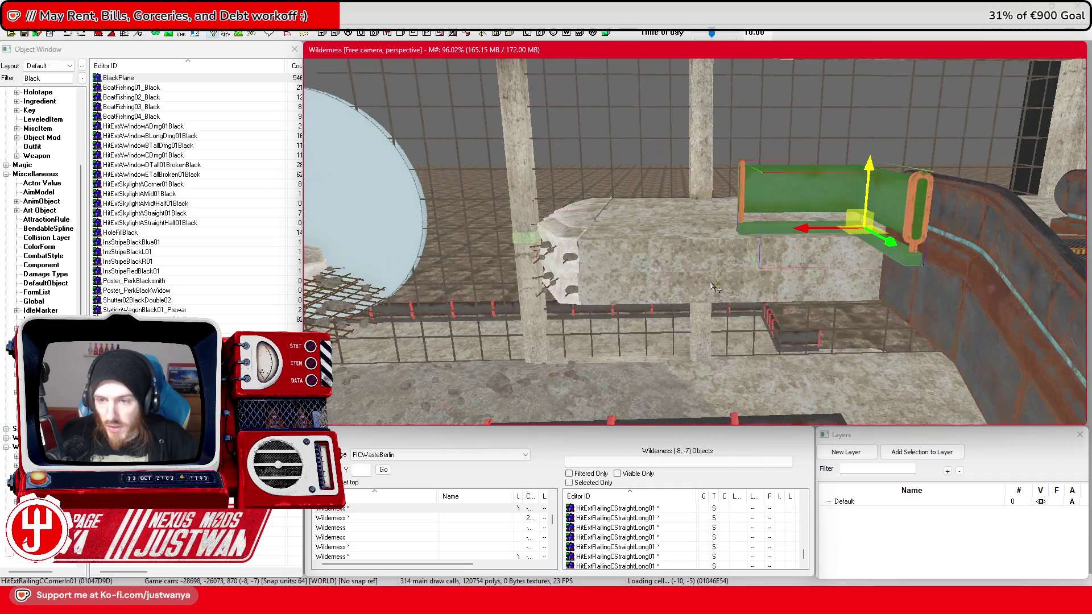
Step: Swap the corner for HitExtRailingCStraight01, slide it left along the platform, and turn it 90°
key("e")
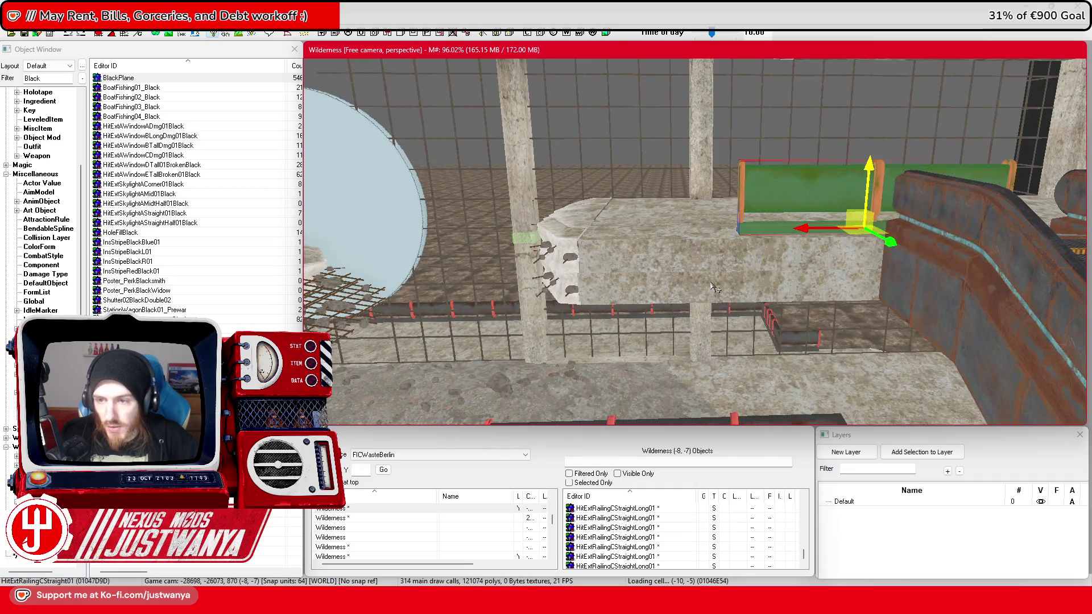
left_click_drag(859, 227, 739, 227)
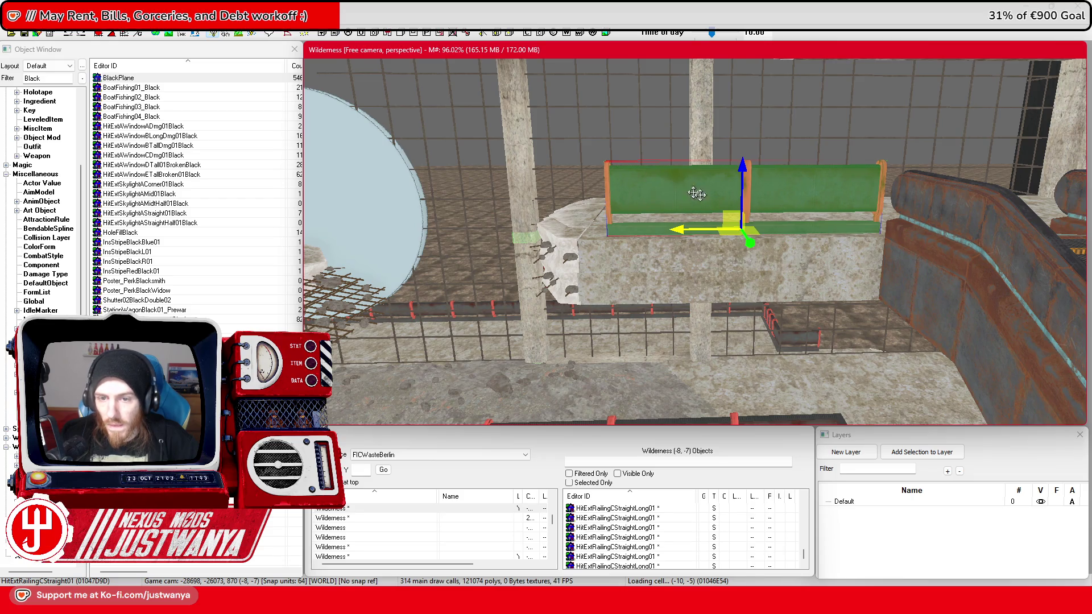
key("shift")
left_click_drag(548, 242, 551, 244)
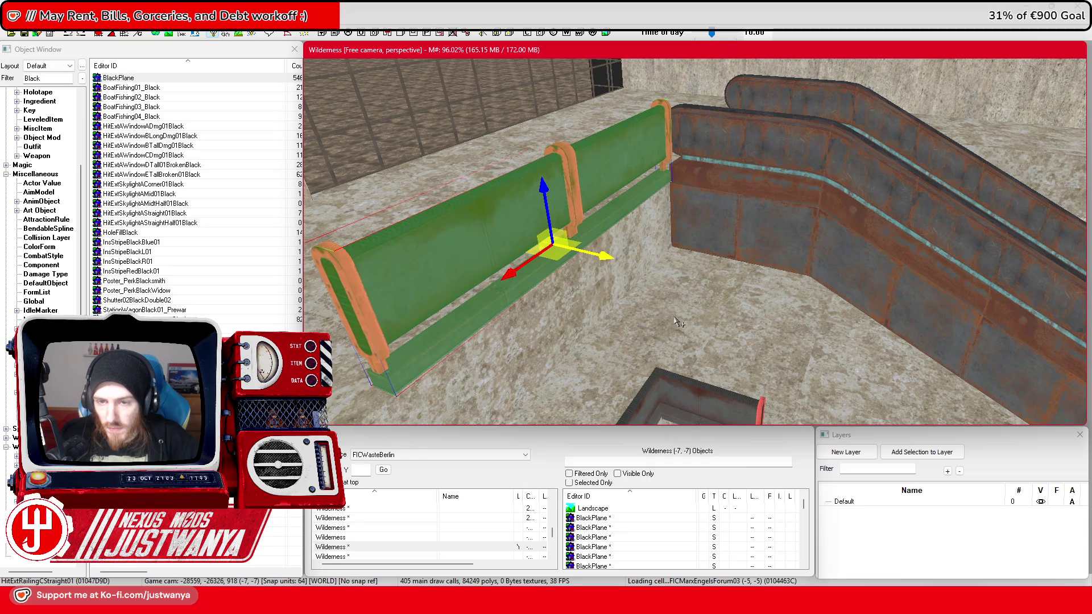
key("3")
left_click_drag(660, 329, 705, 328)
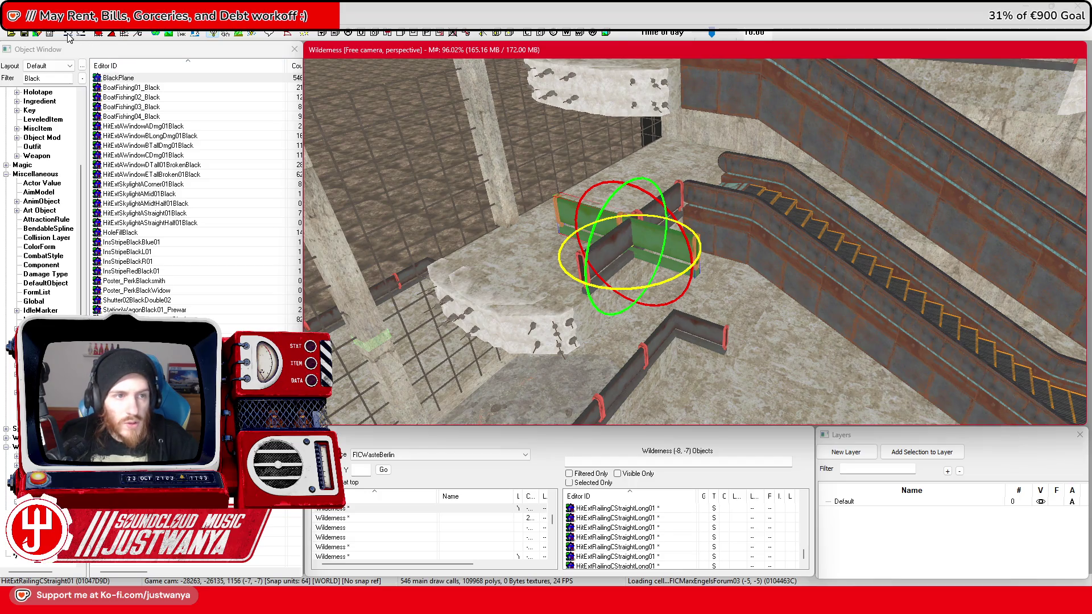
Step: Finish the quarter turn and move the railing onto the escalator edge, nudging it right
left_click_drag(635, 286, 580, 316)
key("1")
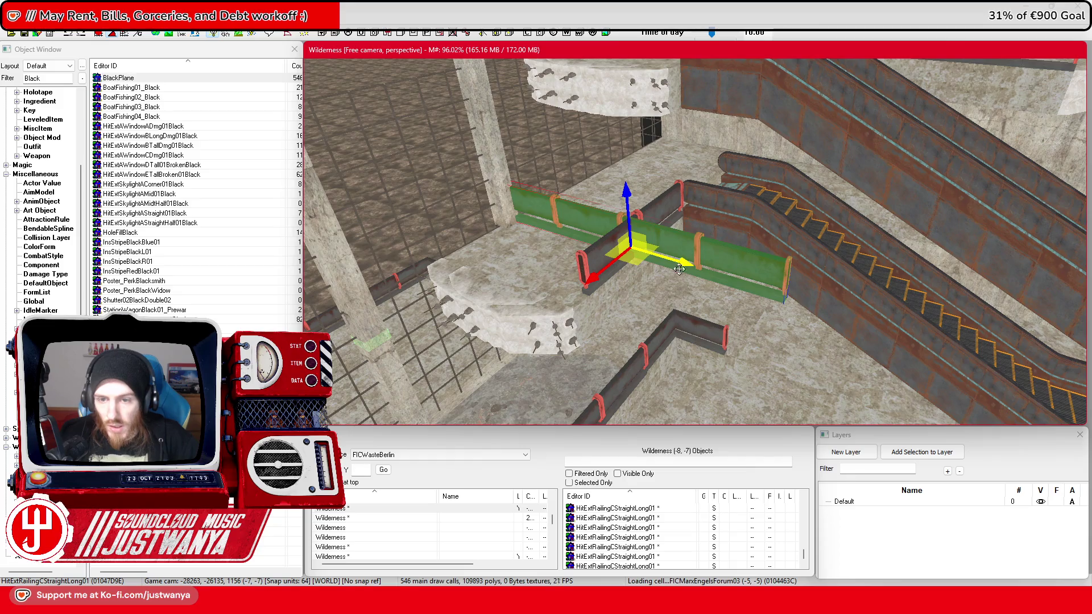
mouse_move(584, 282)
left_mouse_down()
mouse_move(643, 207)
mouse_move(683, 199)
left_mouse_up()
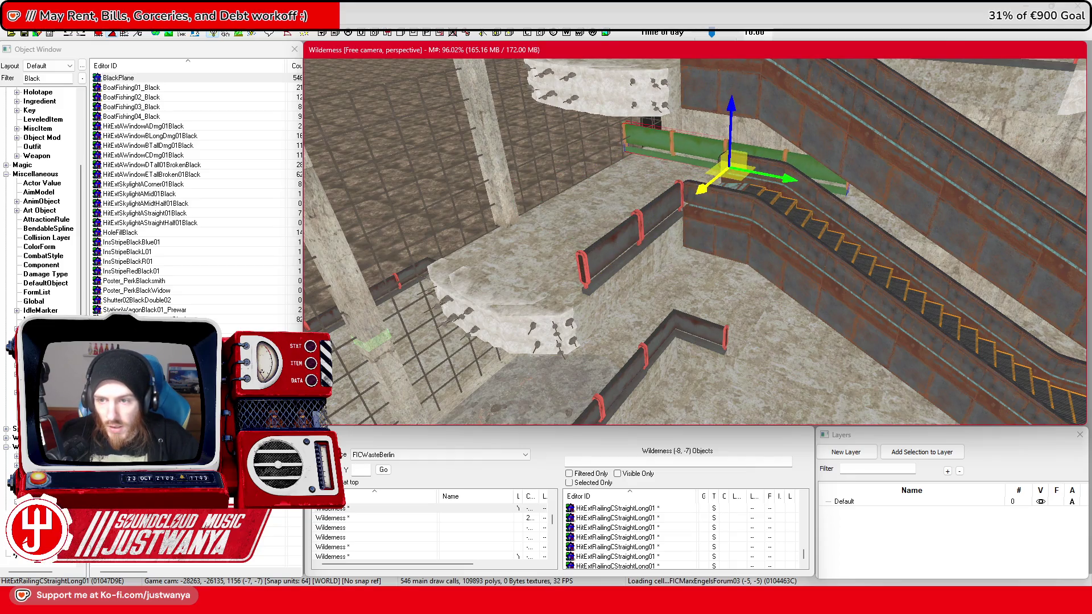
scroll(738, 213, "up", 5)
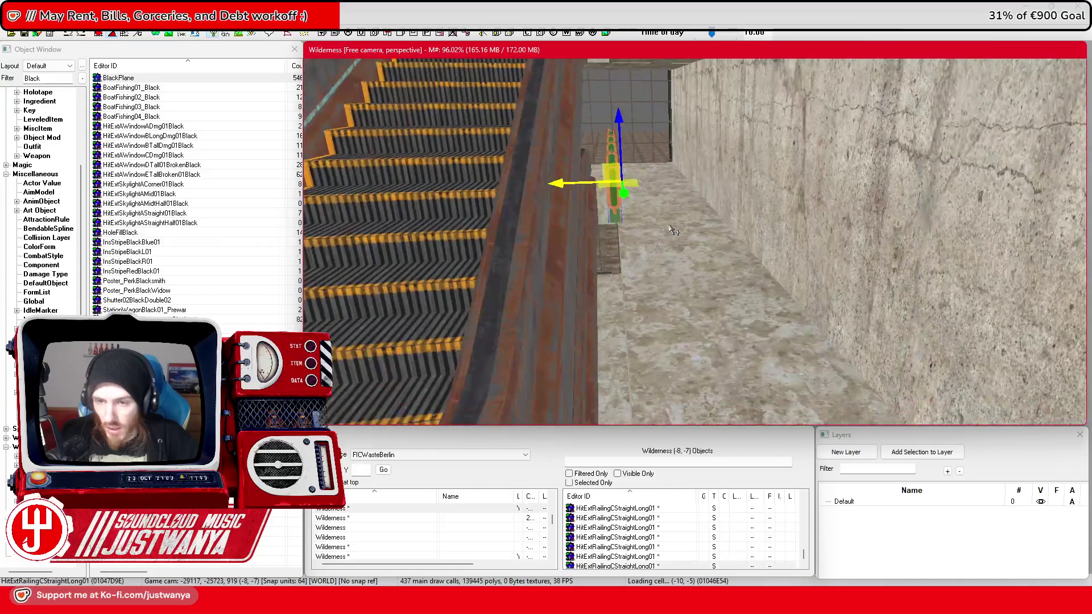
left_click_drag(553, 169, 565, 170)
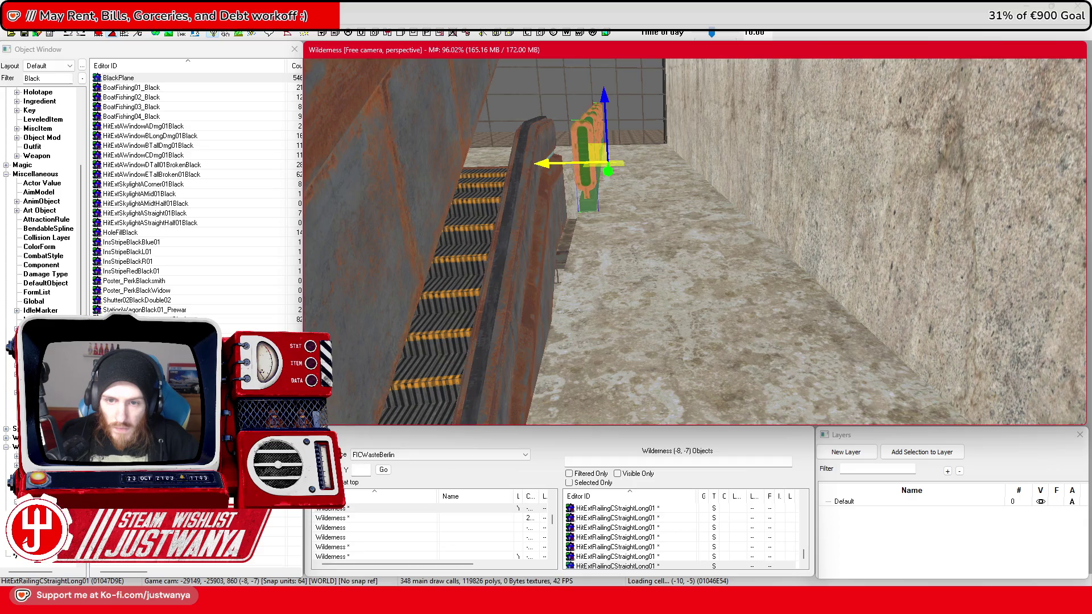
scroll(562, 153, "down", 5)
scroll(711, 268, "up", 5)
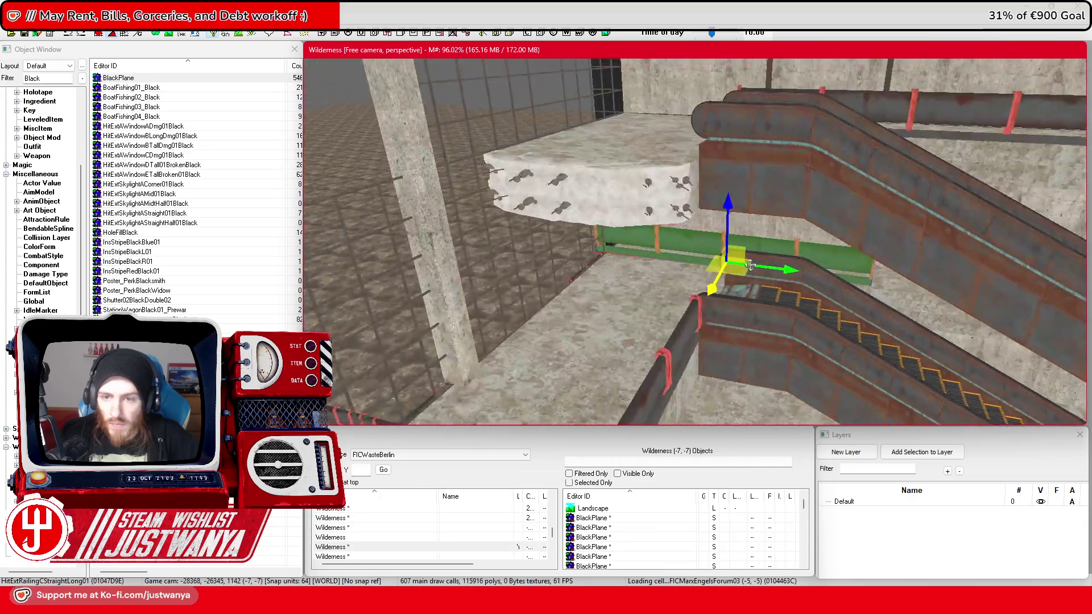
scroll(766, 293, "down", 3)
scroll(766, 293, "up", 5)
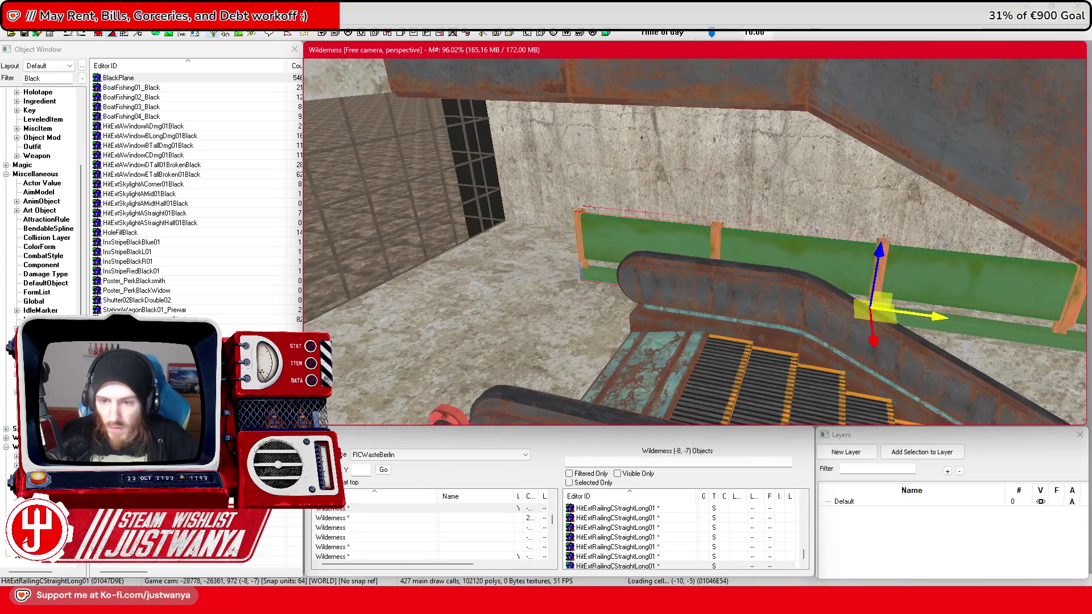
Step: Slide the railing along the wall, swap it to HitExtRailingCStraight01, and push it up into place
mouse_move(881, 272)
left_mouse_down()
mouse_move(938, 254)
mouse_move(899, 201)
left_mouse_up()
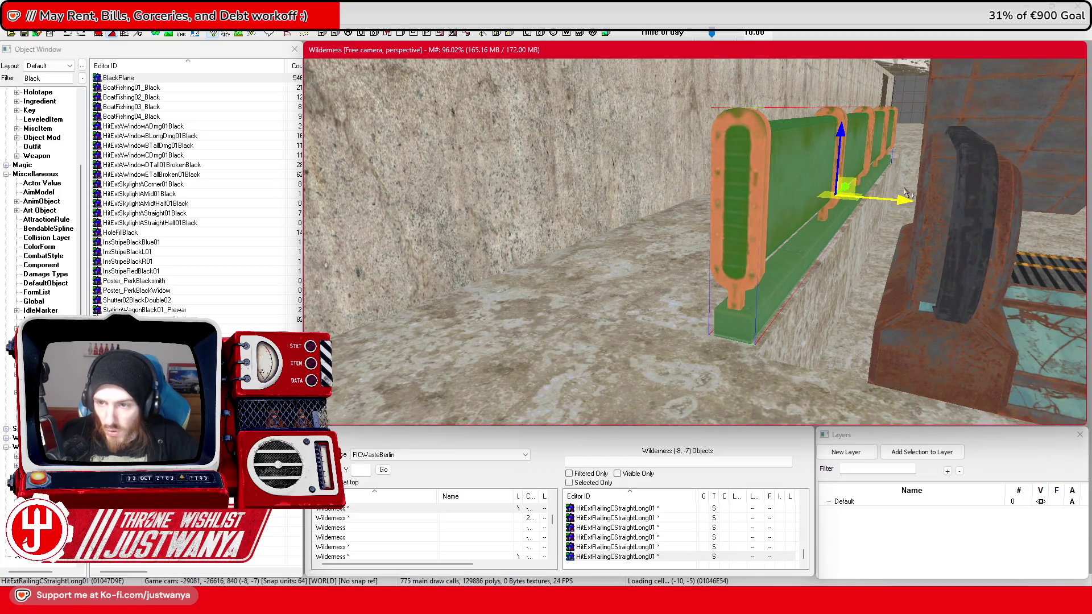
mouse_move(895, 206)
left_mouse_down()
mouse_move(905, 200)
mouse_move(876, 199)
left_mouse_up()
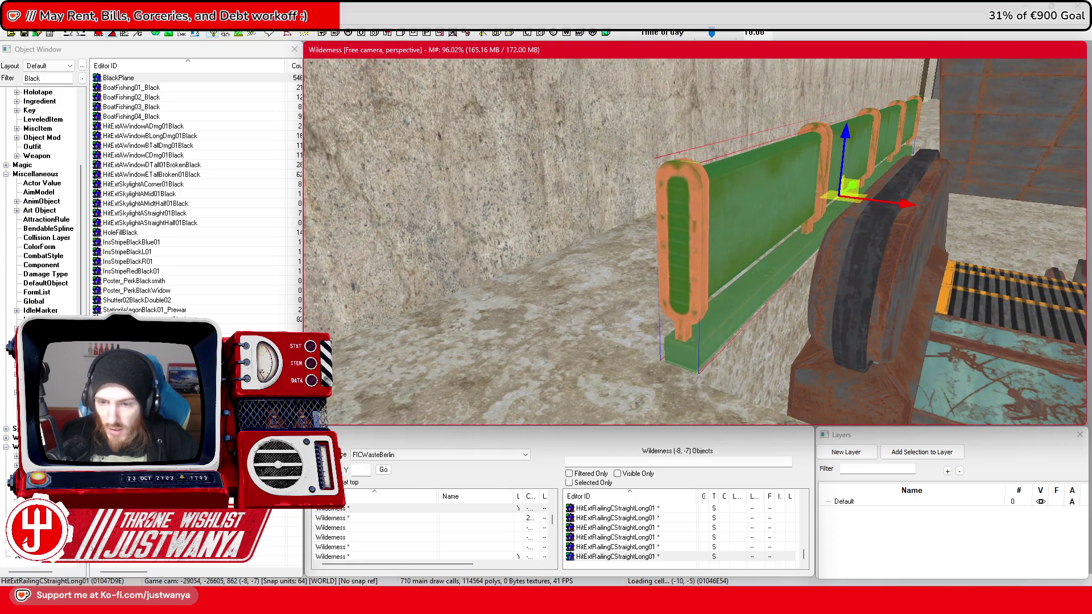
left_click_drag(856, 181, 866, 191)
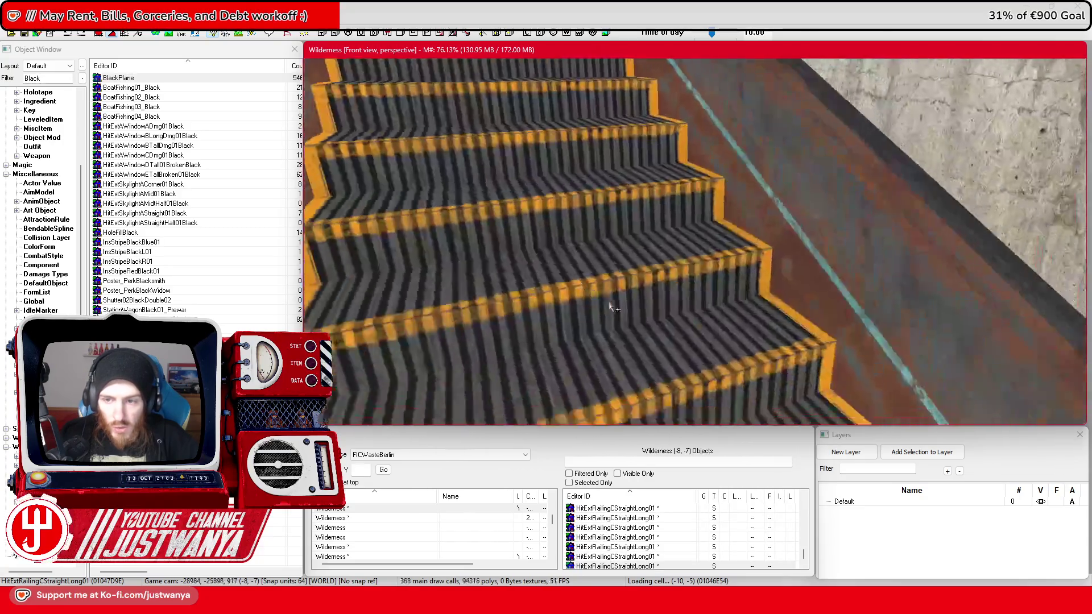
key("ctrl+z")
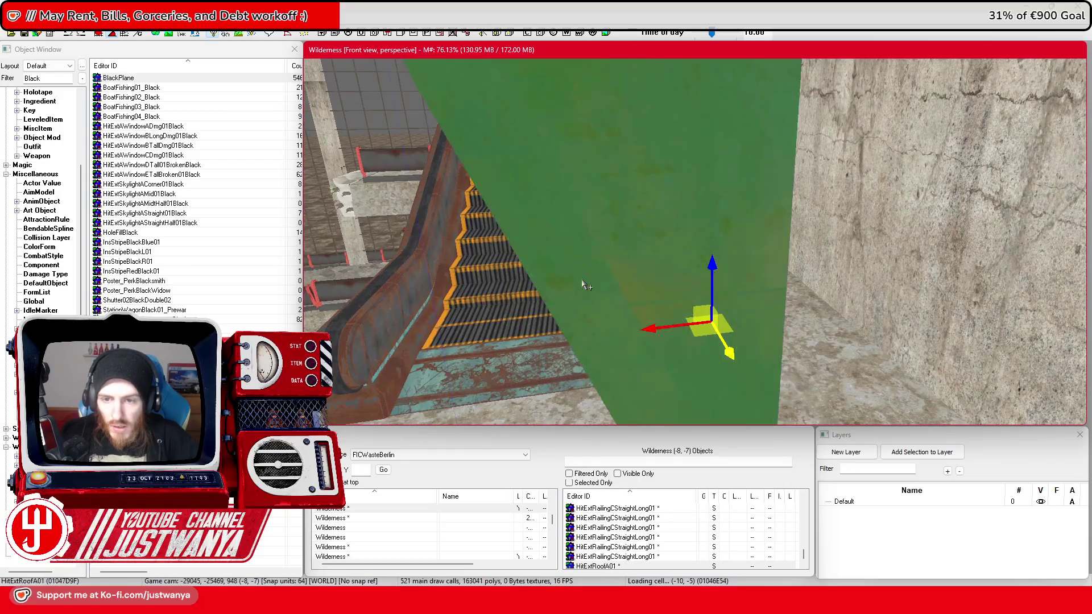
key("ctrl+z")
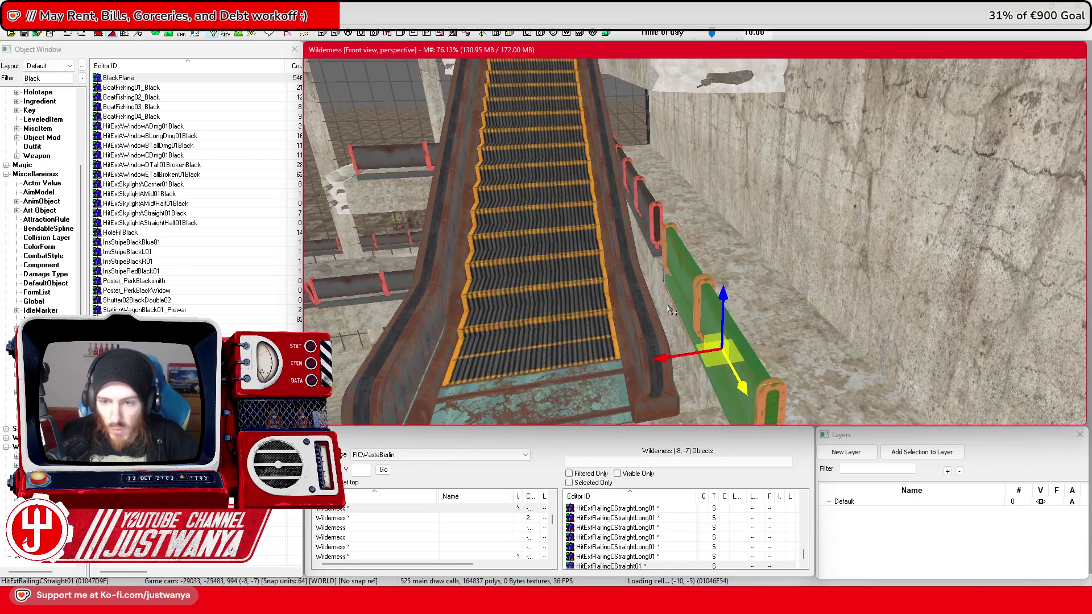
left_click_drag(737, 379, 714, 337)
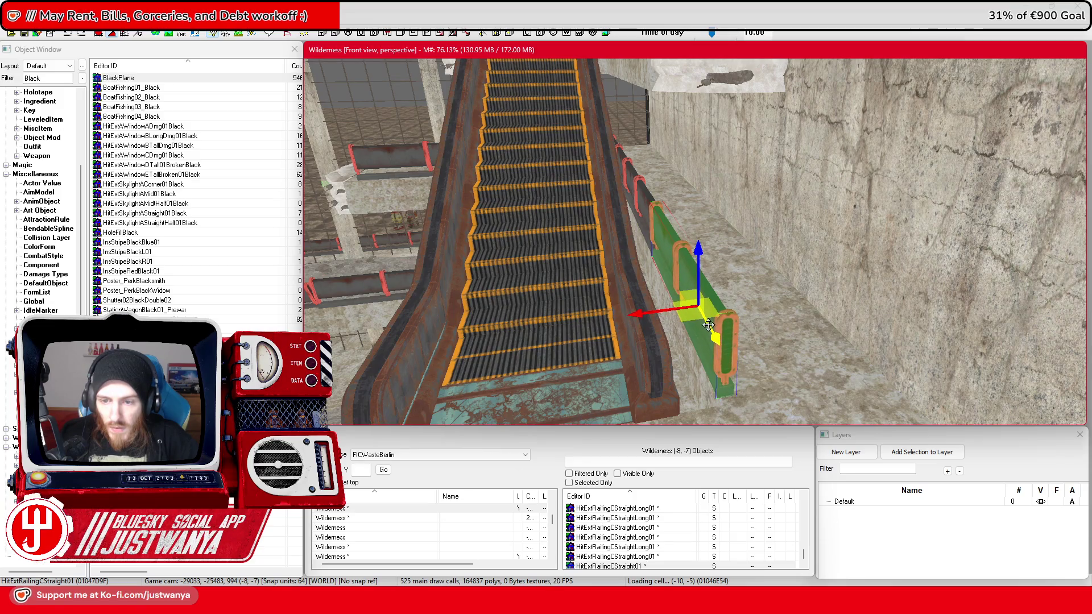
scroll(709, 325, "down", 5)
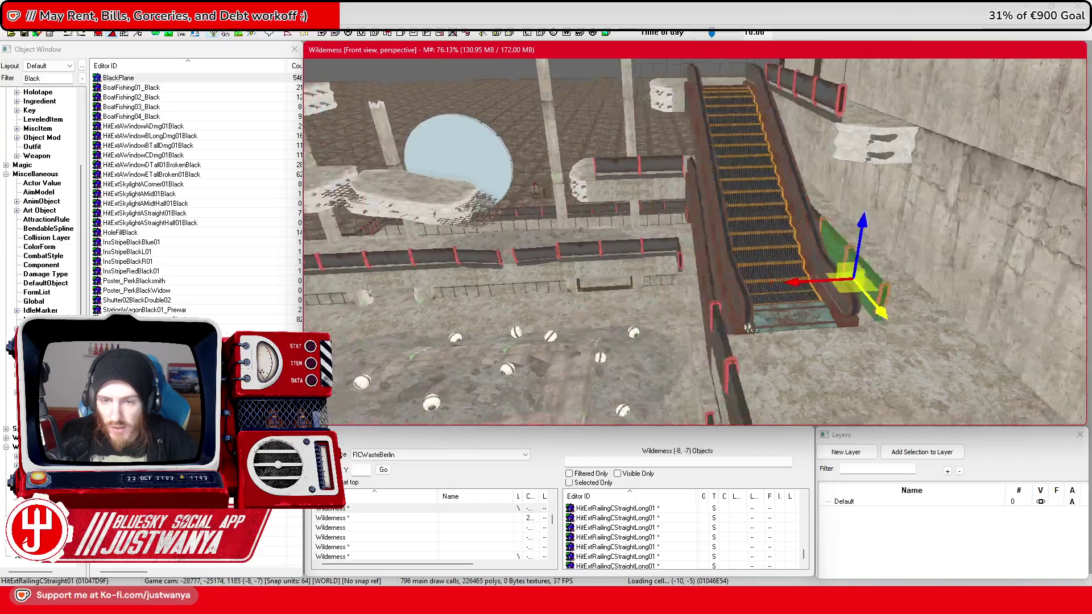
scroll(752, 330, "down", 5)
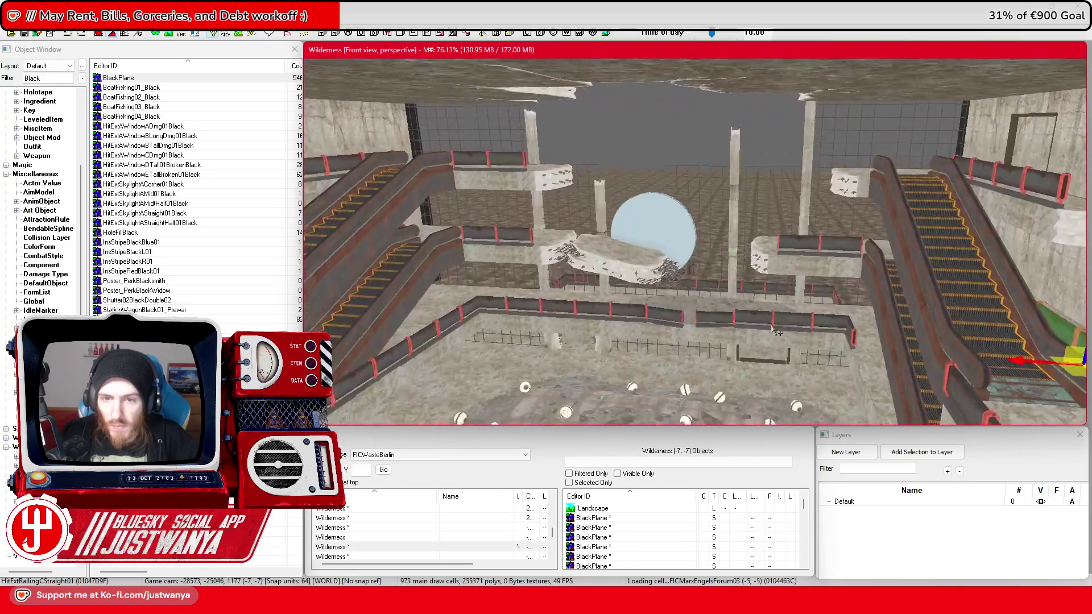
Step: Turn the view toward the lamp and railings and save the station work
scroll(775, 333, "down", 5)
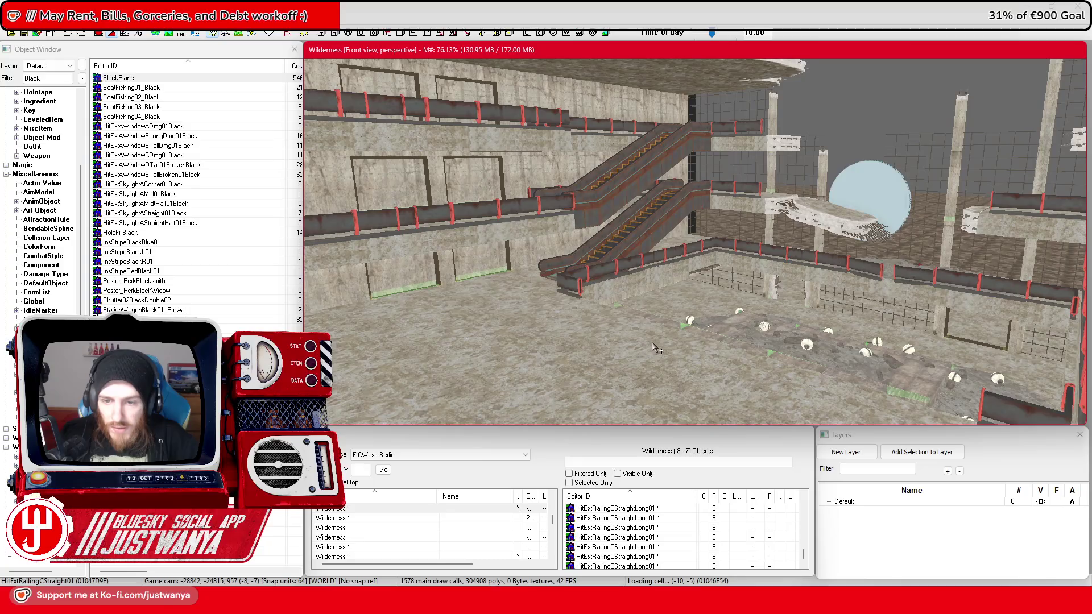
scroll(636, 359, "down", 5)
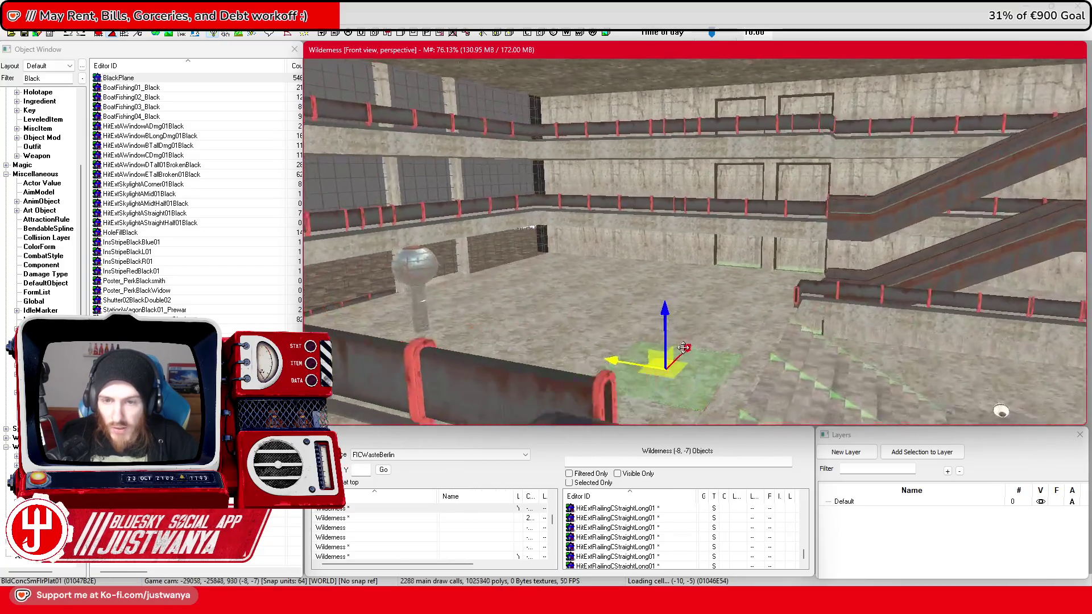
mouse_move(641, 347)
left_mouse_down()
mouse_move(591, 354)
mouse_move(605, 356)
left_mouse_up()
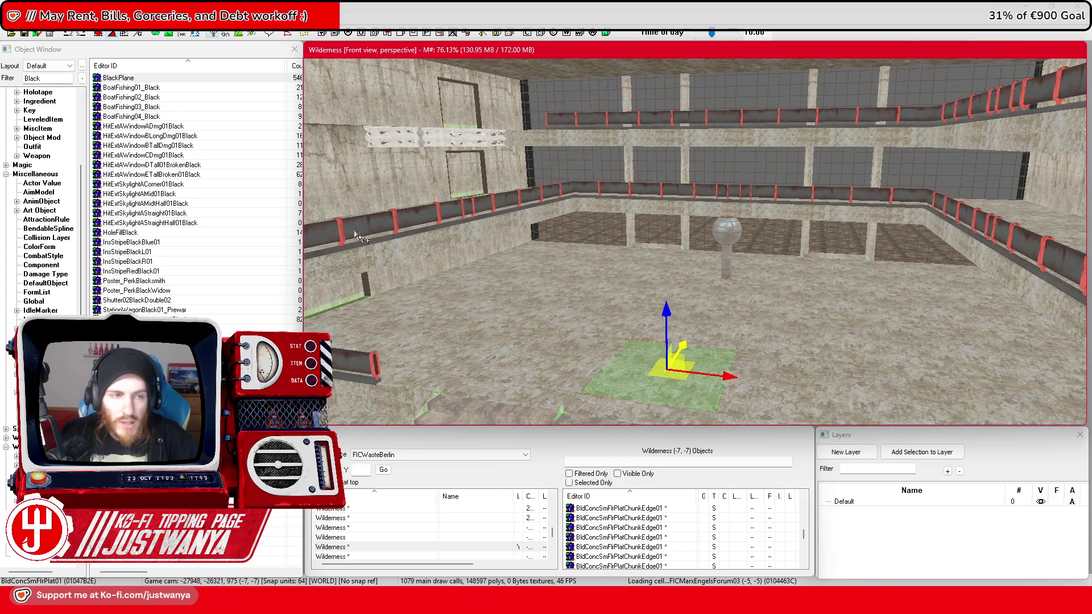
left_click(25, 33)
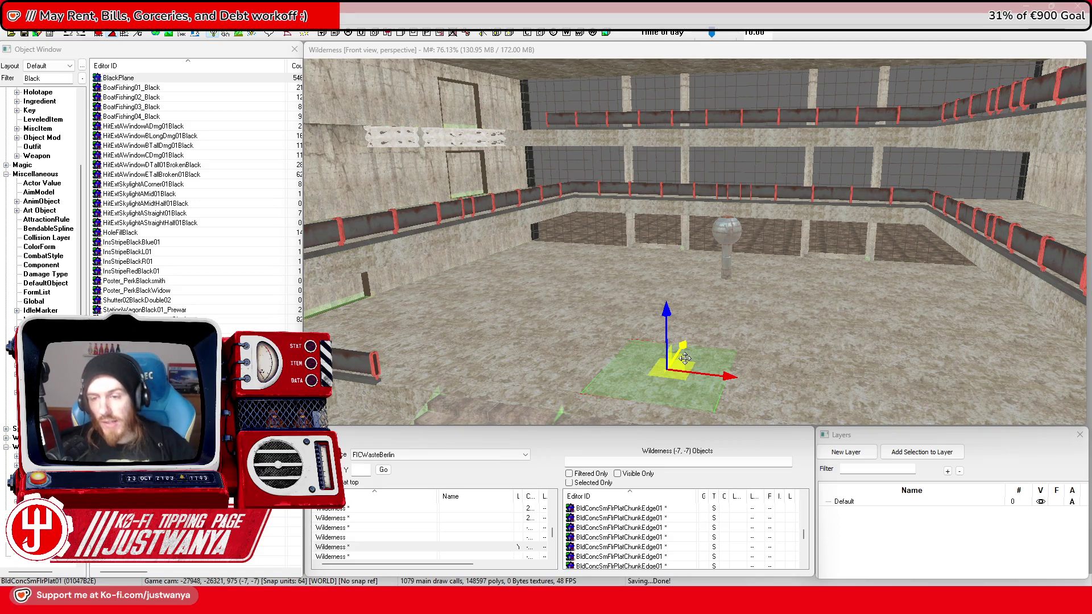
Step: Select the floor plate near the lamp and view it toward the stairs and wall
scroll(685, 358, "up", 8)
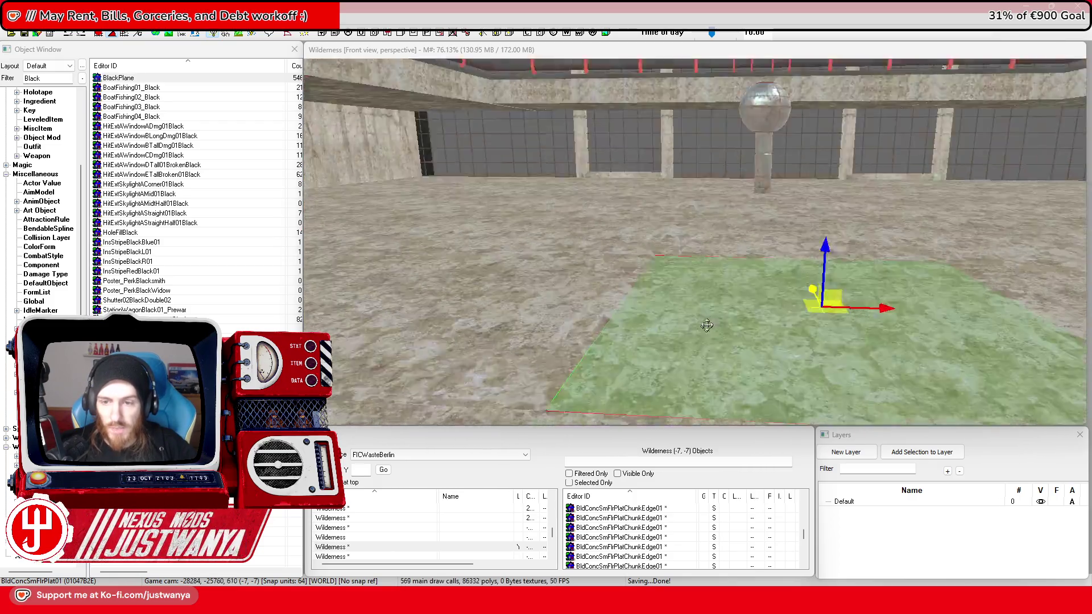
scroll(705, 330, "down", 3)
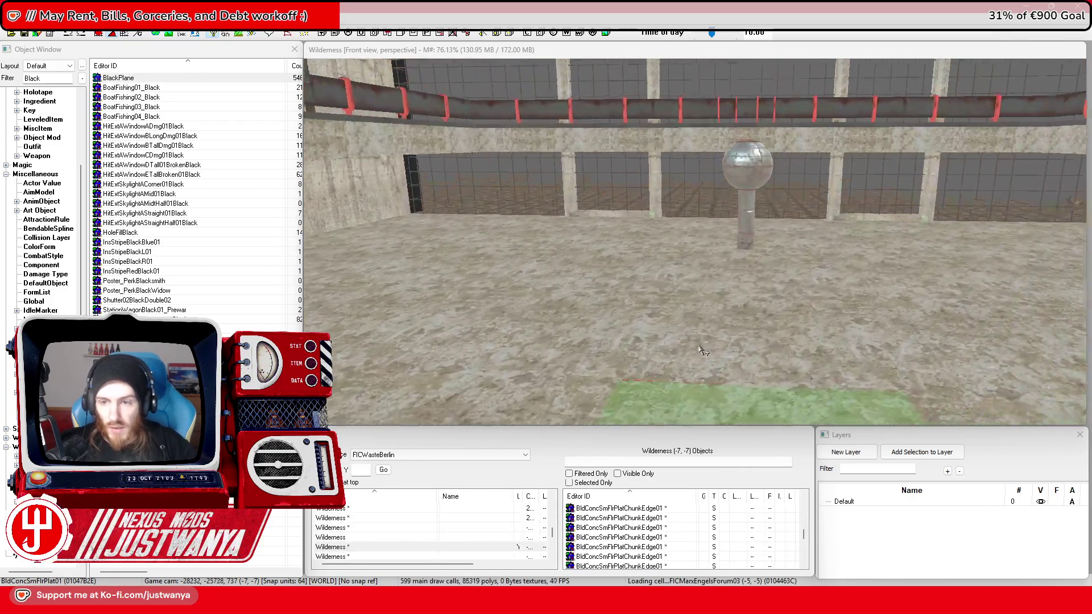
left_click(706, 387)
mouse_move(860, 344)
left_mouse_down()
mouse_move(874, 393)
mouse_move(883, 348)
mouse_move(640, 271)
mouse_move(644, 283)
mouse_move(624, 290)
left_mouse_up()
scroll(873, 393, "up", 2)
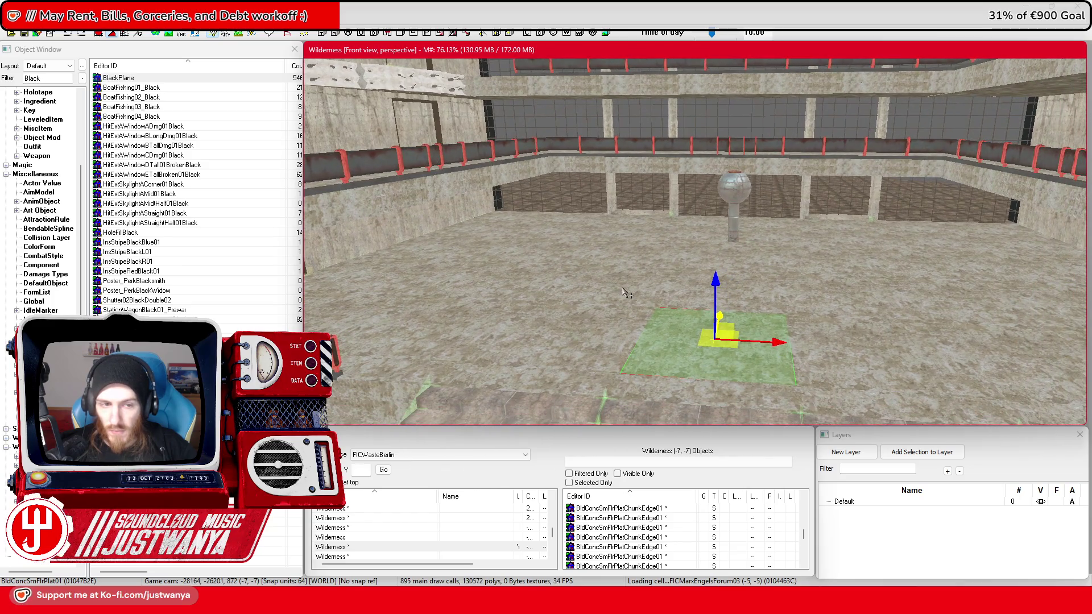
scroll(731, 407, "up", 3)
Step: Filter the Object Window for 'Surger' and place the Mega Surgery sign above the globe lamp
left_click(731, 173)
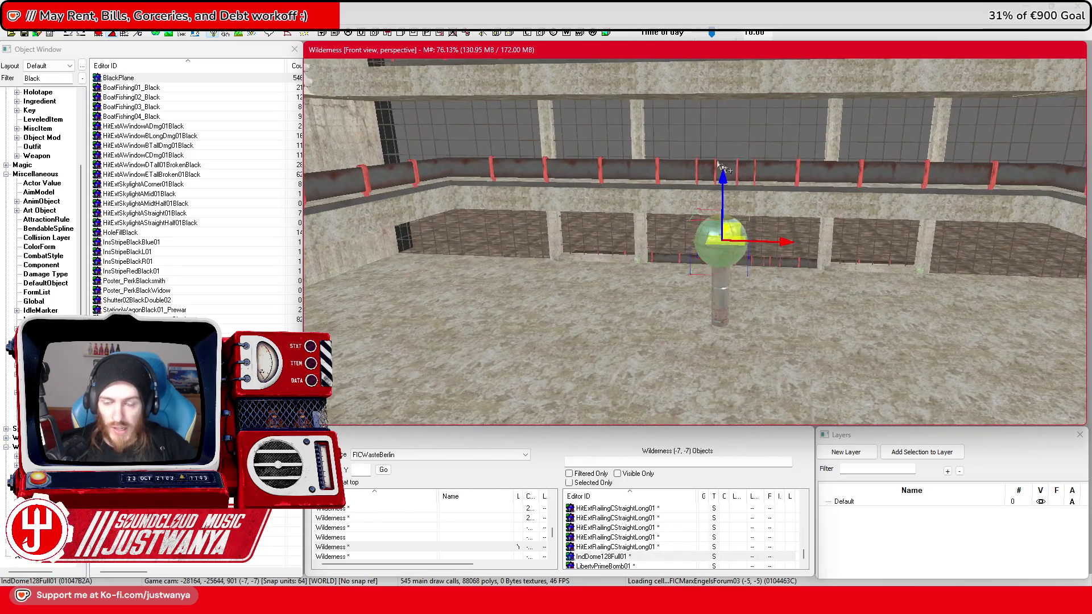
scroll(645, 324, "up", 2)
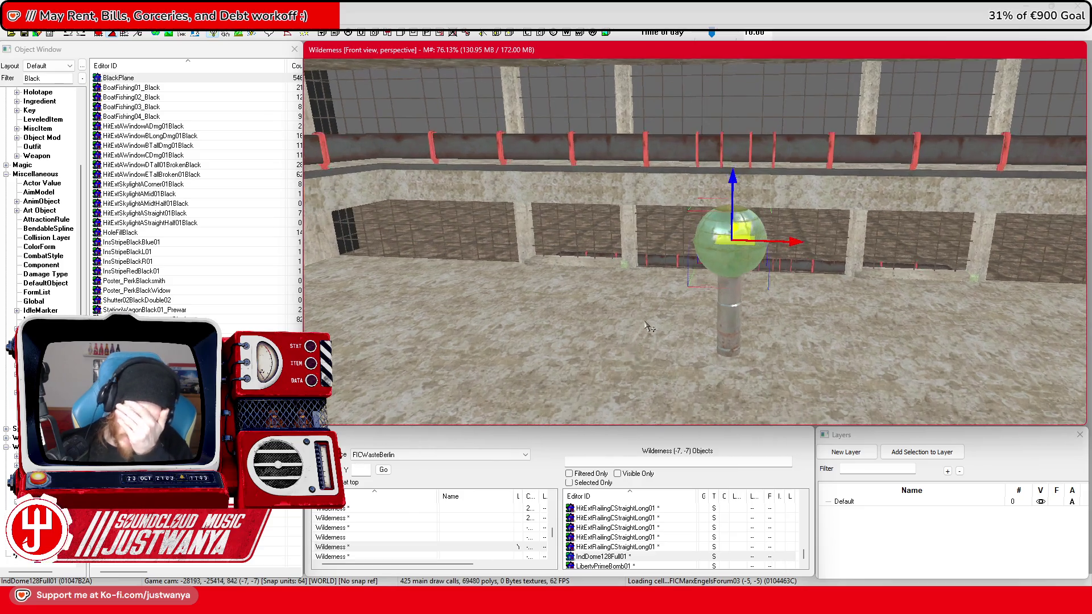
double_click(35, 78)
type("Surger")
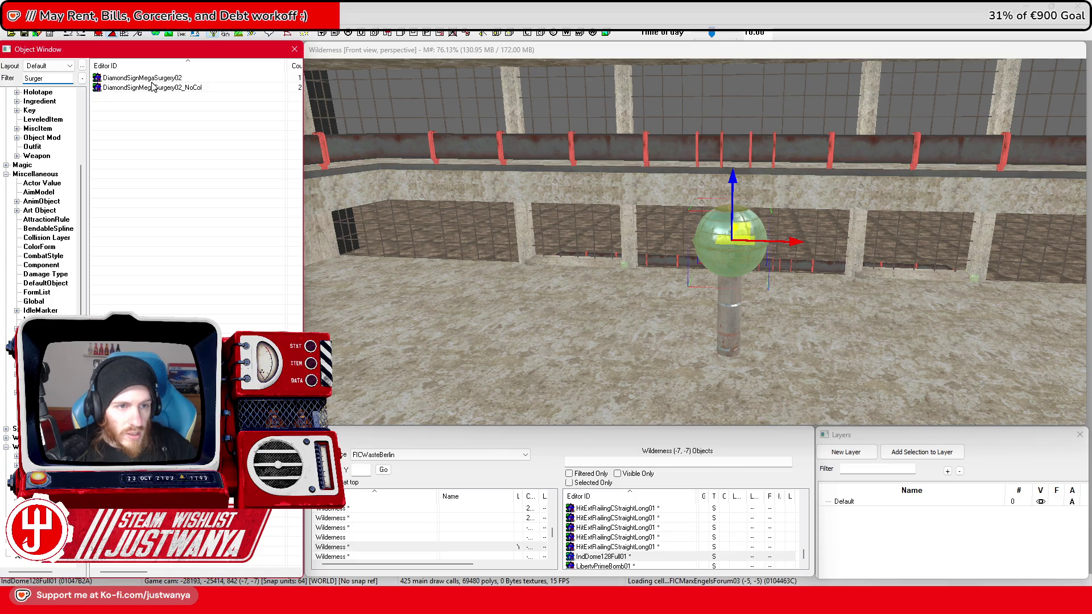
left_click_drag(720, 257, 728, 182)
left_click(728, 183)
Step: Enable the FIC_MatSwap_MarketSigns Material Swap in the sign's Extra properties and confirm
scroll(720, 134, "up", 2)
double_click(720, 134)
left_click(477, 233)
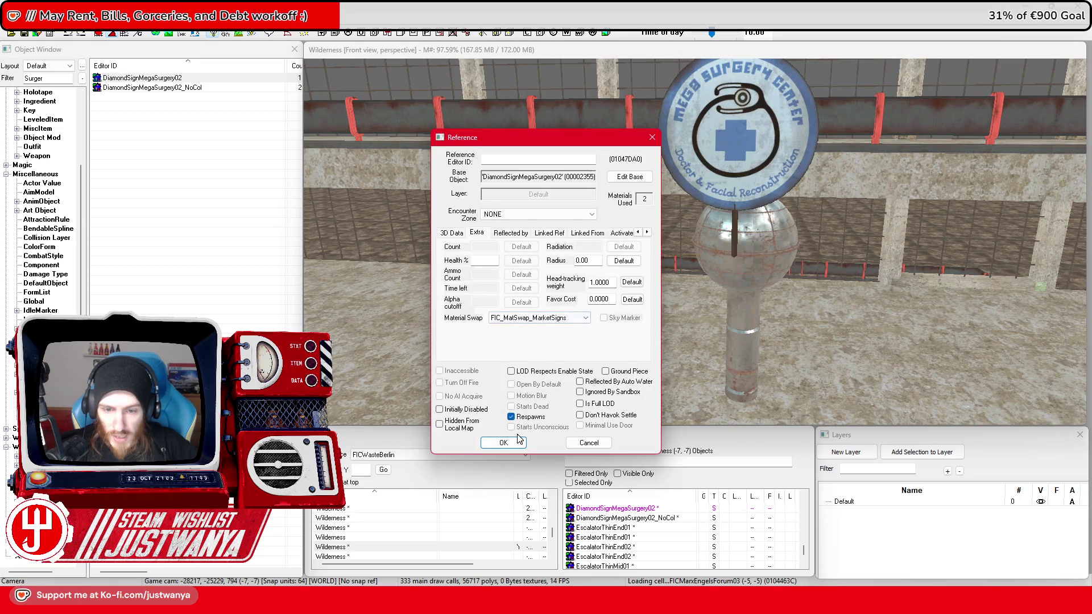
left_click(516, 442)
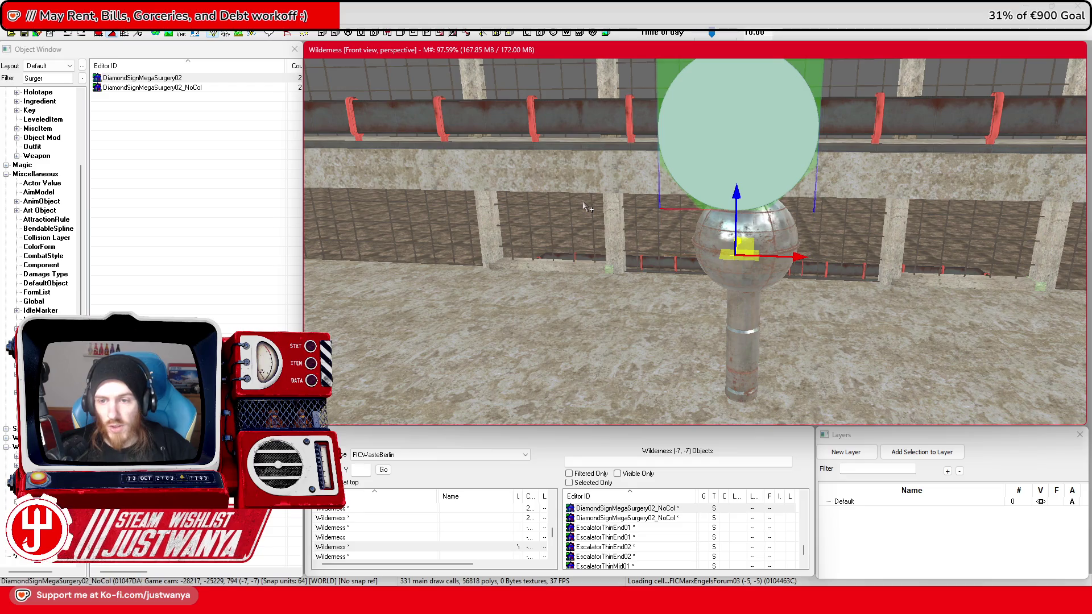
mouse_move(649, 200)
left_mouse_down()
mouse_move(722, 209)
mouse_move(735, 317)
left_mouse_up()
Step: Rotate the Mega Surgery sign about 90° around its pole and check it from several angles
left_click_drag(690, 361, 739, 362)
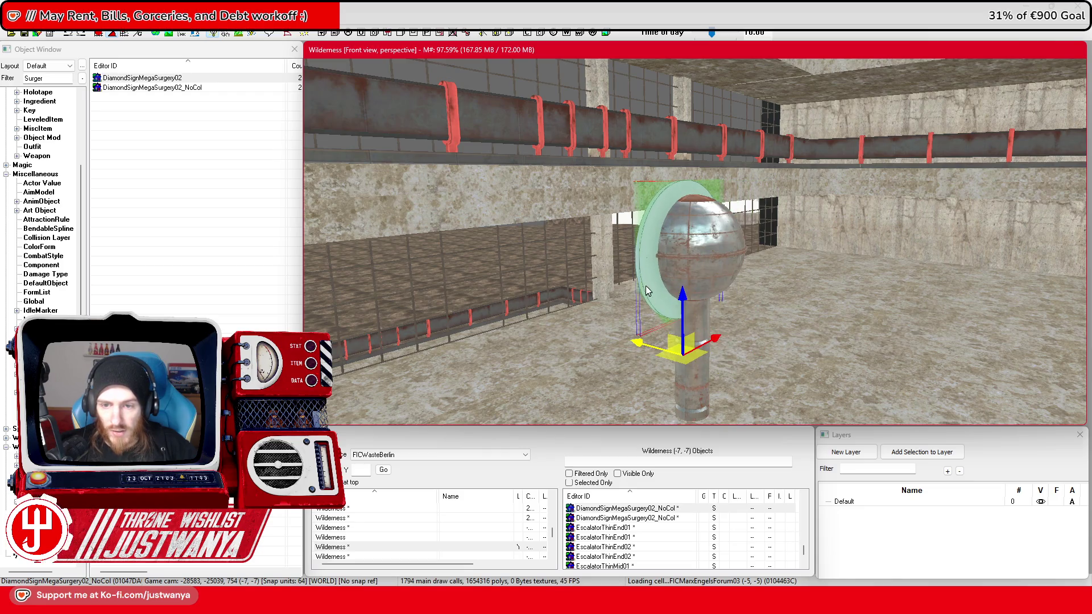
key("f")
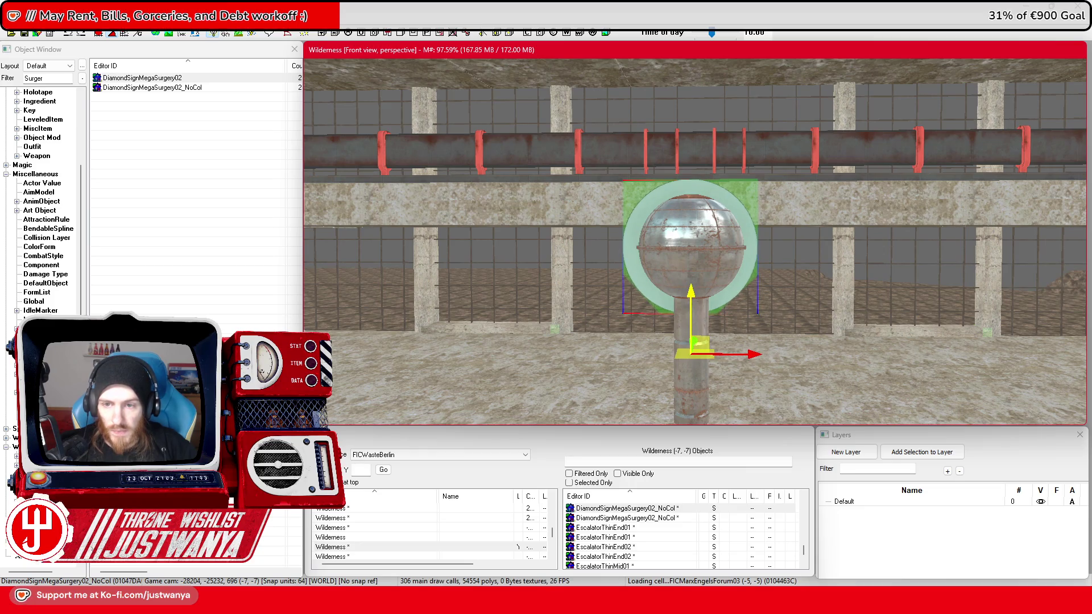
left_click_drag(757, 285, 784, 308)
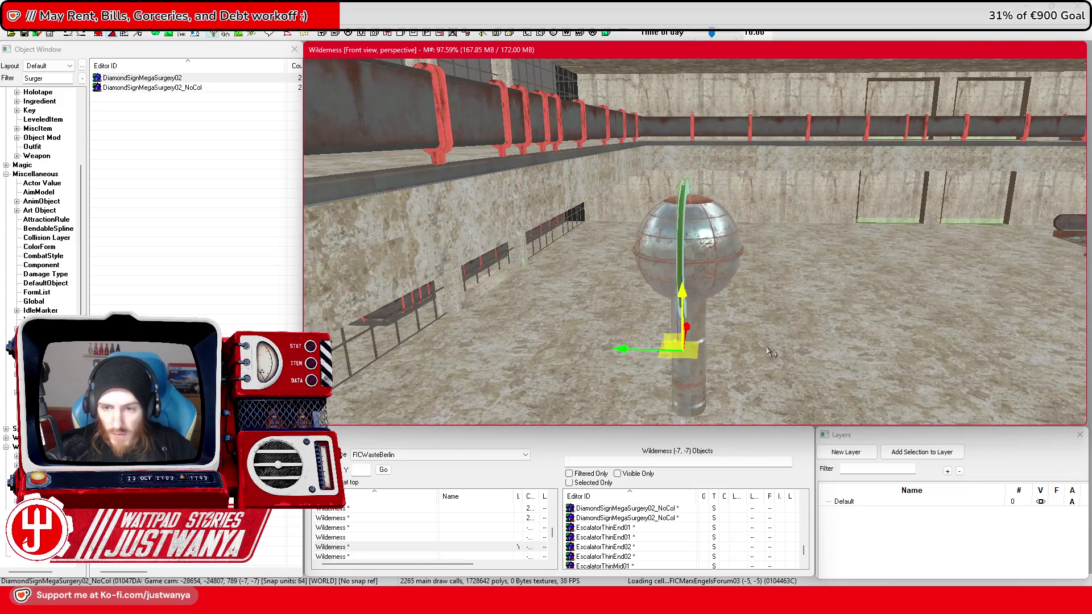
key("e")
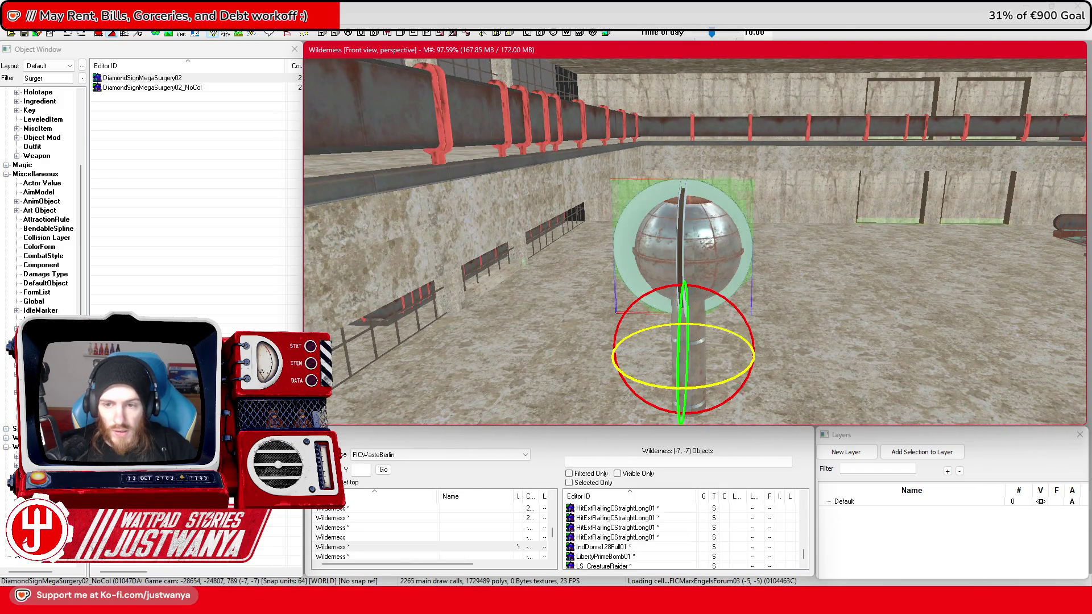
key("e")
key("f")
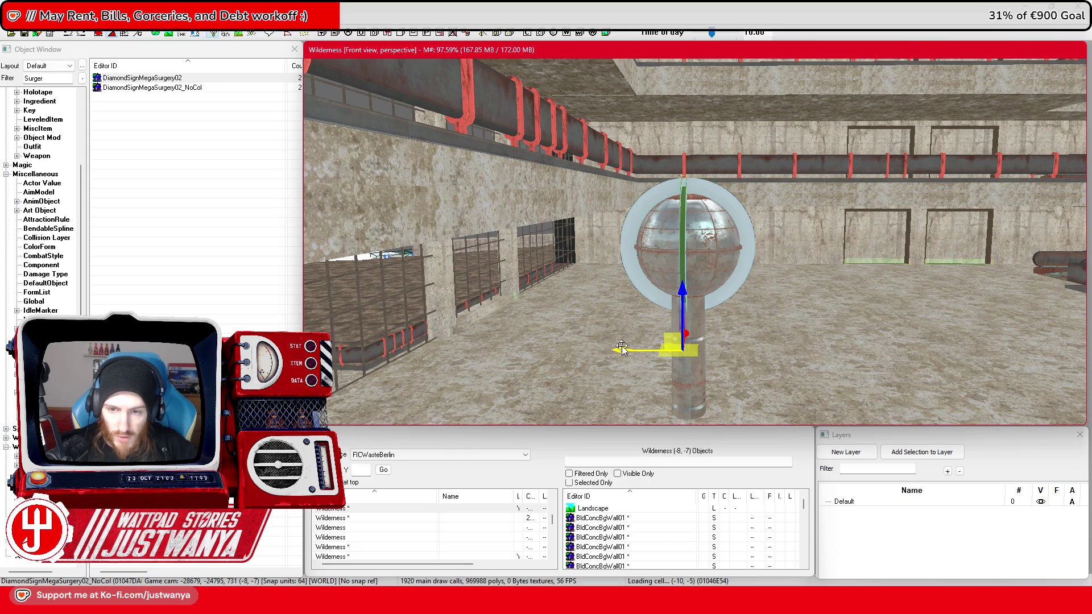
mouse_move(692, 330)
left_mouse_down()
mouse_move(709, 294)
mouse_move(701, 315)
mouse_move(758, 353)
left_mouse_up()
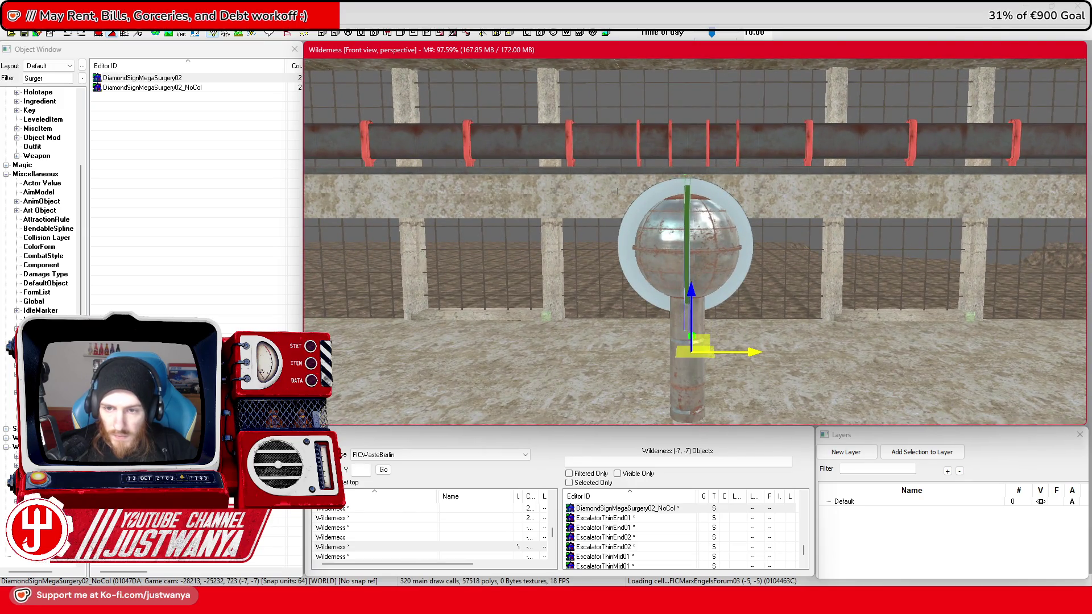
left_click_drag(755, 354, 790, 380)
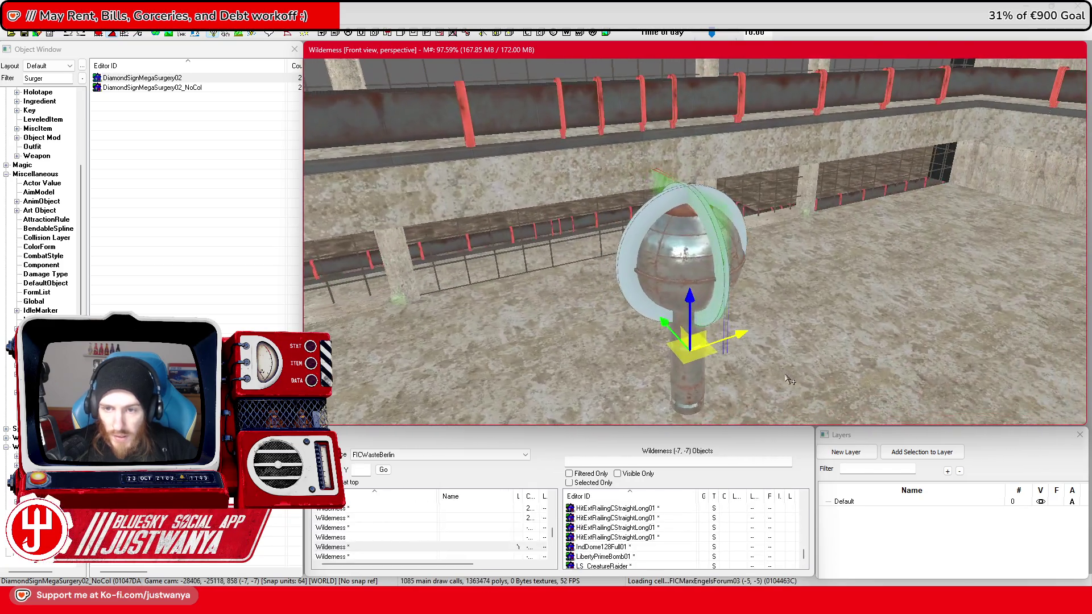
Step: Select the second Mega Surgery sign copy and view it from level and above
left_click(663, 202)
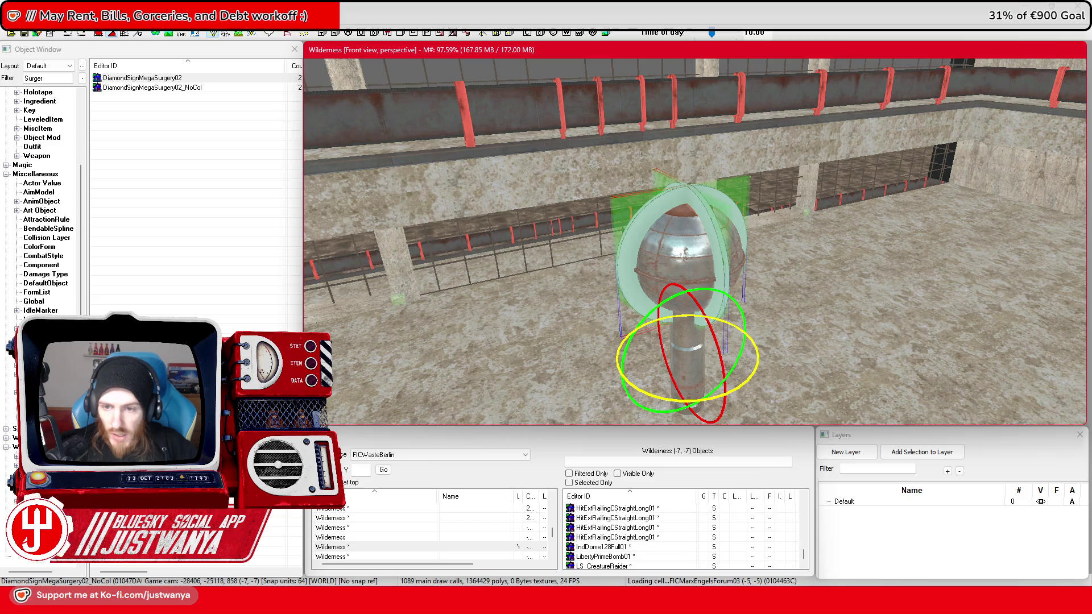
mouse_move(675, 388)
left_mouse_down()
mouse_move(652, 368)
mouse_move(703, 293)
left_mouse_up()
scroll(649, 366, "down", 5)
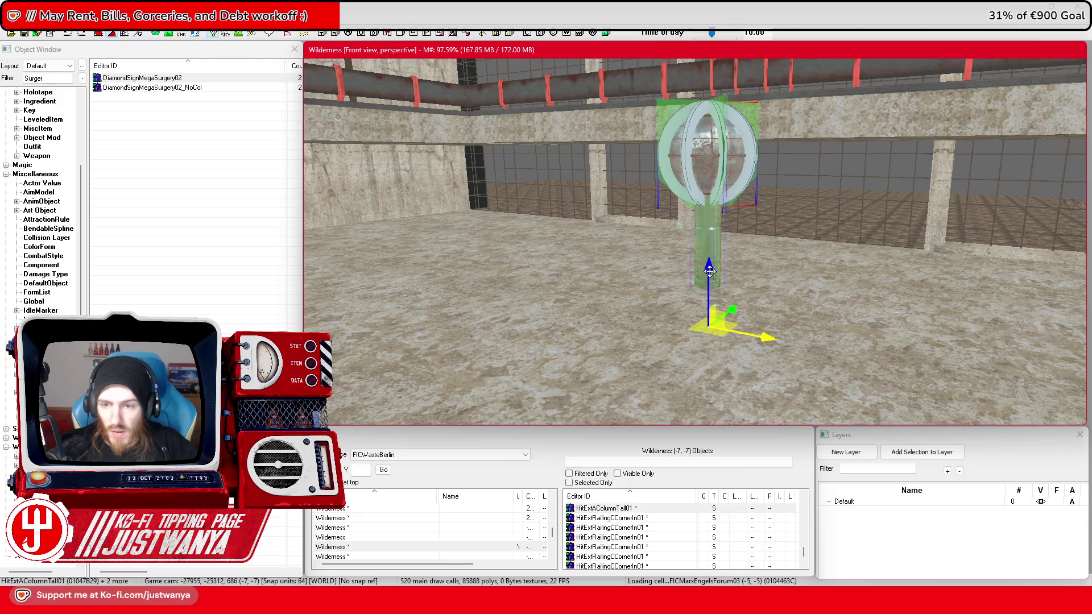
mouse_move(706, 294)
left_mouse_down()
mouse_move(754, 334)
mouse_move(657, 308)
left_mouse_up()
Step: Undo the accidental sign move, then reselect the DiamondSignMegaSurgey02_NoCol sign and inspect it against the railing wall
left_click(64, 34)
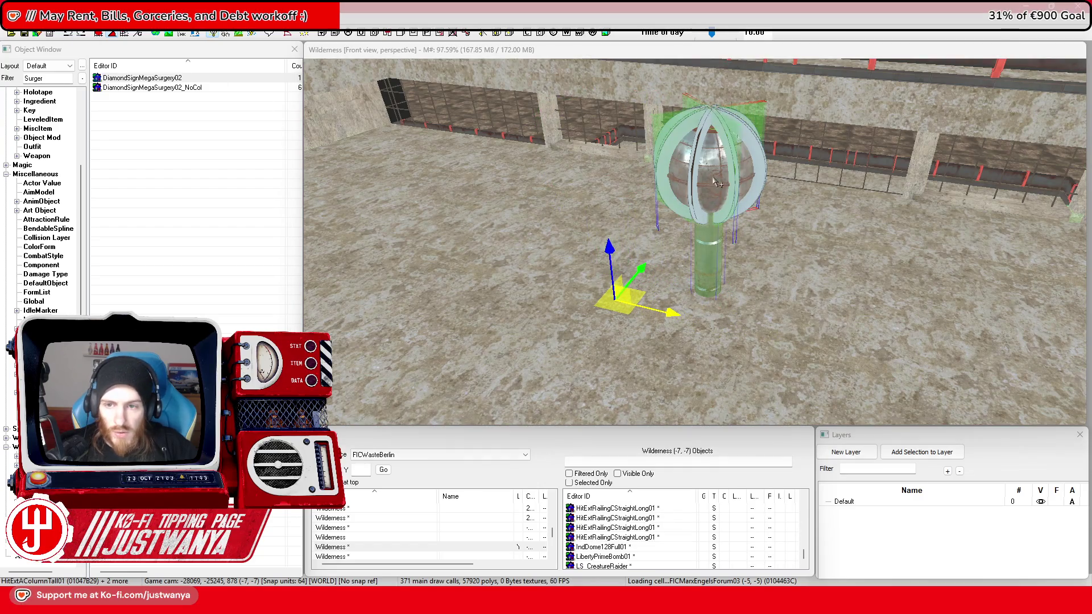
left_click(698, 205)
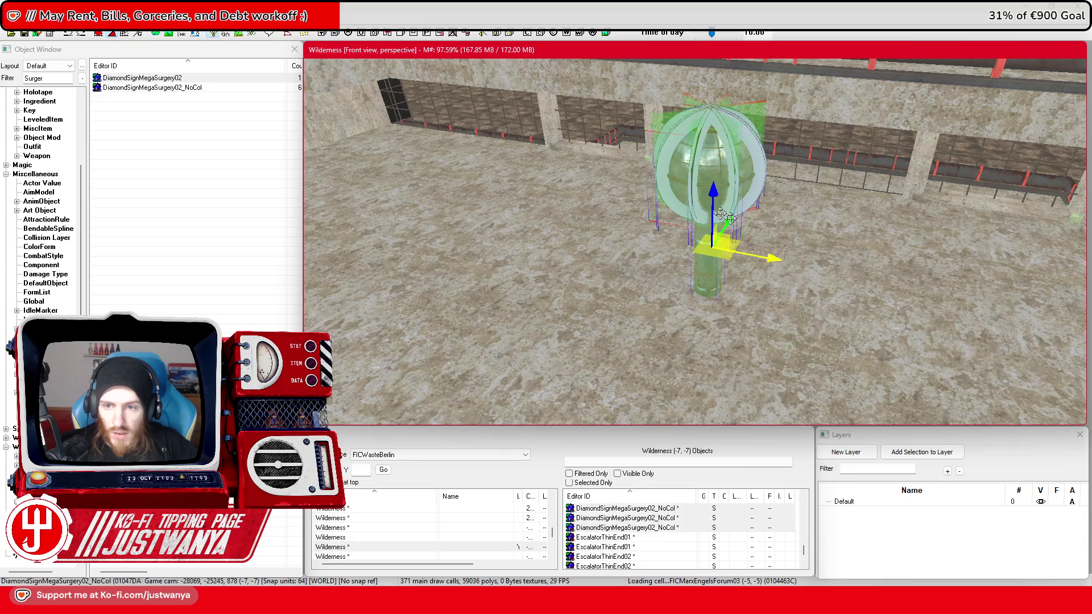
mouse_move(763, 170)
left_mouse_down()
mouse_move(671, 221)
mouse_move(858, 194)
mouse_move(690, 193)
mouse_move(690, 205)
mouse_move(764, 198)
left_mouse_up()
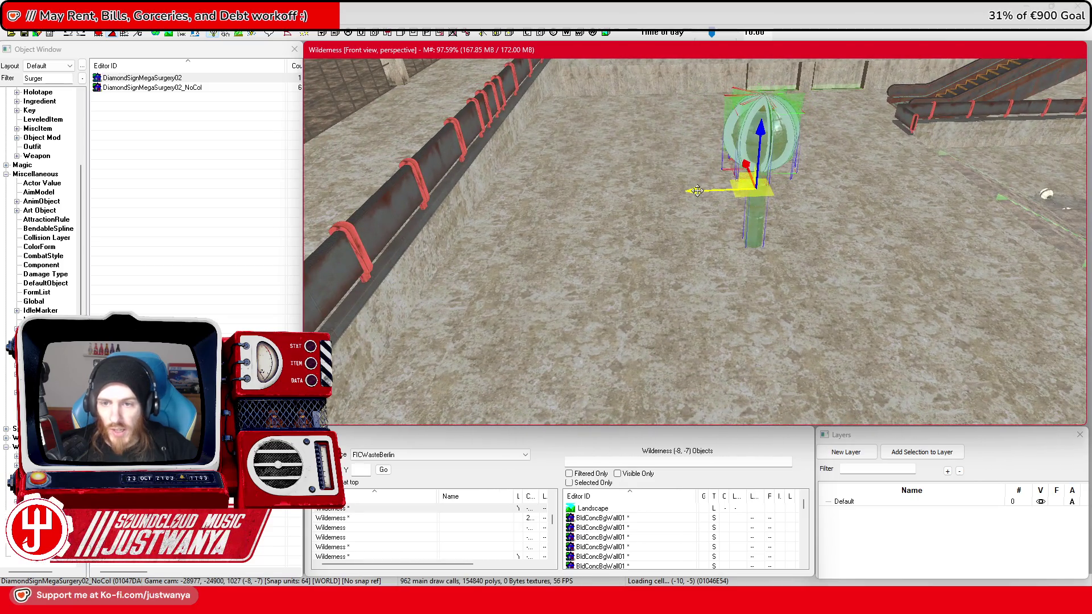
mouse_move(706, 235)
left_mouse_down()
mouse_move(644, 218)
mouse_move(644, 275)
mouse_move(633, 274)
left_mouse_up()
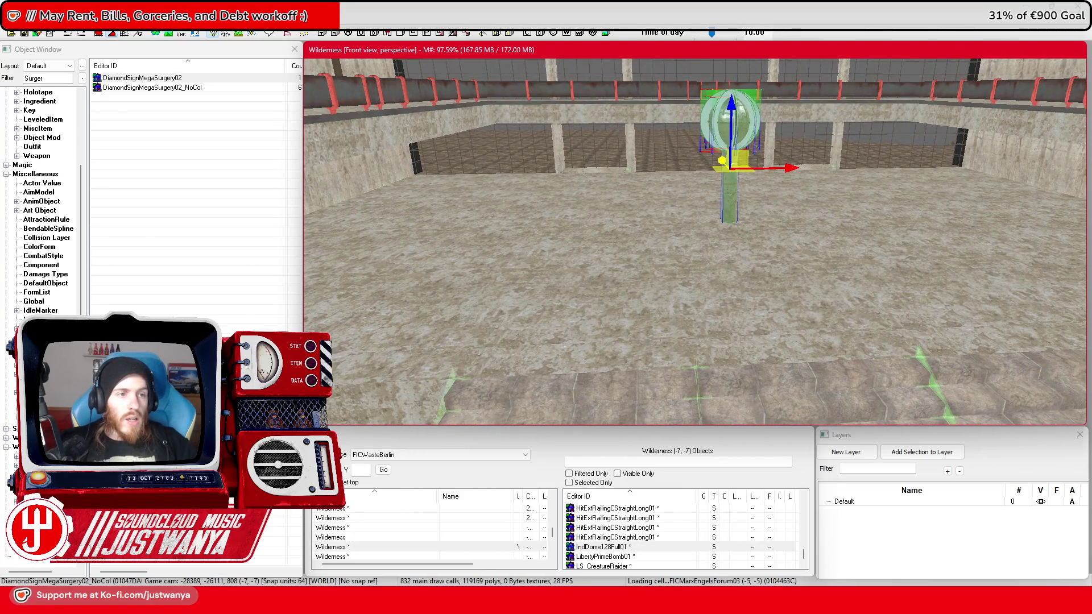
Step: Remove the curved corner railing and line up a longer straight railing section in its place
left_click(732, 265)
key("f")
scroll(764, 252, "up", 3)
mouse_move(764, 252)
left_mouse_down()
mouse_move(722, 250)
mouse_move(744, 249)
left_mouse_up()
scroll(742, 247, "down", 5)
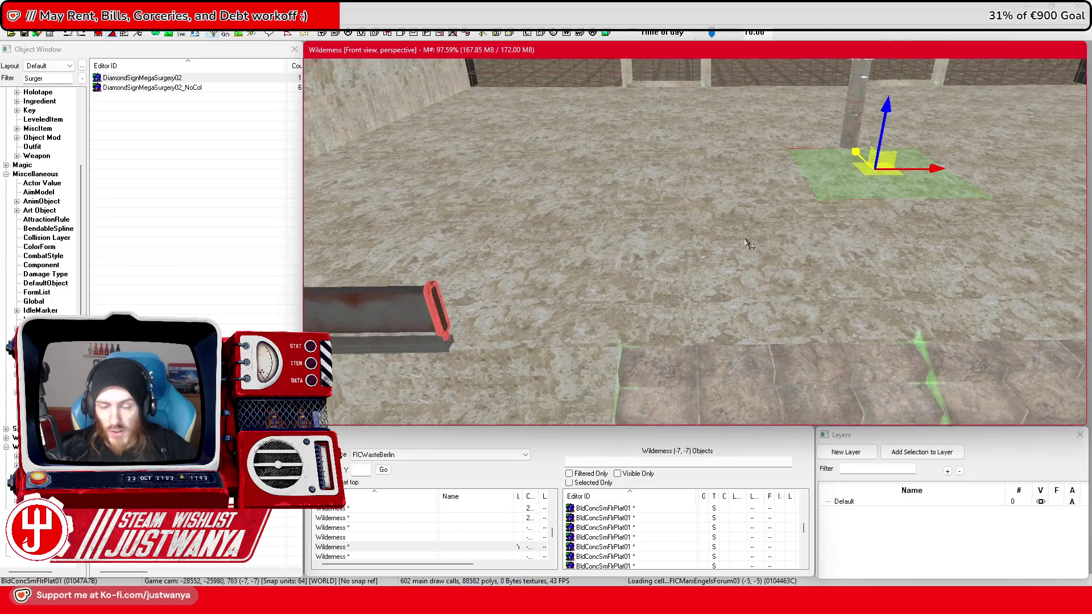
scroll(738, 246, "up", 5)
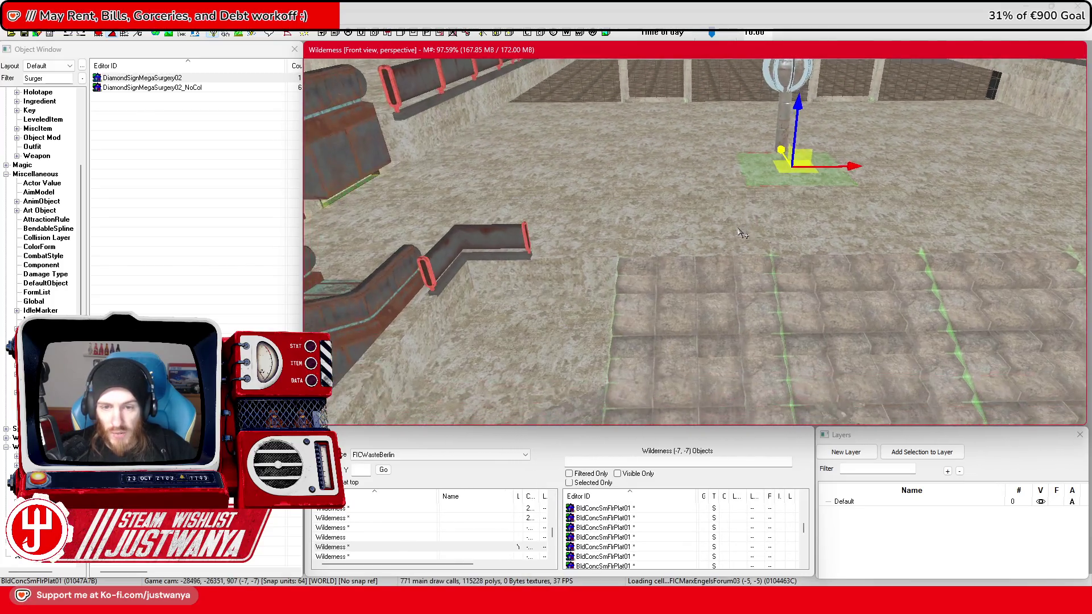
scroll(649, 129, "down", 5)
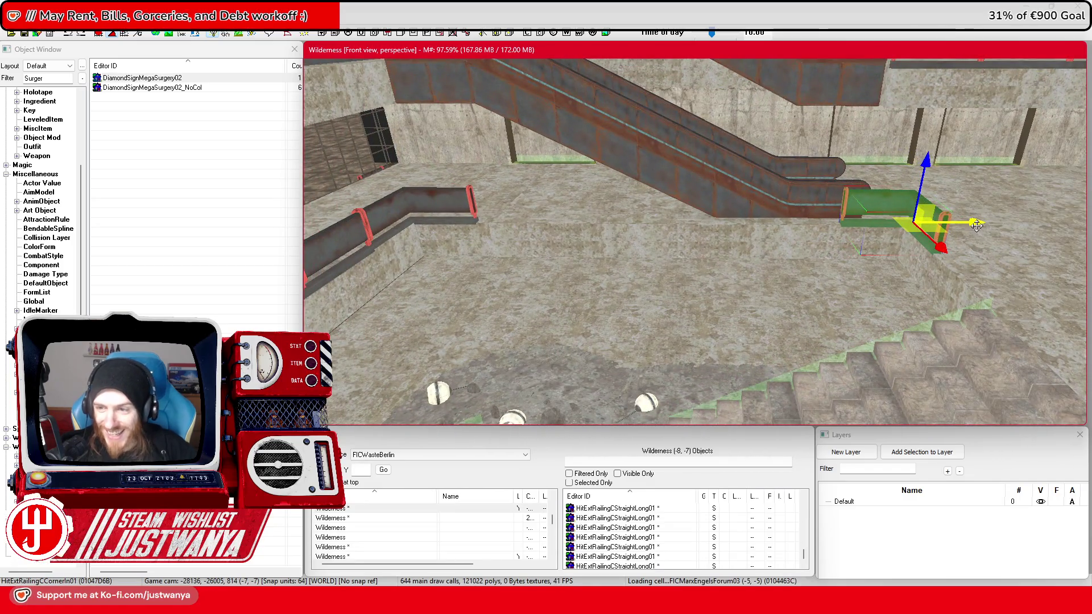
left_click_drag(874, 218, 695, 233)
key("ctrl+z")
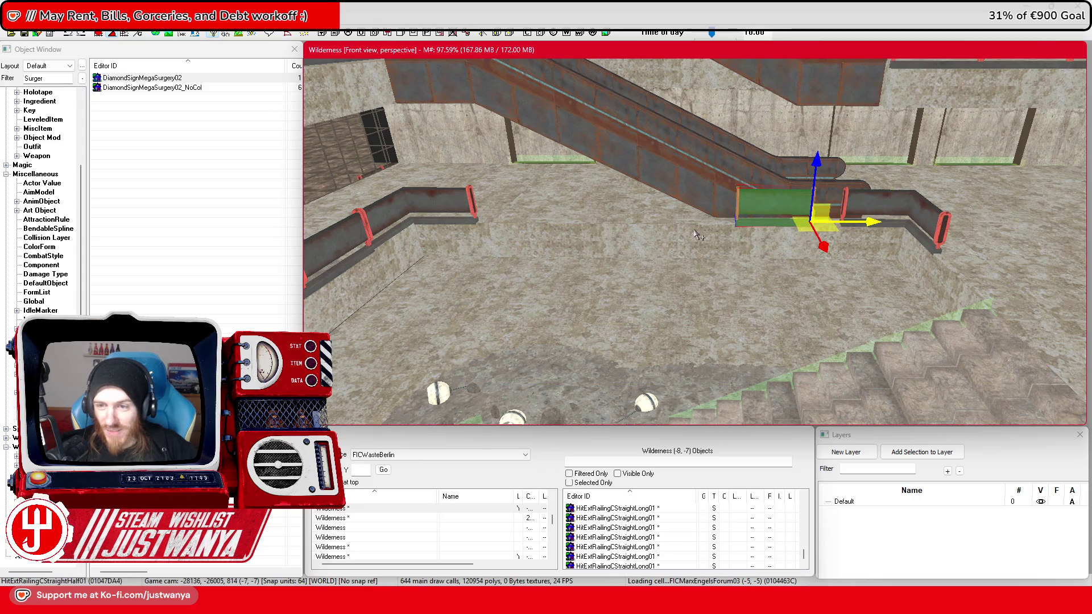
key("ctrl+z")
left_click_drag(699, 222, 689, 222)
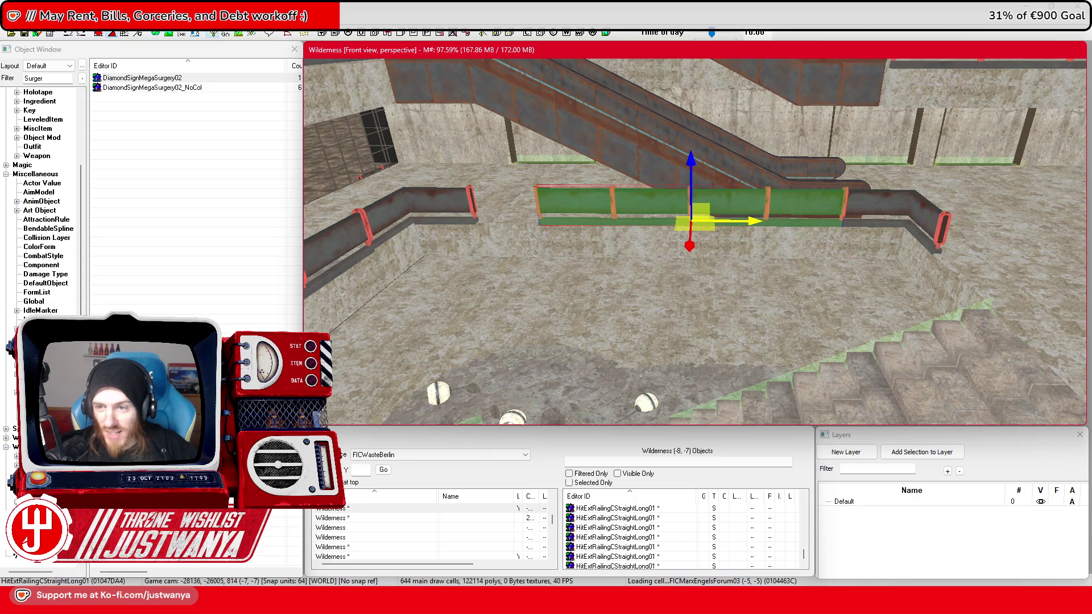
Step: Add a half-length railing piece and slide it into the end of the railing run
key("ctrl+z")
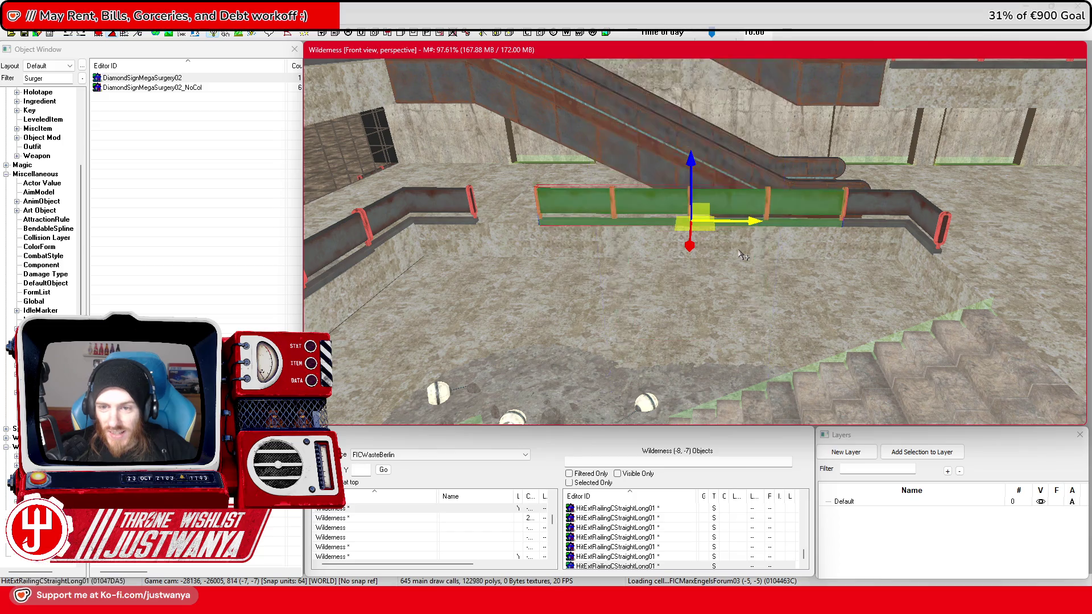
mouse_move(748, 222)
left_mouse_down()
mouse_move(600, 222)
mouse_move(967, 233)
left_mouse_up()
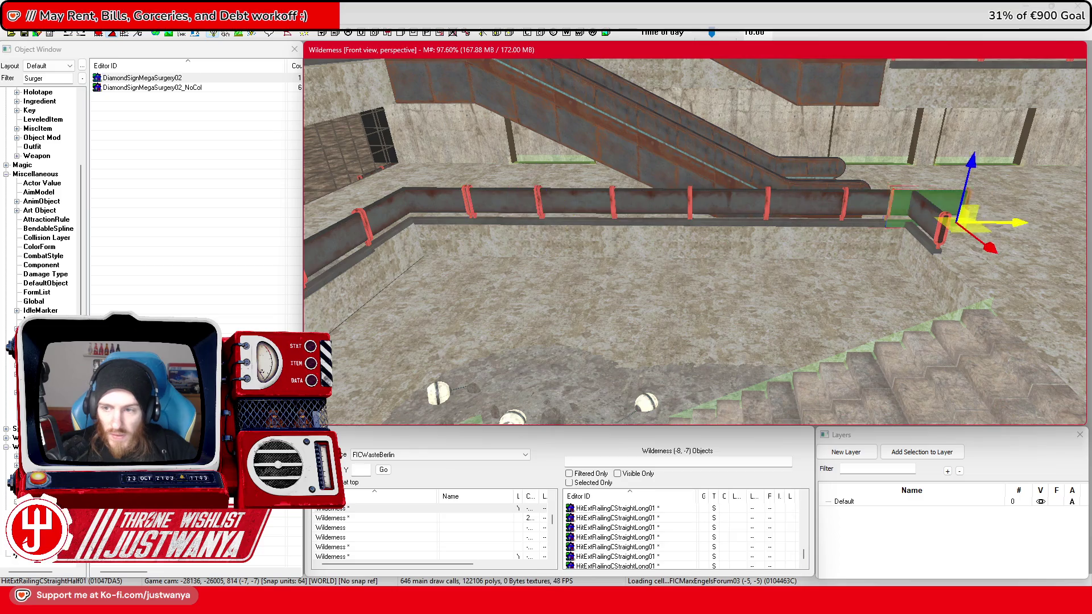
scroll(882, 239, "up", 3)
key("e")
key("w")
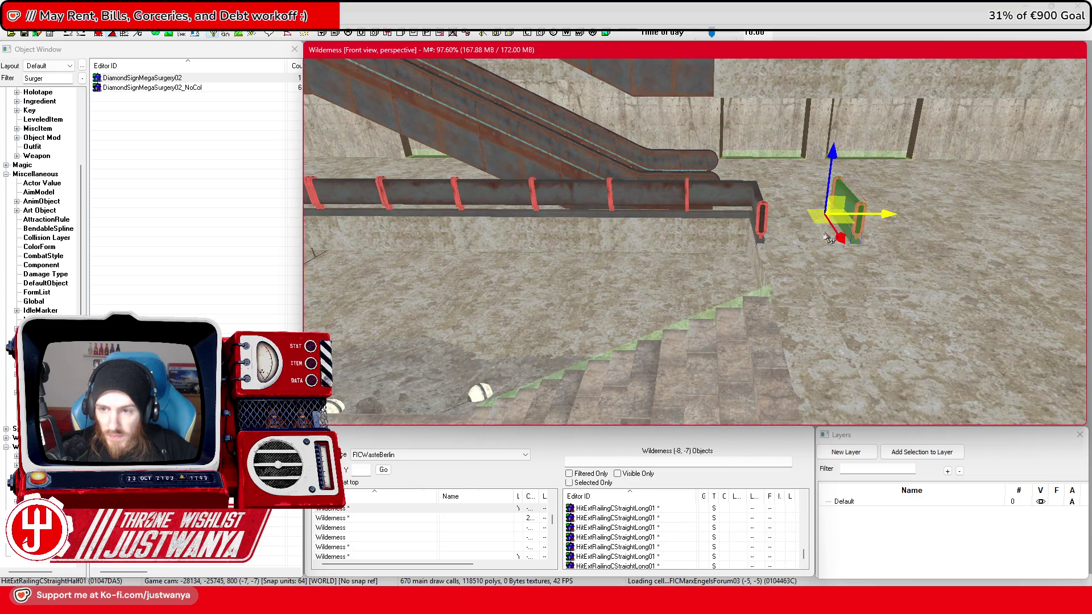
mouse_move(853, 214)
left_mouse_down()
mouse_move(777, 214)
mouse_move(698, 258)
left_mouse_up()
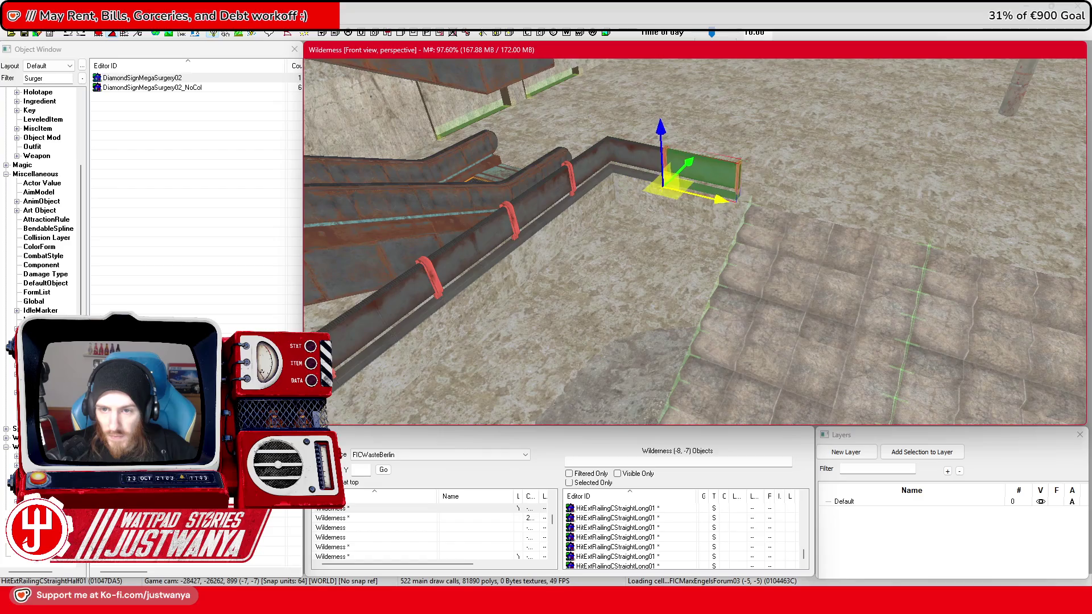
scroll(751, 179, "up", 10)
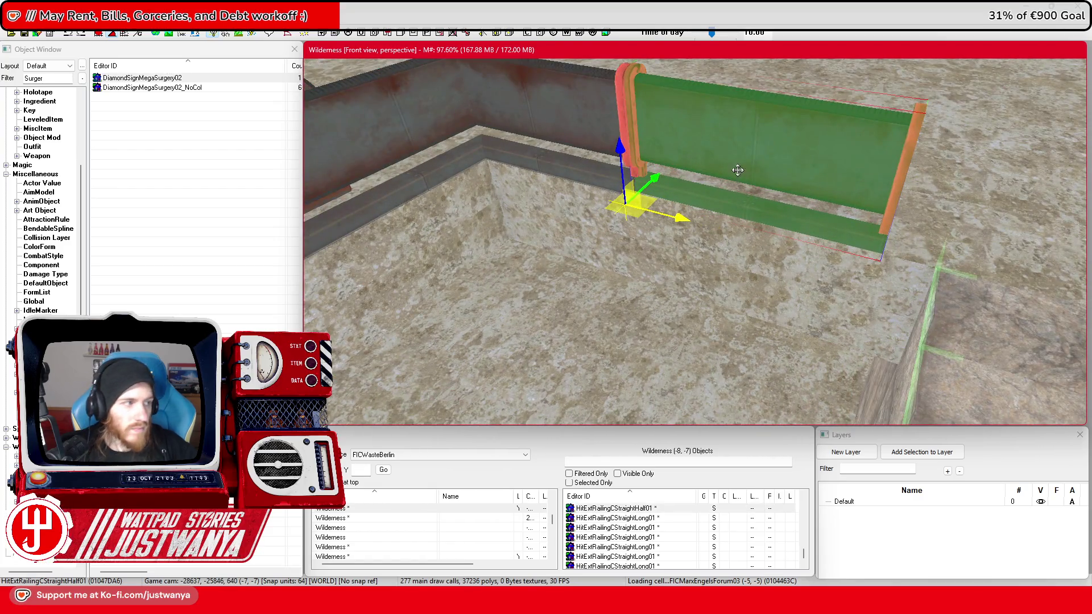
mouse_move(738, 170)
left_mouse_down()
mouse_move(713, 162)
mouse_move(676, 189)
mouse_move(690, 178)
mouse_move(752, 178)
mouse_move(521, 209)
mouse_move(814, 210)
mouse_move(821, 222)
left_mouse_up()
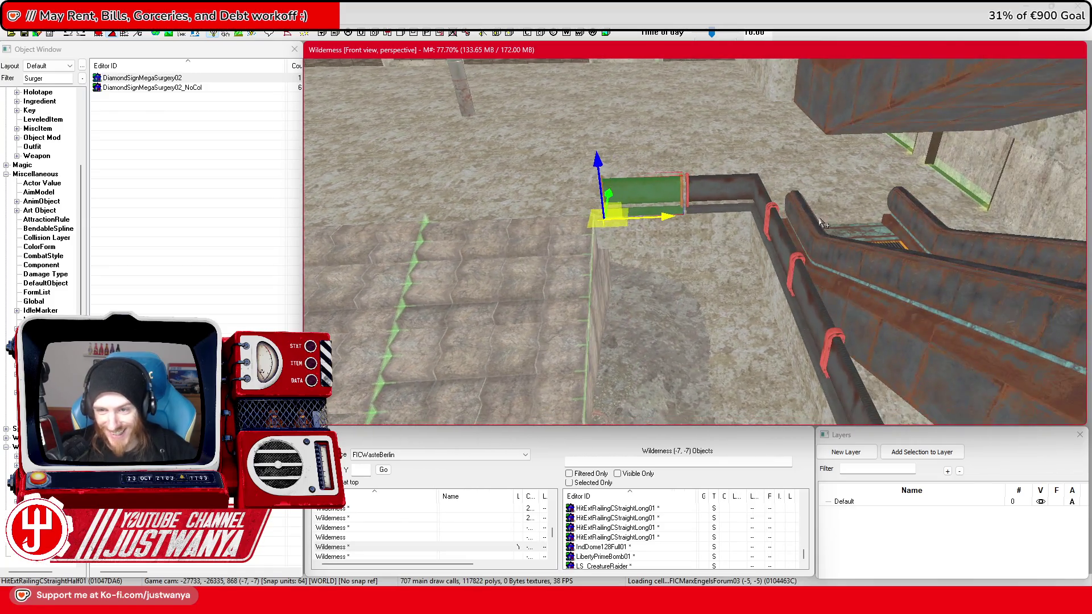
scroll(821, 222, "up", 3)
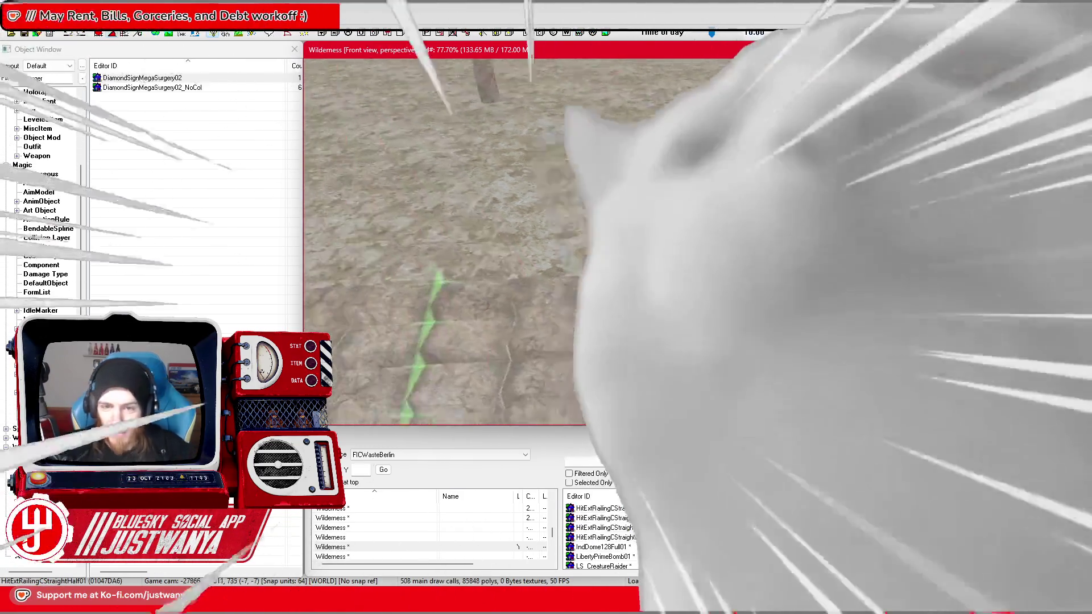
scroll(443, 239, "down", 5)
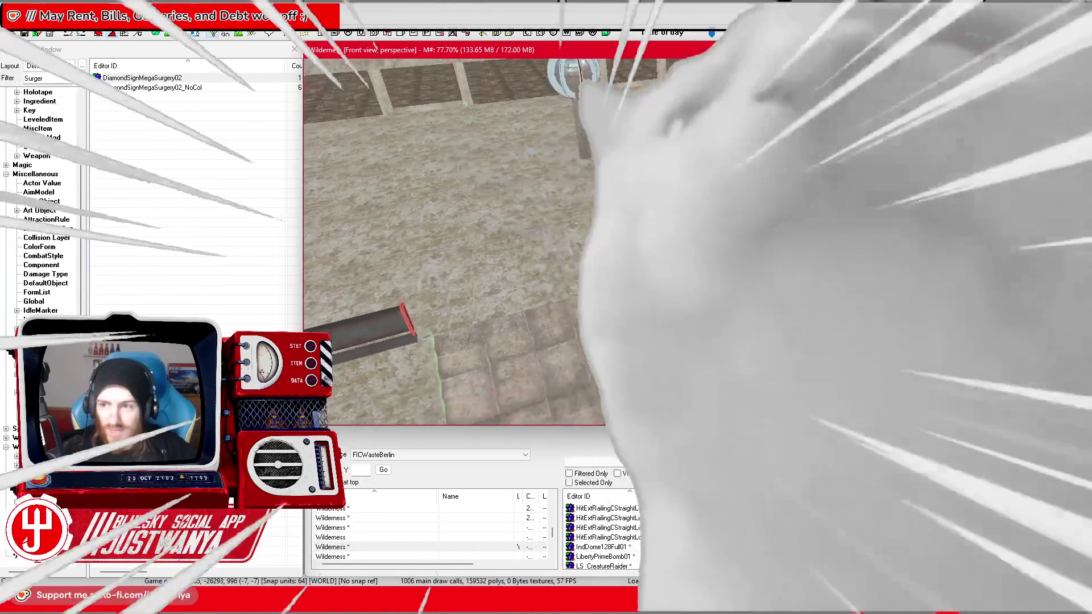
scroll(409, 239, "up", 5)
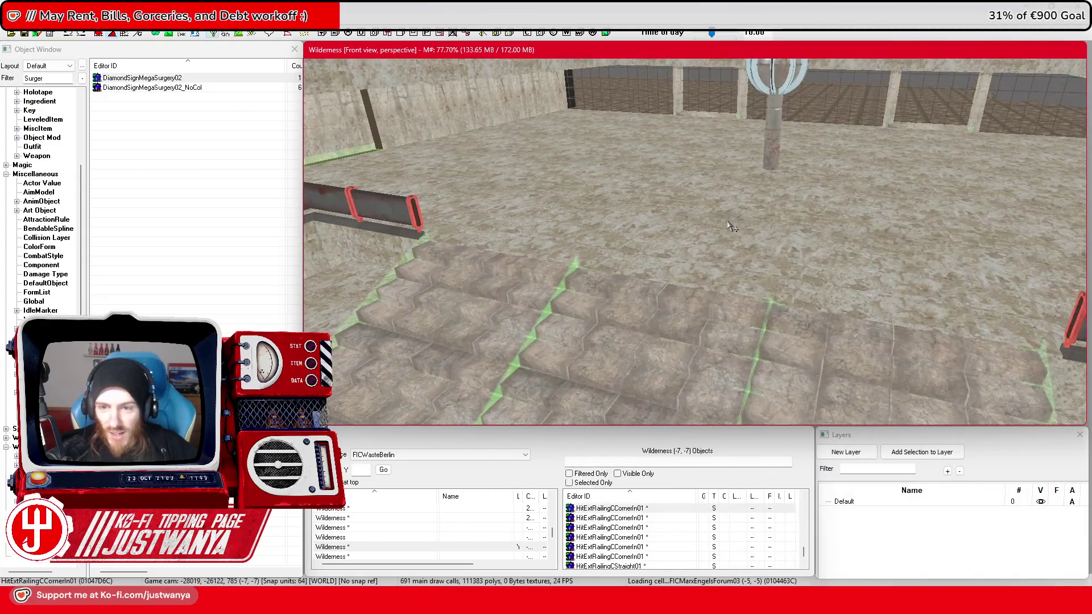
left_click(743, 218)
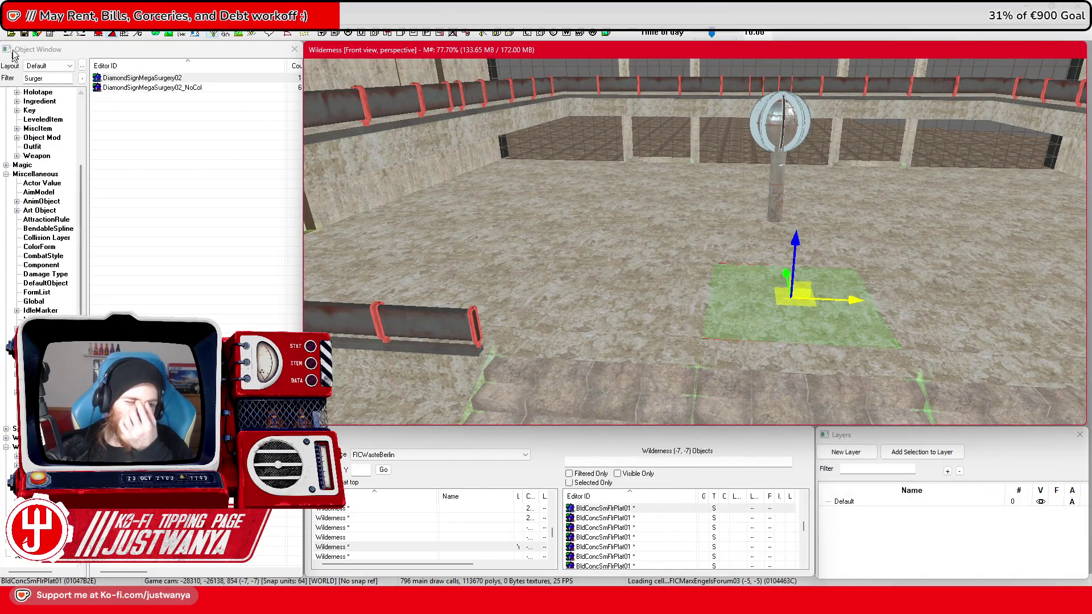
Step: Save the plugin, then search the Object Window for 'garden' and select WorkshopBorderGrayGarden01
key("ctrl+s")
double_click(23, 79)
type("plot")
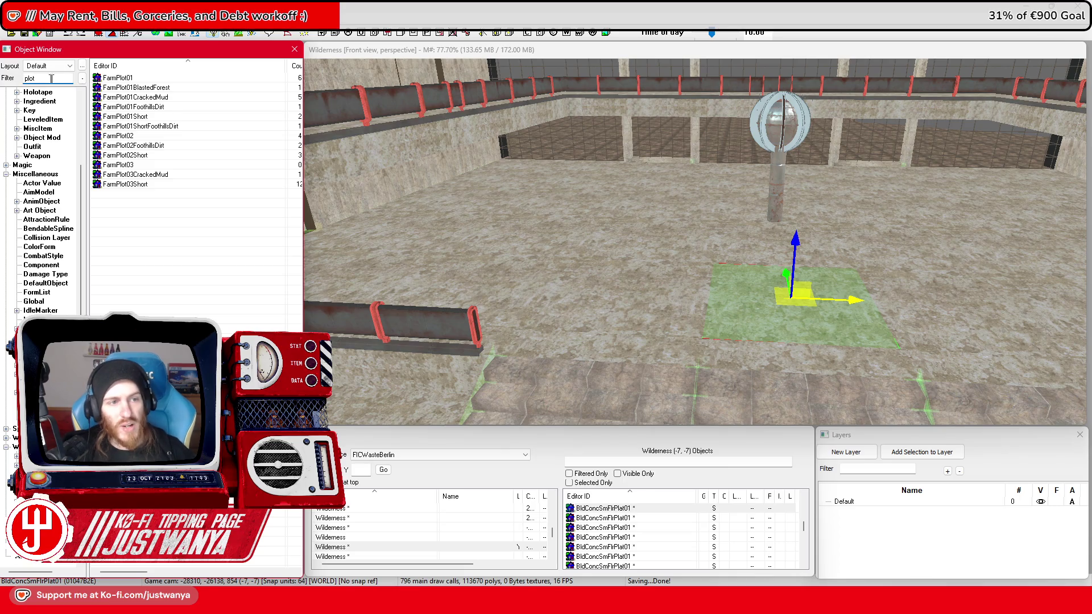
type("garden")
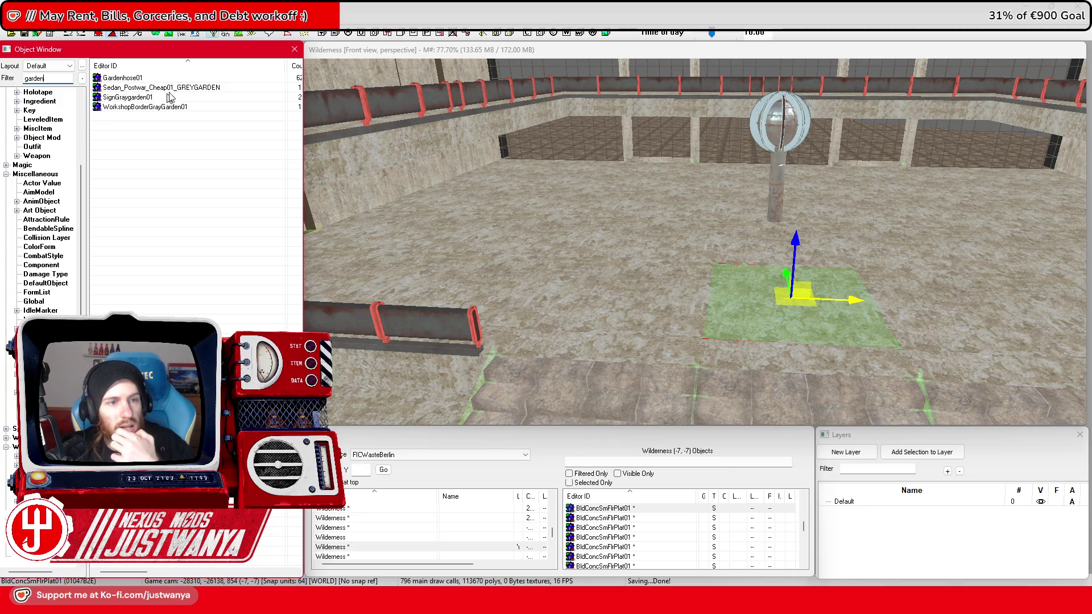
left_click(216, 107)
Step: Search for greenhouse objects and preview the GreenHsAddtnRoof01 model without changes
double_click(26, 79)
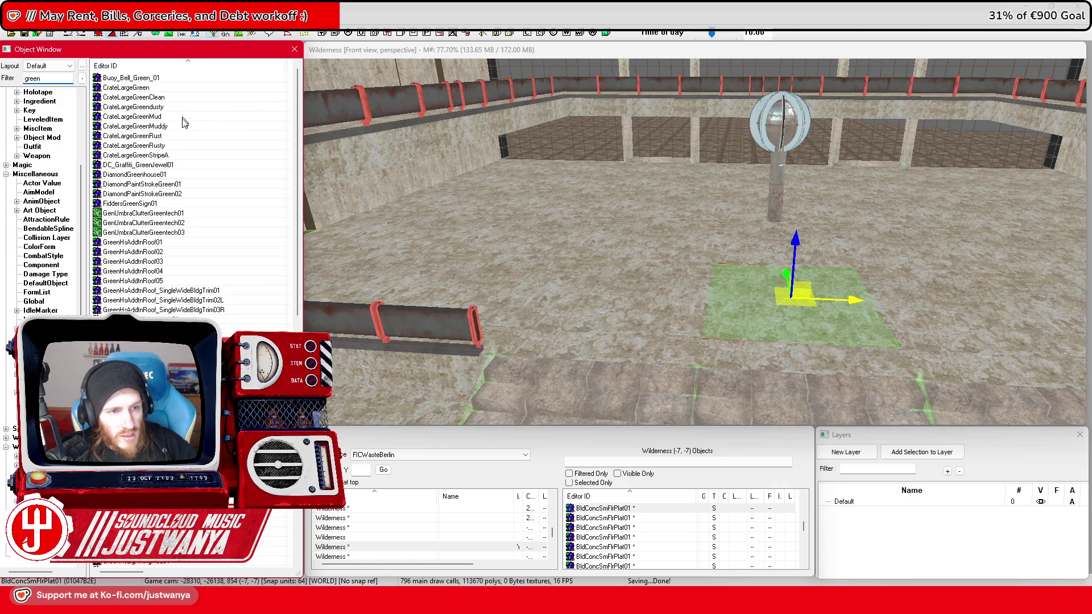
scroll(183, 124, "down", 1)
double_click(171, 215)
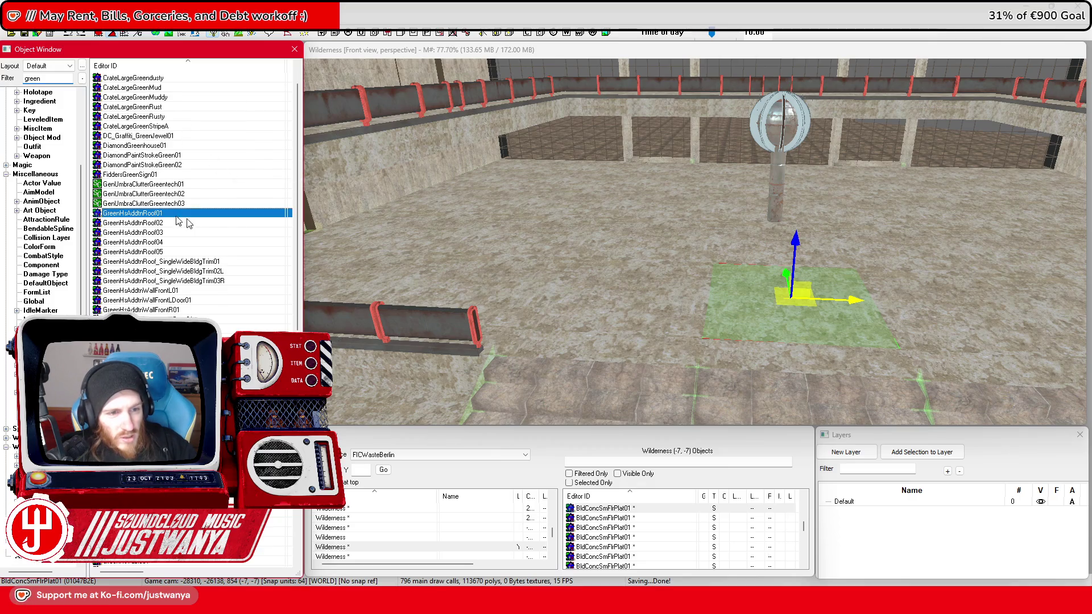
left_click_drag(677, 267, 691, 313)
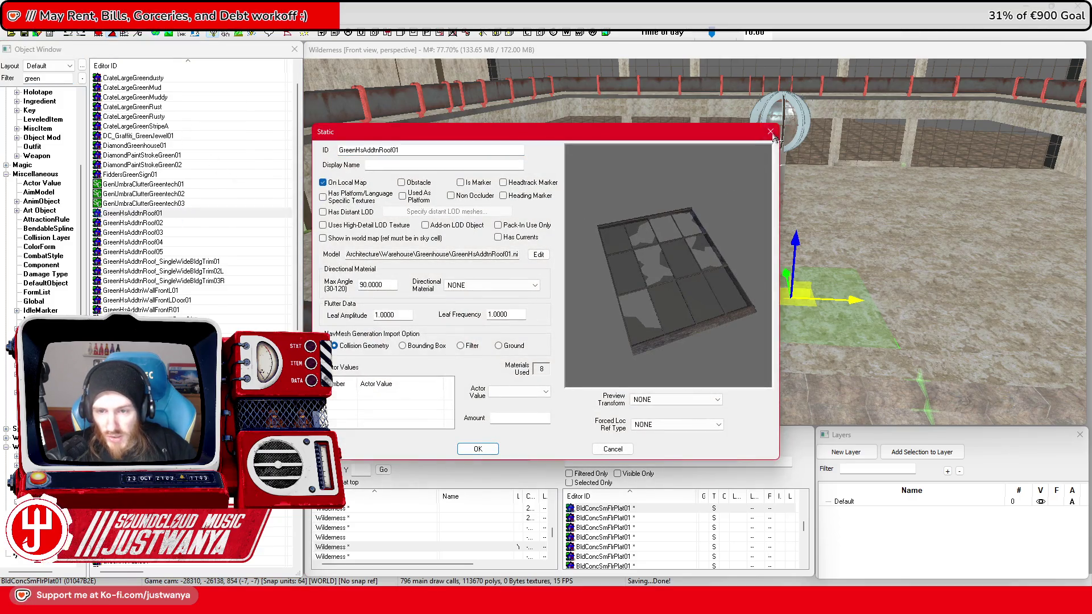
left_click(771, 132)
Step: Place the grass-filled GreenHsPlanter01 planter on the pit floor near the globe lamp
scroll(225, 306, "down", 6)
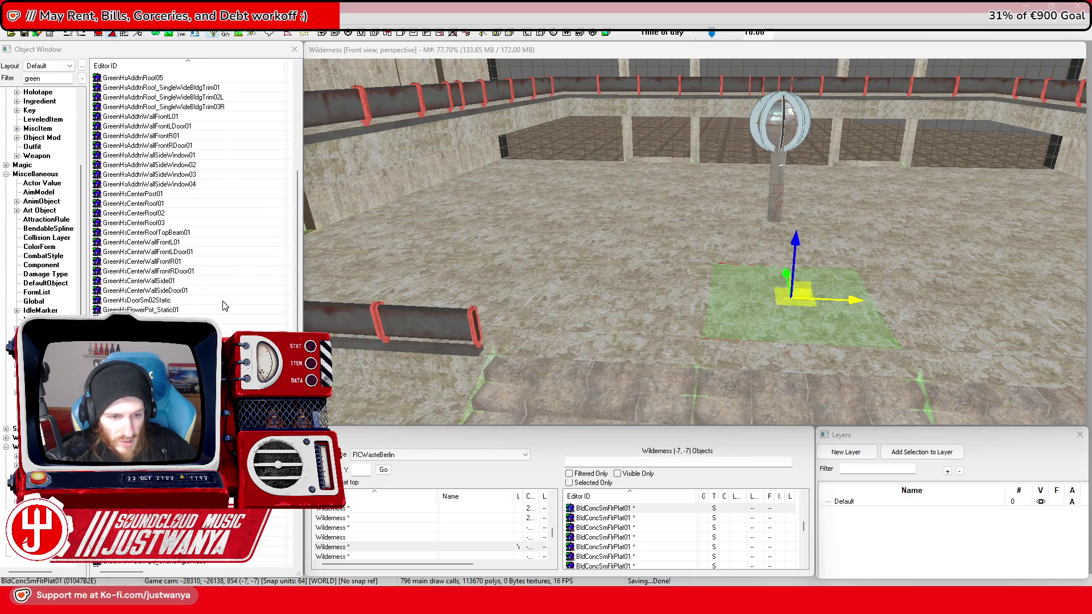
mouse_move(137, 329)
left_mouse_down()
mouse_move(512, 262)
mouse_move(622, 256)
left_mouse_up()
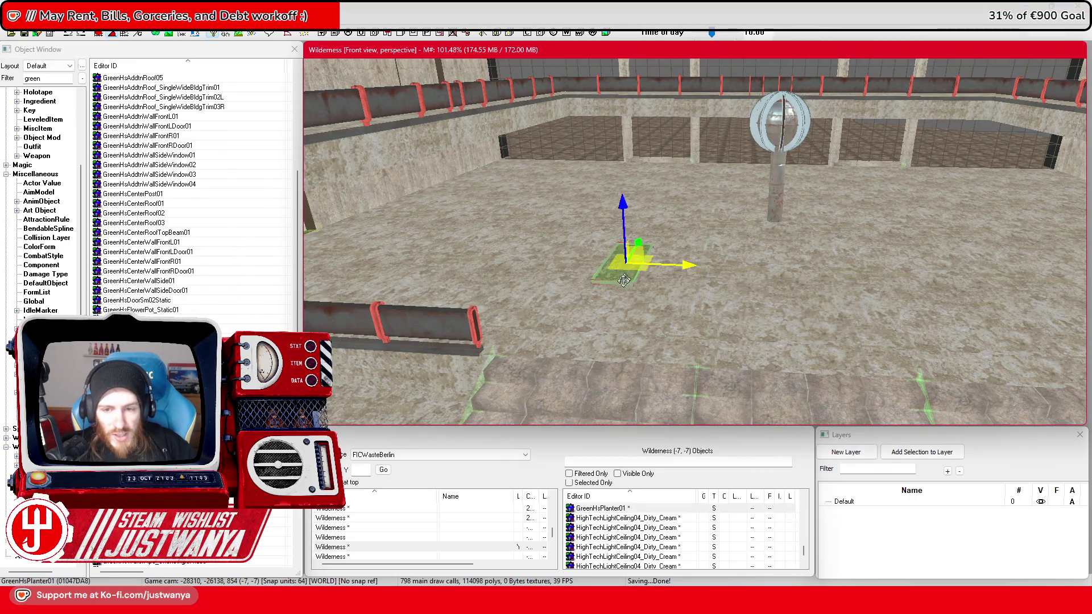
scroll(619, 286, "up", 10)
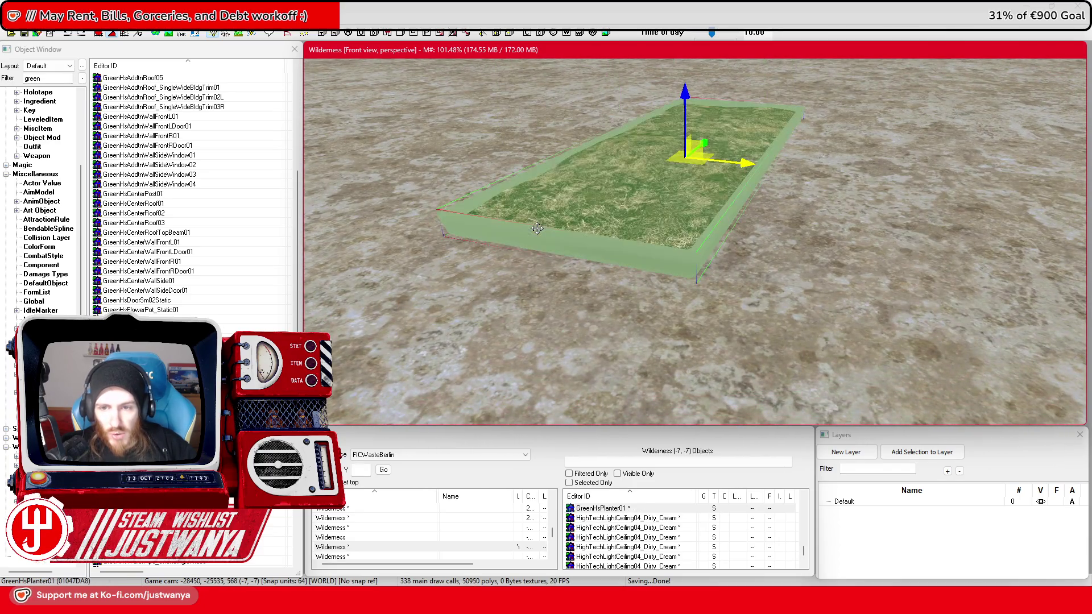
scroll(747, 164, "up", 3)
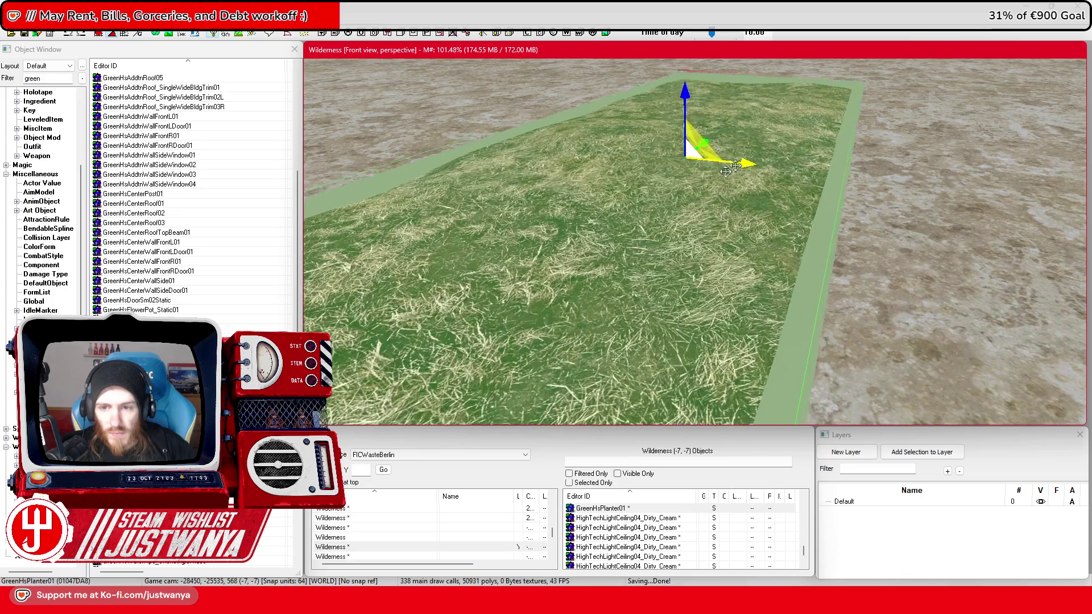
scroll(656, 229, "down", 10)
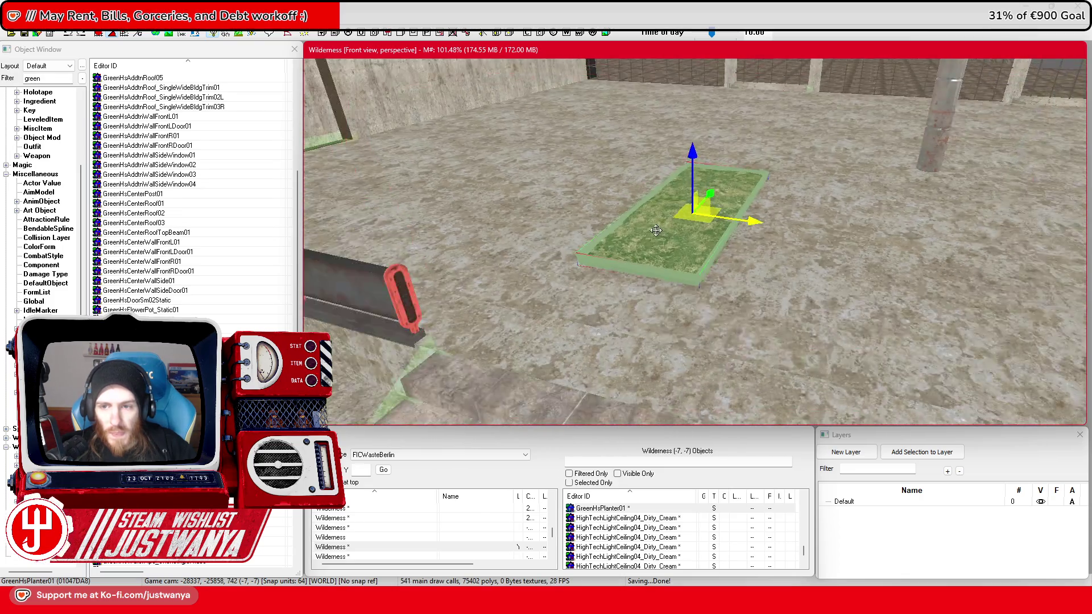
scroll(656, 230, "down", 5)
scroll(671, 233, "up", 5)
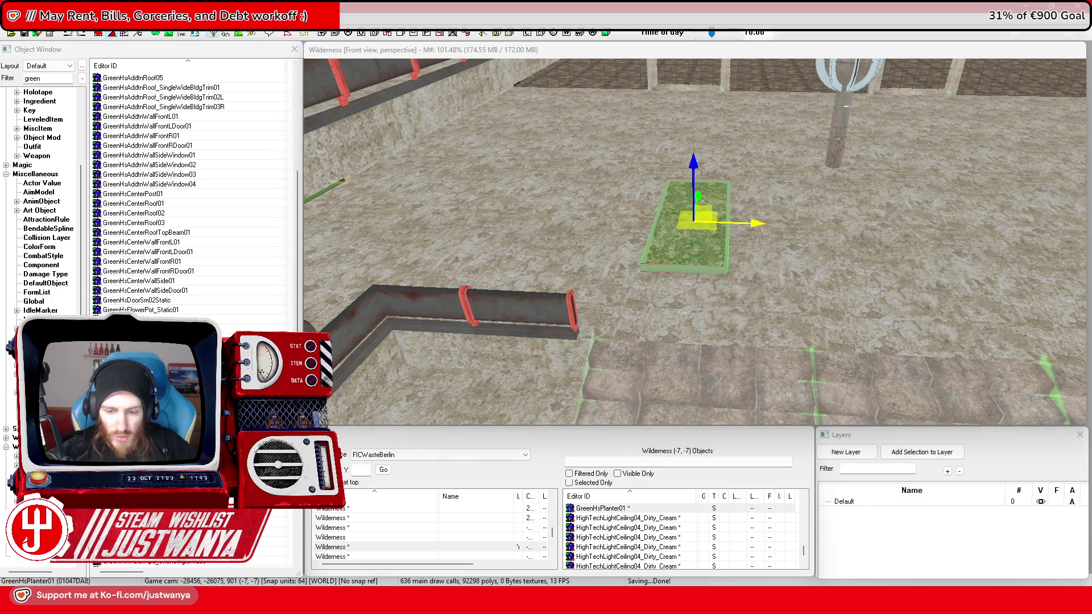
Step: Compare the Tagesschau, DW News and The Berliner foyer photos, open The Berliner's full-size image in a new tab, and return to Creation Kit
mouse_move(597, 603)
left_click(646, 556)
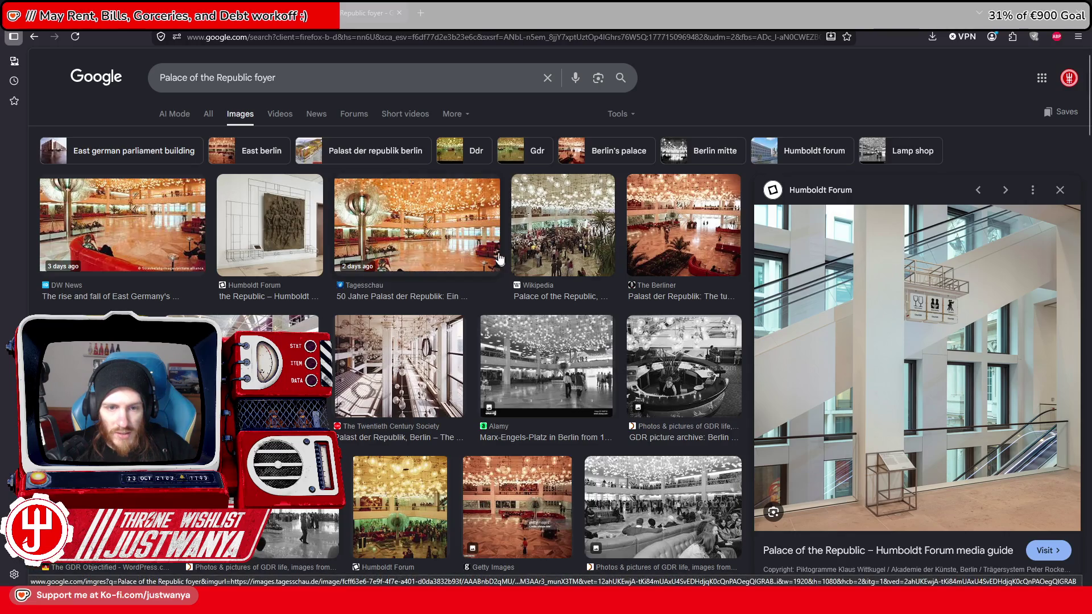
left_click(443, 231)
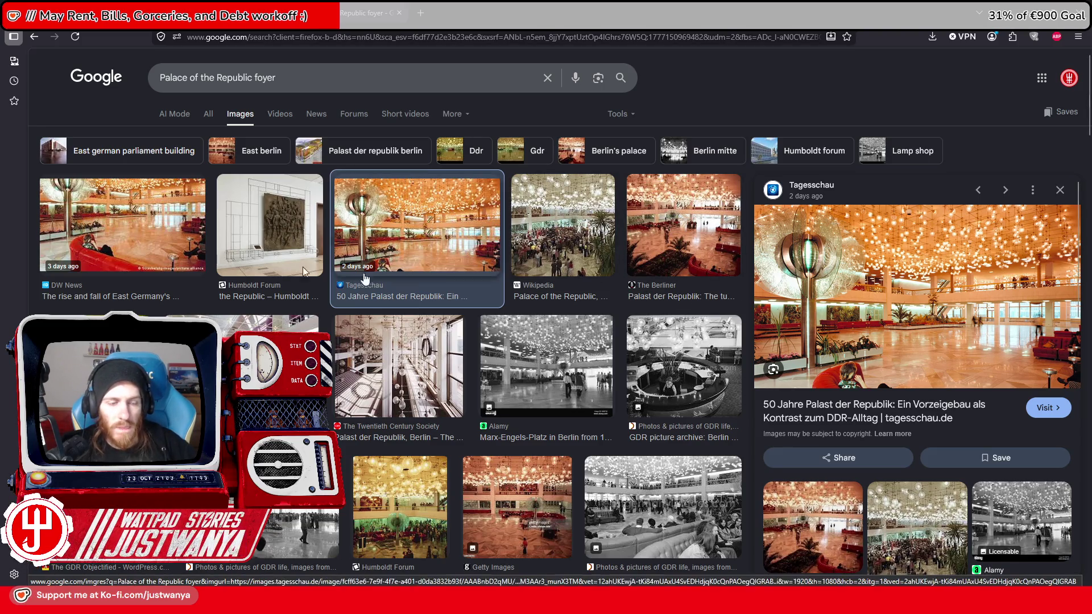
left_click(123, 227)
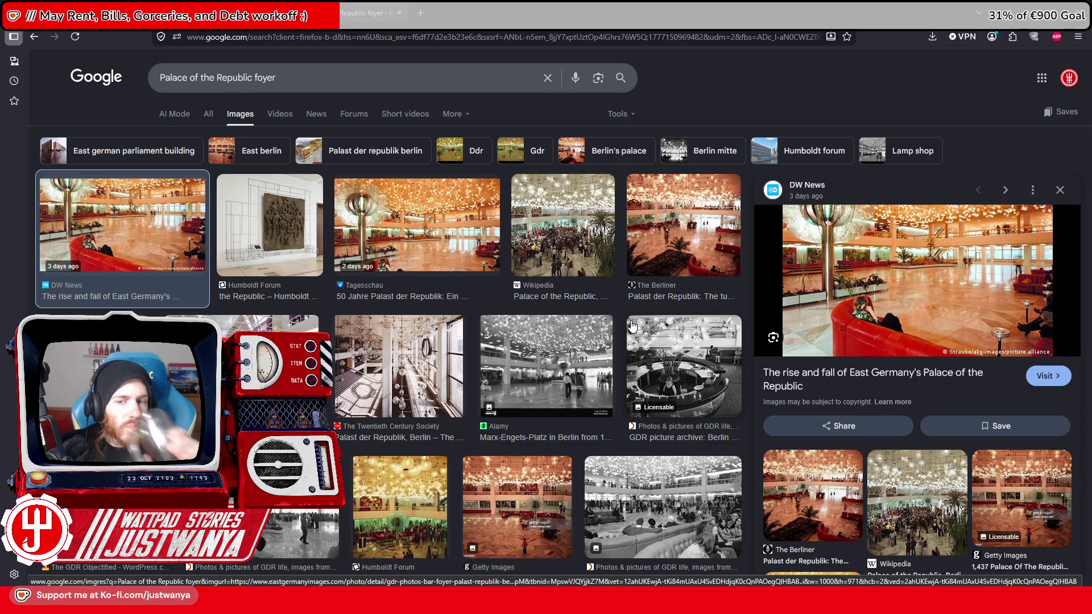
left_click(701, 250)
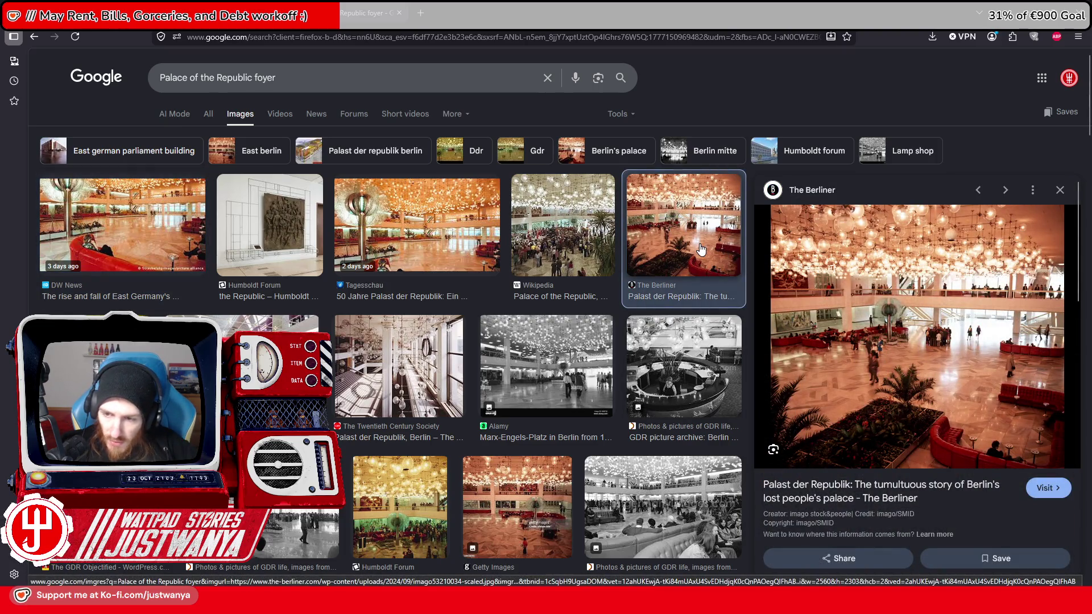
right_click(855, 322)
left_click(909, 159)
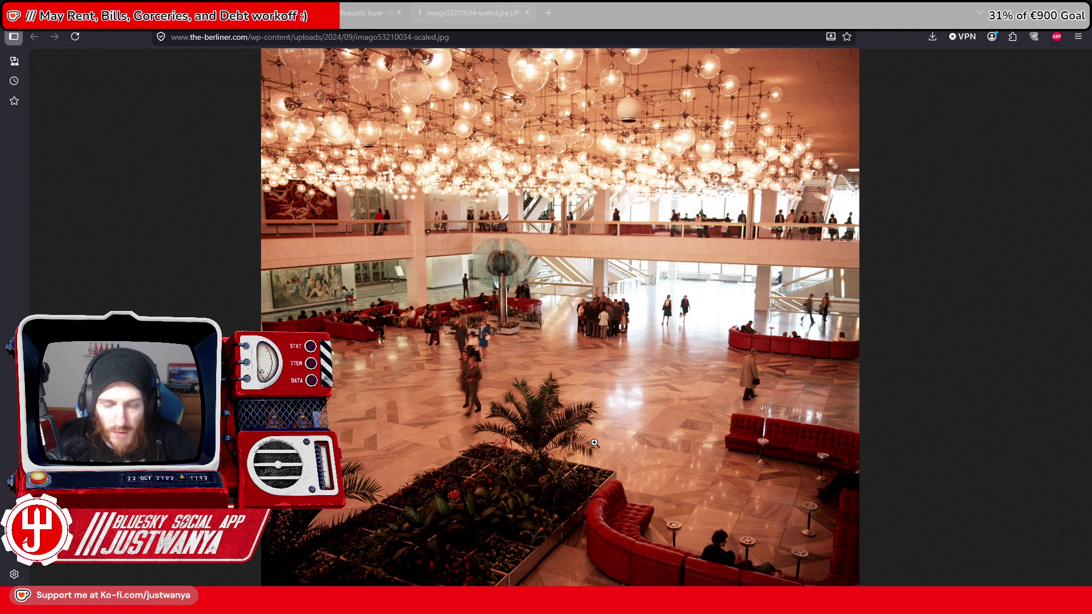
key("alt+Tab")
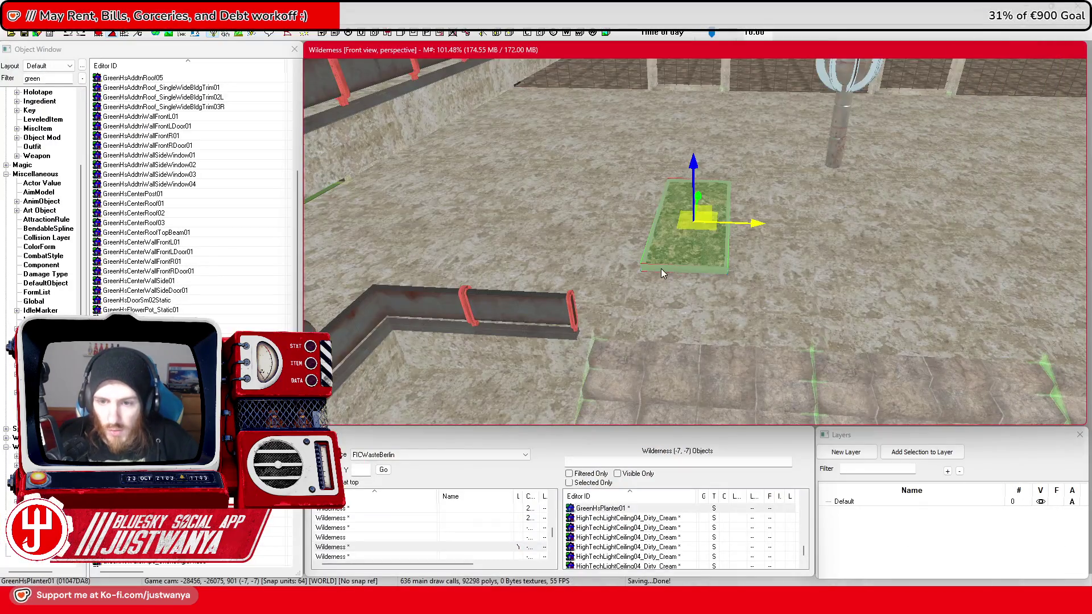
Step: Try the LobbyWarm marble swap on the floor platform, then revert it to no material swap
scroll(661, 268, "up", 3)
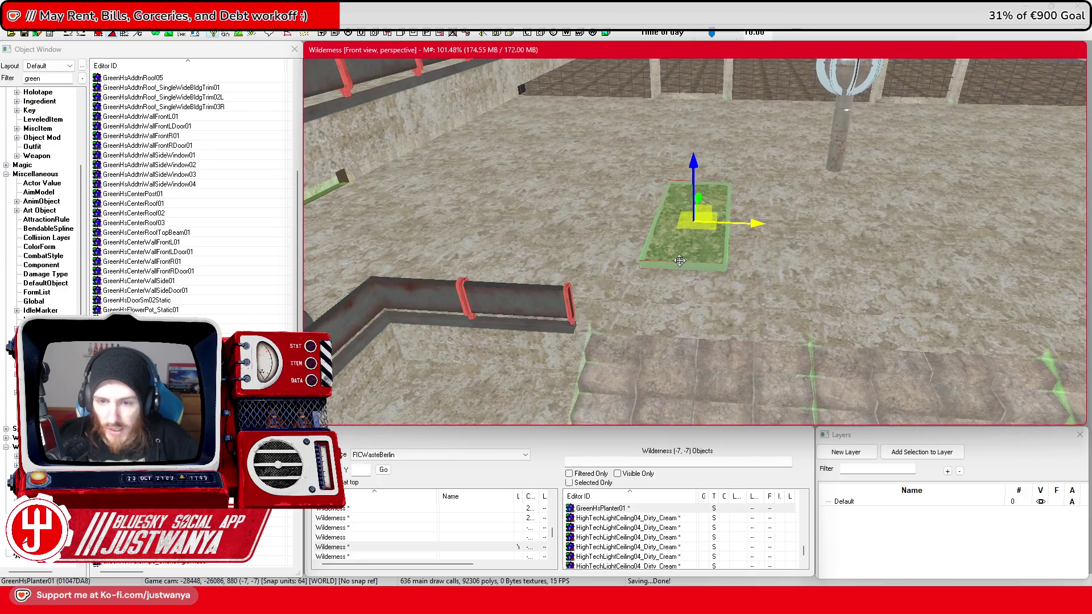
left_click(680, 261)
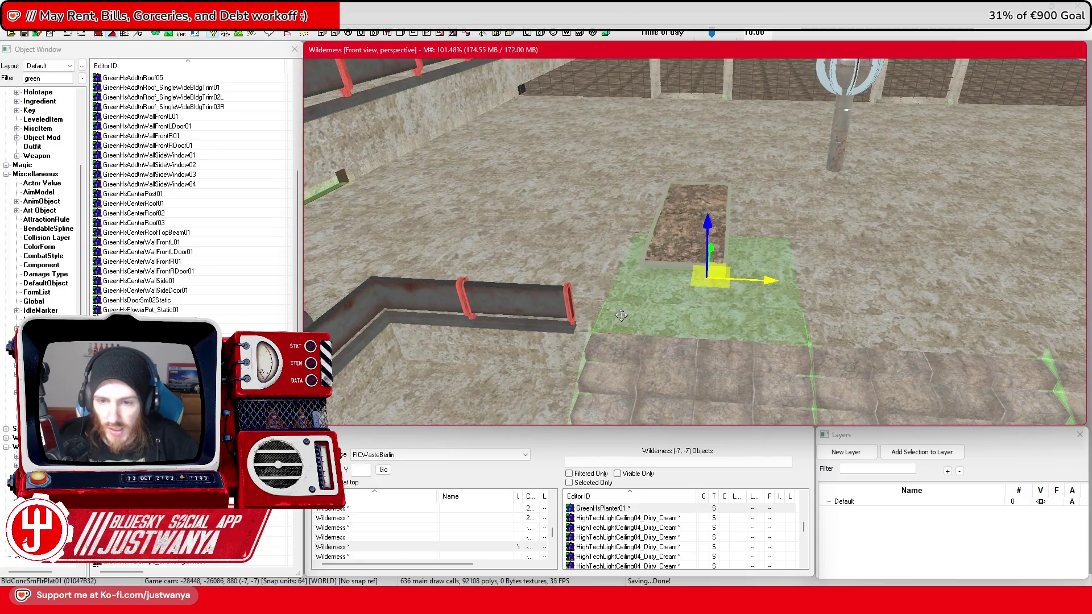
double_click(622, 315)
left_click(549, 318)
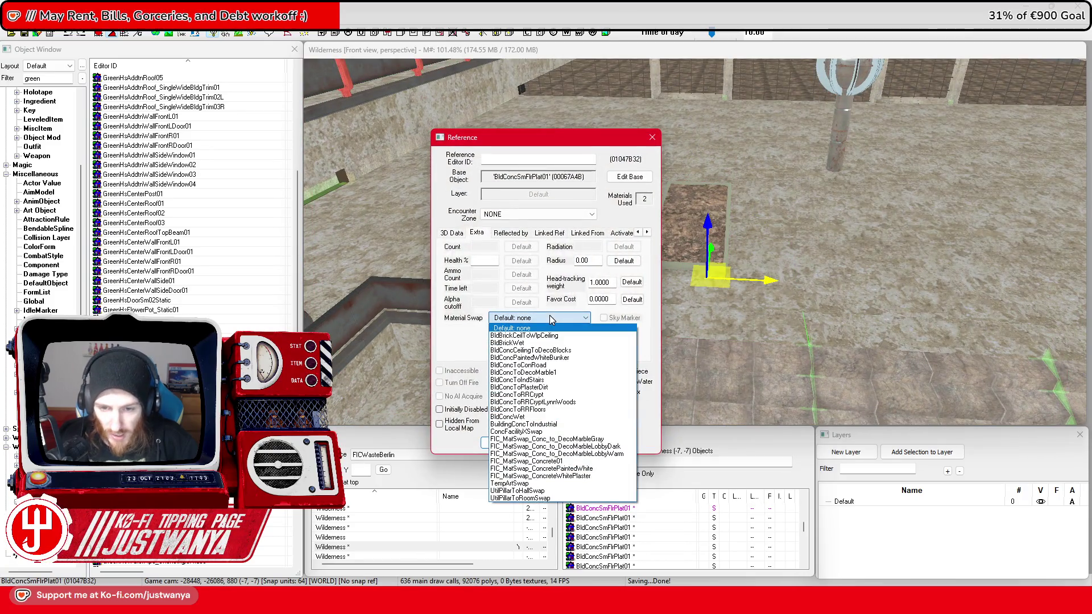
left_click(621, 454)
left_click(504, 443)
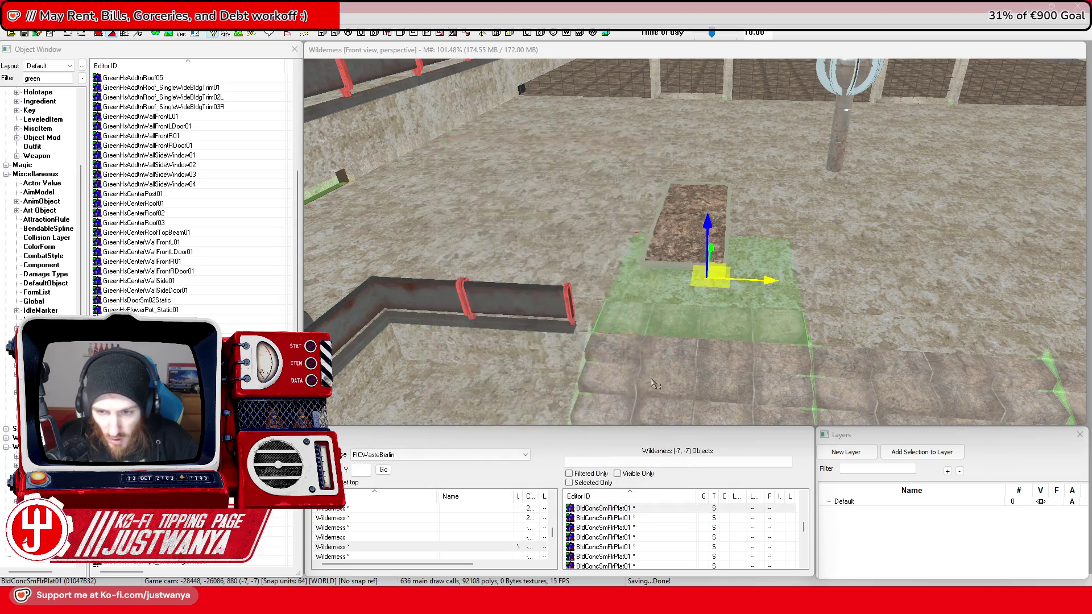
double_click(797, 334)
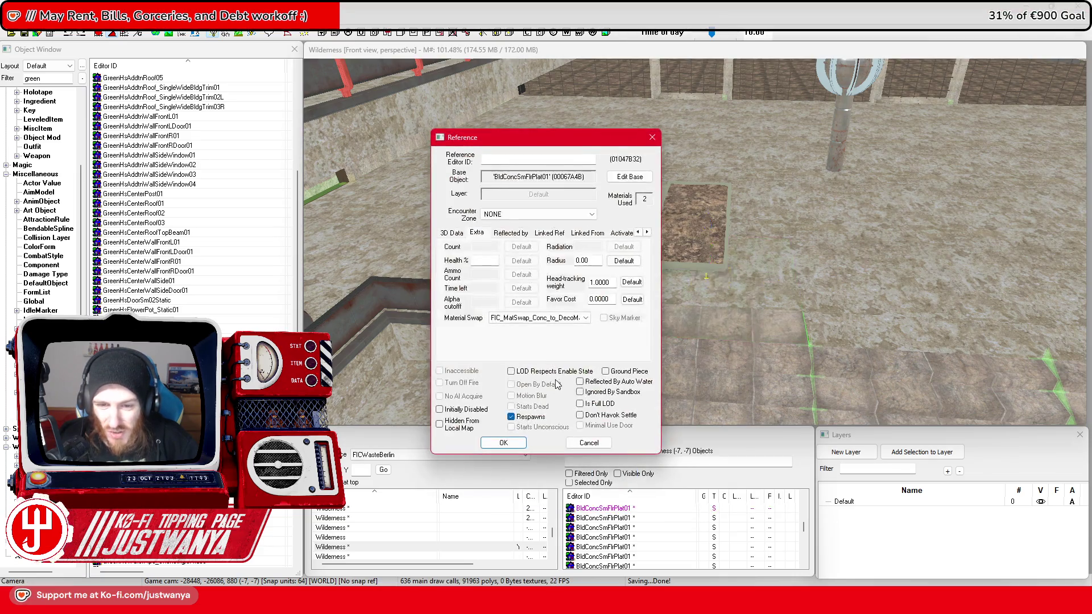
left_click(561, 317)
left_click(551, 329)
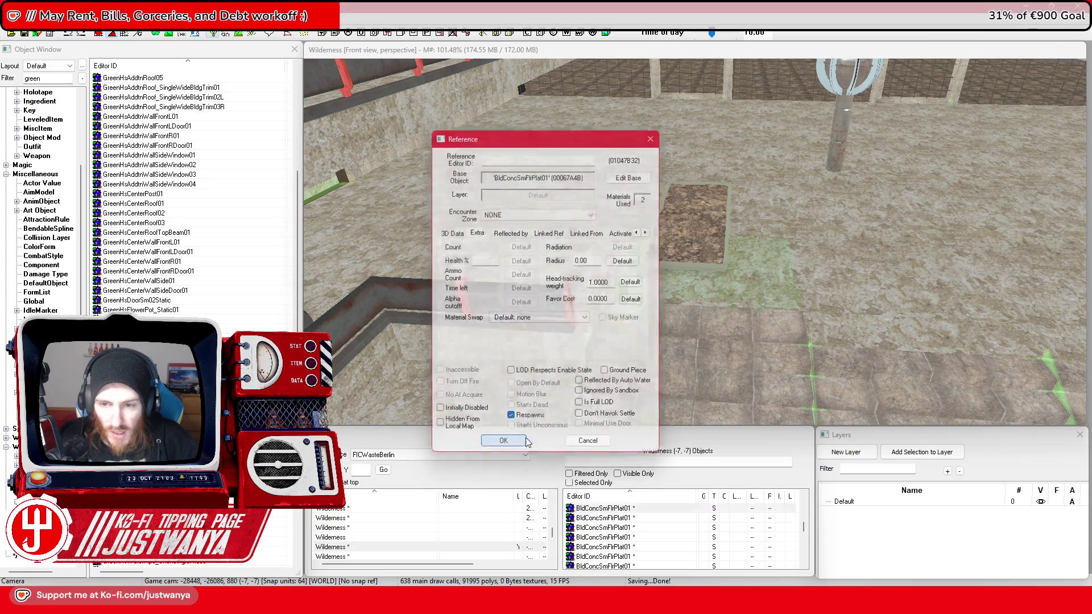
left_click(503, 443)
Step: Filter the Object Window for 'Warm' and place a BldDecoSmFlrOnly01 floor piece in the station
double_click(39, 78)
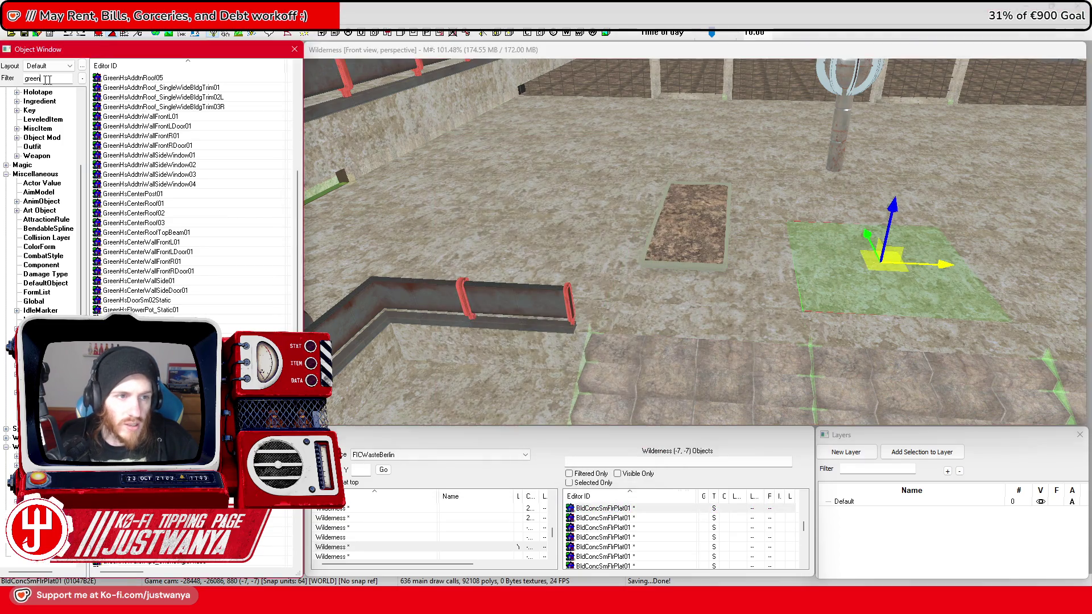
type("Warn")
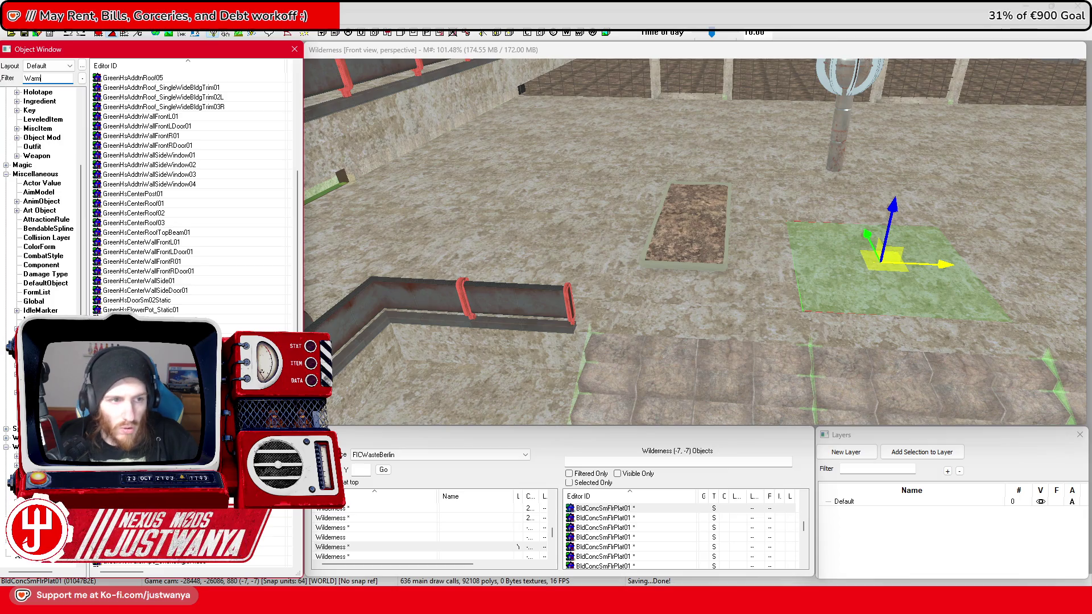
type("m")
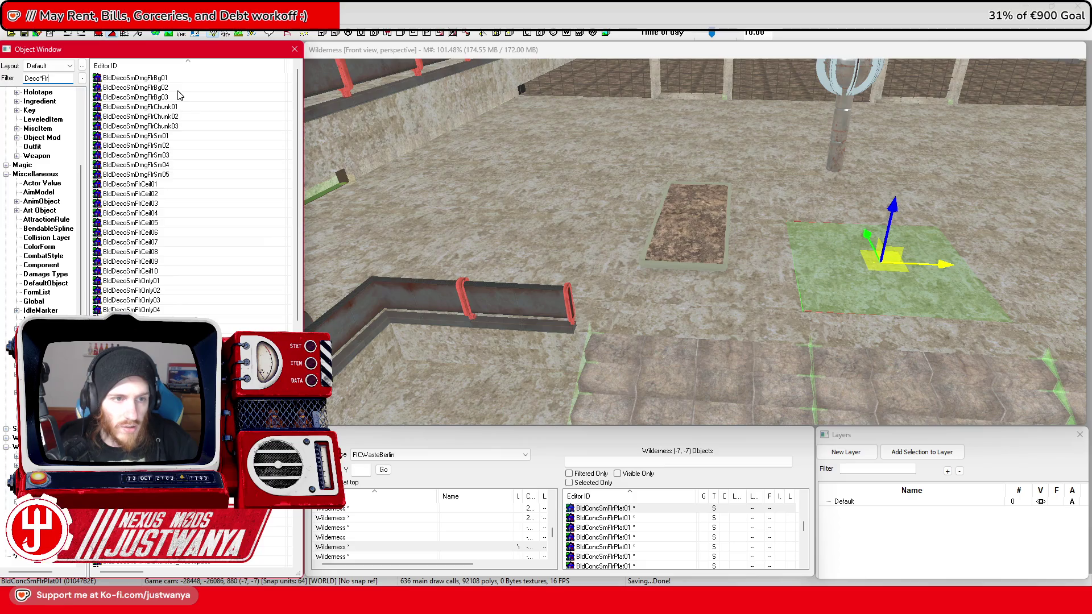
scroll(184, 306, "down", 1)
left_click(181, 252)
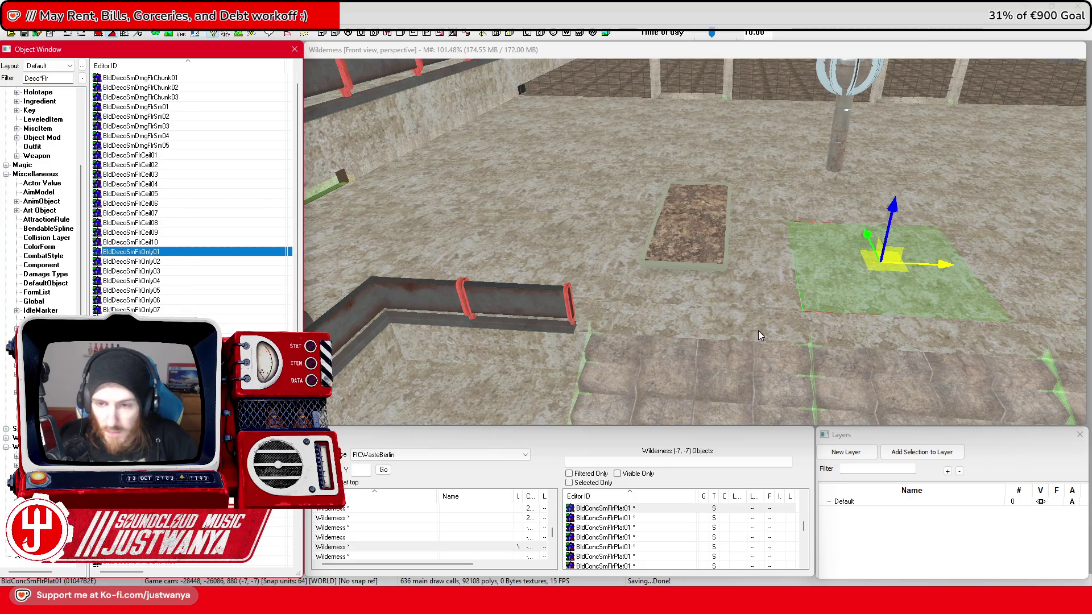
key("Return")
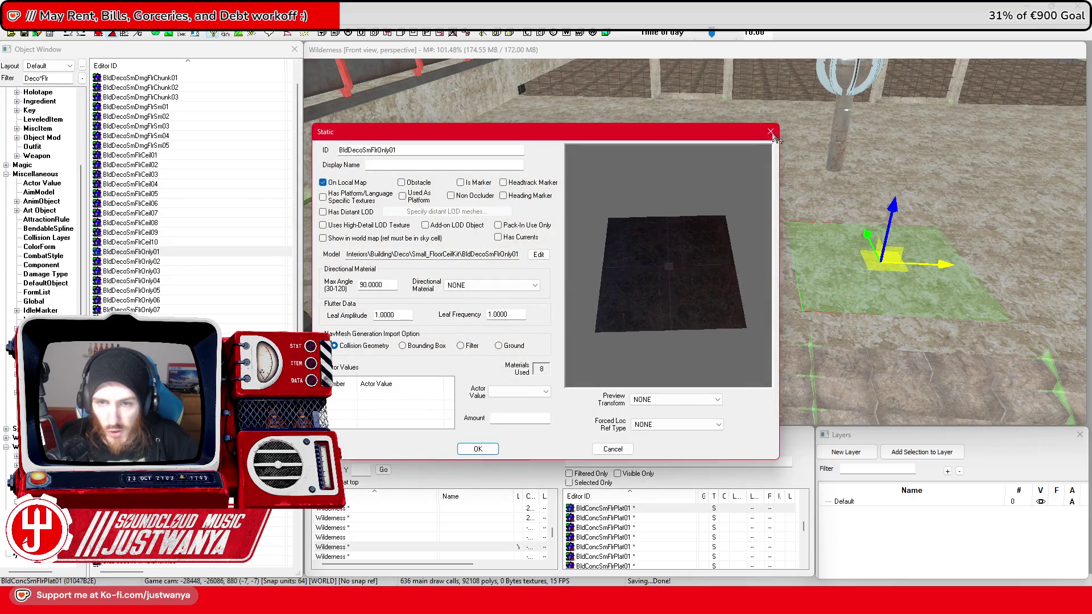
left_click(770, 132)
mouse_move(181, 252)
left_mouse_down()
mouse_move(695, 336)
mouse_move(700, 350)
mouse_move(683, 373)
left_mouse_up()
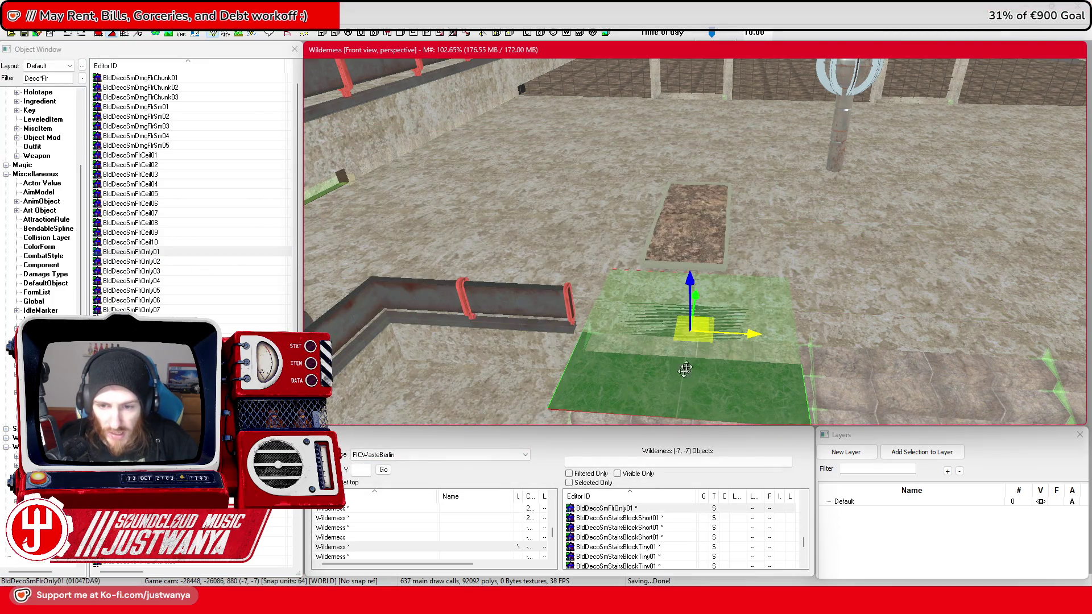
left_click_drag(690, 292, 679, 231)
Step: Set the new floor piece's Material Swap to BldDecoWarmSwap and reopen its properties
double_click(649, 270)
left_click(551, 319)
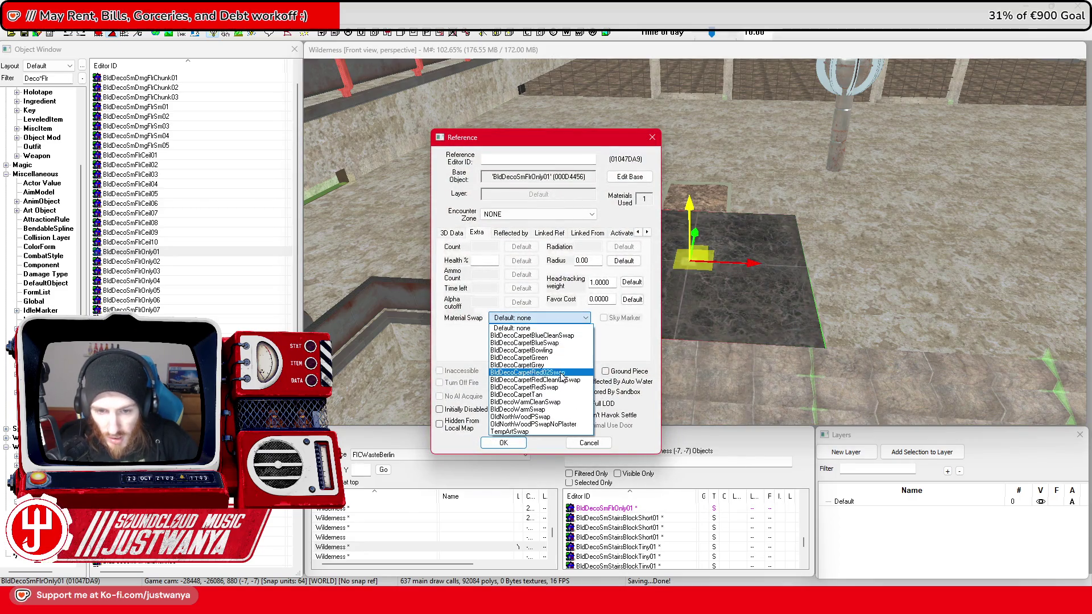
key("Escape")
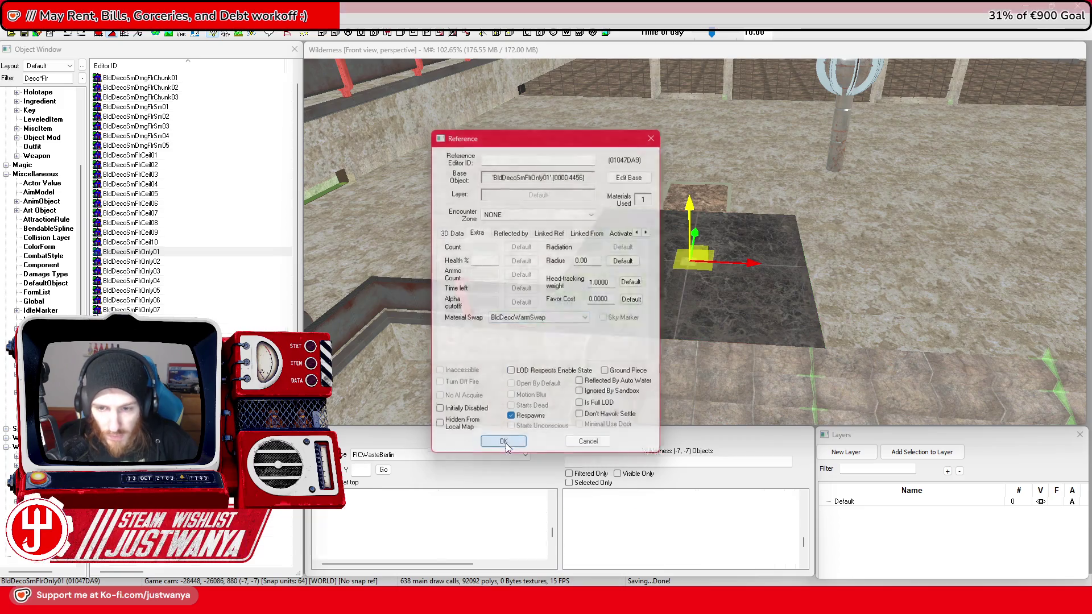
key("Return")
scroll(721, 319, "up", 2)
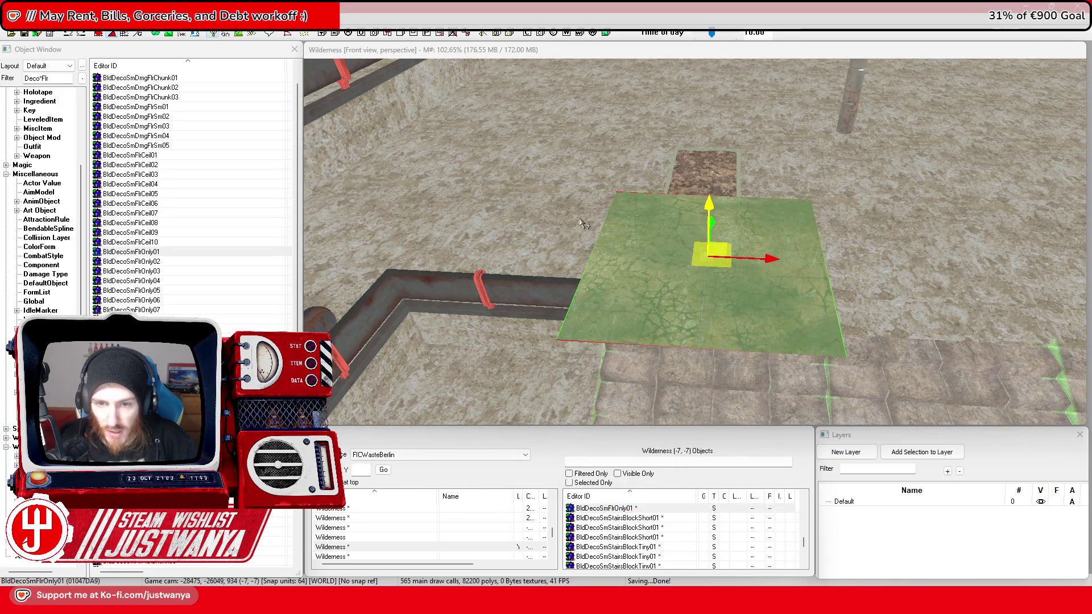
scroll(583, 223, "up", 3)
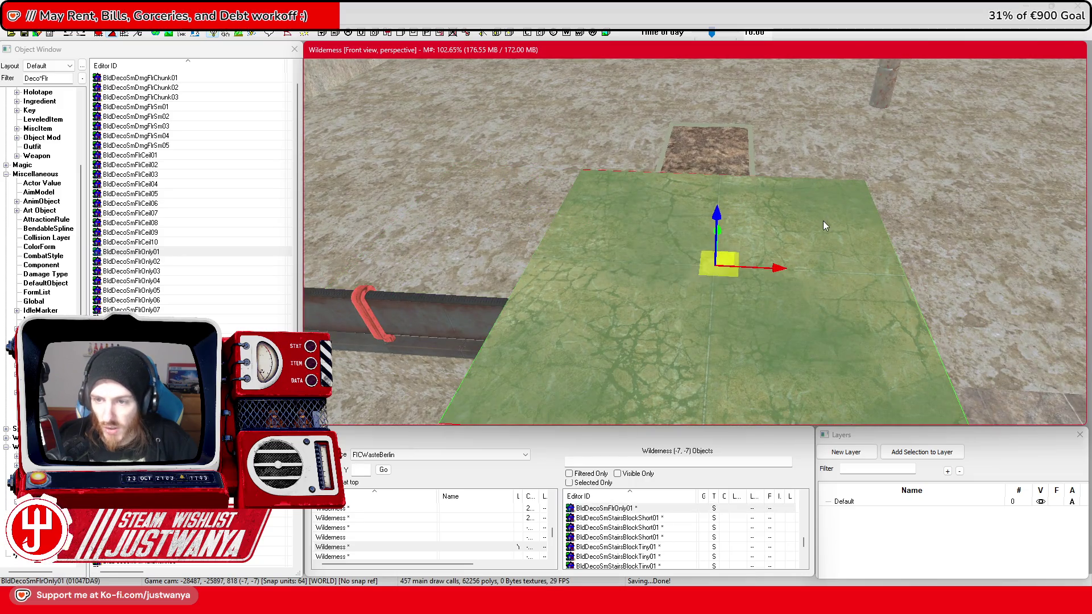
double_click(825, 225)
left_click_drag(546, 138, 906, 79)
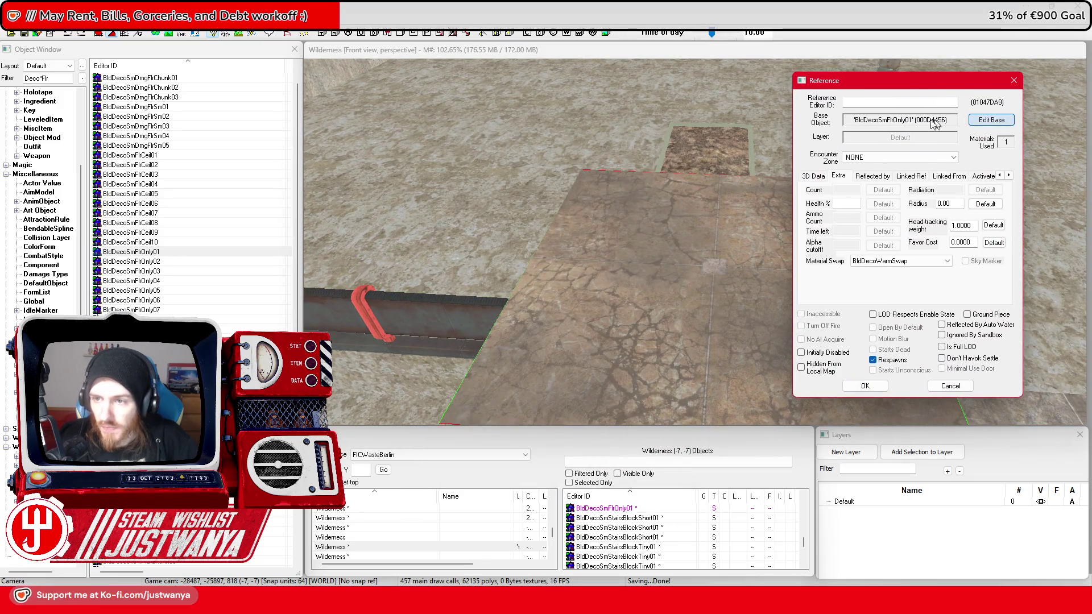
Step: Confirm in the model data that BldDecoWarmSwap replaces BldMarbleFloor01 with BldMarbleFloorWarm01
left_click(971, 122)
mouse_move(525, 128)
left_mouse_down()
mouse_move(780, 102)
mouse_move(899, 69)
left_mouse_up()
left_click(857, 191)
left_click_drag(543, 51, 776, 60)
left_click(670, 122)
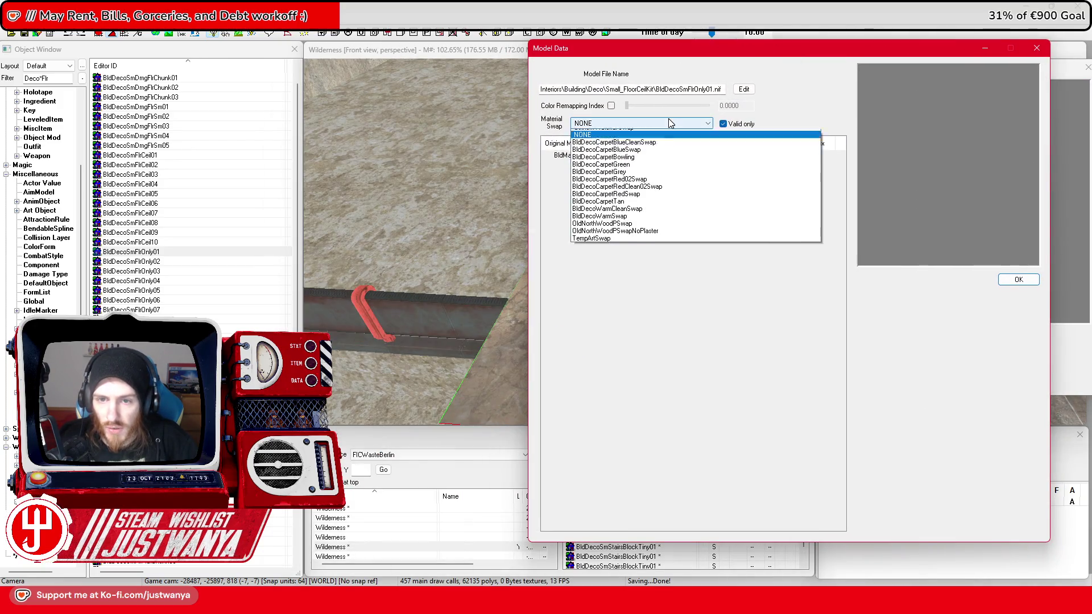
left_click(664, 221)
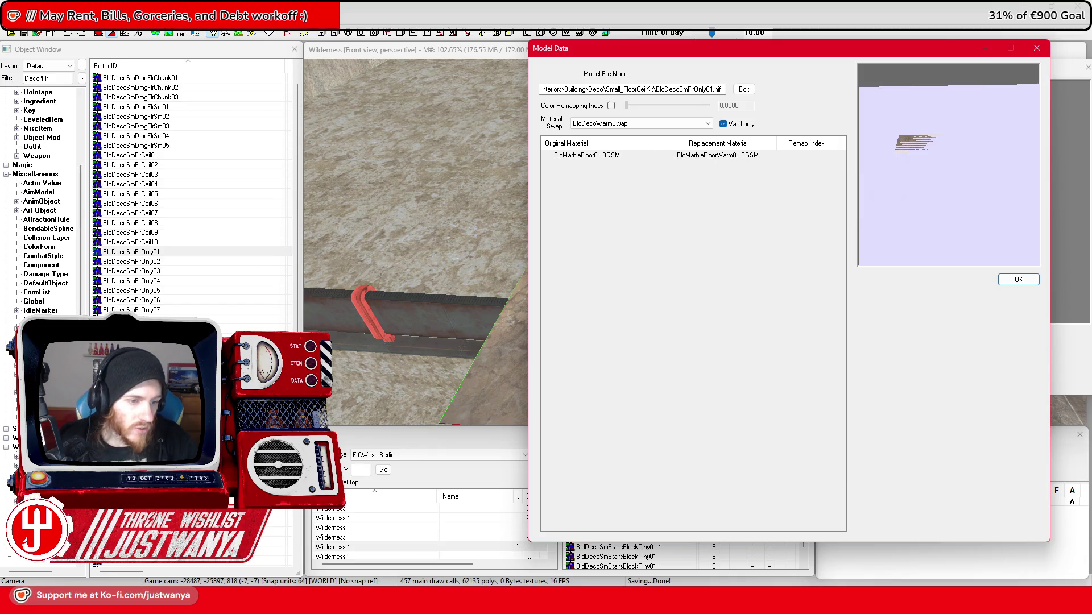
Step: Create a new material swap FIC_MatSwap_Conc_to_MarbleFloorWarm and close the floor piece's dialogs
left_click(82, 239)
right_click(160, 129)
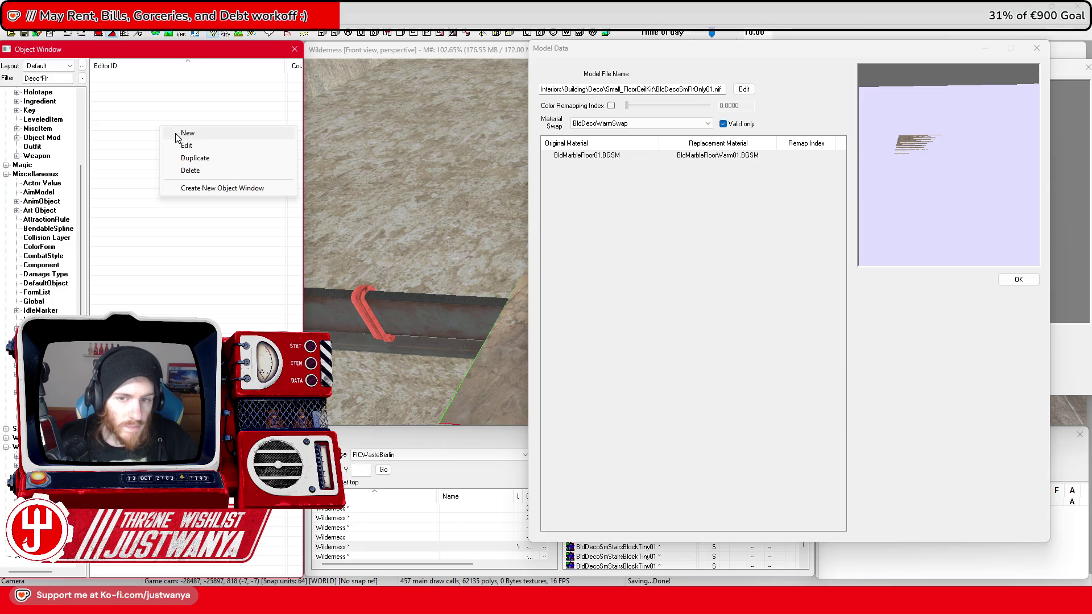
left_click(177, 134)
left_click_drag(483, 80, 269, 111)
type("FIC_MatSwap_Conc_to_MarbleFloorWar")
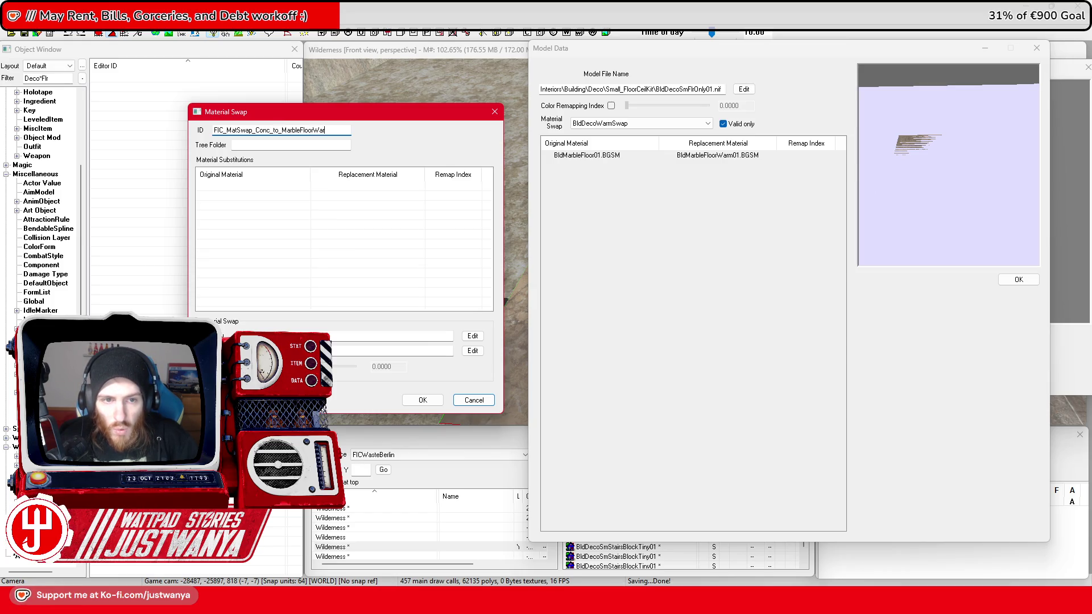
type("m")
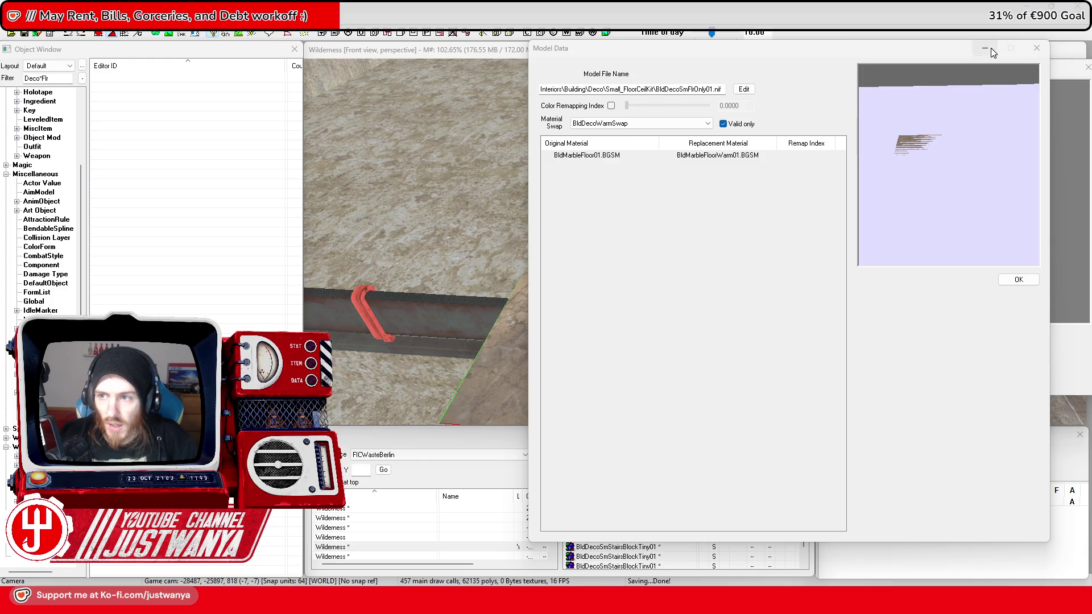
left_click(1037, 48)
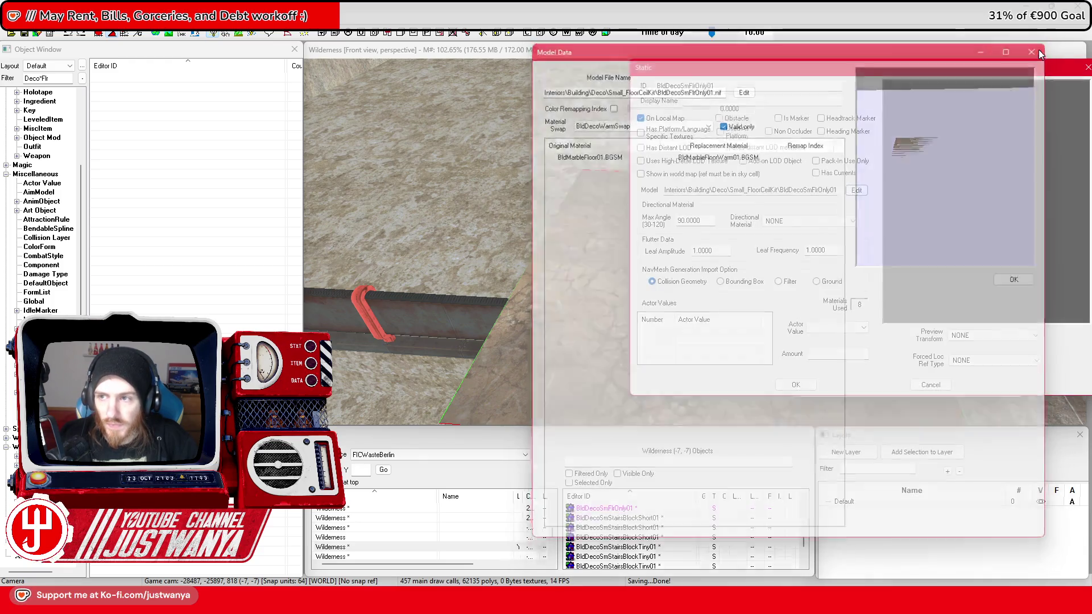
left_click(951, 73)
left_click(1014, 80)
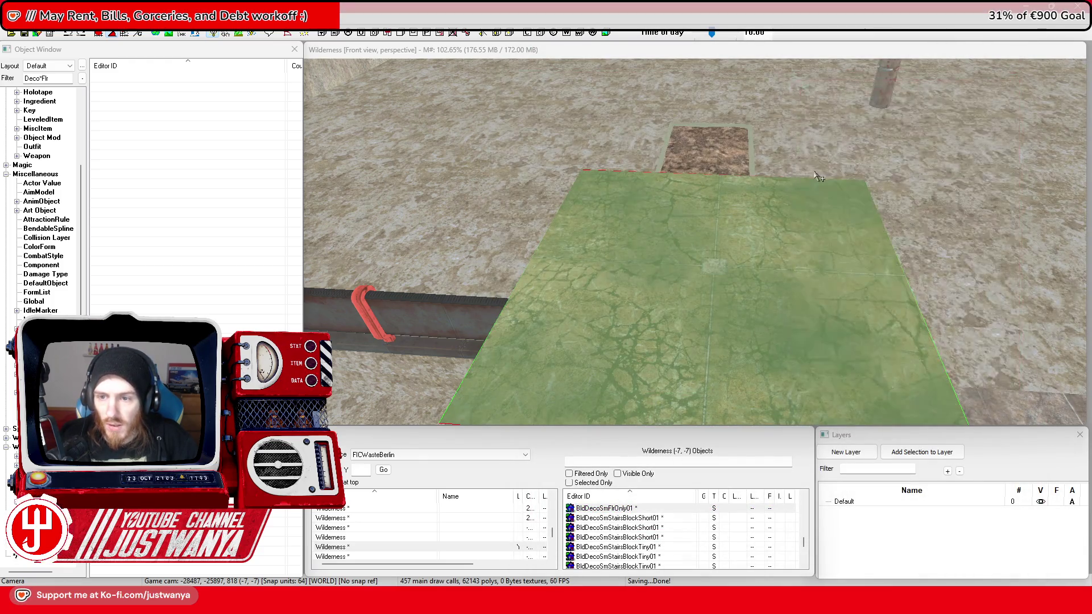
Step: Open the concrete floor platform's base object and model Material data, bringing the Model Data window forward
double_click(459, 210)
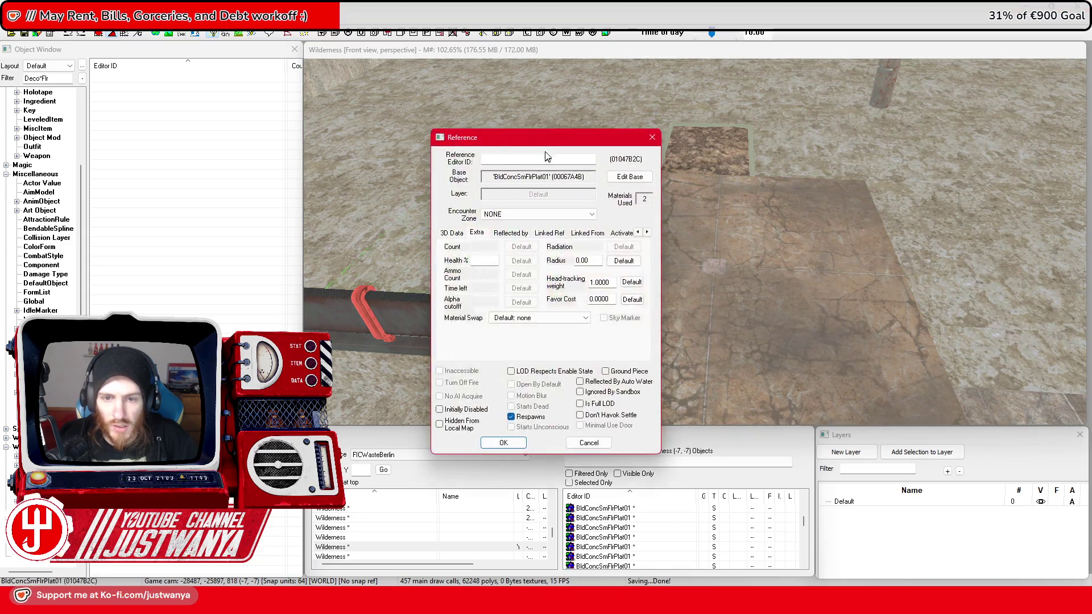
left_click(630, 177)
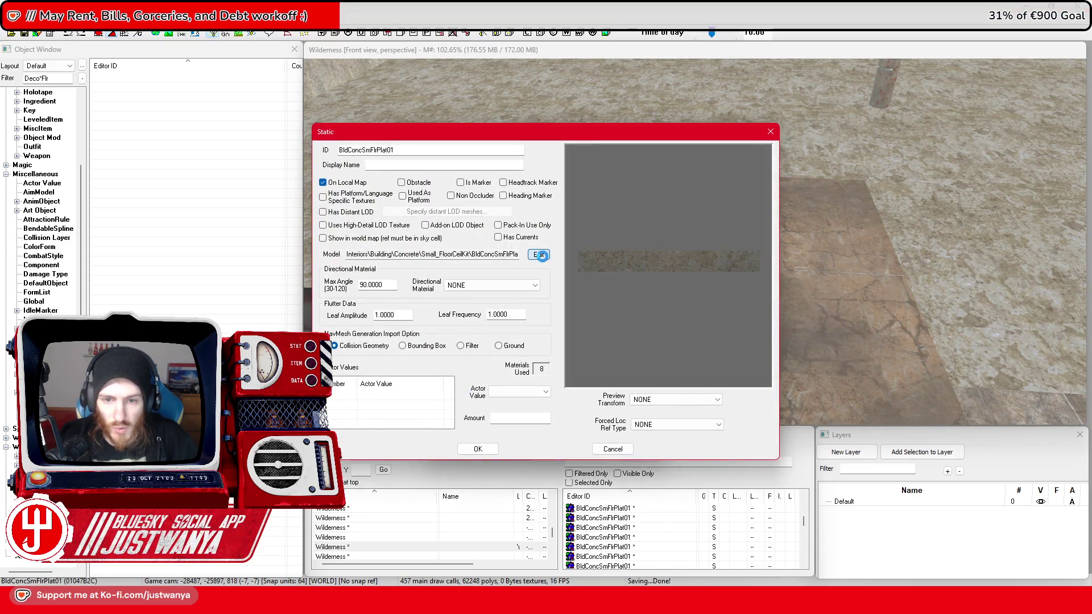
left_click(550, 259)
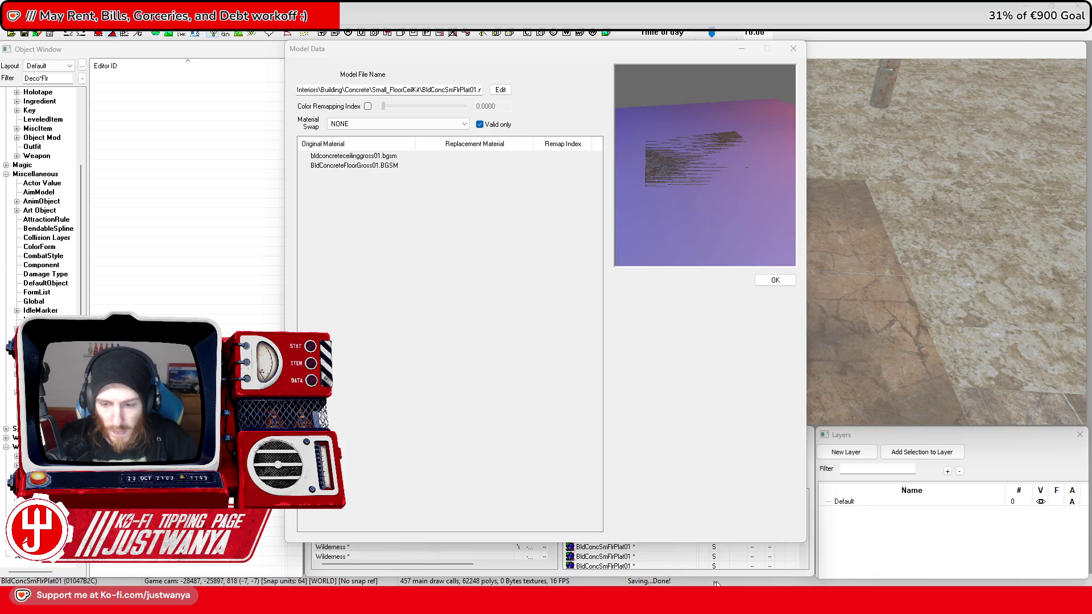
mouse_move(773, 601)
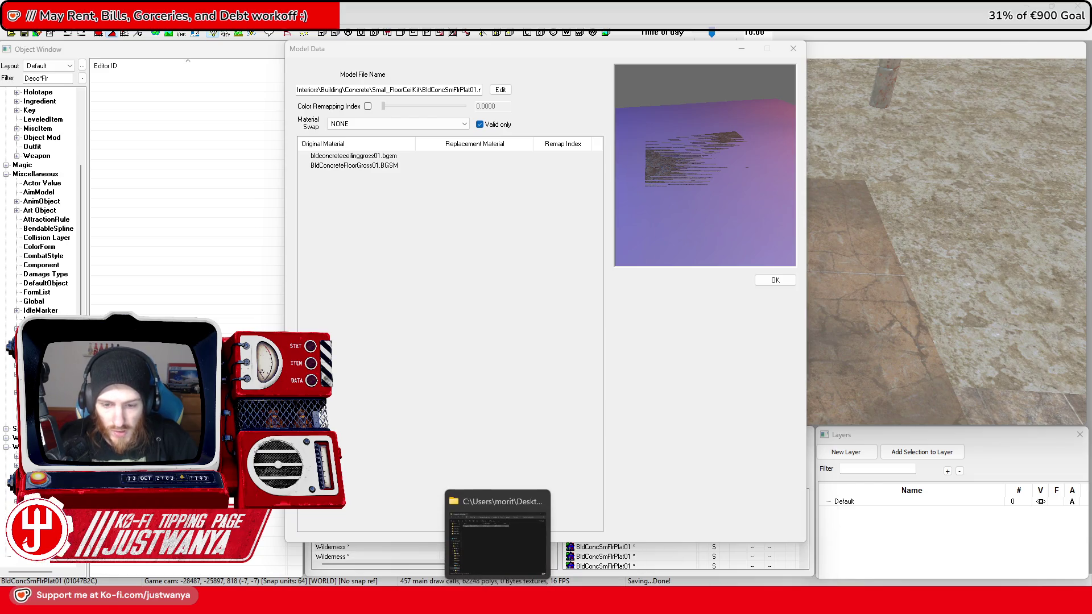
left_click(677, 438)
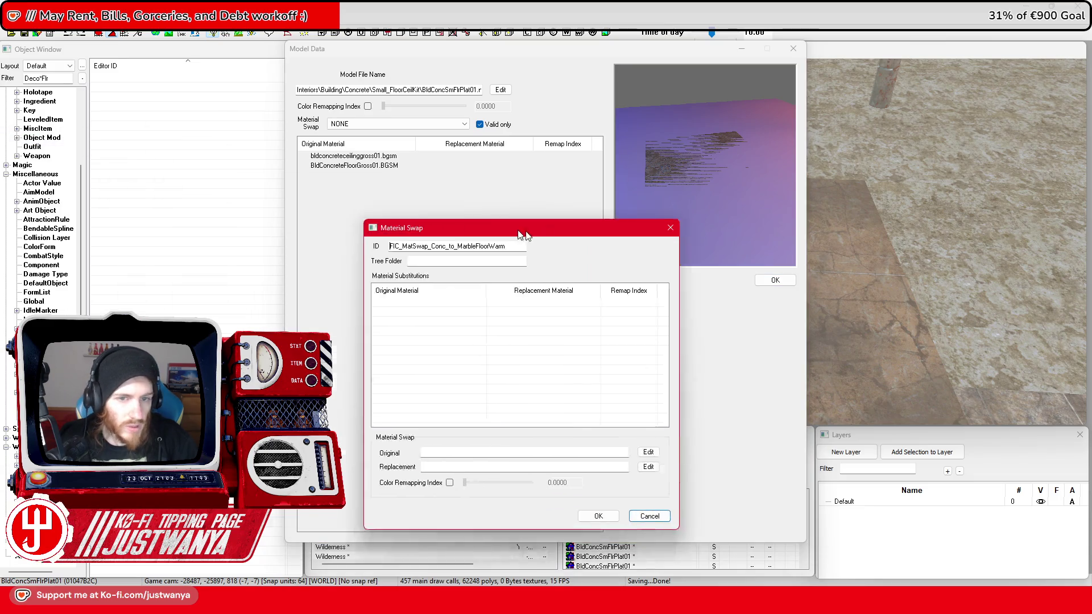